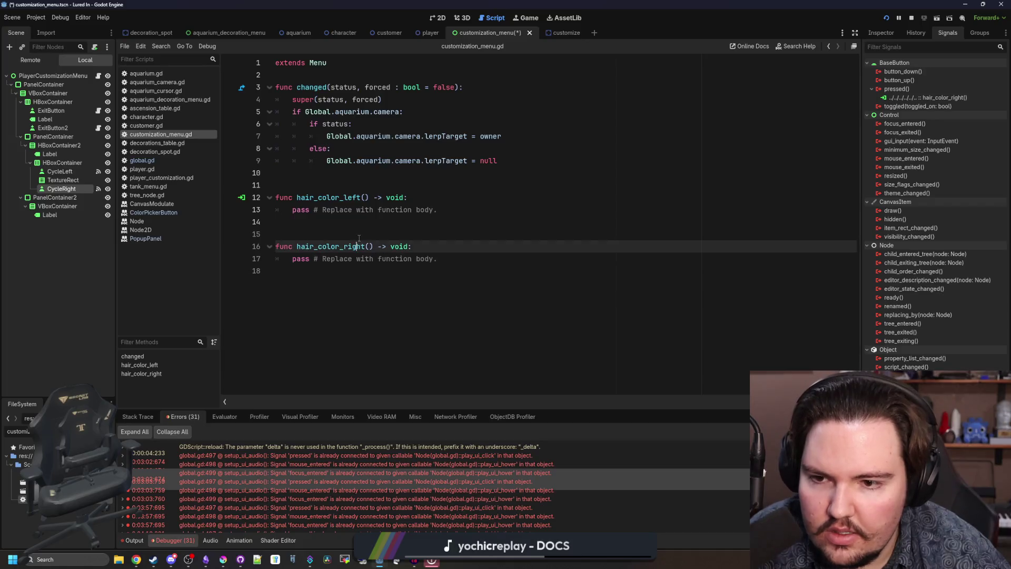
- Add 'var hairColorIndex : int = 0' and 'var skinColorIndex : int = 0' below 'extends Menu'
{"action": "left_click", "coordinate": [410, 210]}
{"action": "left_click", "coordinate": [342, 74]}
{"action": "key", "text": "Return"}
{"action": "key", "text": "Return"}
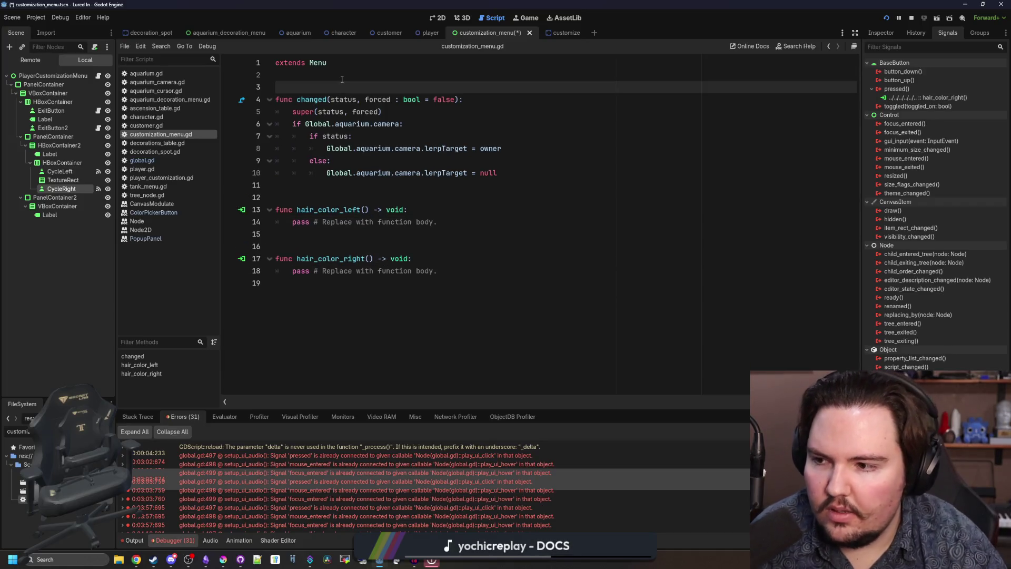
{"action": "key", "text": "Up"}
{"action": "type", "text": "var hairc"}
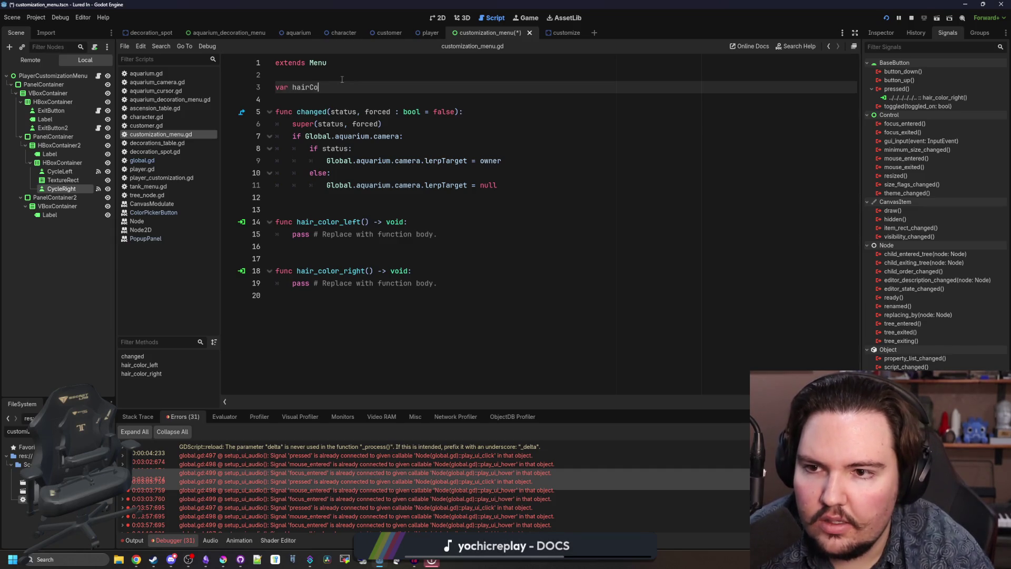
{"action": "type", "text": "lorIndew"}
{"action": "key", "text": "Return"}
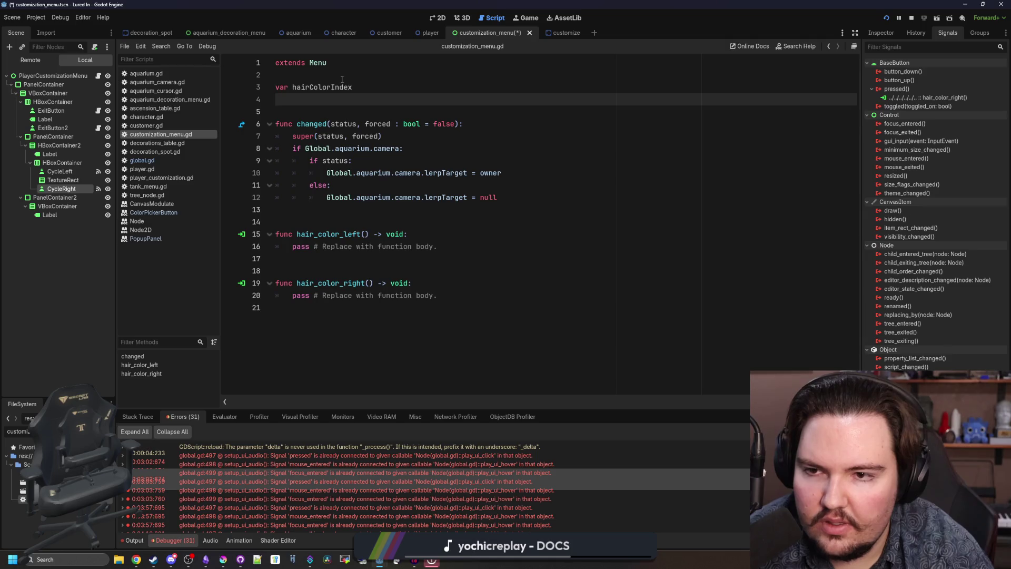
{"action": "type", "text": "var skinColorIndex "}
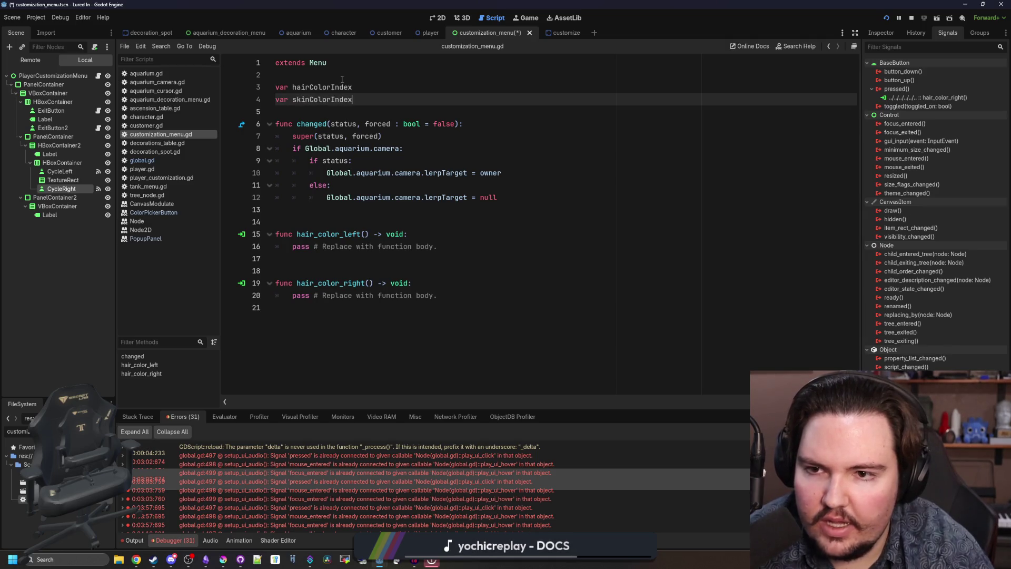
{"action": "type", "text": ": int = 0"}
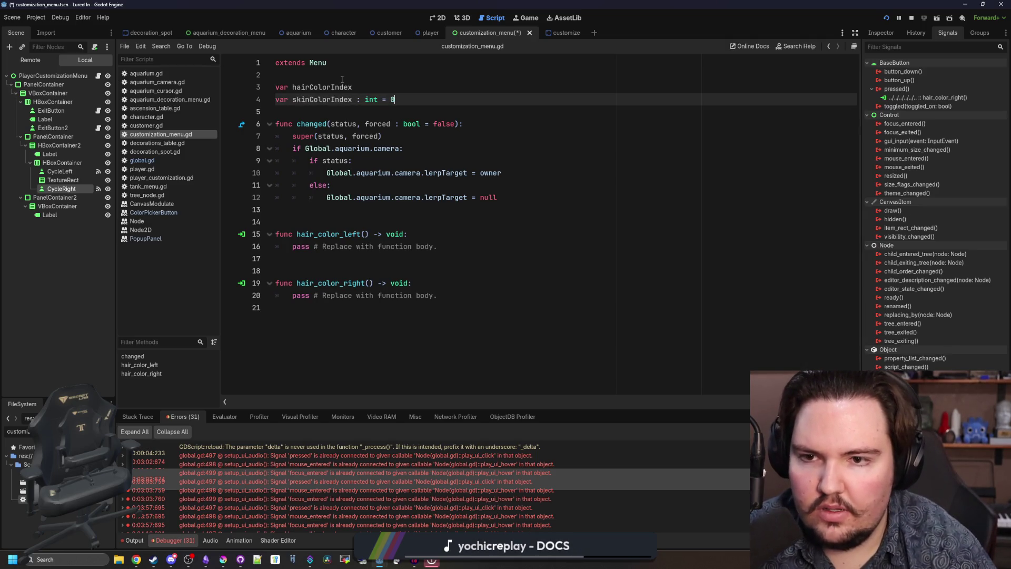
{"action": "key", "text": "Up"}
{"action": "type", "text": "int ="}
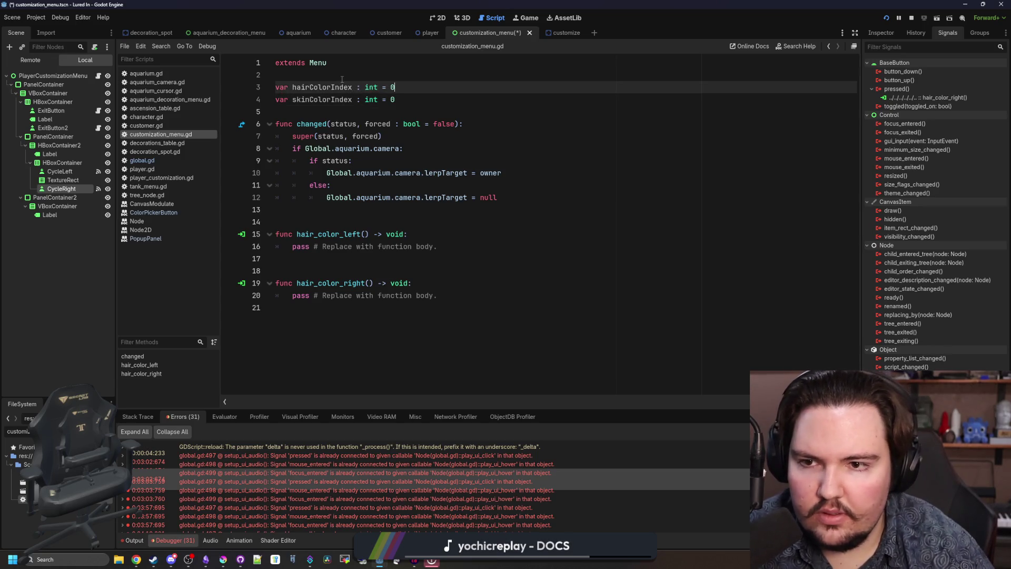
{"action": "left_click_drag", "start_coordinate": [437, 246], "coordinate": [295, 245]}
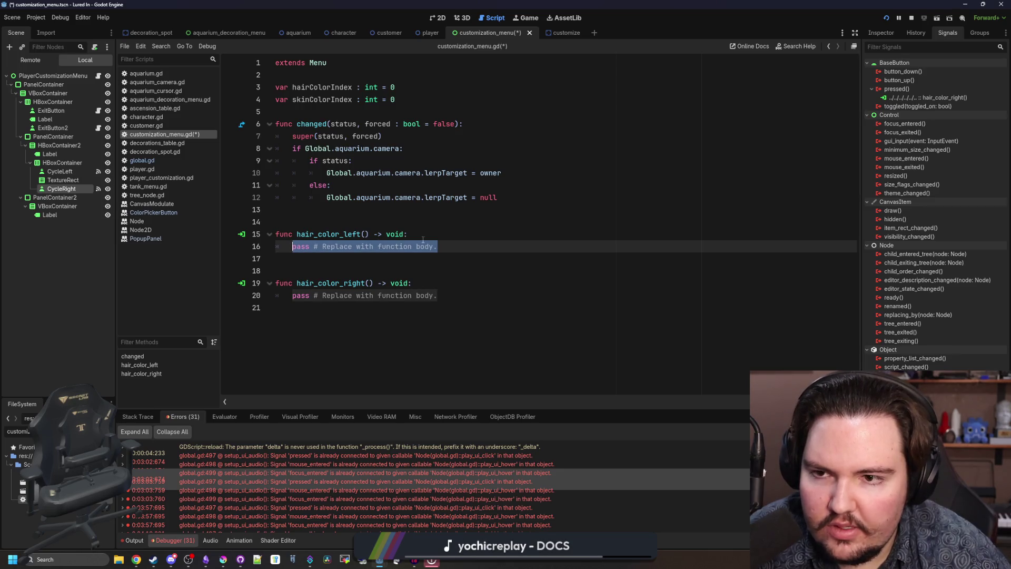
- Replace the pass lines in hair_color_left and hair_color_right with hairColorIndex -= 1 and += 1, then save
{"action": "type", "text": "hairColor"}
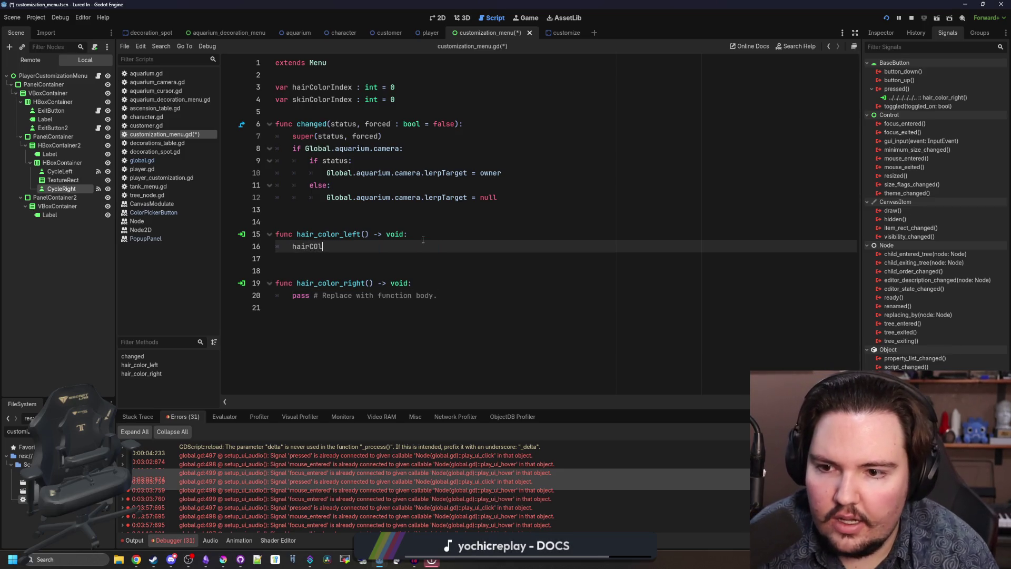
{"action": "key", "text": "Return"}
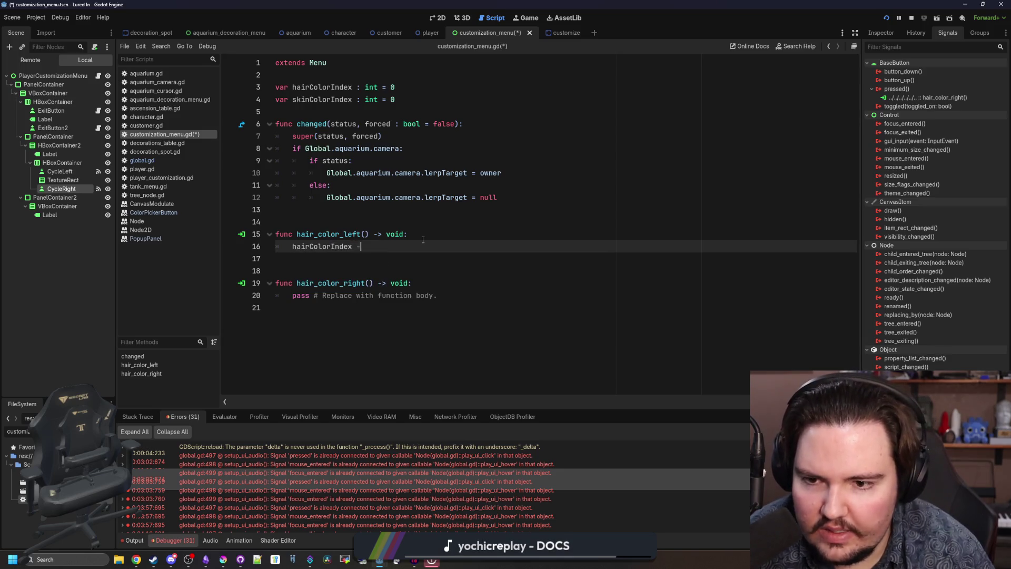
{"action": "type", "text": "= 1"}
{"action": "left_click", "coordinate": [451, 296]}
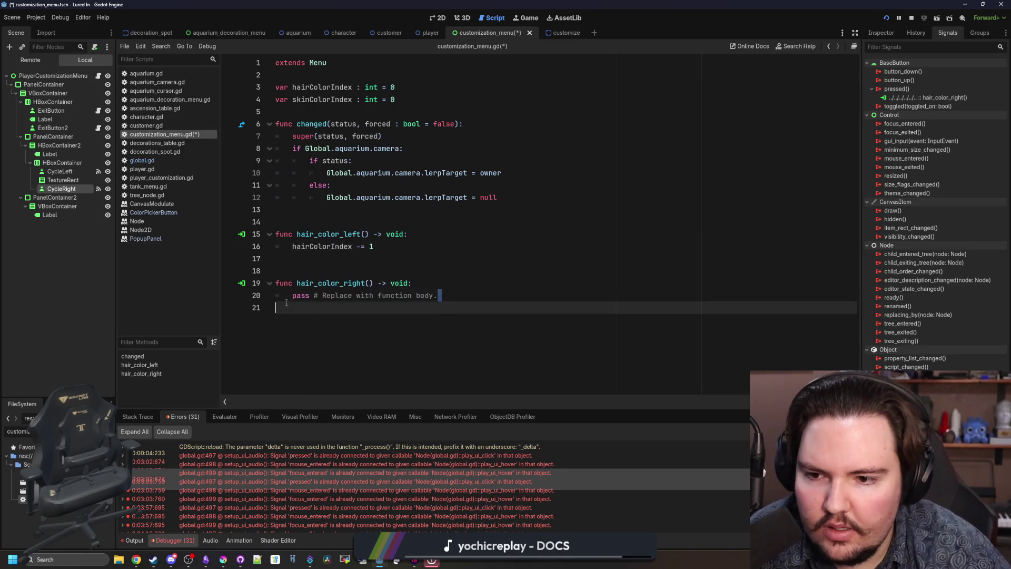
{"action": "left_click_drag", "start_coordinate": [451, 296], "coordinate": [294, 296]}
{"action": "type", "text": "hairColo"}
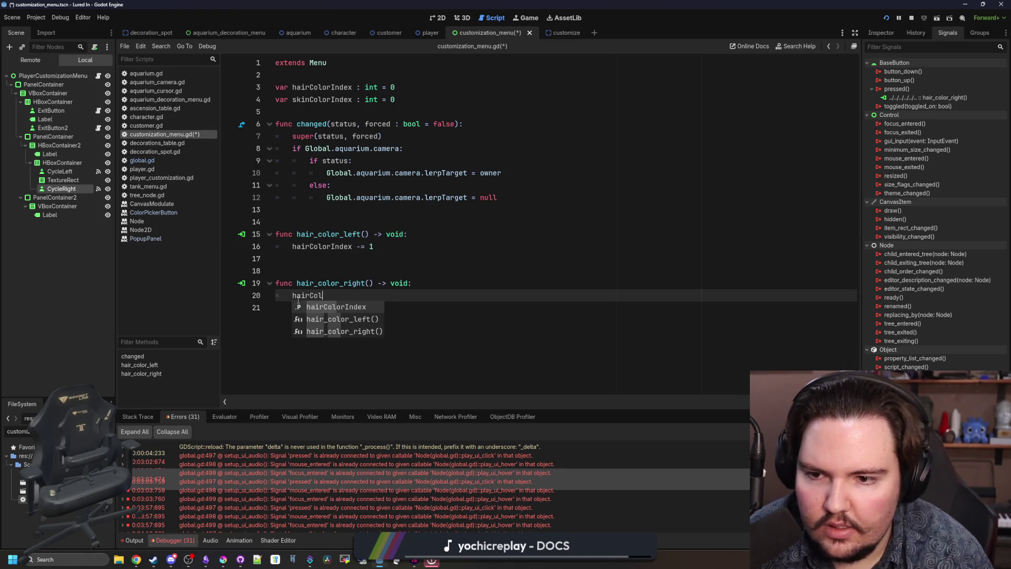
{"action": "key", "text": "Return"}
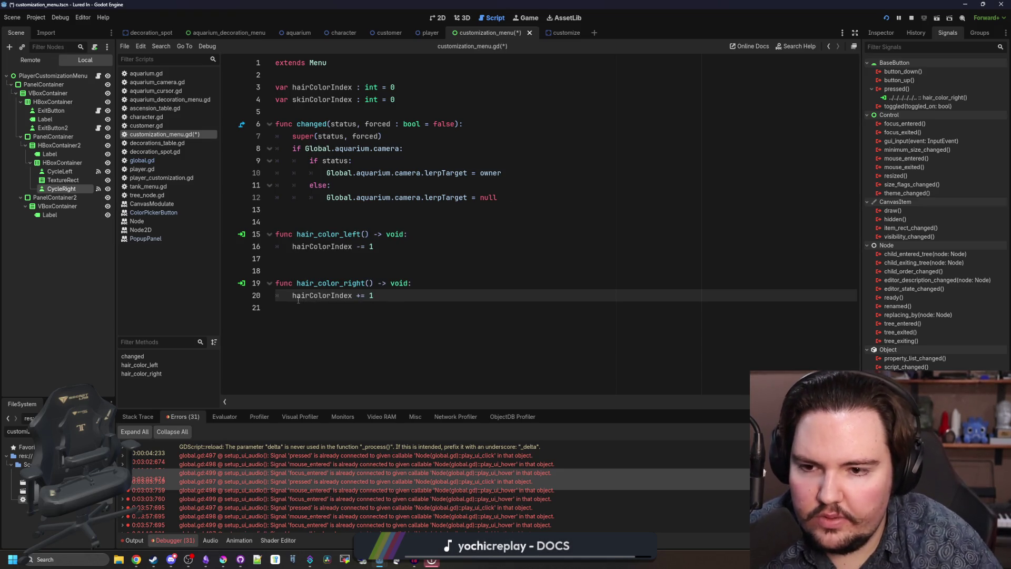
{"action": "key", "text": "ctrl+s"}
- Add an update() call under both the decrement and increment lines
{"action": "left_click", "coordinate": [408, 293]}
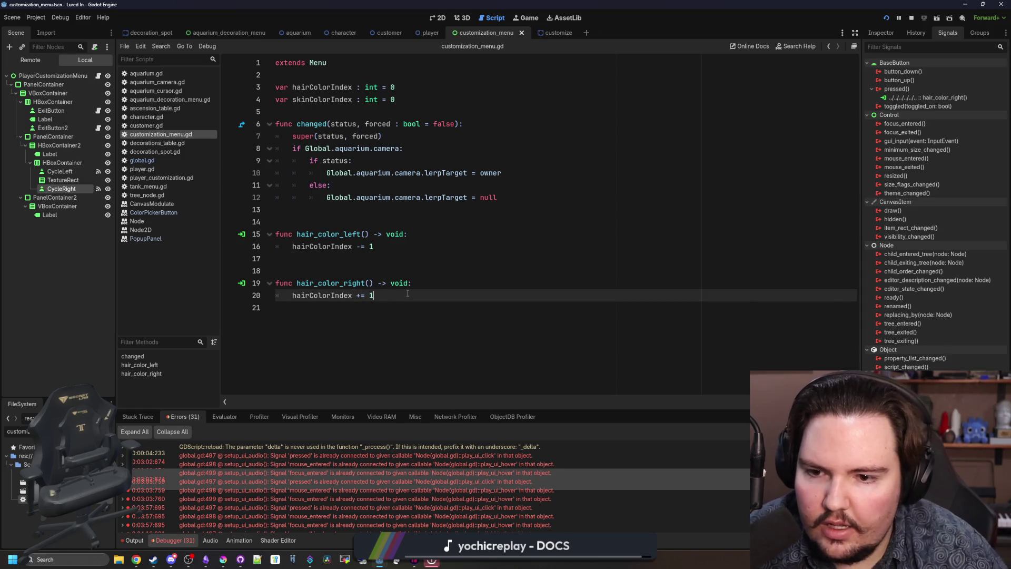
{"action": "key", "text": "Return"}
{"action": "type", "text": "update_"}
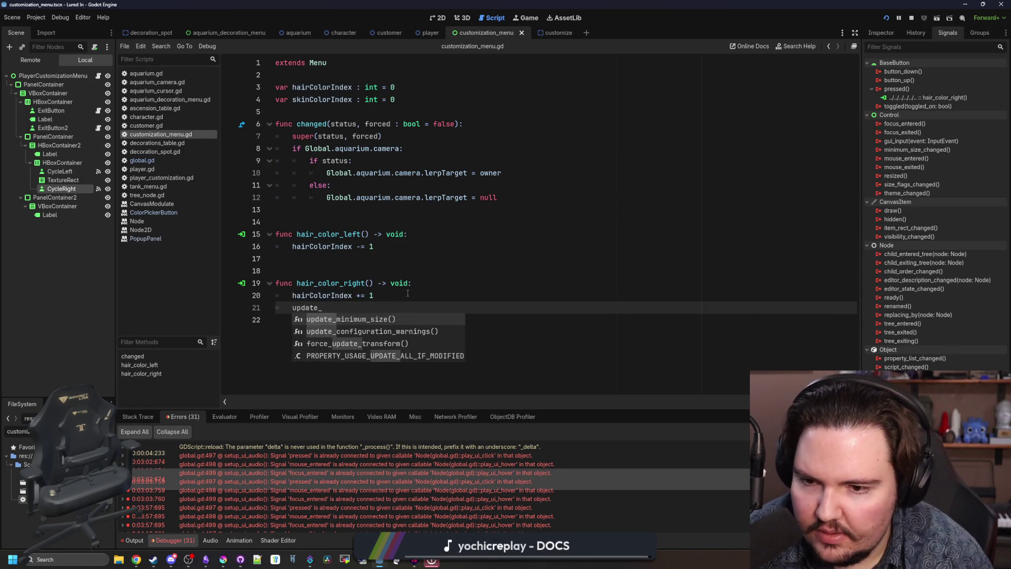
{"action": "type", "text": "hair_colo"}
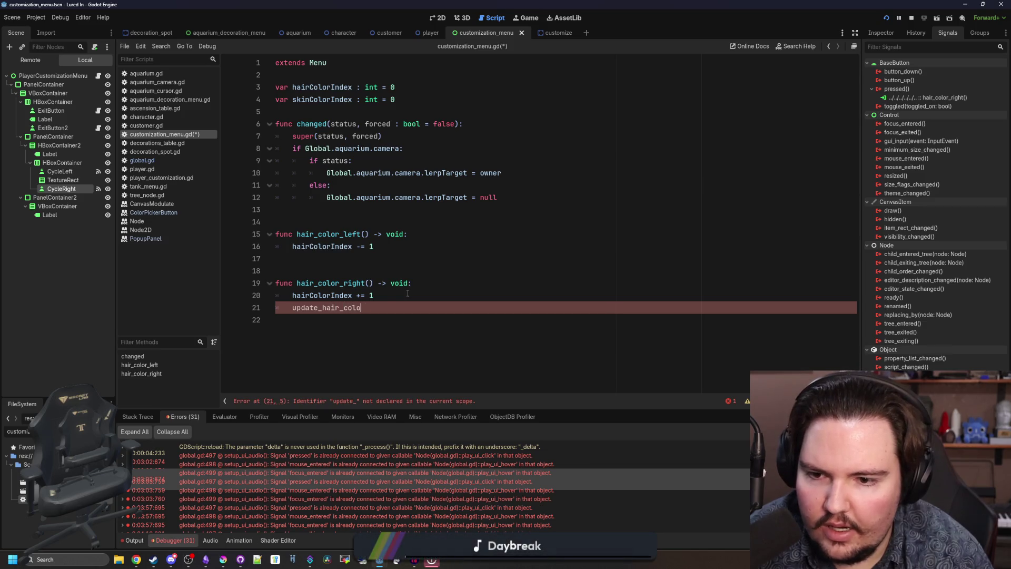
{"action": "key", "text": "BackSpace"}
{"action": "key", "text": "BackSpace"}
{"action": "key", "text": "BackSpace"}
{"action": "type", "text": "()"}
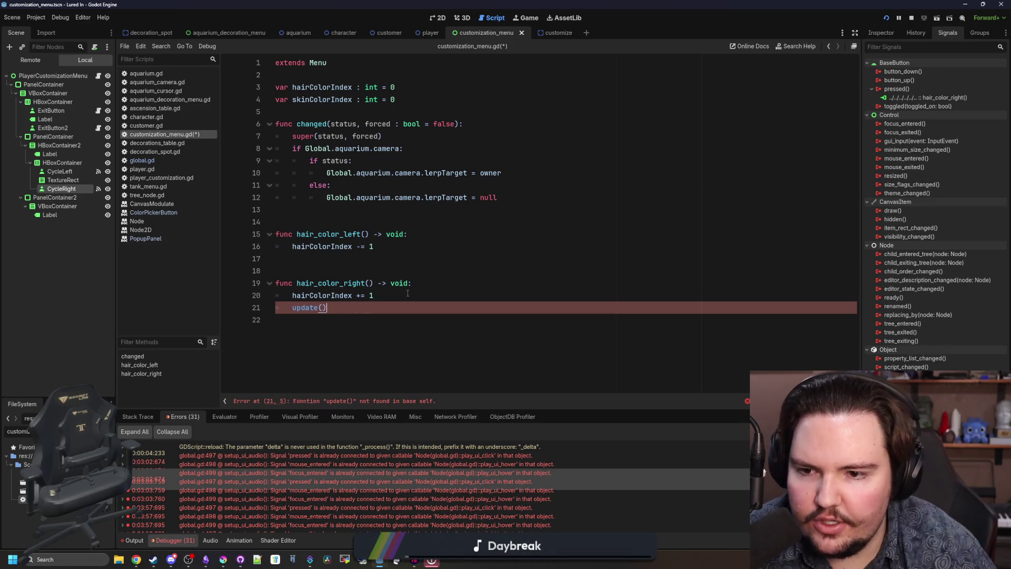
{"action": "triple_click", "coordinate": [324, 312]}
{"action": "key", "text": "ctrl+c"}
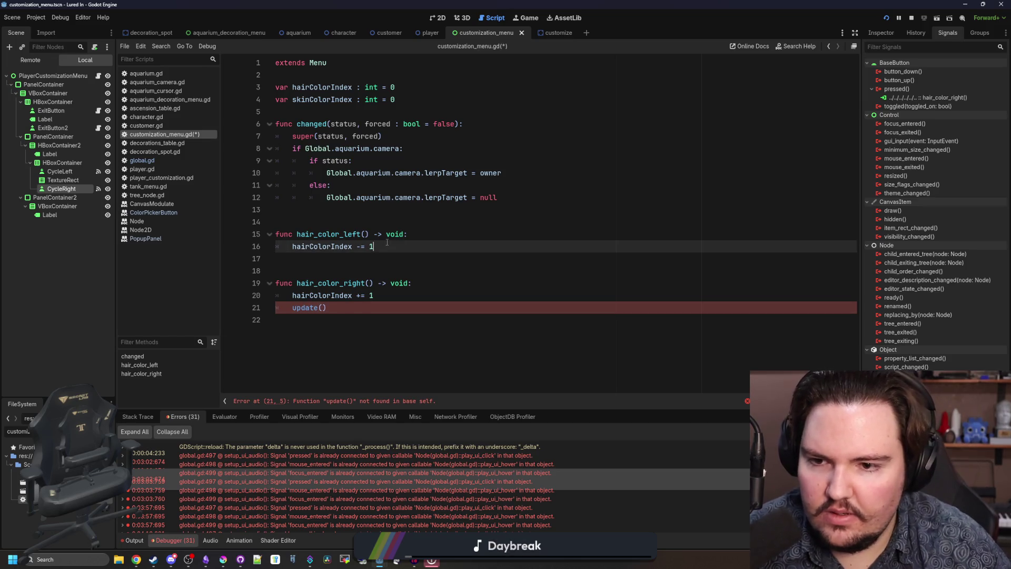
{"action": "left_click", "coordinate": [340, 255]}
{"action": "key", "text": "ctrl+v"}
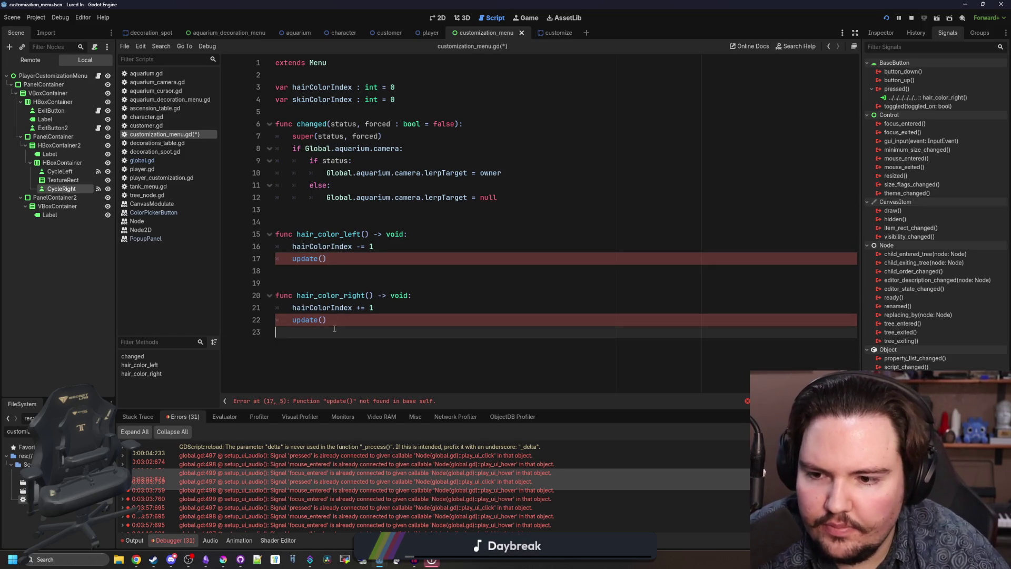
{"action": "left_click", "coordinate": [335, 329]}
{"action": "key", "text": "Return"}
{"action": "key", "text": "Return"}
- Start func update() with checks for hairColorIndex below 0 and at or past hairColors.size()
{"action": "type", "text": "func update():"}
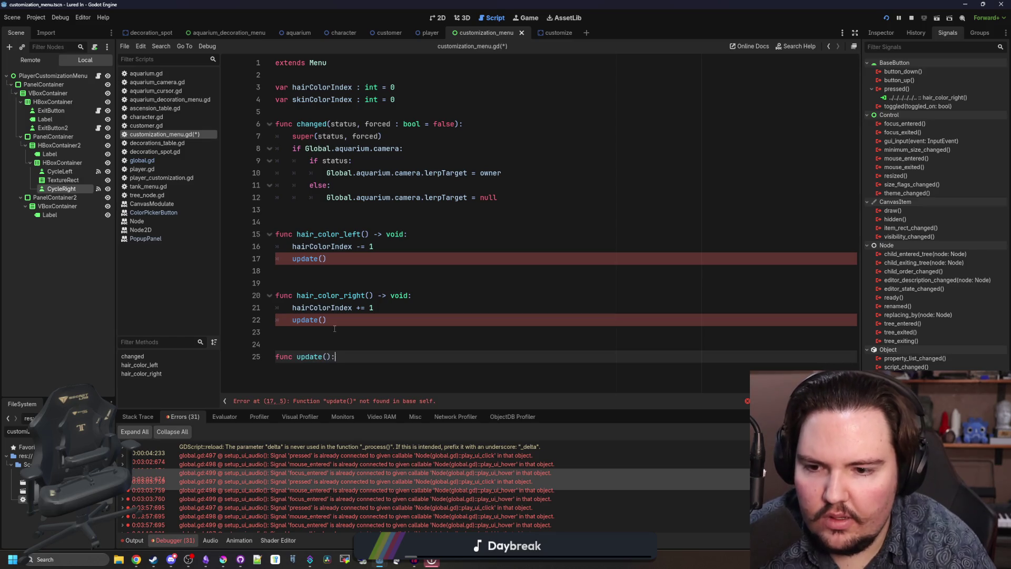
{"action": "key", "text": "Return"}
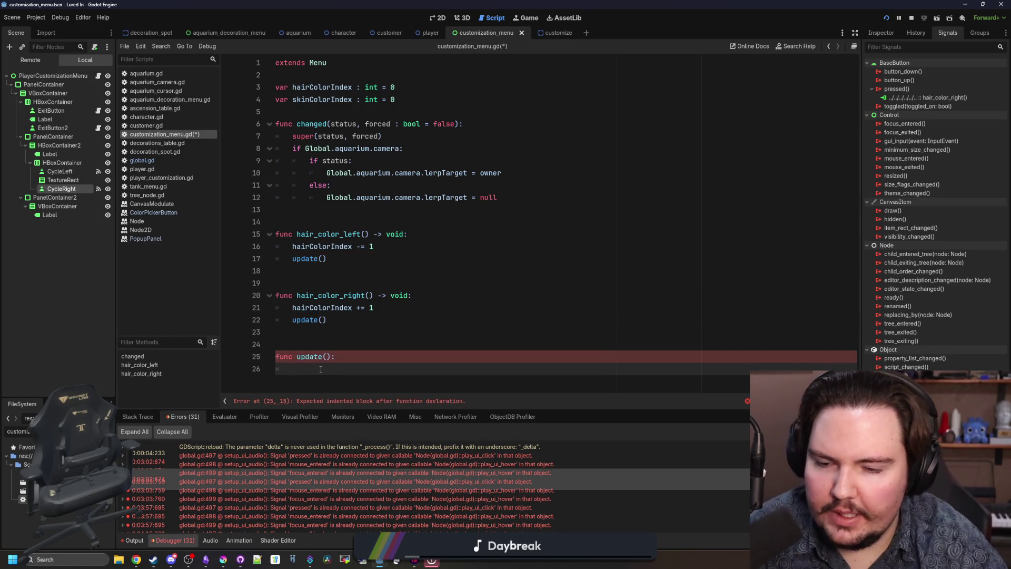
{"action": "type", "text": "ifhairColorIndex <"}
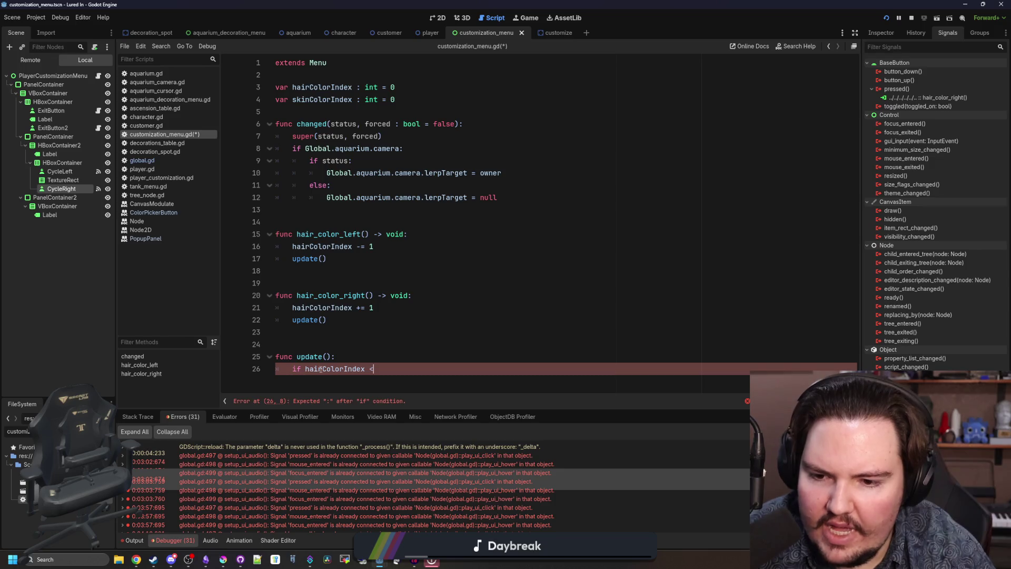
{"action": "key", "text": "Return"}
{"action": "key", "text": "Return"}
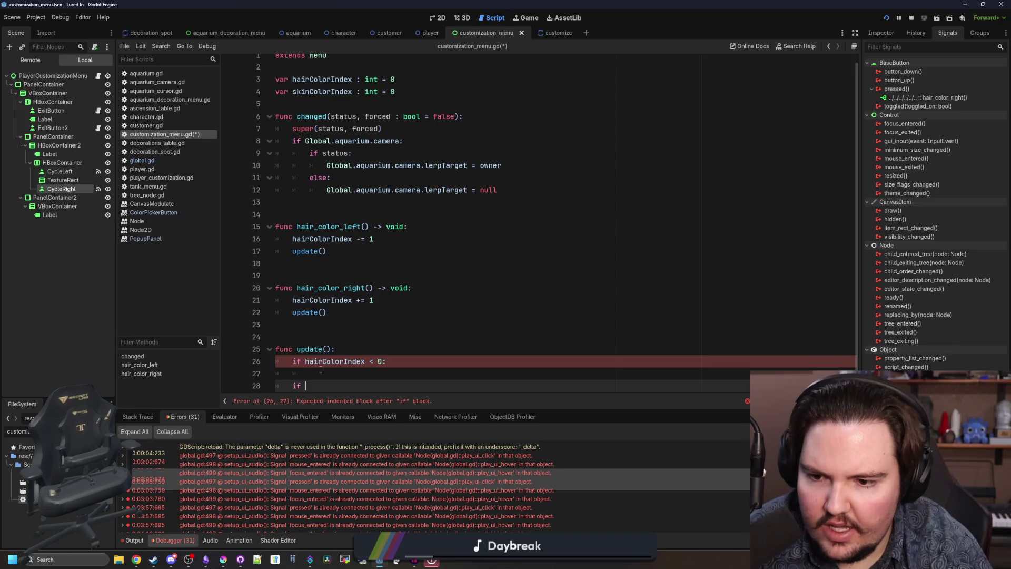
{"action": "type", "text": "hairColorIndexd "}
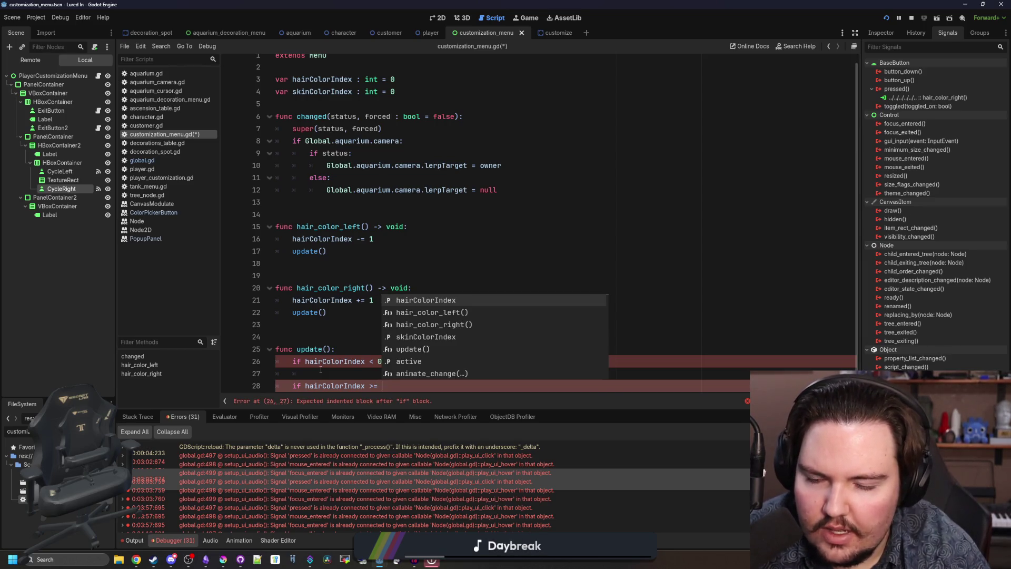
{"action": "type", "text": " hairColors"}
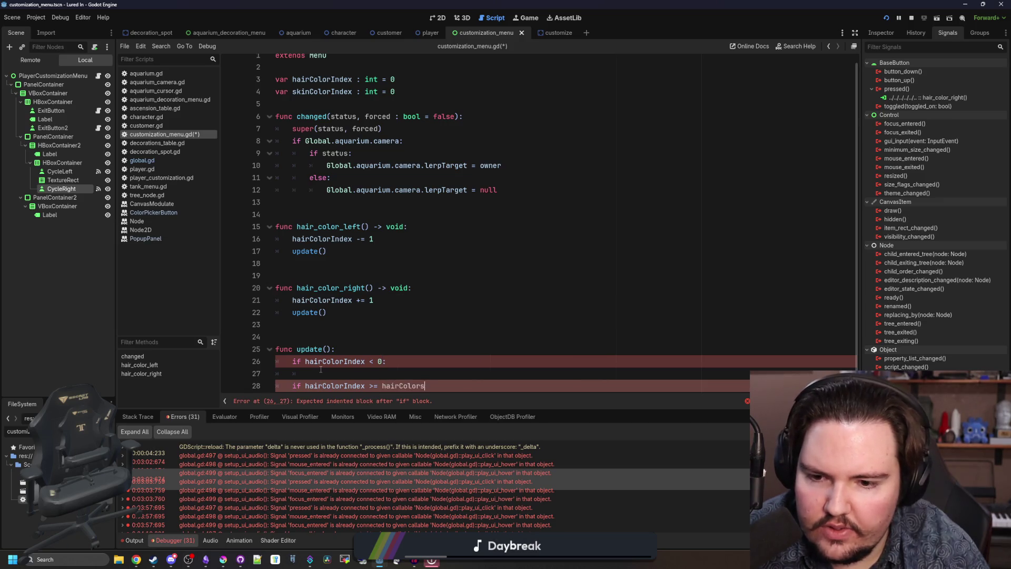
{"action": "type", "text": ".size()"}
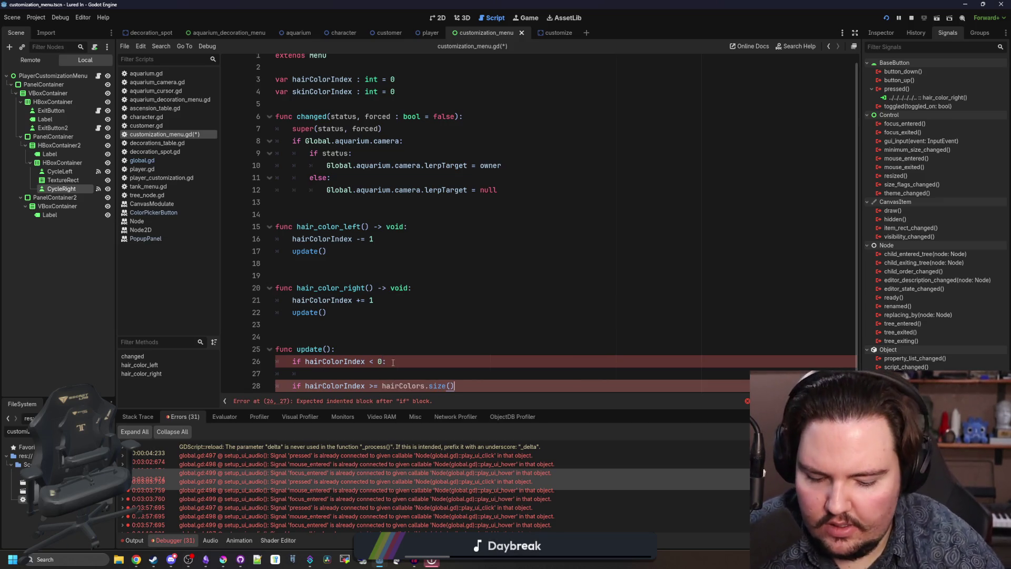
{"action": "type", "text": ":"}
{"action": "key", "text": "Return"}
- Reset hairColorIndex to 0 past the end, and set it to hairColors.size()-1 below zero
{"action": "type", "text": "hairCololr"}
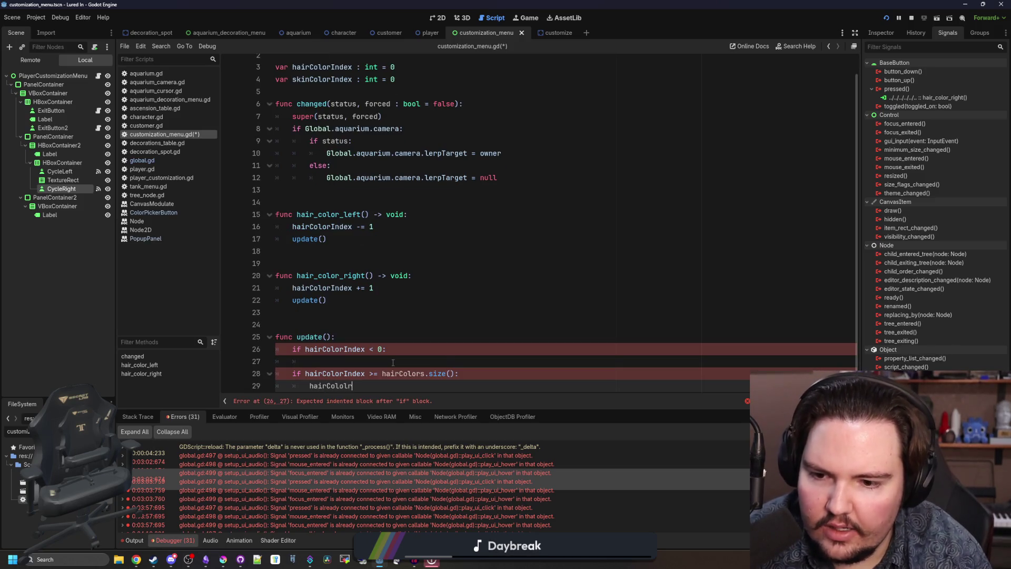
{"action": "key", "text": "BackSpace"}
{"action": "key", "text": "BackSpace"}
{"action": "type", "text": "r"}
{"action": "key", "text": "Return"}
{"action": "type", "text": "= 0"}
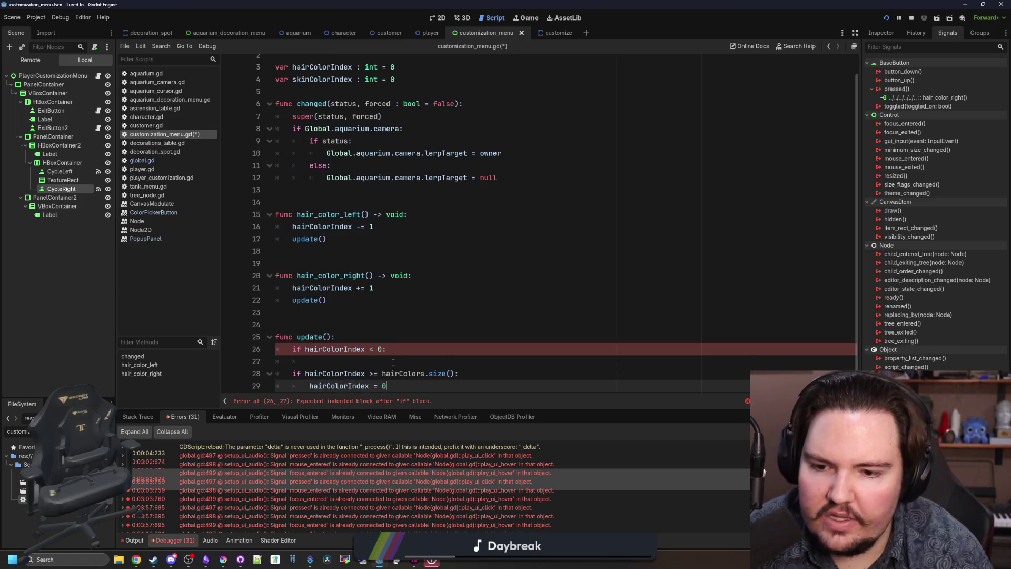
{"action": "left_click", "coordinate": [376, 360]}
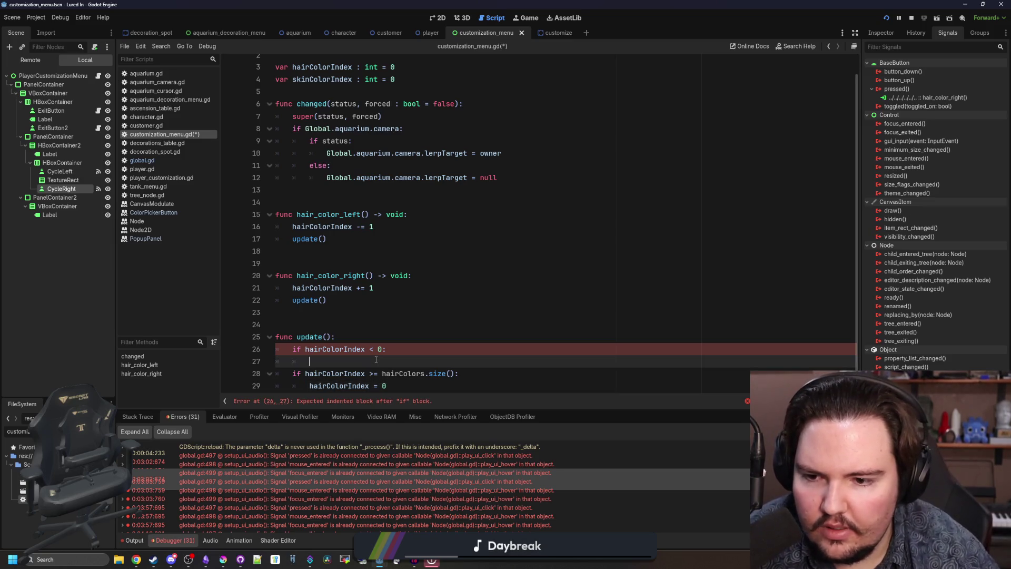
{"action": "type", "text": "hairColorI"}
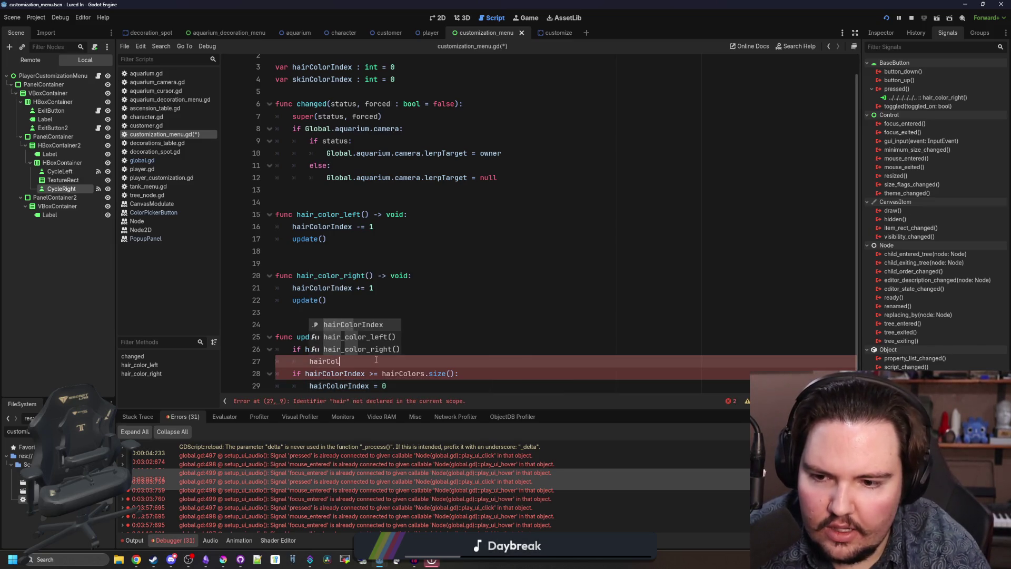
{"action": "key", "text": "Return"}
{"action": "type", "text": "= hairCol"}
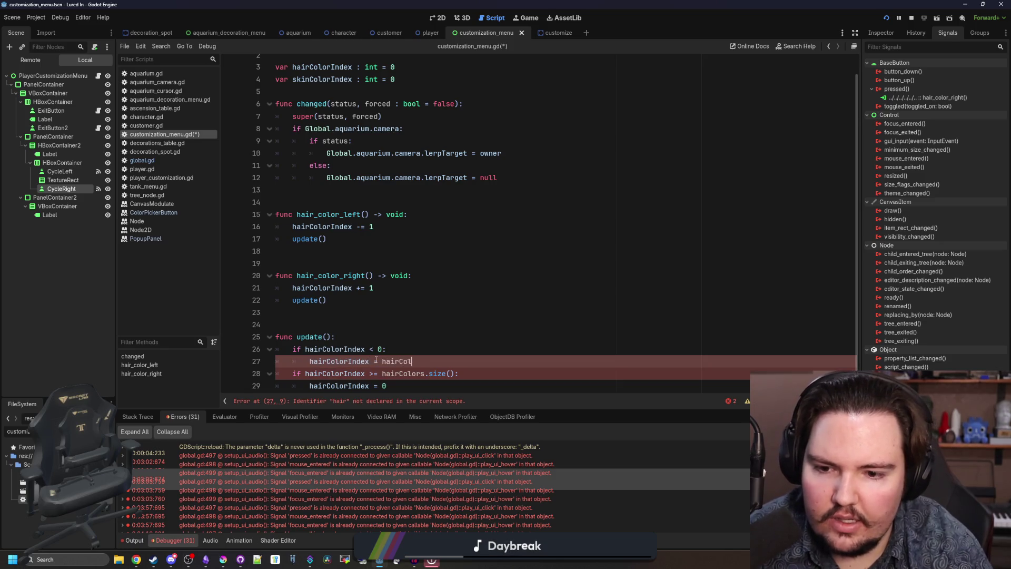
{"action": "type", "text": "ors.size()-1"}
{"action": "left_click", "coordinate": [409, 351]}
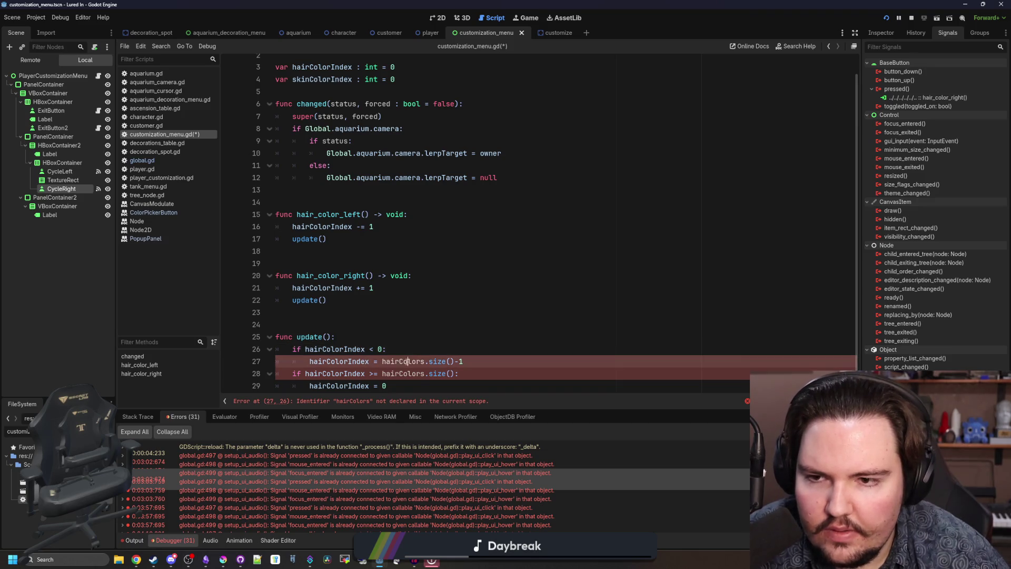
{"action": "scroll", "coordinate": [382, 263], "scroll_direction": "up", "scroll_amount": 2}
{"action": "left_click", "coordinate": [421, 95]}
- Declare hairColors as Array[Color] holding Color.WHITE, Color.RED and Color.BLUE
{"action": "key", "text": "Return"}
{"action": "key", "text": "Return"}
{"action": "type", "text": "v"}
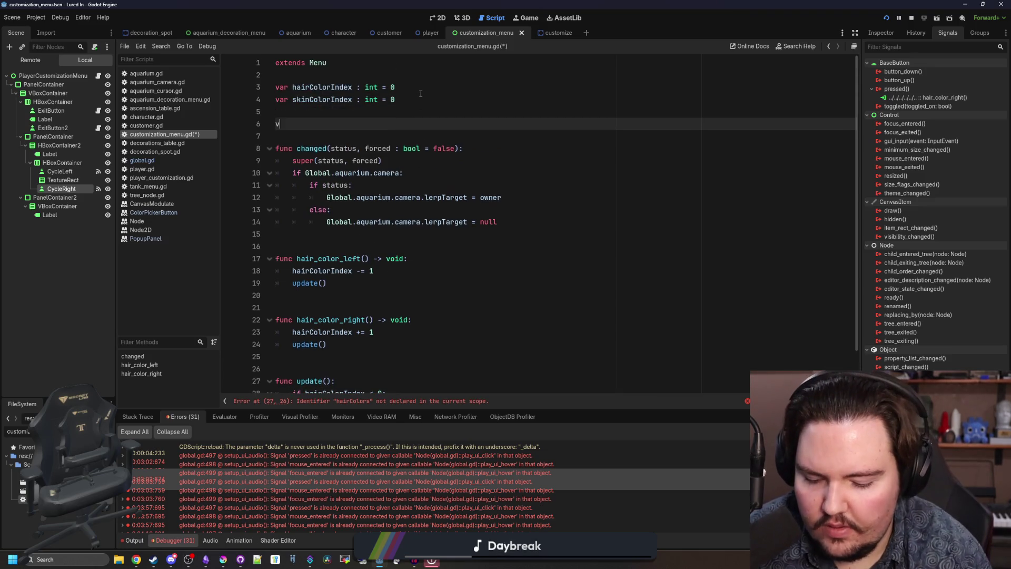
{"action": "type", "text": "ar hairColors : Ar"}
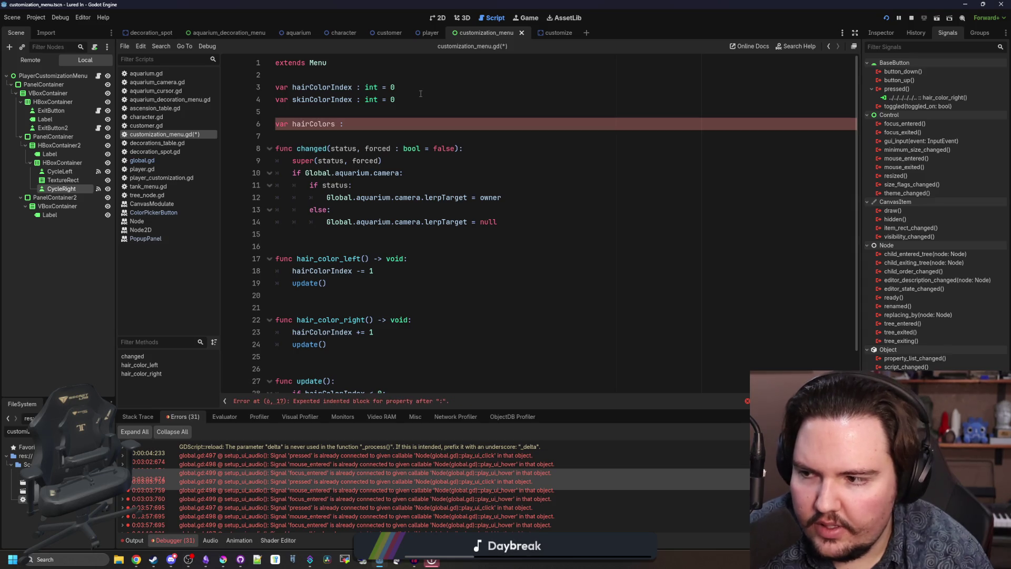
{"action": "key", "text": "BackSpace"}
{"action": "key", "text": "BackSpace"}
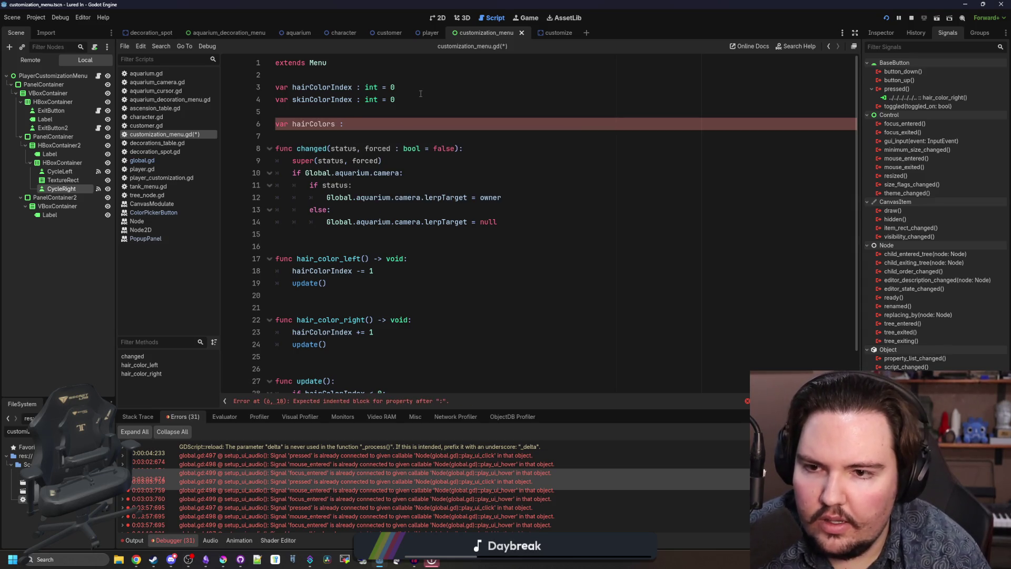
{"action": "type", "text": "Array[Co"}
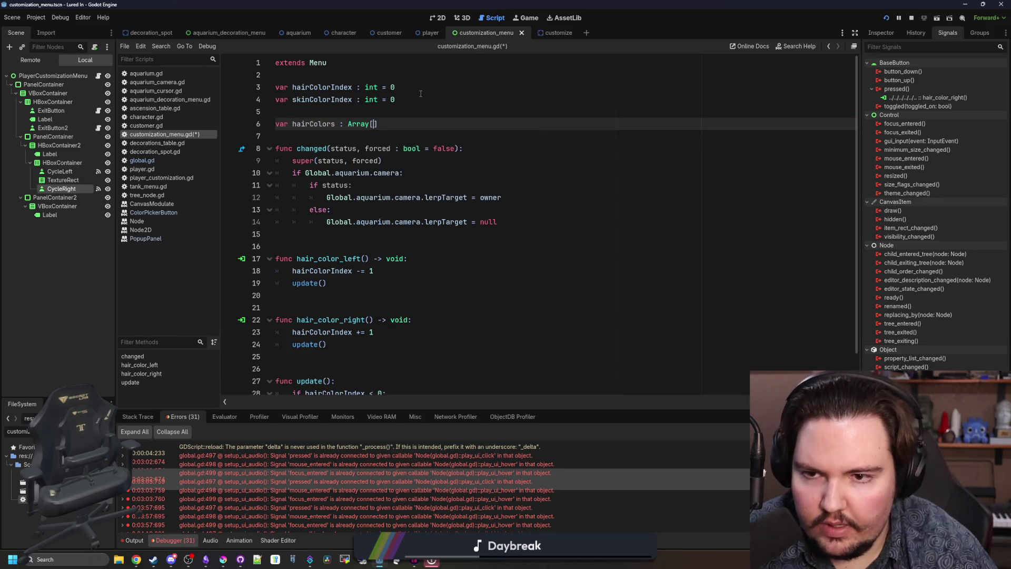
{"action": "type", "text": "lor]"}
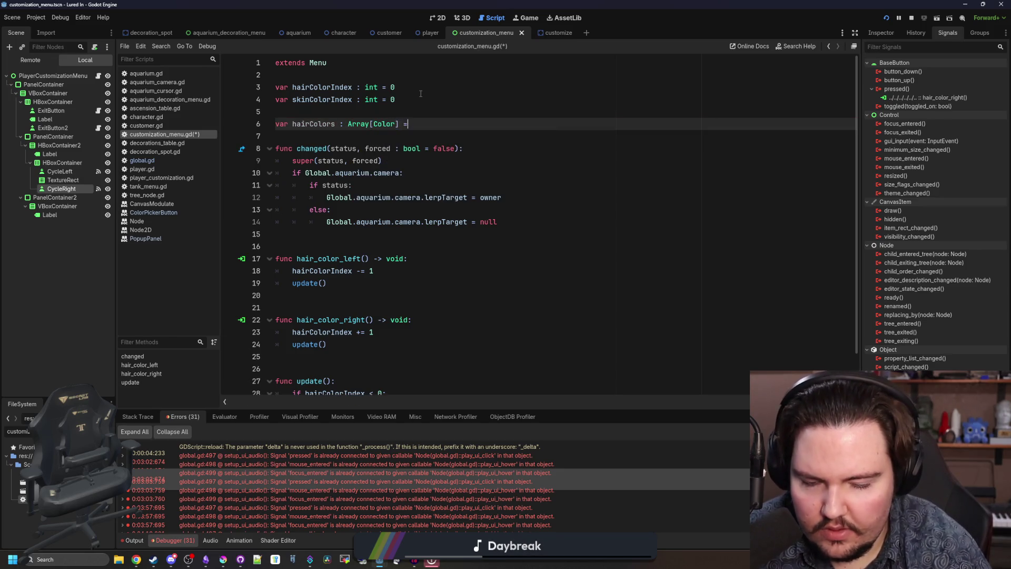
{"action": "type", "text": " = ["}
{"action": "key", "text": "Return"}
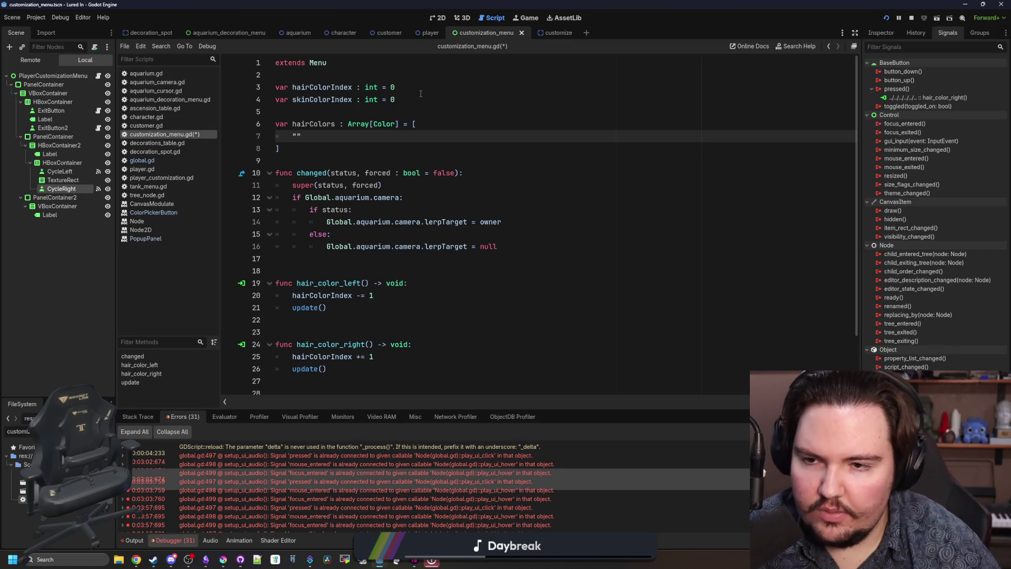
{"action": "type", "text": "Color."}
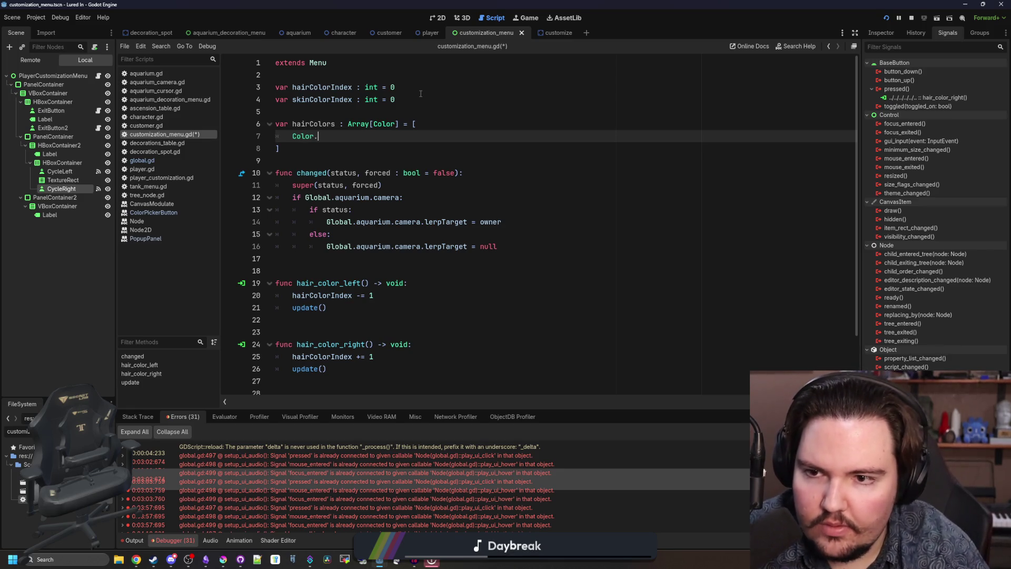
{"action": "type", "text": "WHITE,ALICE_BLU"}
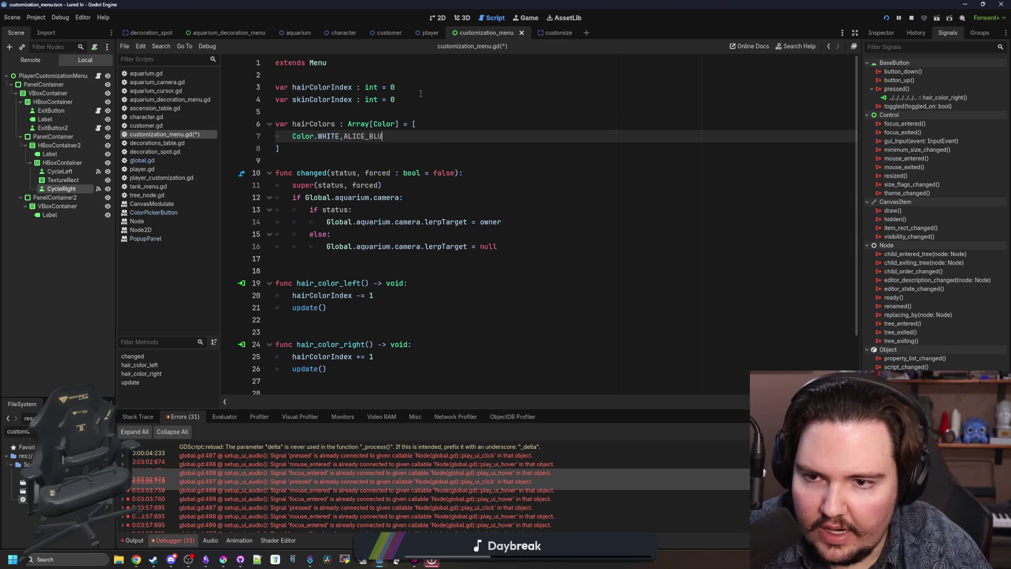
{"action": "key", "text": "BackSpace"}
{"action": "key", "text": "BackSpace"}
{"action": "key", "text": "BackSpace"}
{"action": "key", "text": "Return"}
{"action": "type", "text": "Color"}
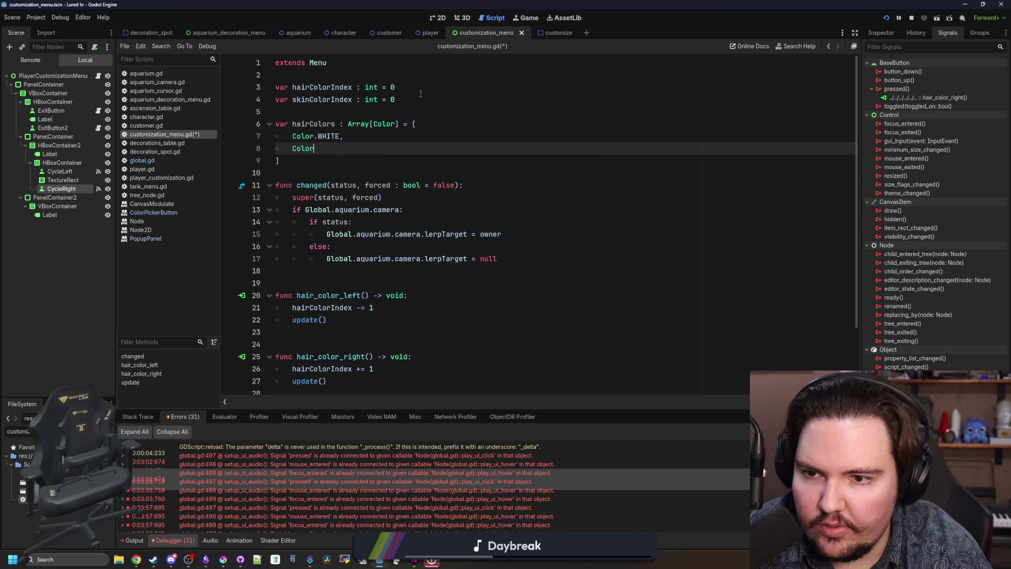
{"action": "type", "text": ".RED,ALICE_BLUE"}
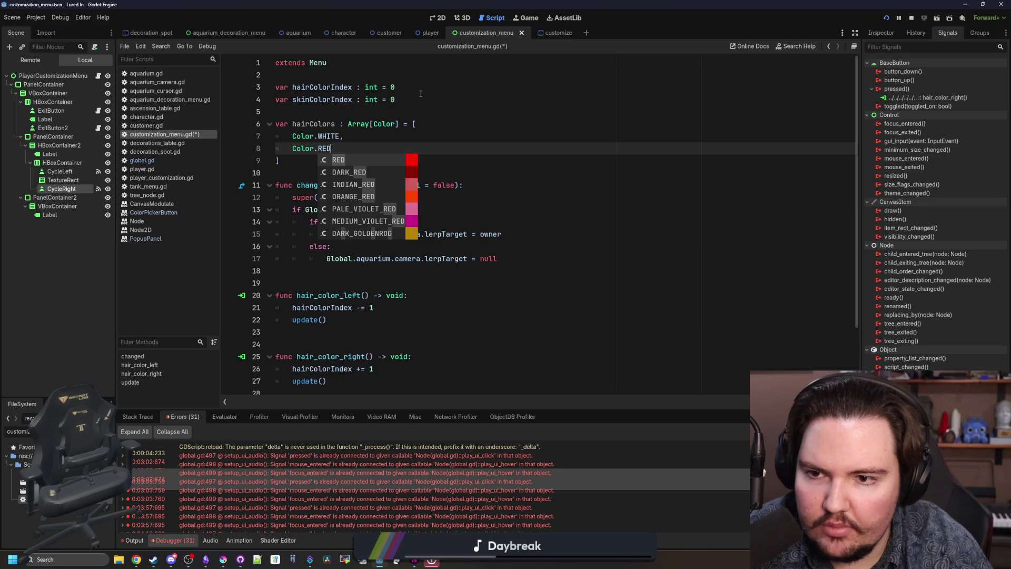
{"action": "key", "text": "BackSpace"}
{"action": "key", "text": "BackSpace"}
{"action": "key", "text": "BackSpace"}
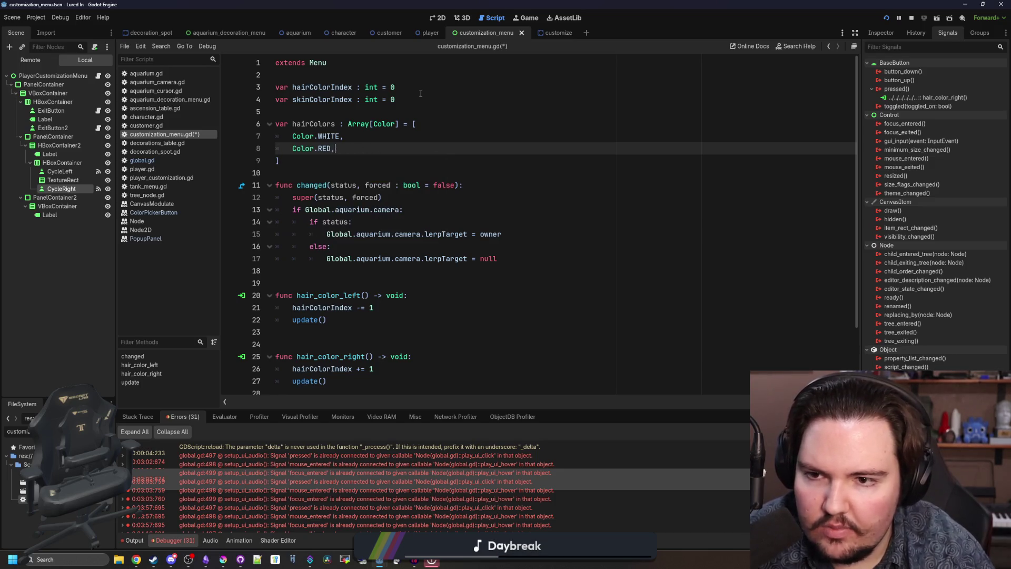
{"action": "key", "text": "Return"}
{"action": "type", "text": "CoLOR."}
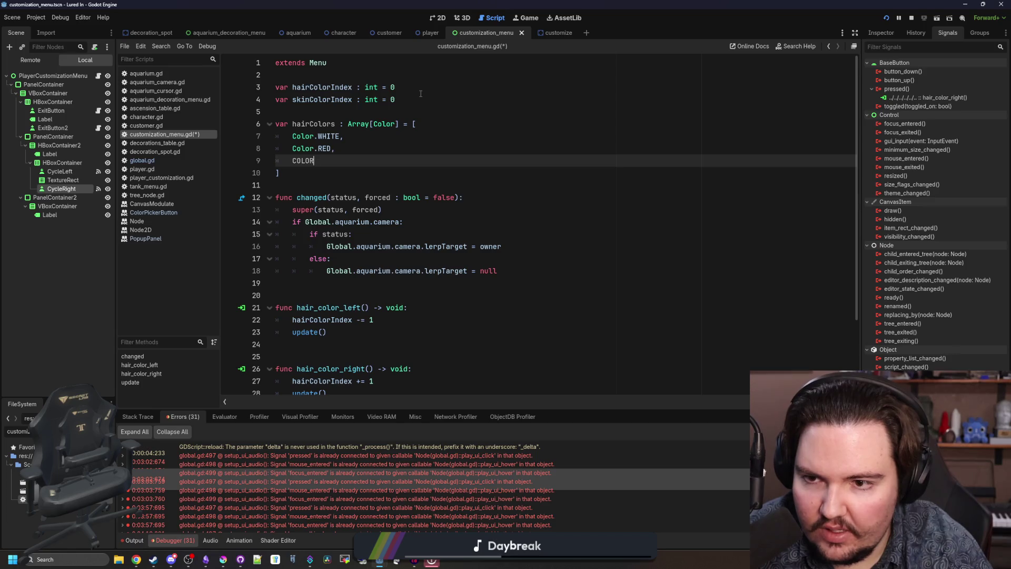
{"action": "key", "text": "BackSpace"}
{"action": "key", "text": "BackSpace"}
{"action": "key", "text": "BackSpace"}
{"action": "type", "text": "olor.B"}
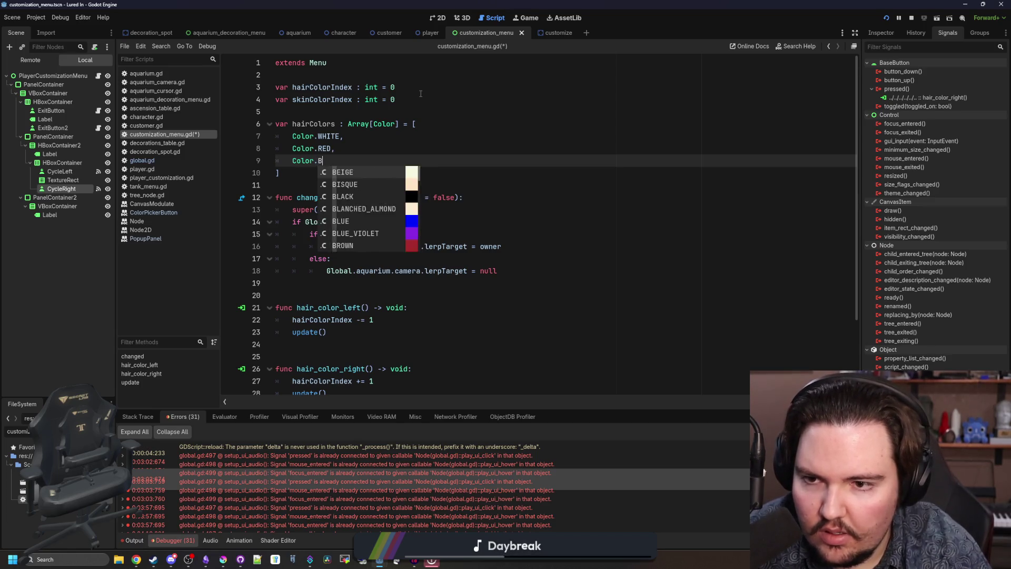
{"action": "type", "text": "LUEm"}
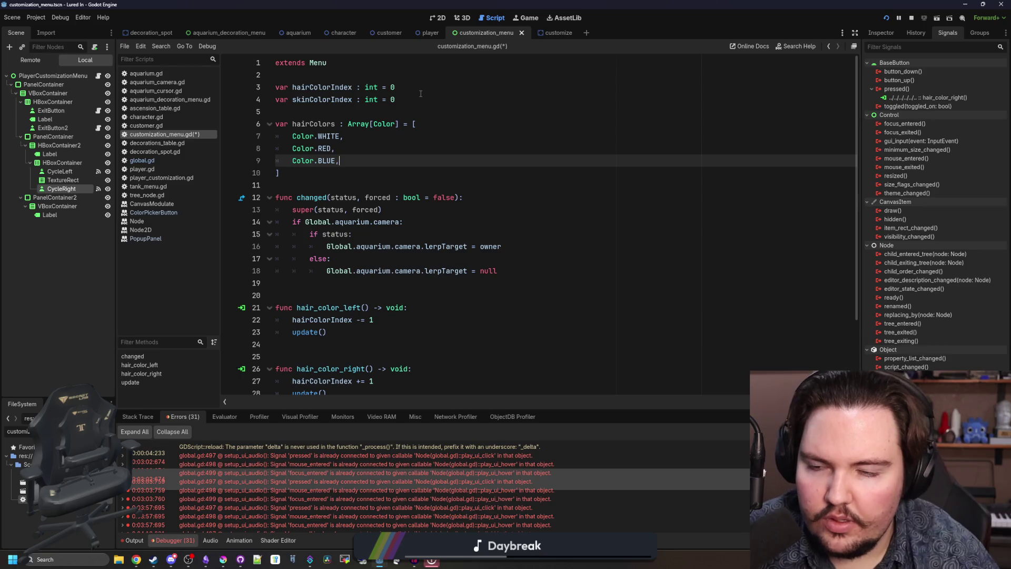
{"action": "left_click", "coordinate": [336, 177]}
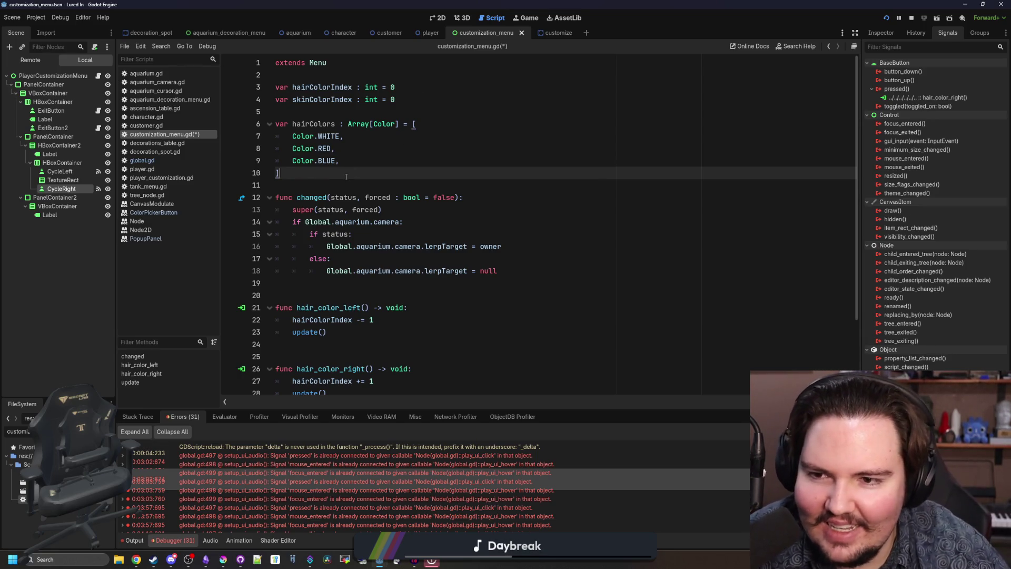
- Resize the debugger panel and save the customization menu script
{"action": "scroll", "coordinate": [347, 167], "scroll_direction": "down", "scroll_amount": 3}
{"action": "left_click", "coordinate": [326, 200]}
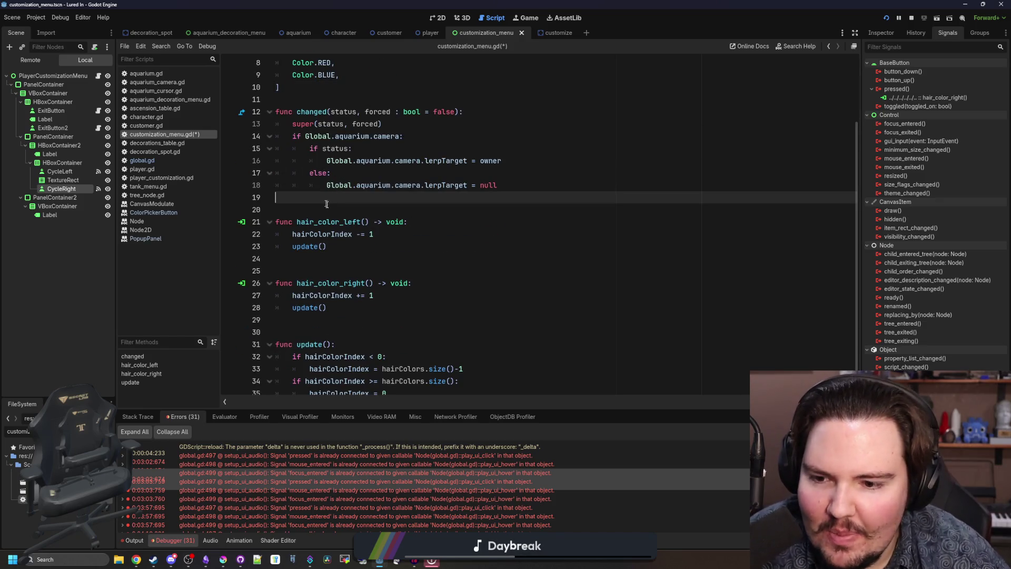
{"action": "left_click", "coordinate": [310, 318]}
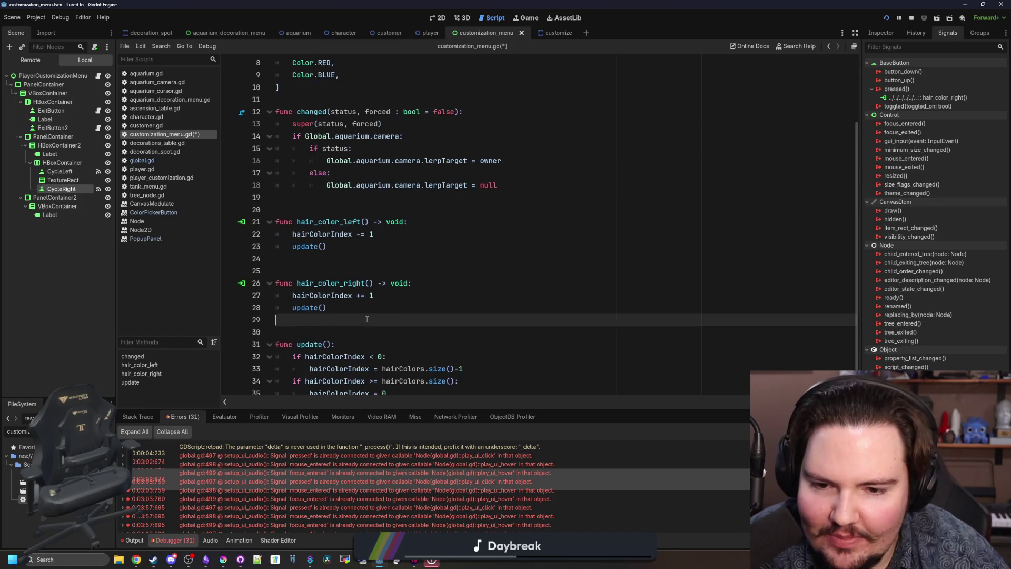
{"action": "left_click", "coordinate": [343, 330]}
{"action": "mouse_move", "coordinate": [388, 406]}
{"action": "left_mouse_down"}
{"action": "mouse_move", "coordinate": [391, 299]}
{"action": "mouse_move", "coordinate": [390, 452]}
{"action": "mouse_move", "coordinate": [395, 330]}
{"action": "mouse_move", "coordinate": [396, 435]}
{"action": "left_mouse_up"}
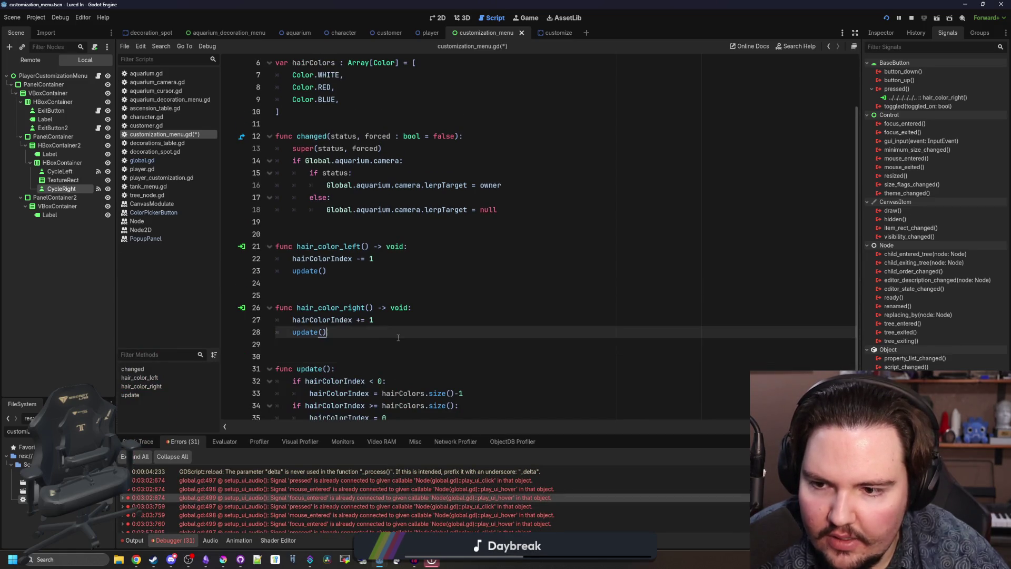
{"action": "left_click", "coordinate": [451, 312]}
{"action": "key", "text": "ctrl+s"}
{"action": "scroll", "coordinate": [431, 359], "scroll_direction": "down", "scroll_amount": 1}
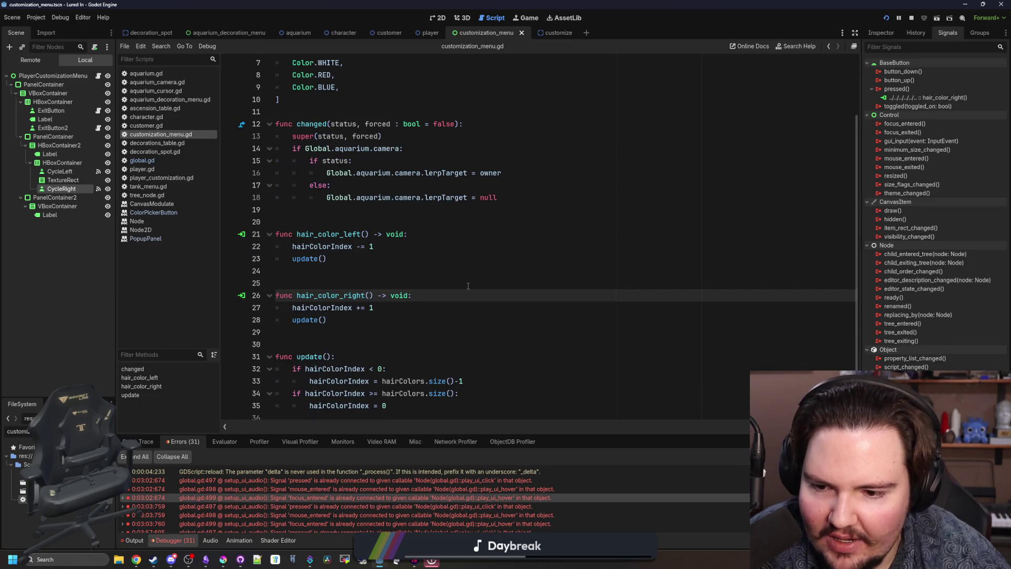
{"action": "left_click", "coordinate": [366, 342]}
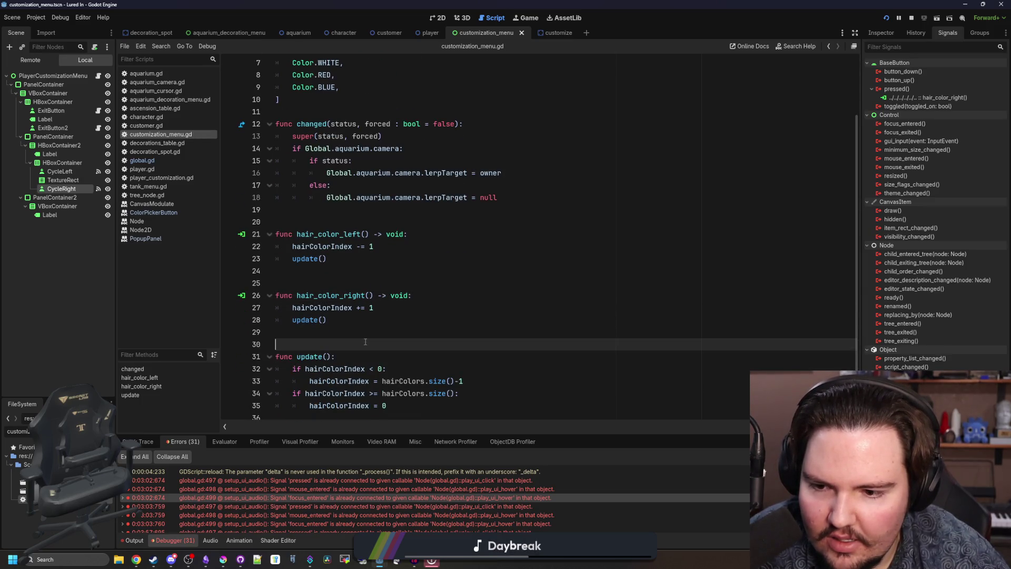
{"action": "left_click", "coordinate": [323, 284]}
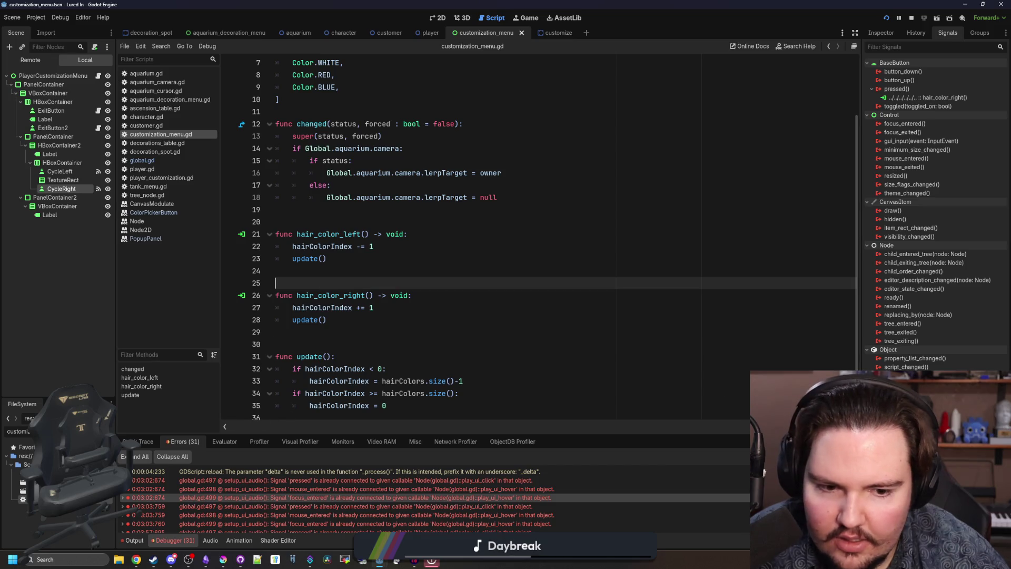
{"action": "left_click", "coordinate": [345, 342]}
{"action": "key", "text": "ctrl+s"}
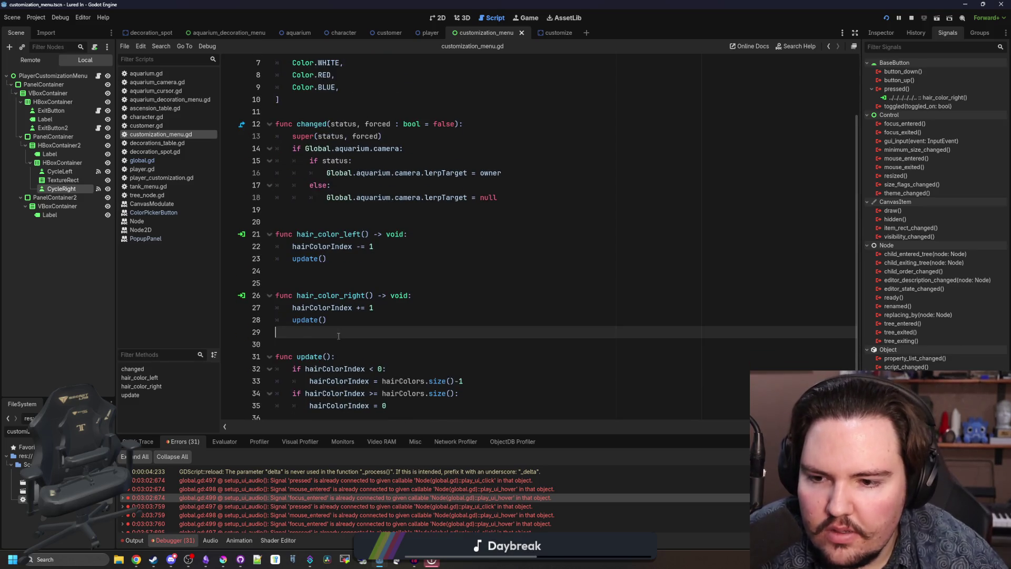
{"action": "key", "text": "ctrl+s"}
{"action": "left_click", "coordinate": [412, 408]}
{"action": "key", "text": "Down"}
{"action": "key", "text": "Return"}
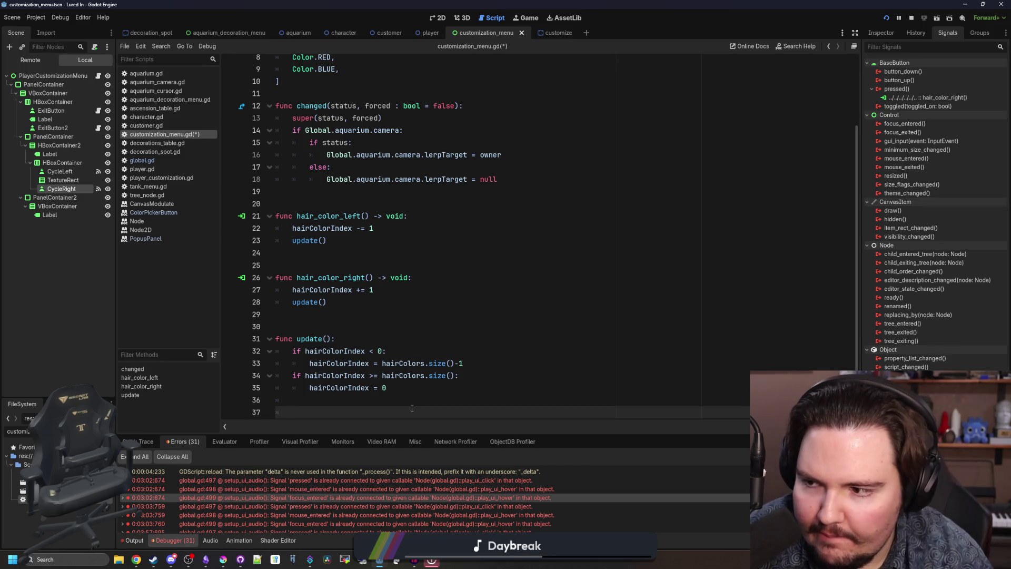
- In update(), assign hairColors[hairColorIndex] to Global.playerCustomization.HairColor and save
{"action": "type", "text": "Global.player"}
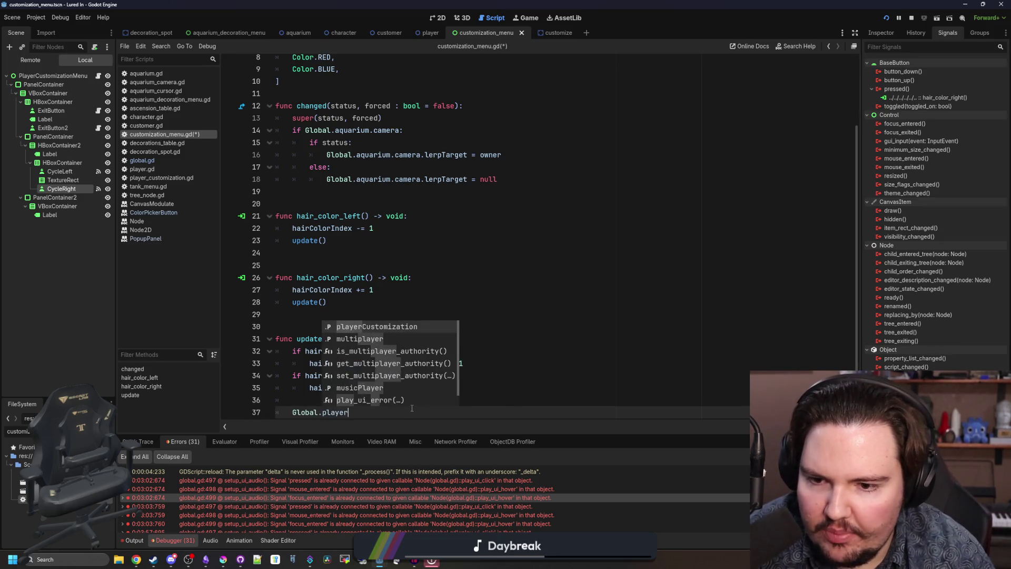
{"action": "key", "text": "Return"}
{"action": "type", "text": ".HairColor = "}
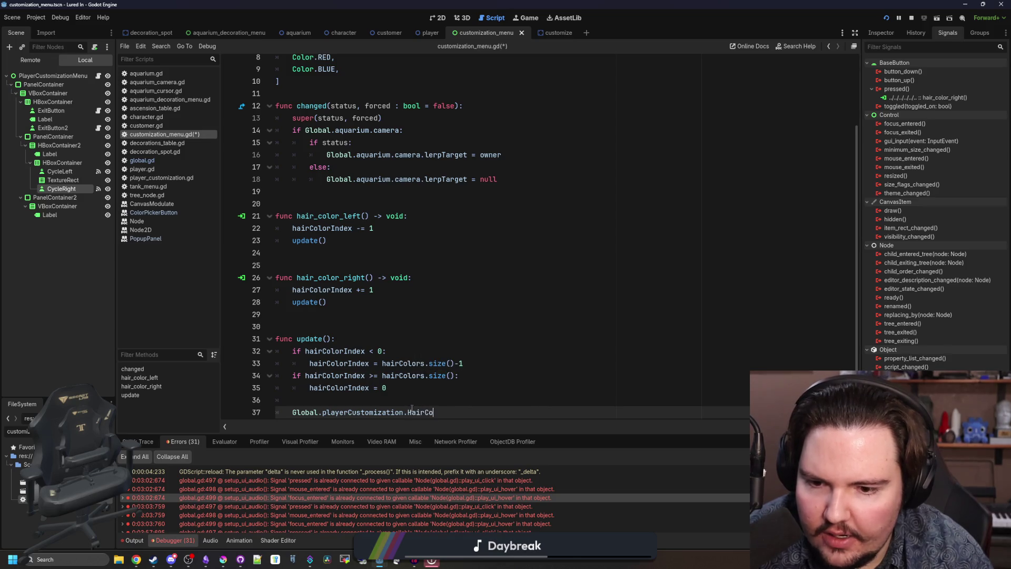
{"action": "type", "text": "hairColorsp["}
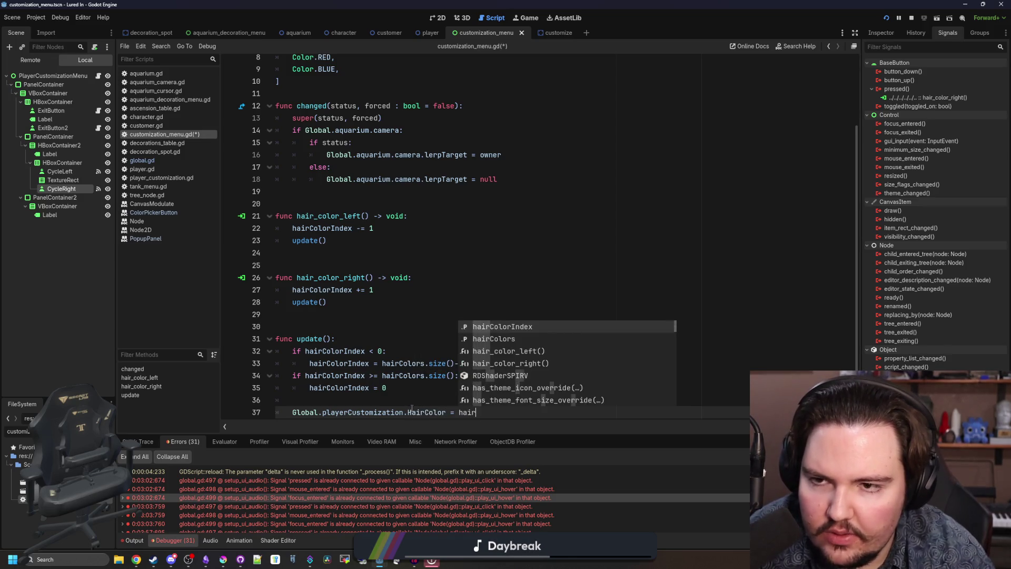
{"action": "key", "text": "BackSpace"}
{"action": "key", "text": "BackSpace"}
{"action": "type", "text": "["}
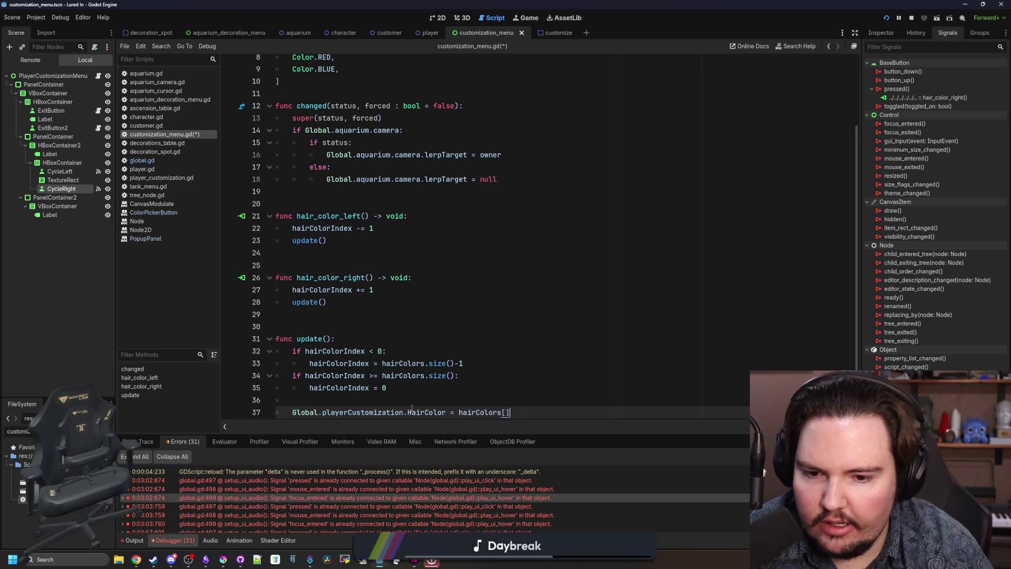
{"action": "type", "text": "hairColorIndex"}
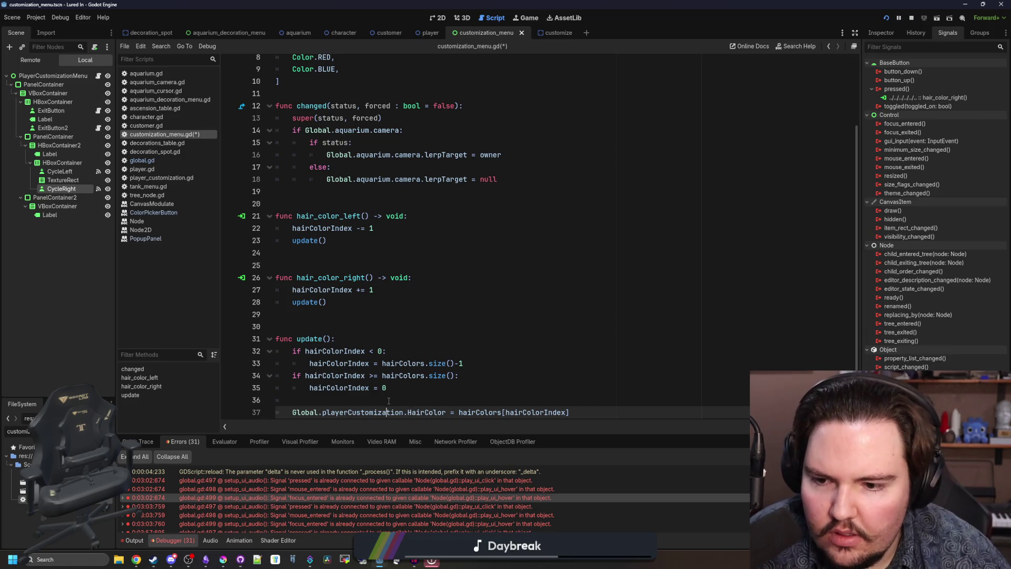
{"action": "key", "text": "ctrl+s"}
- Open player.gd and place the cursor after super()
{"action": "key", "text": "Up"}
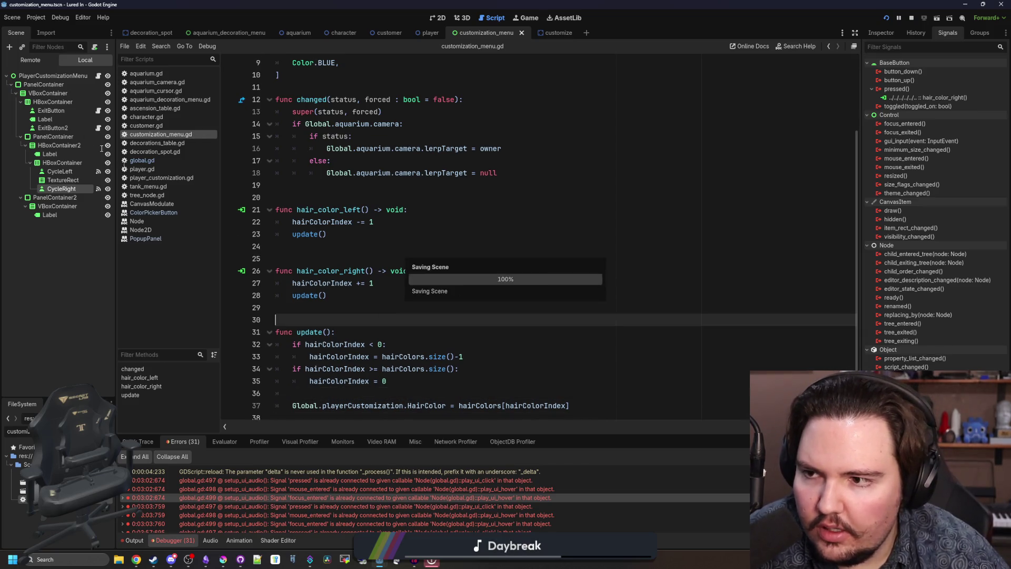
{"action": "left_click", "coordinate": [154, 169]}
{"action": "left_click", "coordinate": [372, 162]}
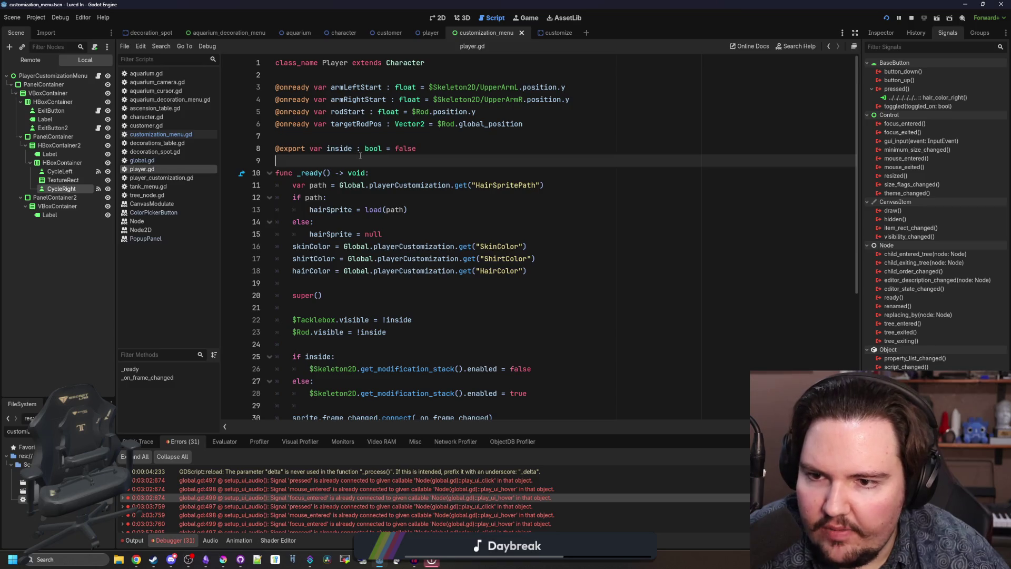
- Follow super() from player.gd's _ready into character.gd and review its update_style call
{"action": "scroll", "coordinate": [373, 162], "scroll_direction": "down", "scroll_amount": 2}
{"action": "left_click", "coordinate": [362, 229]}
{"action": "scroll", "coordinate": [362, 229], "scroll_direction": "down", "scroll_amount": 3}
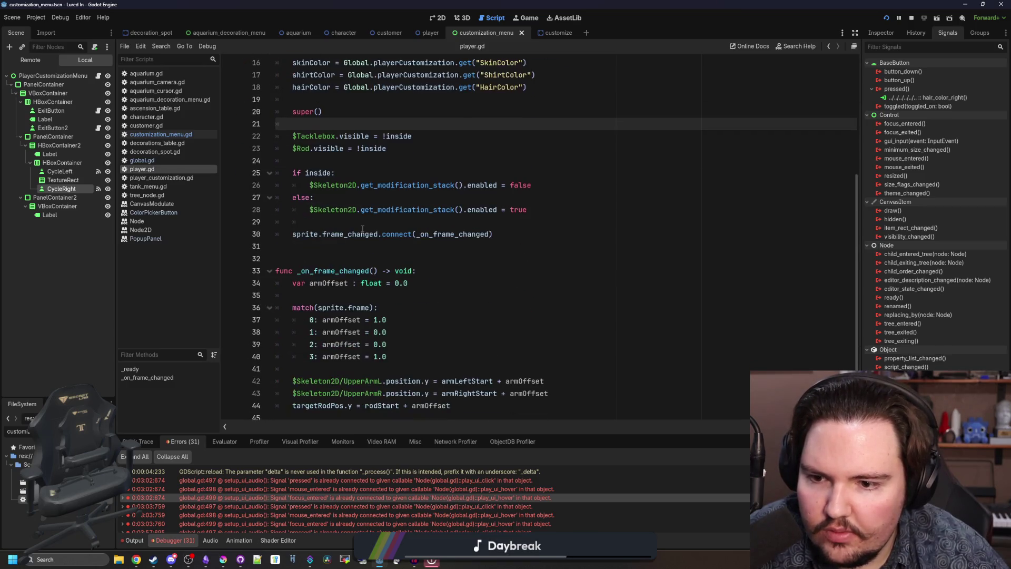
{"action": "scroll", "coordinate": [362, 228], "scroll_direction": "up", "scroll_amount": 5}
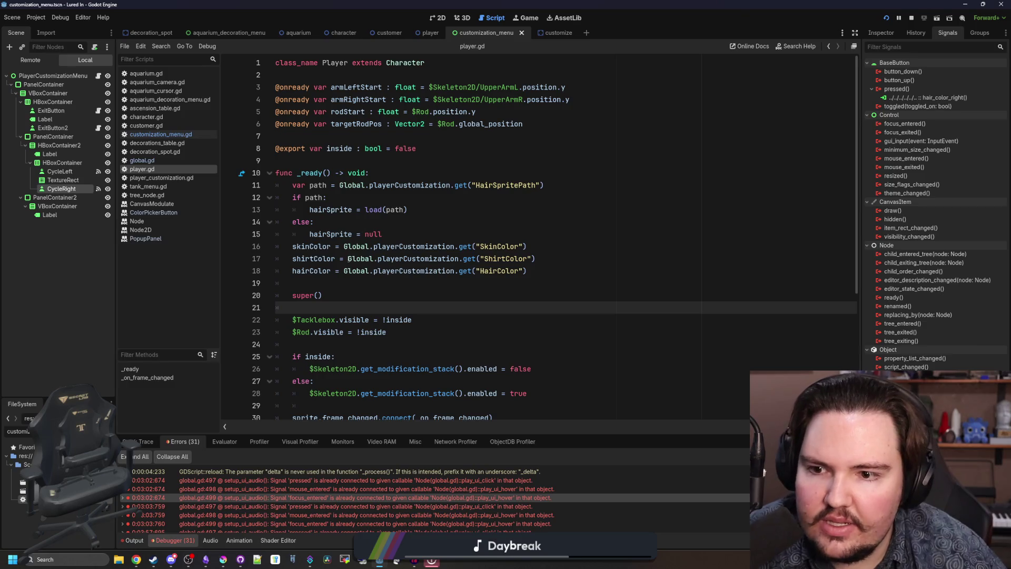
{"action": "left_click", "coordinate": [326, 285]}
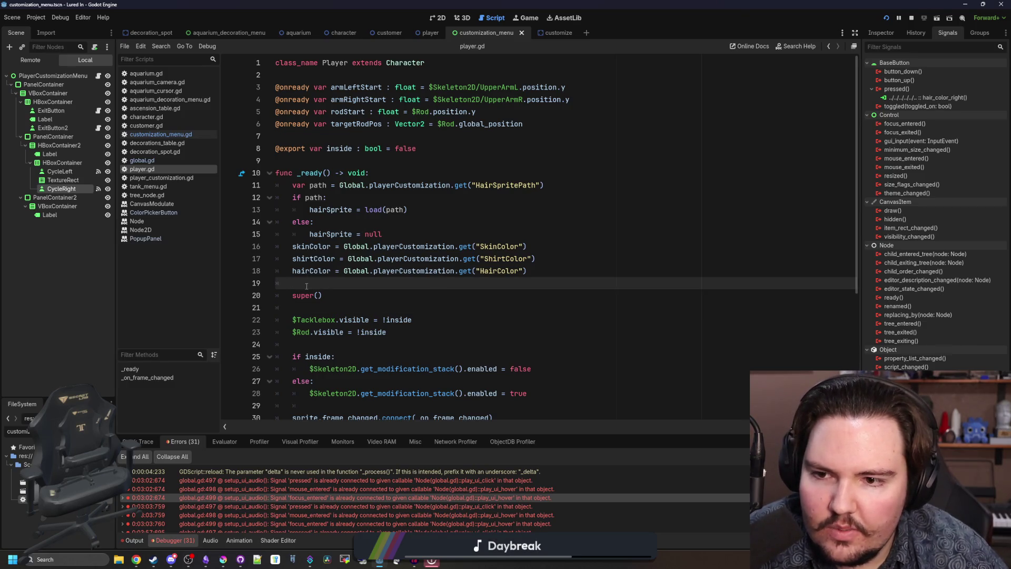
{"action": "left_click", "coordinate": [303, 296], "text": "ctrl"}
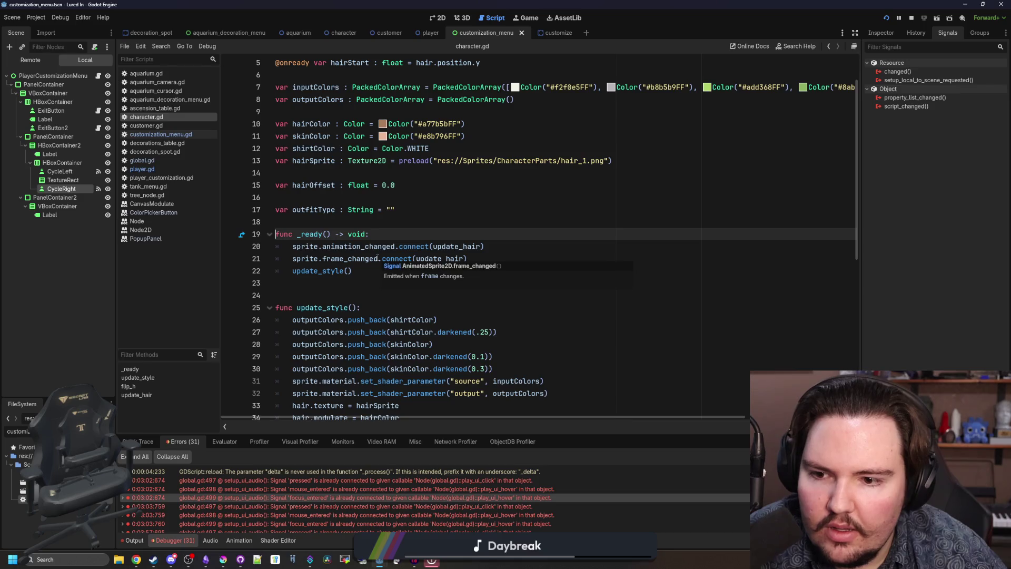
{"action": "scroll", "coordinate": [340, 270], "scroll_direction": "down", "scroll_amount": 2}
{"action": "left_click", "coordinate": [364, 203]}
{"action": "left_click", "coordinate": [303, 211]}
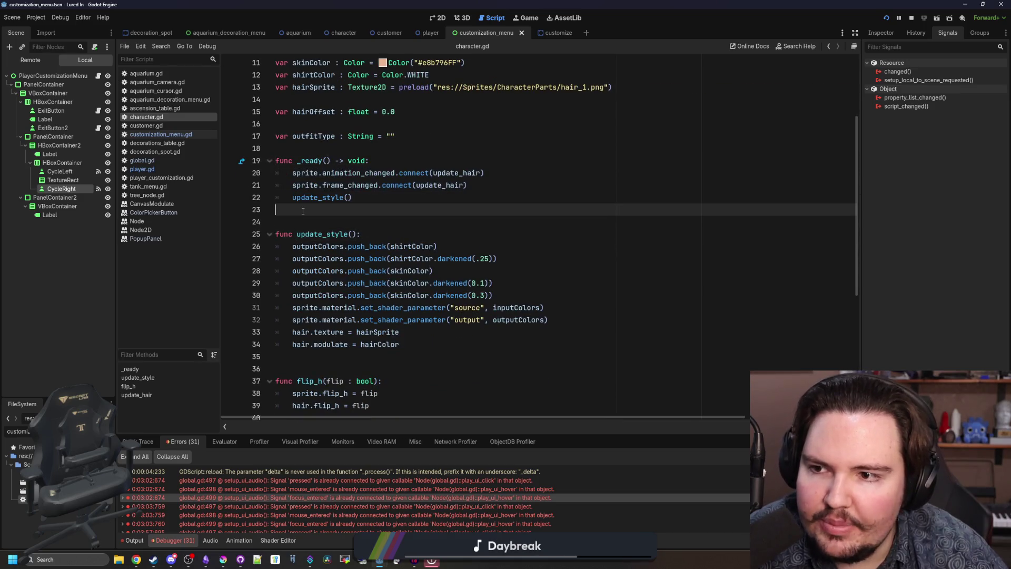
- Return through player.gd to customization_menu.gd
{"action": "left_click", "coordinate": [142, 169]}
{"action": "scroll", "coordinate": [363, 332], "scroll_direction": "down", "scroll_amount": 5}
{"action": "left_click", "coordinate": [160, 135]}
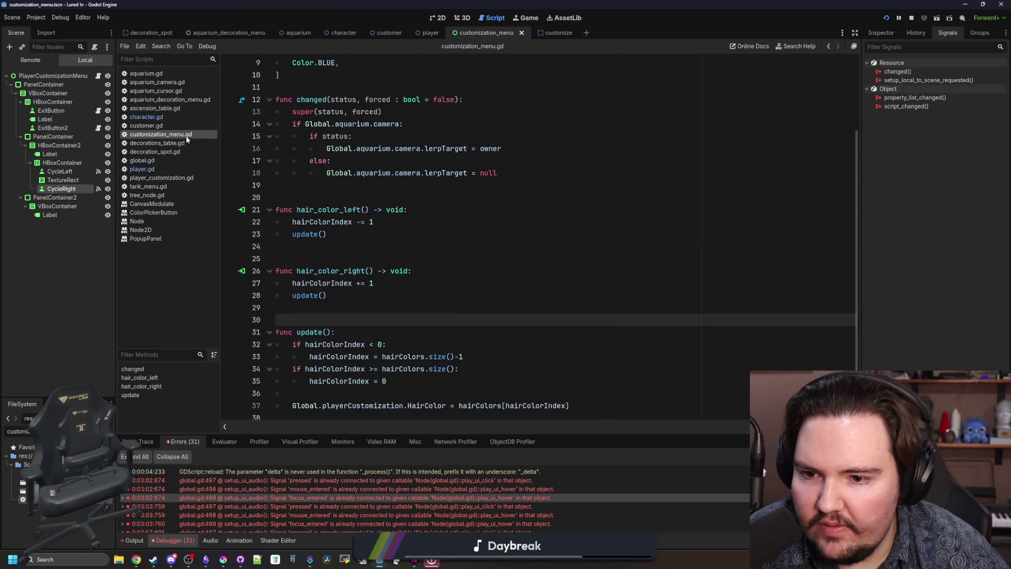
- Add owner.player.update_style() after the hair colour assignment, fixing the undeclared 'player' error
{"action": "left_click", "coordinate": [606, 406]}
{"action": "key", "text": "Down"}
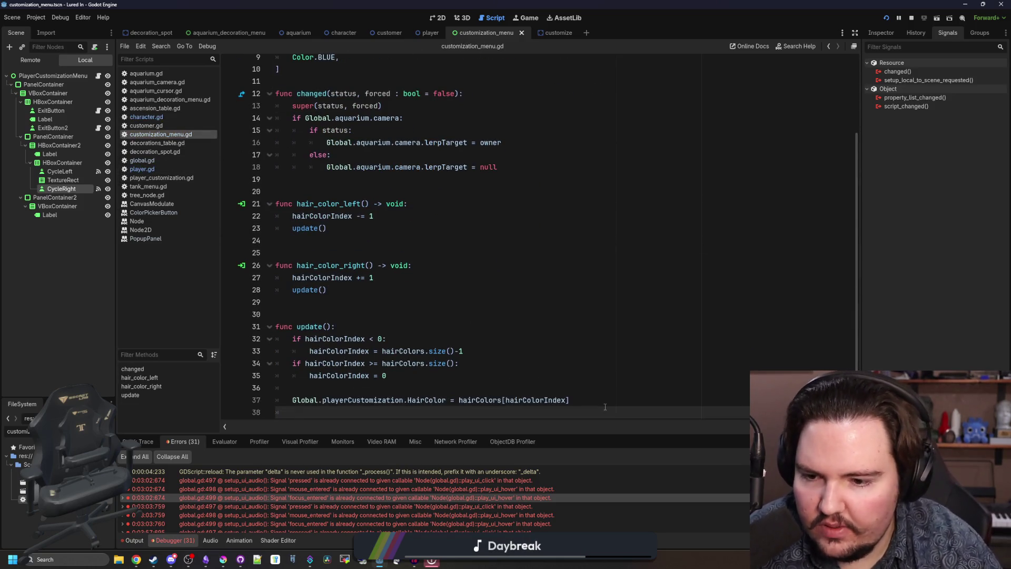
{"action": "type", "text": "player.upda"}
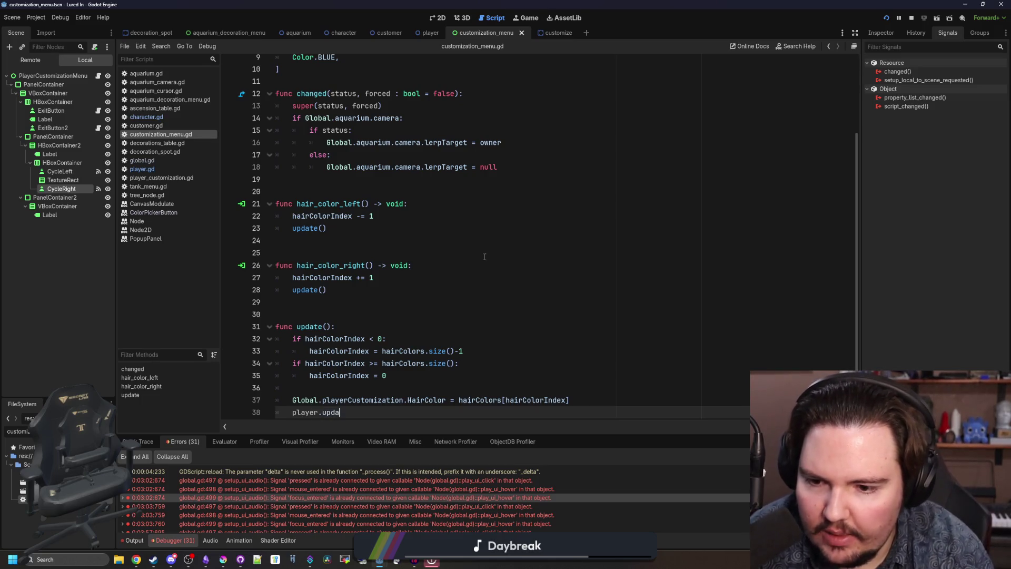
{"action": "type", "text": "te_style()"}
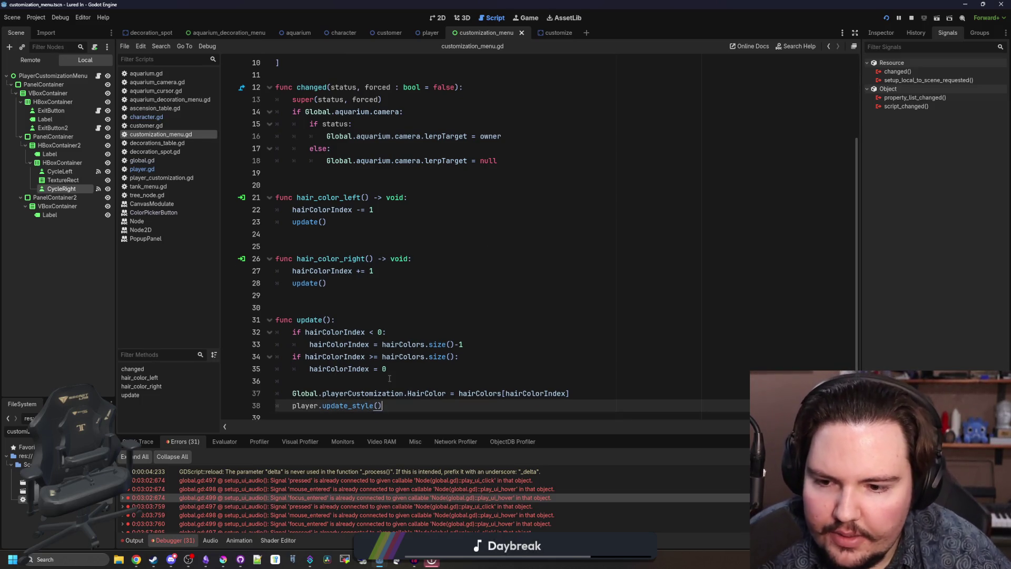
{"action": "left_click", "coordinate": [389, 381]}
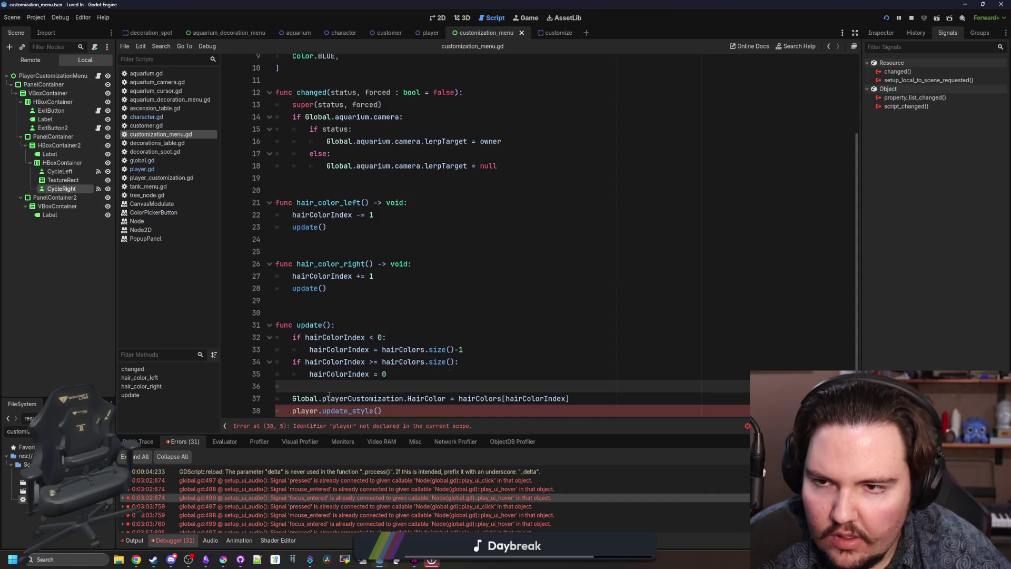
{"action": "scroll", "coordinate": [340, 200], "scroll_direction": "up", "scroll_amount": 3}
{"action": "scroll", "coordinate": [340, 176], "scroll_direction": "down", "scroll_amount": 3}
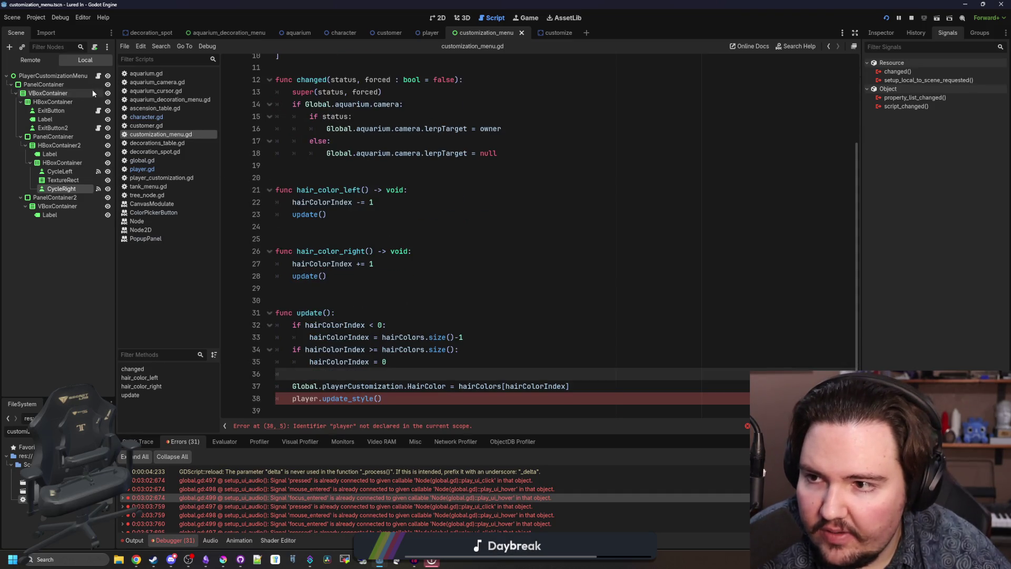
{"action": "double_click", "coordinate": [308, 387]}
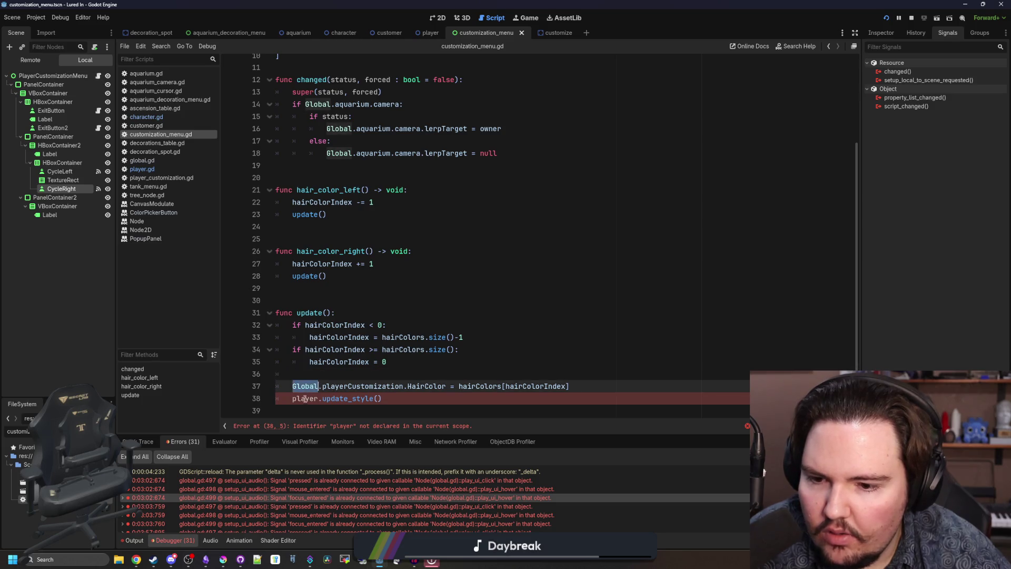
{"action": "double_click", "coordinate": [306, 398]}
{"action": "type", "text": "owner"}
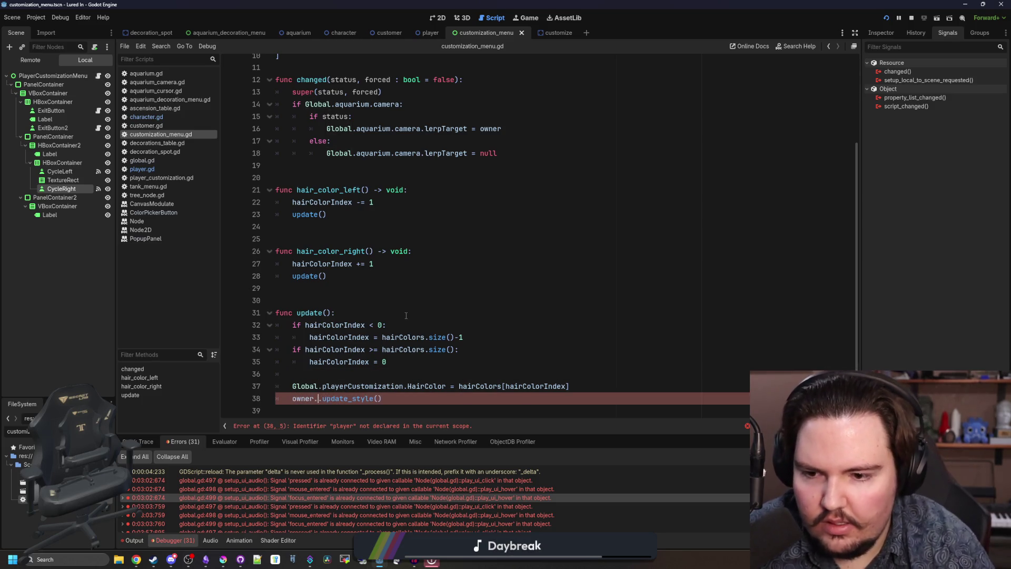
{"action": "type", "text": ".player"}
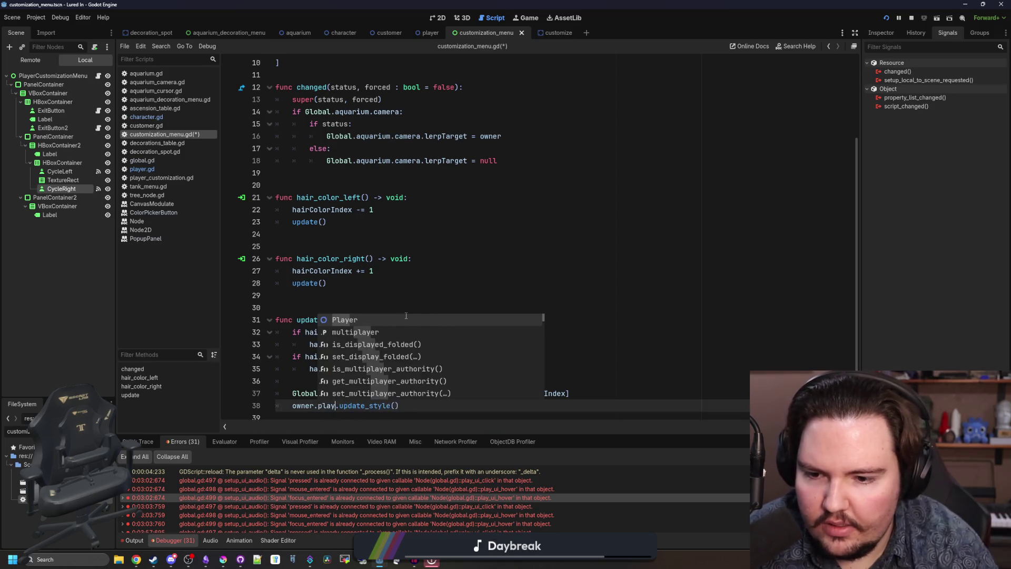
{"action": "left_click", "coordinate": [406, 315]}
- Save the script and jump to Global's playerCustomization definition in global.gd
{"action": "left_click", "coordinate": [318, 311]}
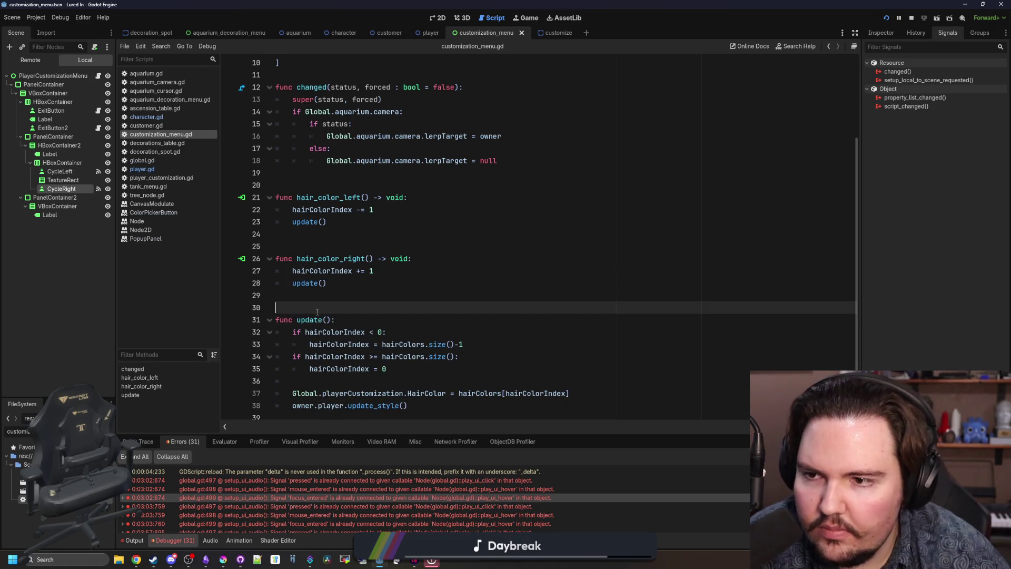
{"action": "key", "text": "ctrl+s"}
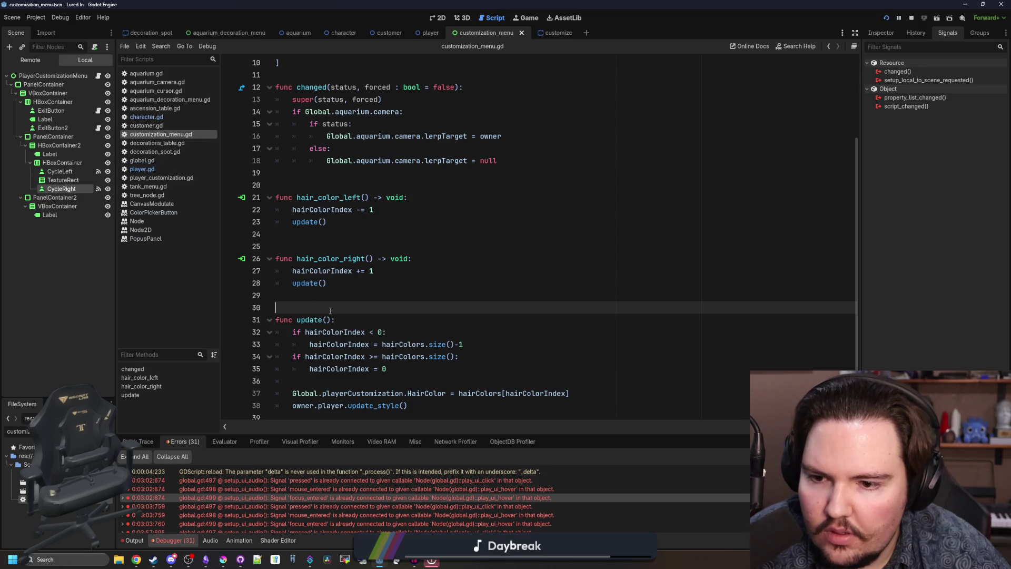
{"action": "left_click", "coordinate": [446, 409]}
{"action": "key", "text": "ctrl+s"}
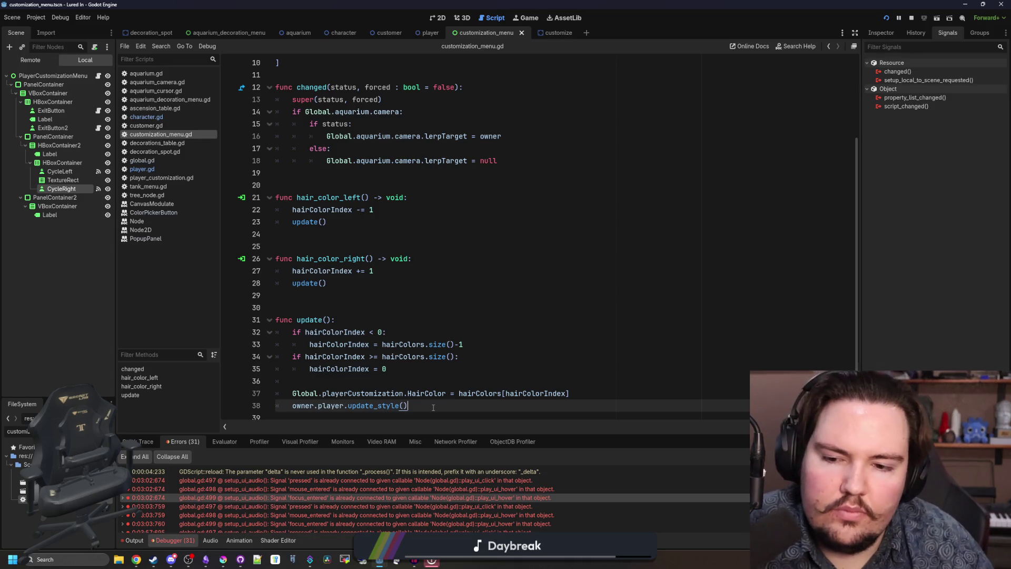
{"action": "left_click", "coordinate": [392, 393], "text": "ctrl"}
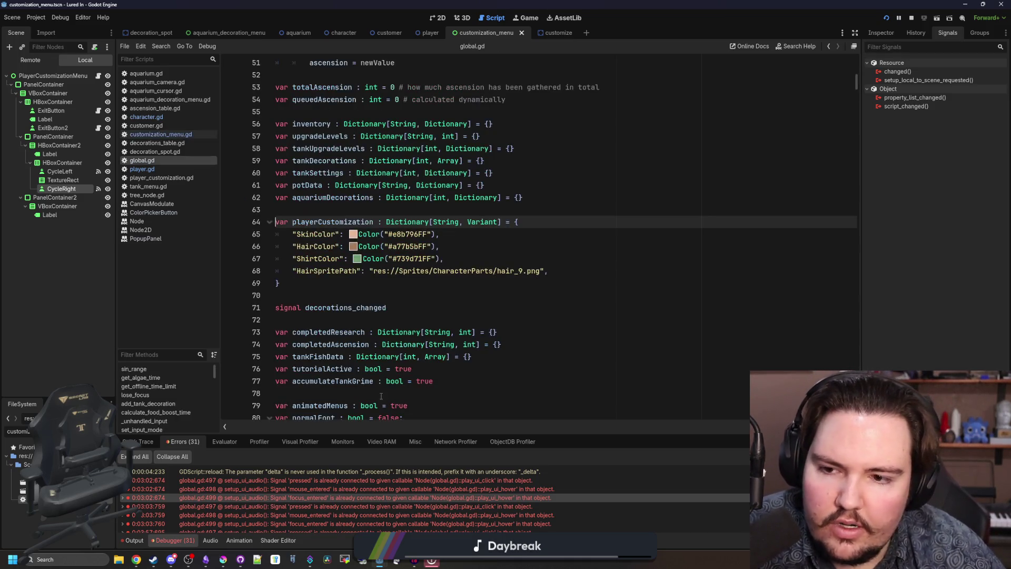
- Inspect the playerCustomization HairSpritePath and ShirtColor entries, then run the project
{"action": "left_click", "coordinate": [327, 282]}
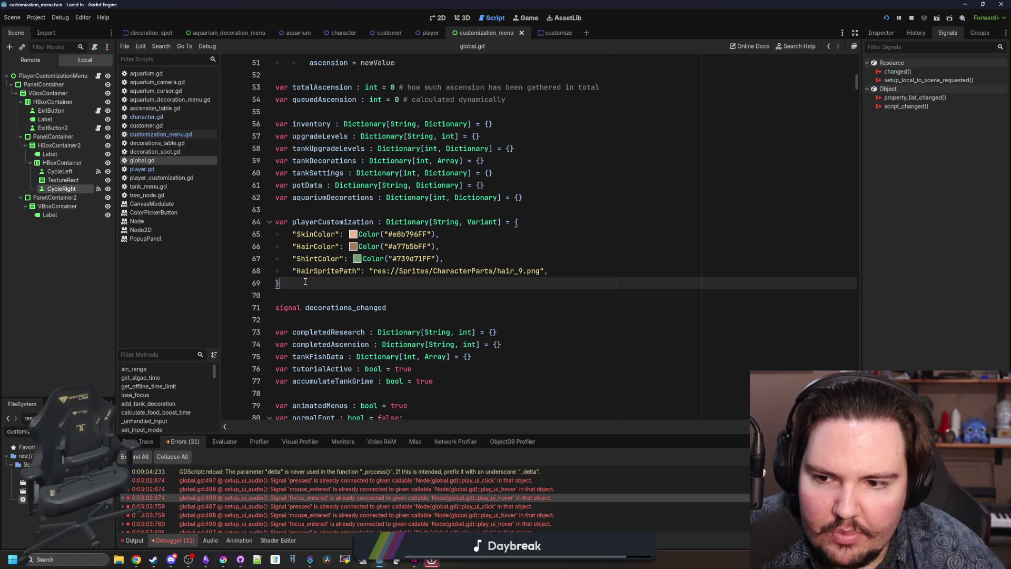
{"action": "double_click", "coordinate": [325, 272]}
{"action": "left_click", "coordinate": [510, 278]}
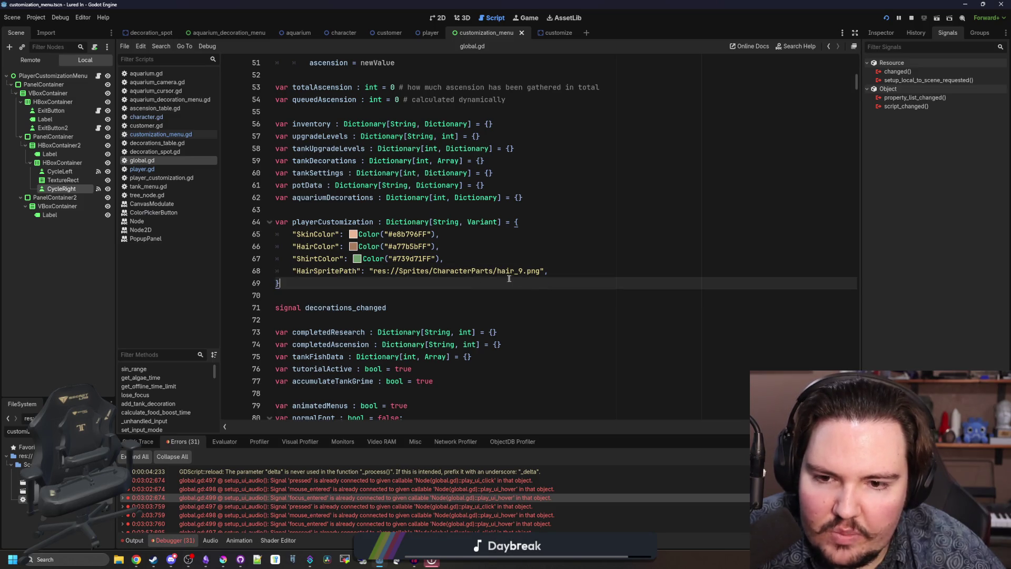
{"action": "left_click", "coordinate": [539, 273]}
{"action": "left_click", "coordinate": [546, 254]}
{"action": "left_click", "coordinate": [887, 19]}
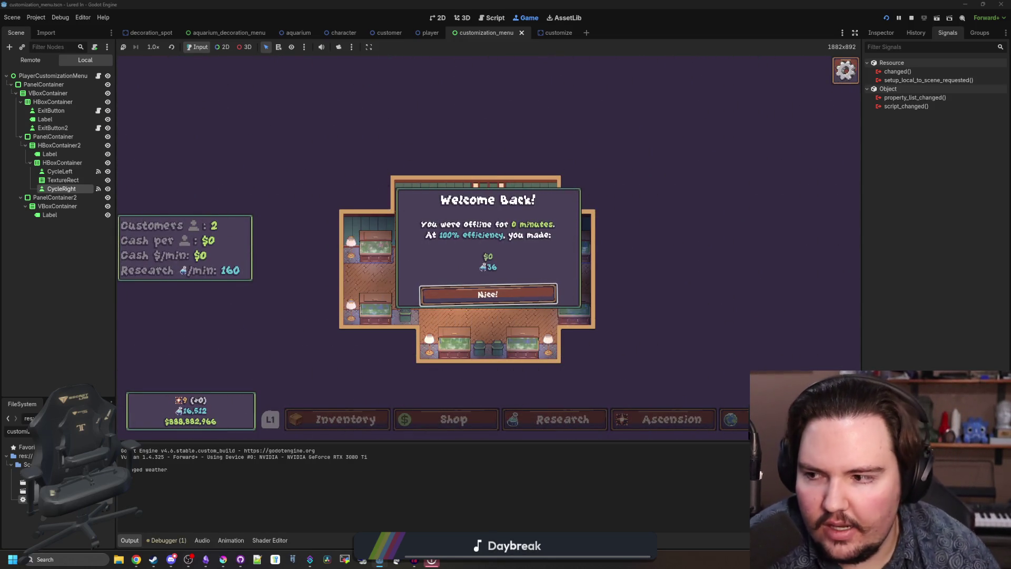
- Dismiss Welcome Back, try the character's hair colour Edit menu, then stop the game
{"action": "left_click", "coordinate": [476, 294]}
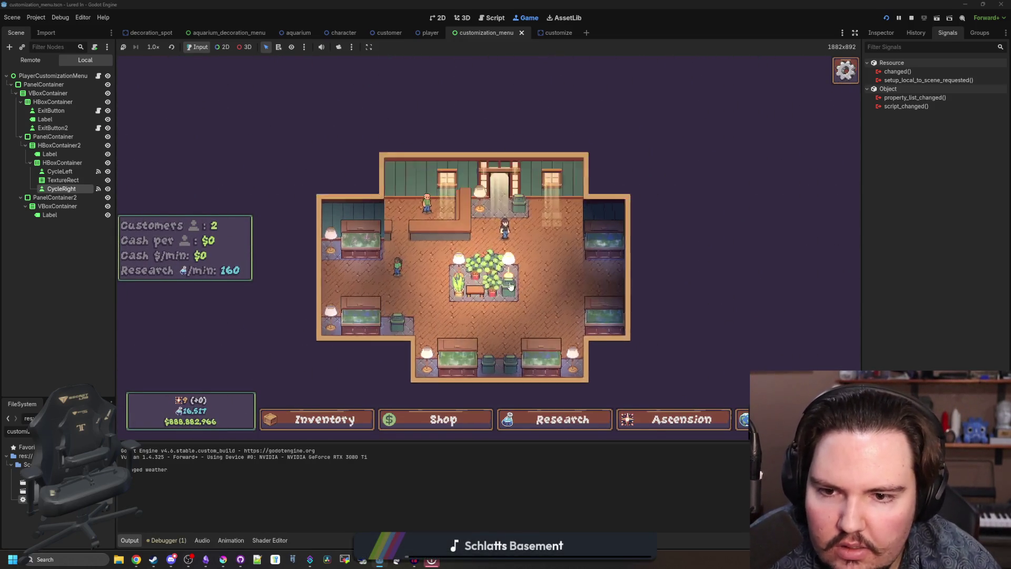
{"action": "left_click", "coordinate": [404, 195]}
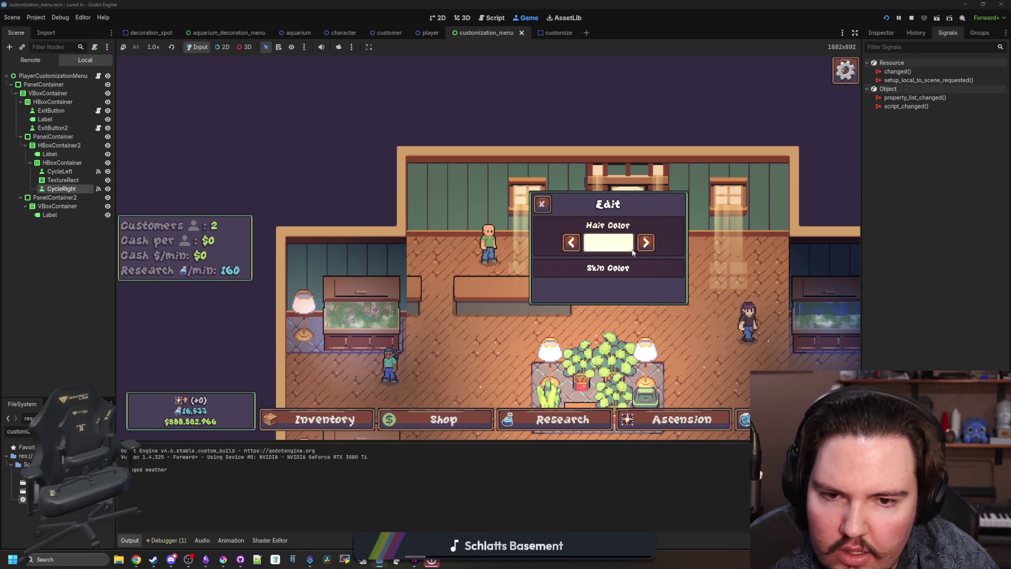
{"action": "left_click", "coordinate": [913, 21]}
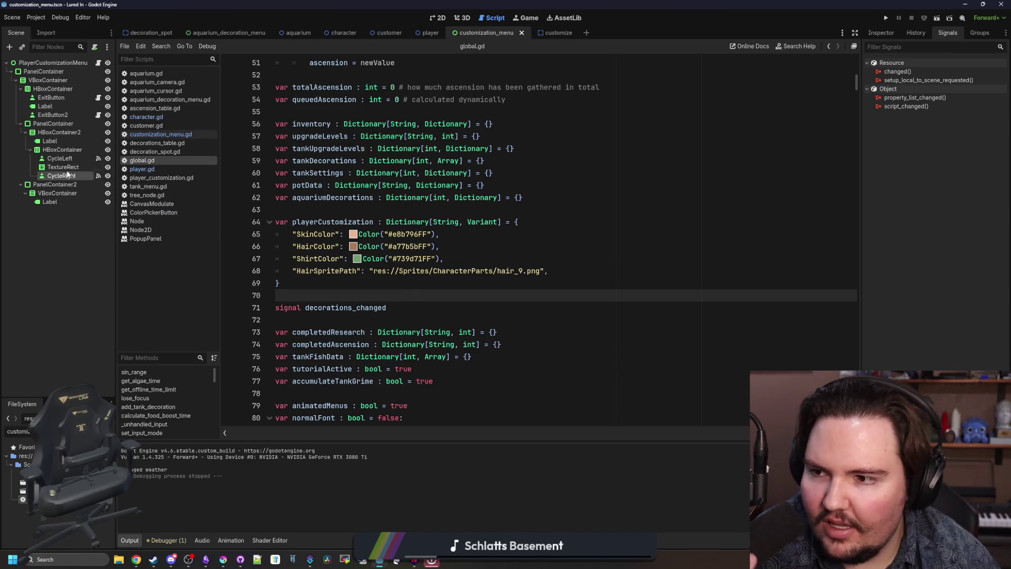
- Switch to customization_menu.gd and insert the TextureRect node path into update()
{"action": "scroll", "coordinate": [341, 279], "scroll_direction": "down", "scroll_amount": 20}
{"action": "scroll", "coordinate": [341, 279], "scroll_direction": "down", "scroll_amount": 5}
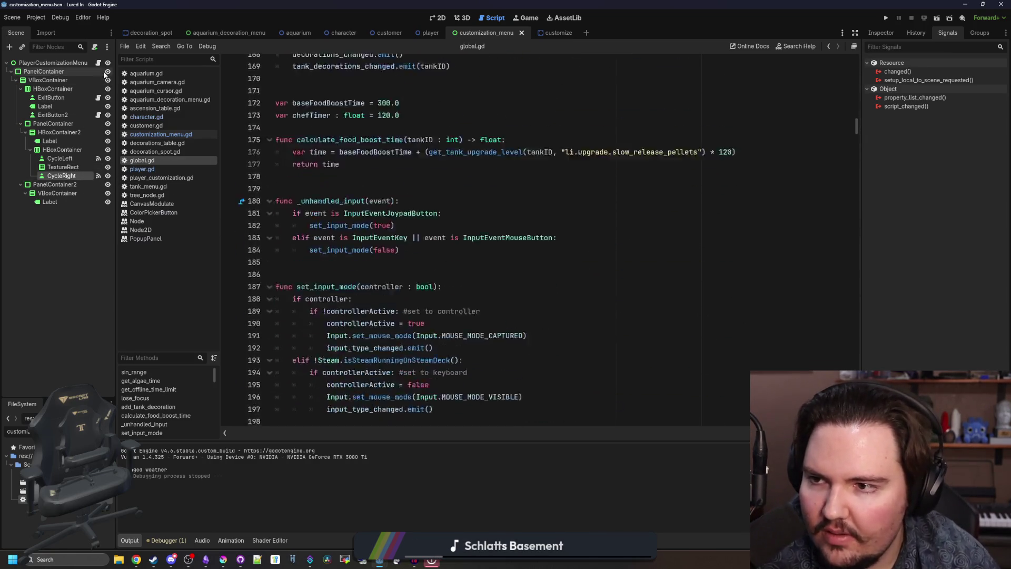
{"action": "left_click", "coordinate": [98, 63]}
{"action": "left_click", "coordinate": [363, 308]}
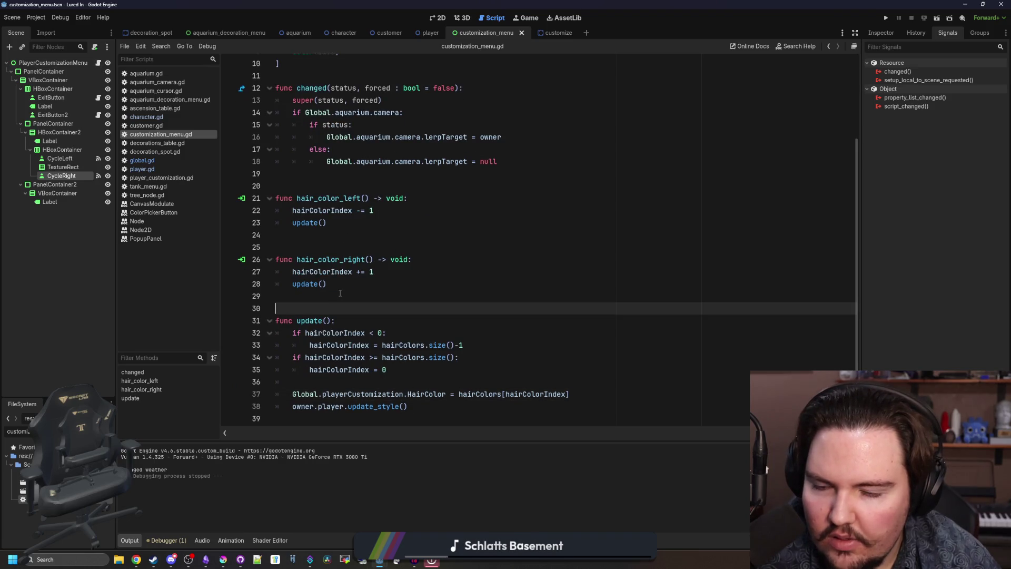
{"action": "left_click", "coordinate": [350, 284]}
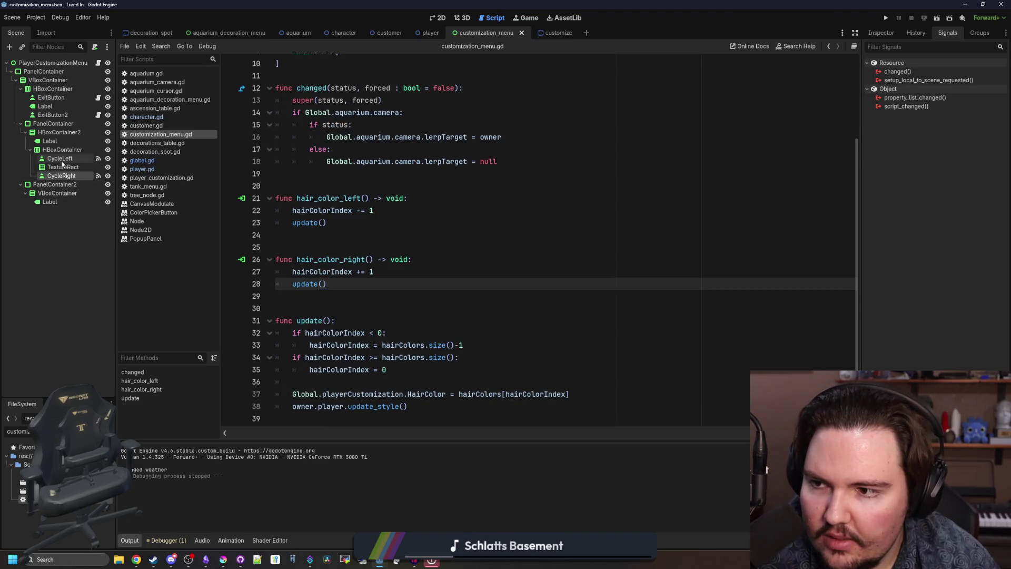
{"action": "mouse_move", "coordinate": [62, 167]}
{"action": "left_mouse_down"}
{"action": "mouse_move", "coordinate": [337, 314]}
{"action": "mouse_move", "coordinate": [337, 383]}
{"action": "left_mouse_up"}
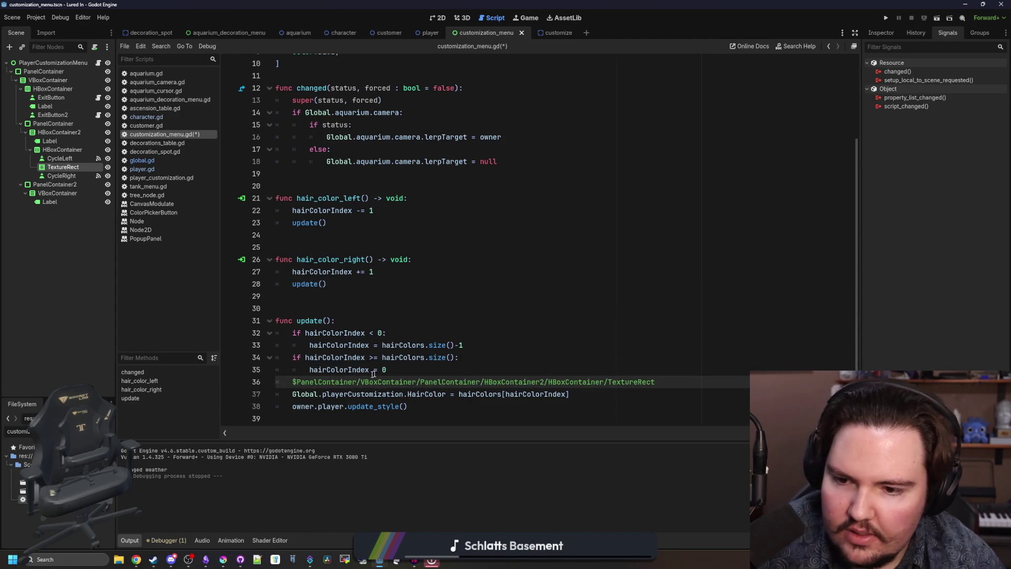
- Add var hairColor = hairColors[hairColorIndex] at the top of update()
{"action": "key", "text": "ctrl+shift+Return"}
{"action": "left_click_drag", "start_coordinate": [599, 392], "coordinate": [458, 406]}
{"action": "key", "text": "ctrl+x"}
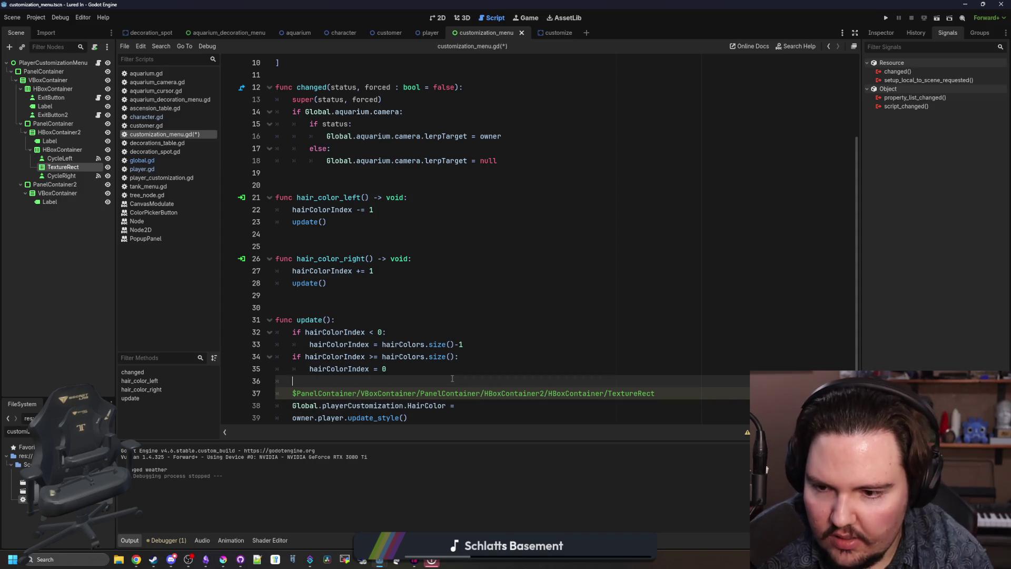
{"action": "type", "text": "var haircolor="}
{"action": "key", "text": "ctrl+v"}
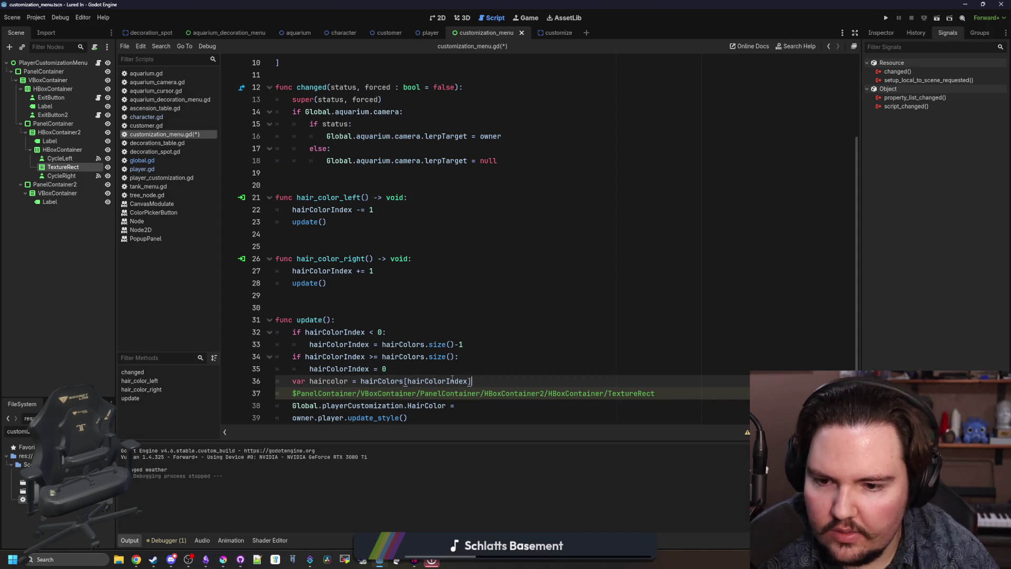
{"action": "key", "text": "ctrl+shift+Return"}
{"action": "left_click", "coordinate": [327, 381]}
{"action": "key", "text": "Delete"}
{"action": "type", "text": "C"}
{"action": "double_click", "coordinate": [327, 381]}
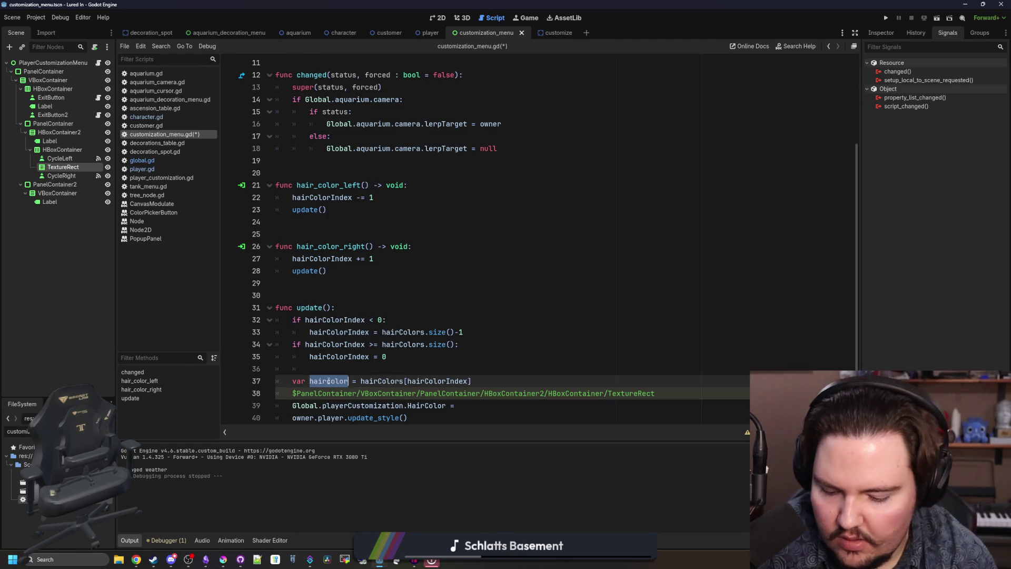
{"action": "key", "text": "Right"}
- Set TextureRect.modulate and Global.playerCustomization.HairColor to hairColor, save, and run the game
{"action": "scroll", "coordinate": [336, 381], "scroll_direction": "down", "scroll_amount": 1}
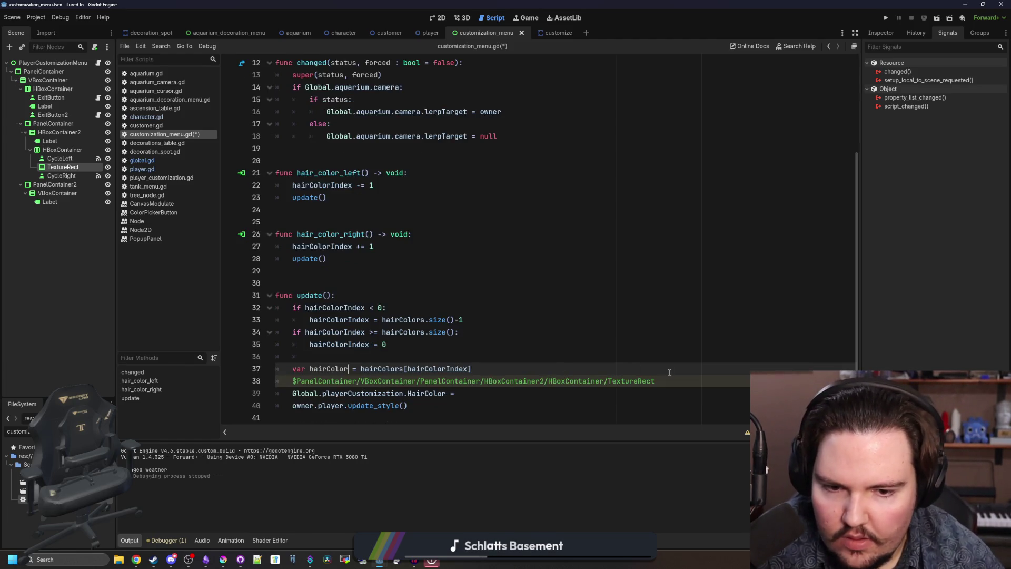
{"action": "left_click", "coordinate": [671, 376]}
{"action": "type", "text": ".modulate = hairColor"}
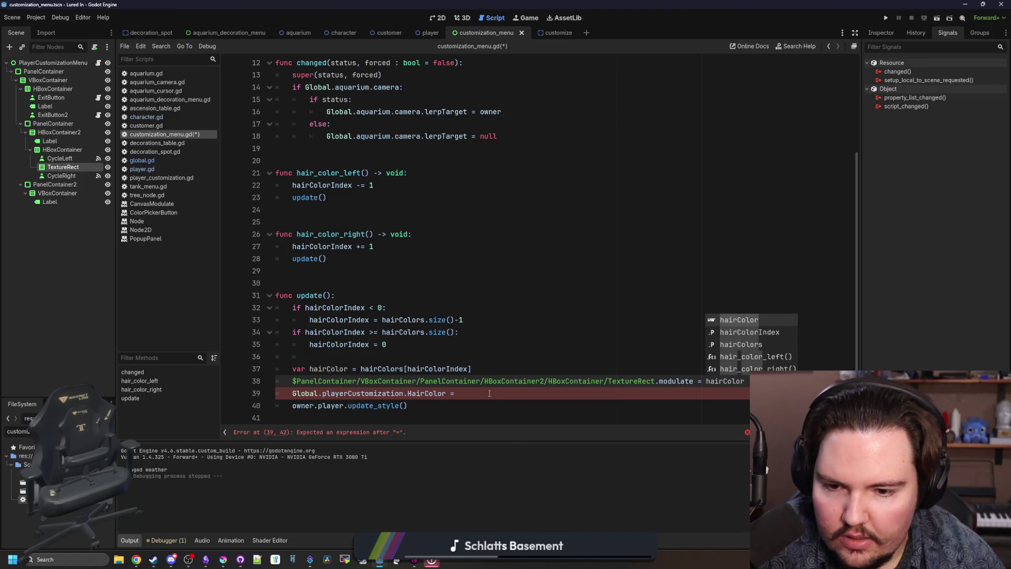
{"action": "left_click", "coordinate": [489, 393]}
{"action": "type", "text": "rColor"}
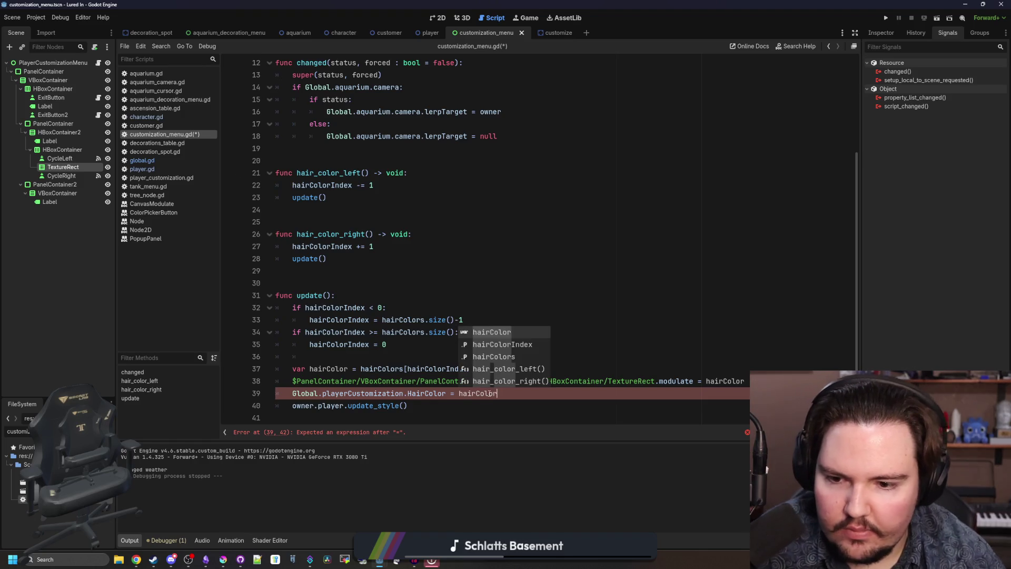
{"action": "left_click", "coordinate": [386, 345]}
{"action": "key", "text": "ctrl+s"}
{"action": "left_click", "coordinate": [896, 18]}
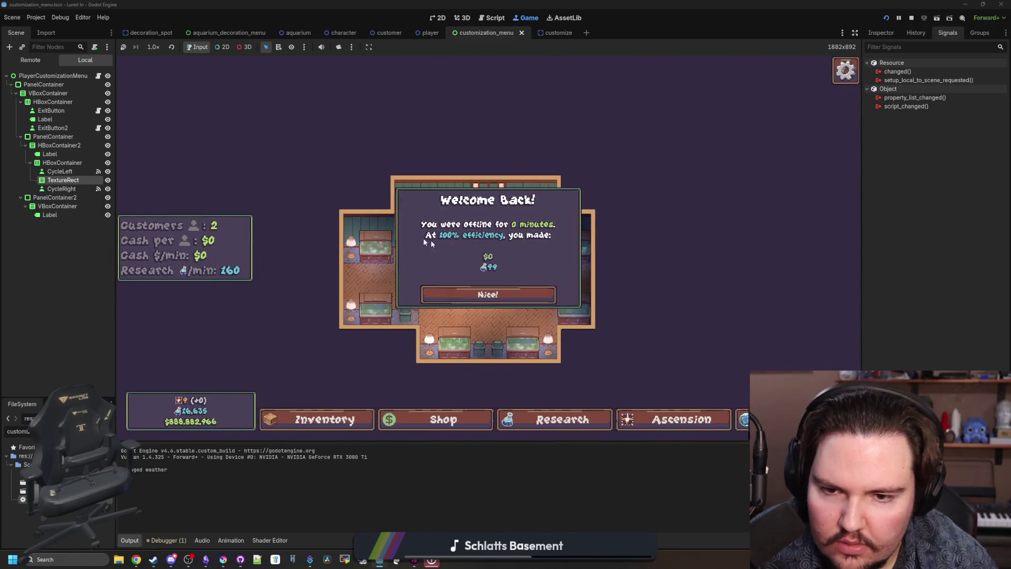
- Dismiss Welcome Back and cycle the Hair Color forward through white, red and blue
{"action": "left_click", "coordinate": [473, 293]}
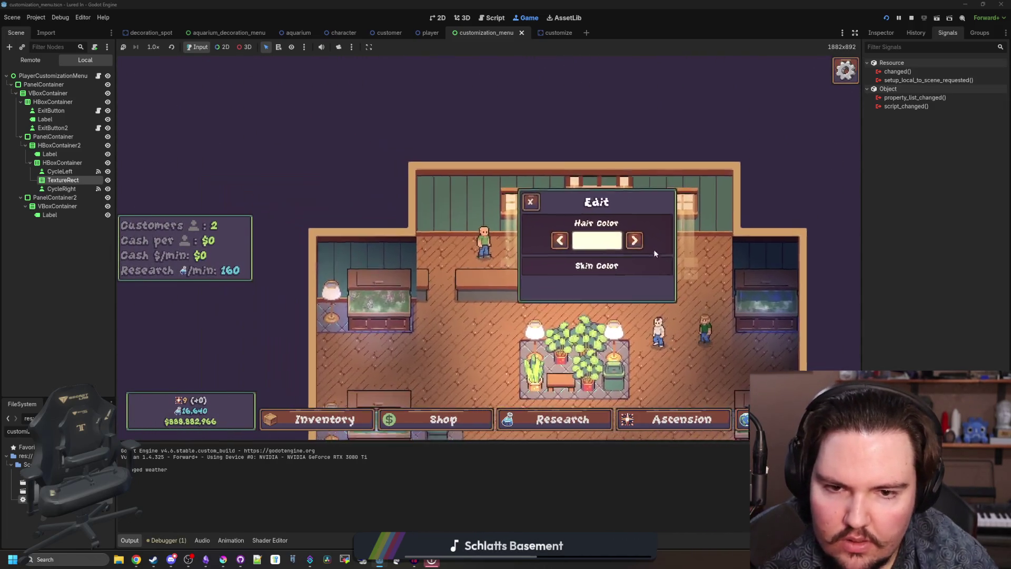
{"action": "left_click", "coordinate": [638, 243]}
{"action": "left_click", "coordinate": [639, 242]}
{"action": "left_click", "coordinate": [639, 243]}
{"action": "left_click", "coordinate": [639, 243]}
{"action": "left_click", "coordinate": [639, 243]}
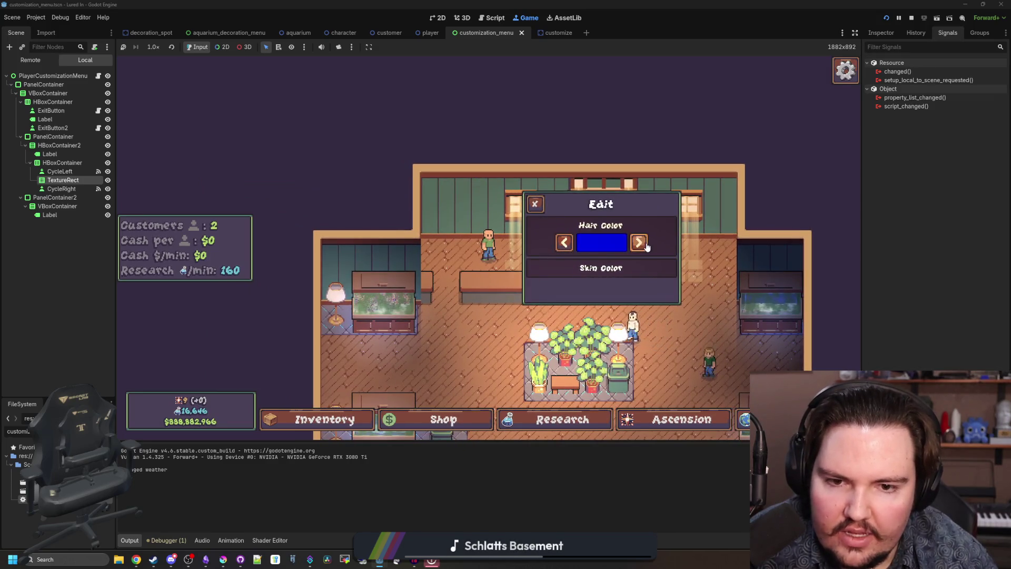
{"action": "left_click", "coordinate": [638, 243]}
{"action": "left_click", "coordinate": [639, 243]}
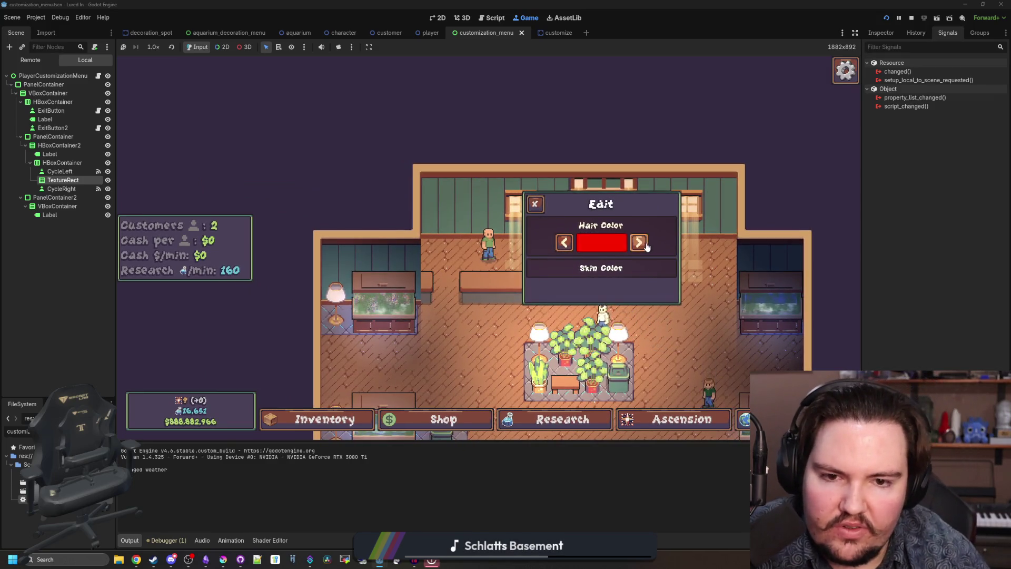
{"action": "left_click", "coordinate": [639, 243]}
{"action": "left_click", "coordinate": [638, 243]}
{"action": "left_click", "coordinate": [639, 243]}
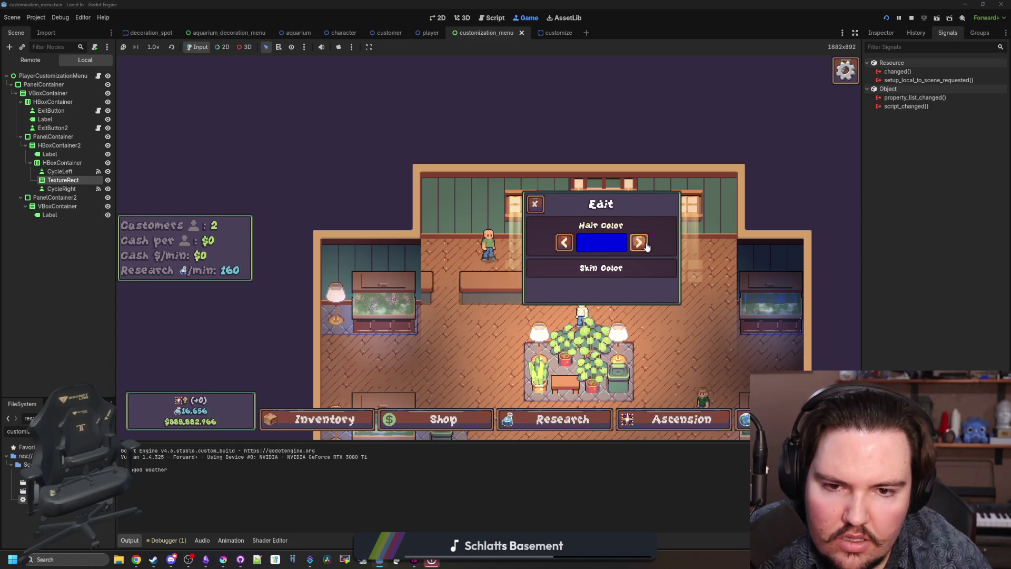
{"action": "left_click", "coordinate": [639, 243]}
- Cycle the hair colour backwards, then return to customization_menu.gd
{"action": "left_click", "coordinate": [639, 243]}
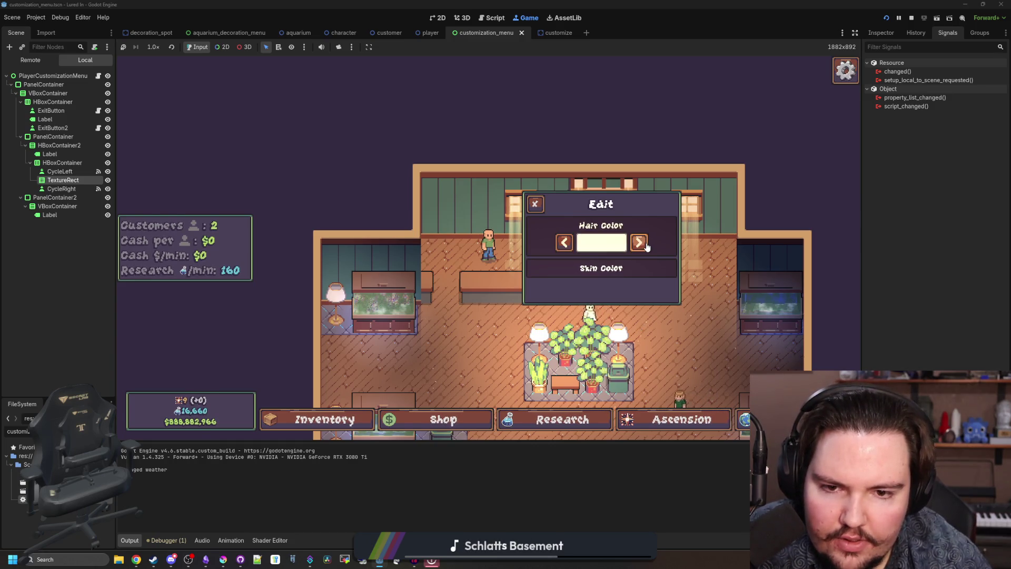
{"action": "left_click", "coordinate": [565, 247]}
{"action": "left_click", "coordinate": [564, 244]}
{"action": "left_click", "coordinate": [563, 243]}
{"action": "left_click", "coordinate": [563, 244]}
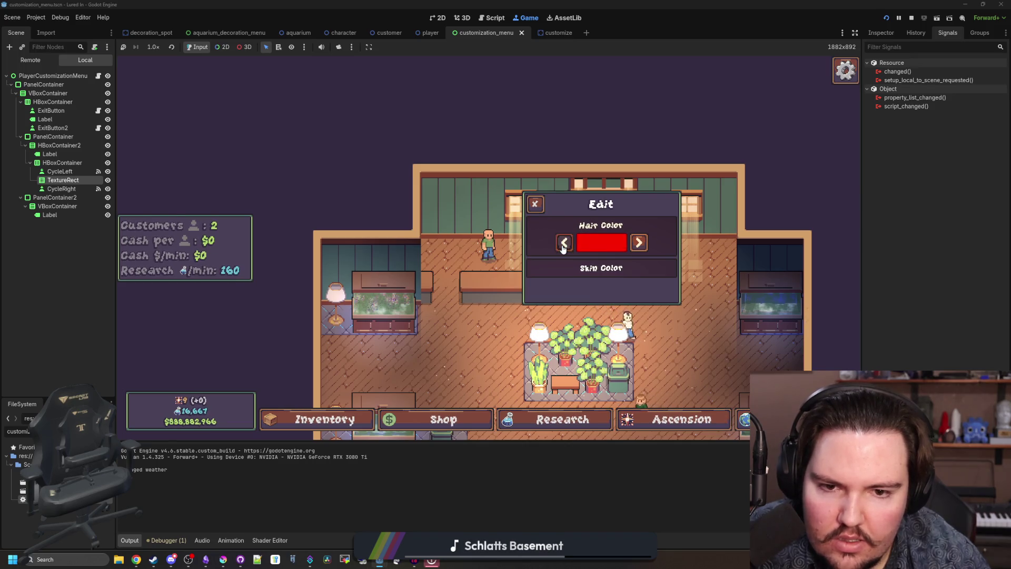
{"action": "left_click", "coordinate": [563, 243]}
{"action": "left_click", "coordinate": [98, 75]}
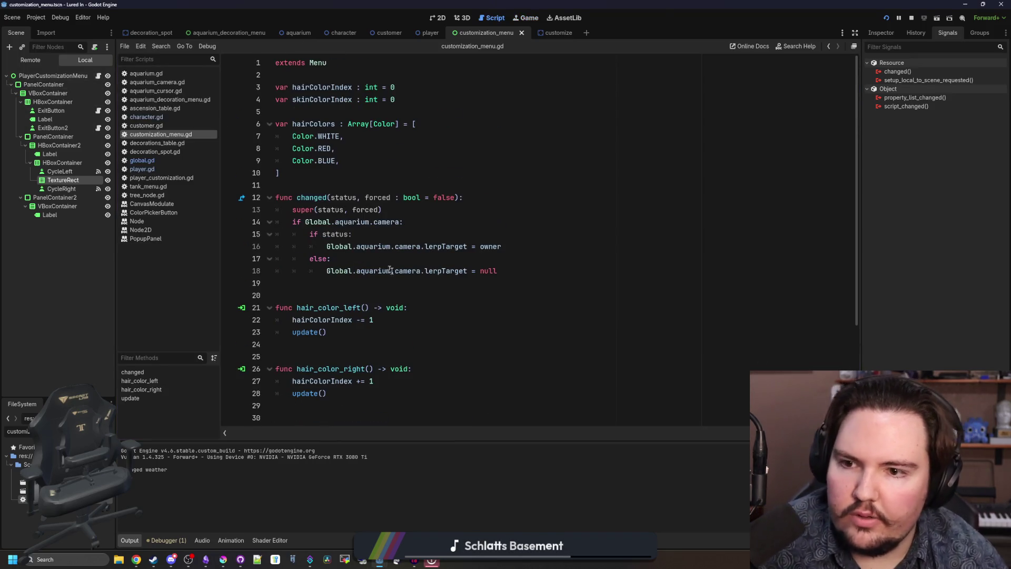
- Add an update() call after lerpTarget = owner in changed() and save
{"action": "left_click", "coordinate": [396, 282]}
{"action": "left_click", "coordinate": [395, 259]}
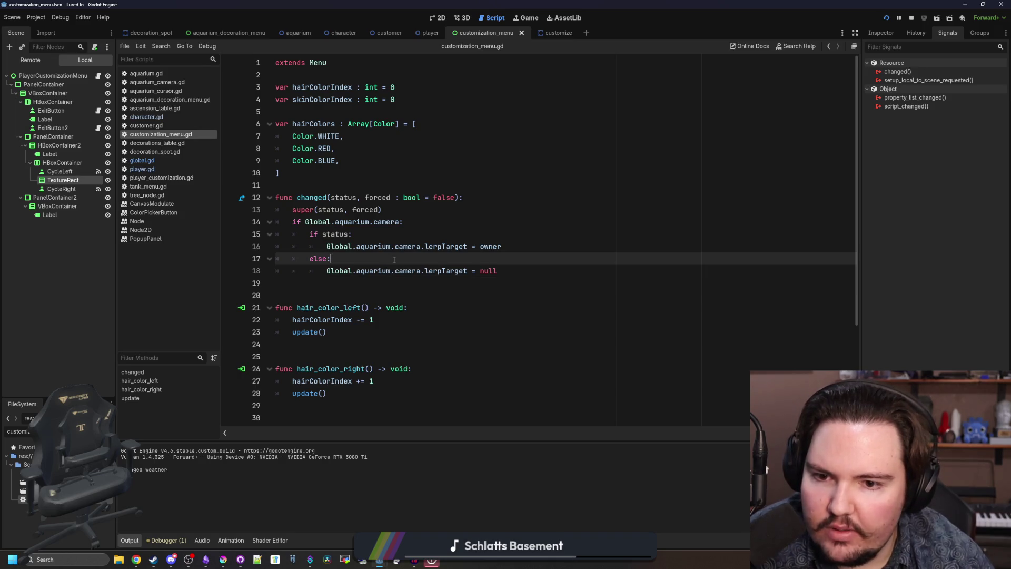
{"action": "scroll", "coordinate": [394, 260], "scroll_direction": "down", "scroll_amount": 4}
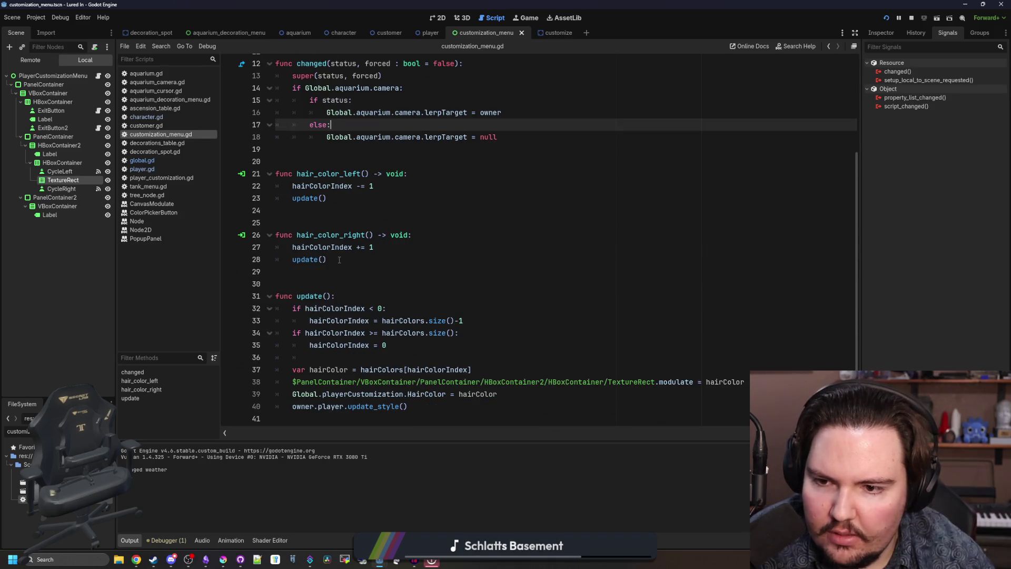
{"action": "scroll", "coordinate": [368, 257], "scroll_direction": "up", "scroll_amount": 4}
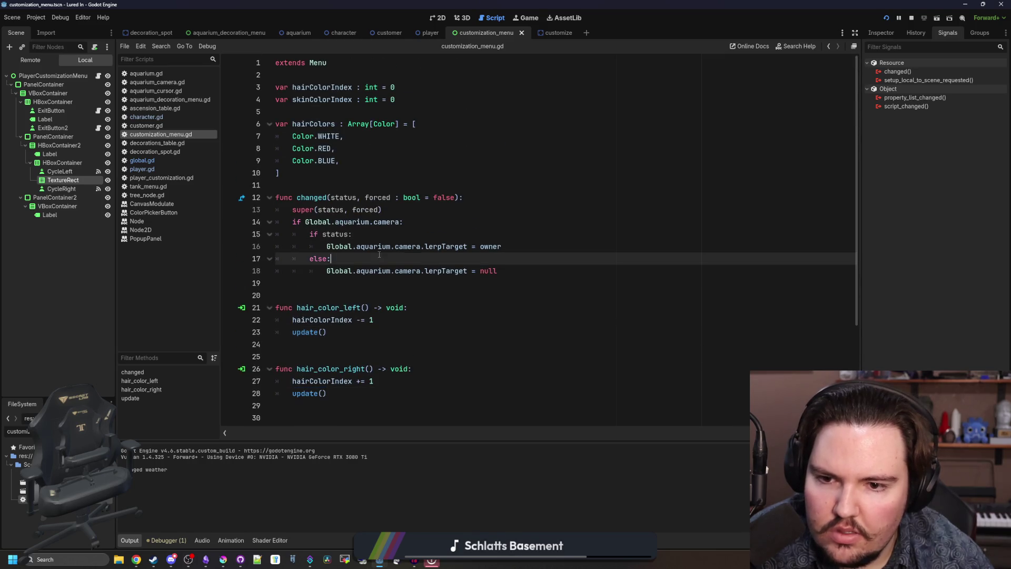
{"action": "left_click", "coordinate": [505, 246]}
{"action": "key", "text": "Return"}
{"action": "type", "text": "update()"}
{"action": "key", "text": "ctrl+s"}
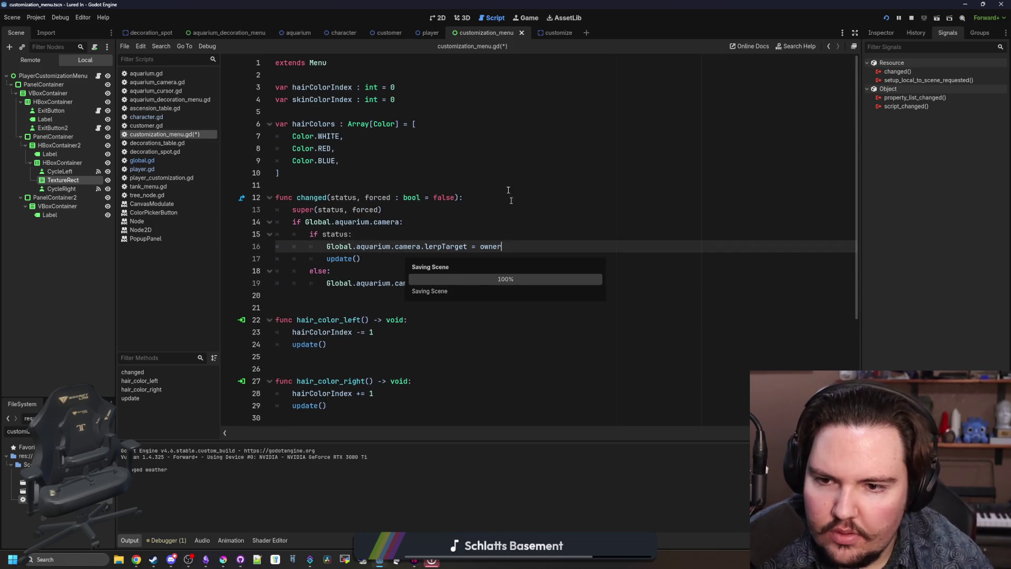
- In the running game, open and close the Edit panel twice to check the hair colour, then return to the script
{"action": "left_click", "coordinate": [521, 19]}
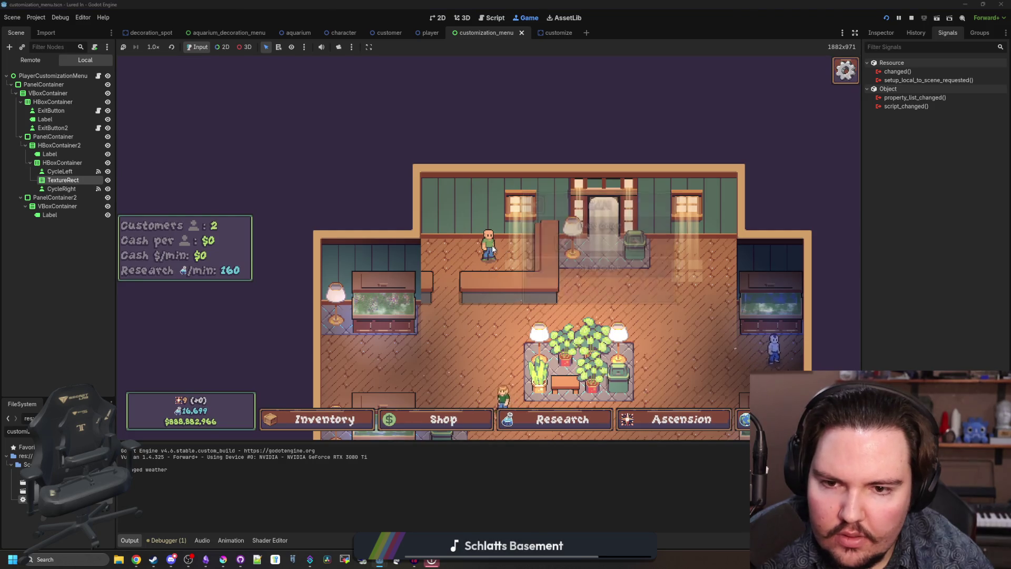
{"action": "left_click", "coordinate": [535, 205]}
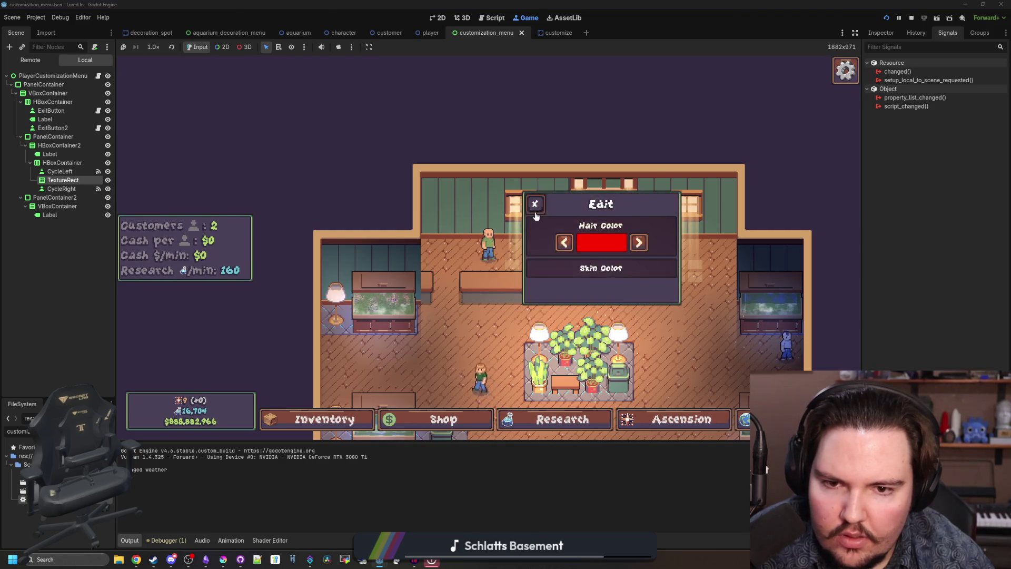
{"action": "left_click", "coordinate": [534, 205]}
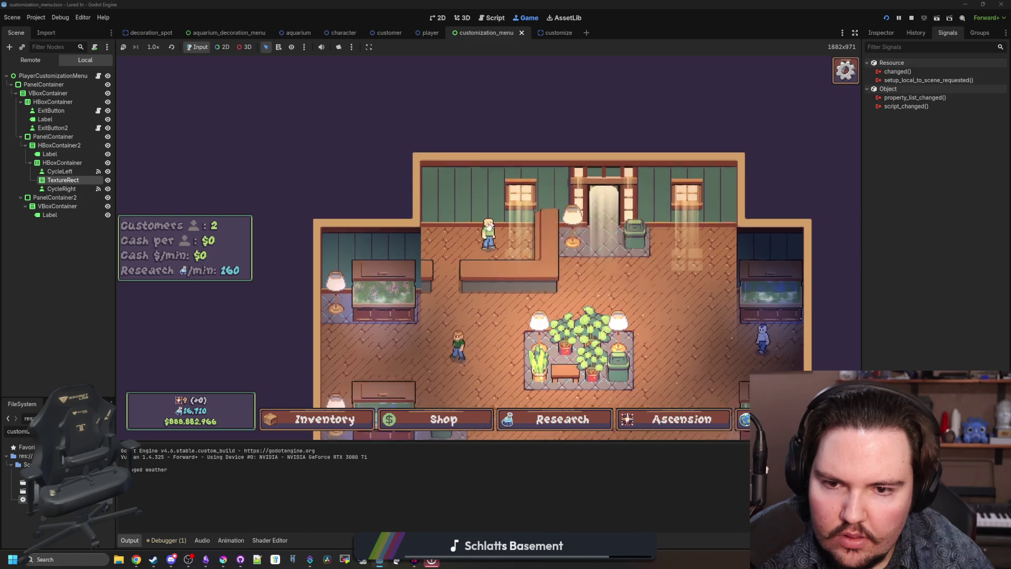
{"action": "left_click", "coordinate": [489, 226]}
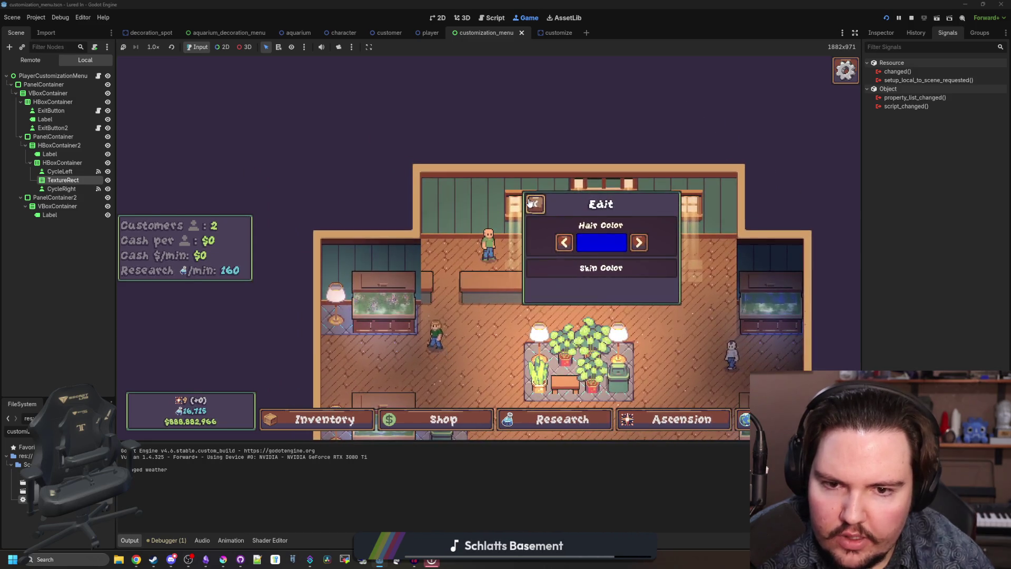
{"action": "left_click", "coordinate": [530, 203]}
{"action": "left_click", "coordinate": [98, 76]}
{"action": "scroll", "coordinate": [365, 317], "scroll_direction": "down", "scroll_amount": 1}
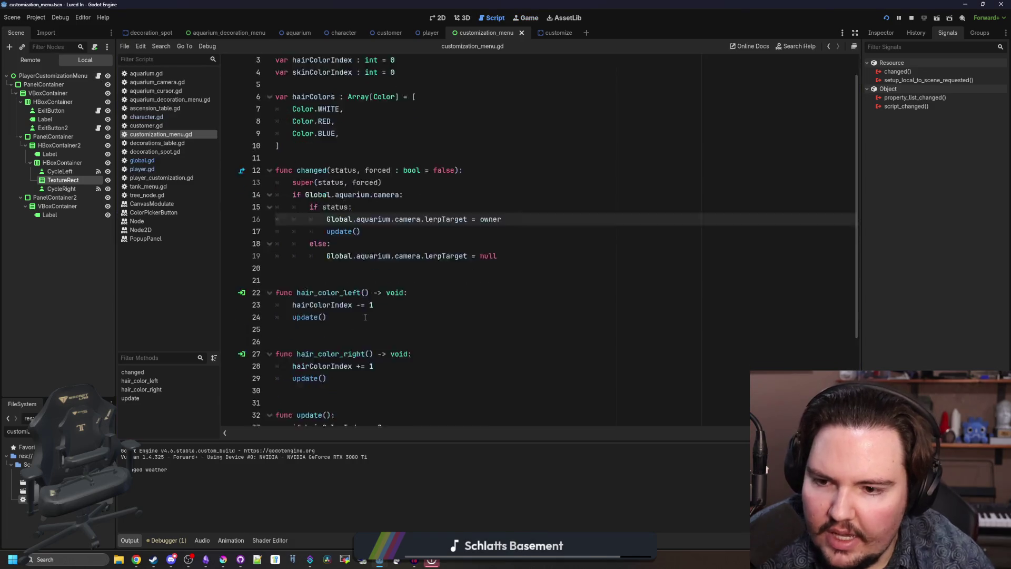
- Inspect the code below hair_color_right, including the hairColor variable line
{"action": "scroll", "coordinate": [365, 316], "scroll_direction": "down", "scroll_amount": 3}
{"action": "left_click", "coordinate": [335, 282]}
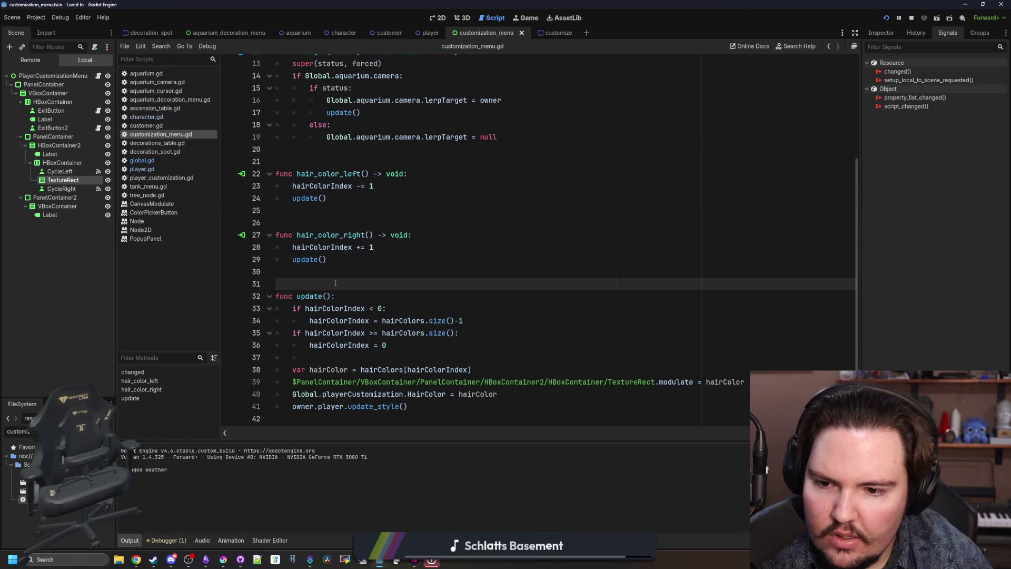
{"action": "left_click_drag", "start_coordinate": [485, 367], "coordinate": [287, 372]}
{"action": "left_click", "coordinate": [306, 358]}
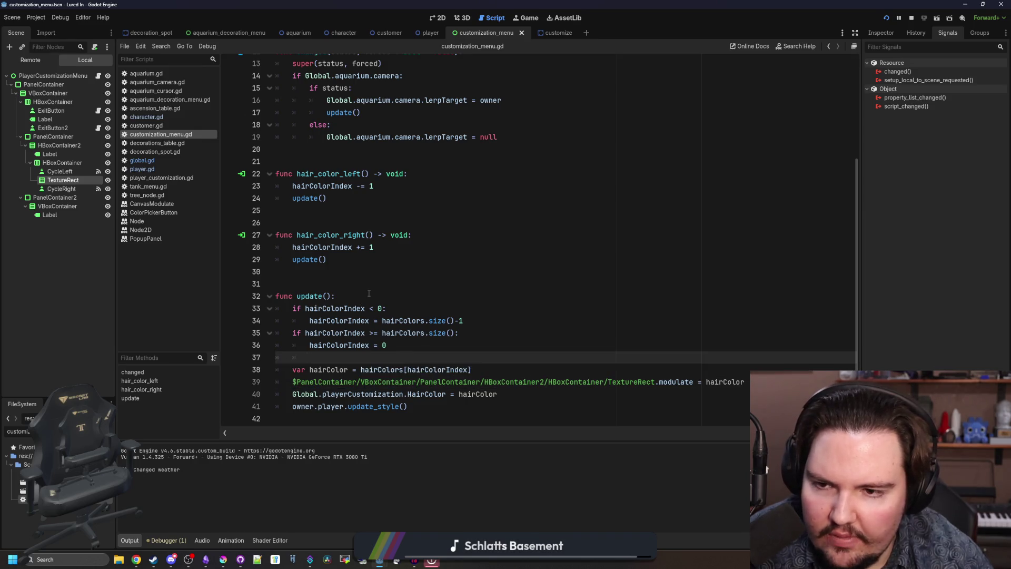
- Insert a find_indexes() line above update() in changed(), then go below hair_color_right
{"action": "scroll", "coordinate": [369, 293], "scroll_direction": "up", "scroll_amount": 4}
{"action": "left_click", "coordinate": [377, 263]}
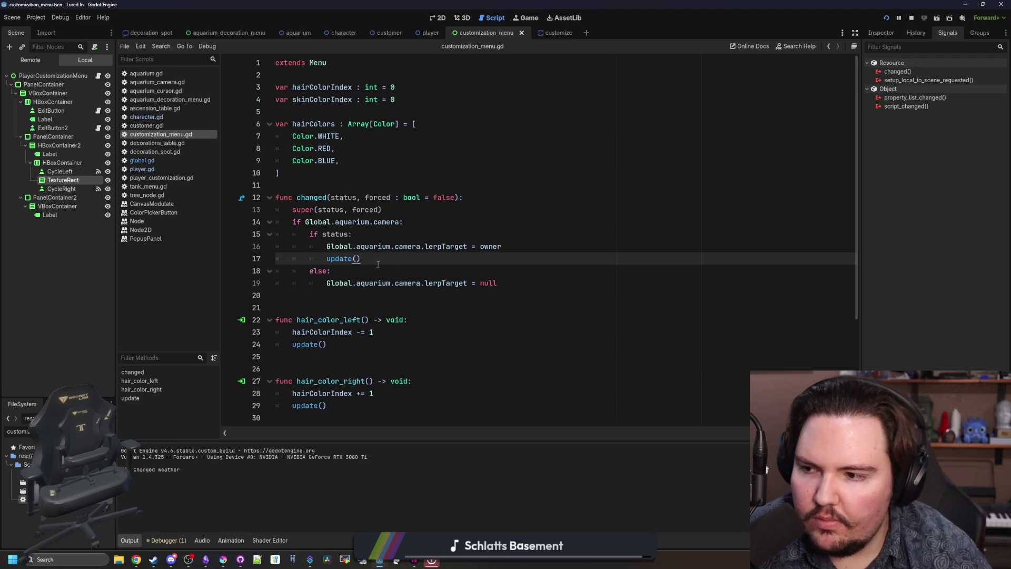
{"action": "left_click", "coordinate": [500, 247]}
{"action": "key", "text": "Return"}
{"action": "type", "text": "find_indexes()"}
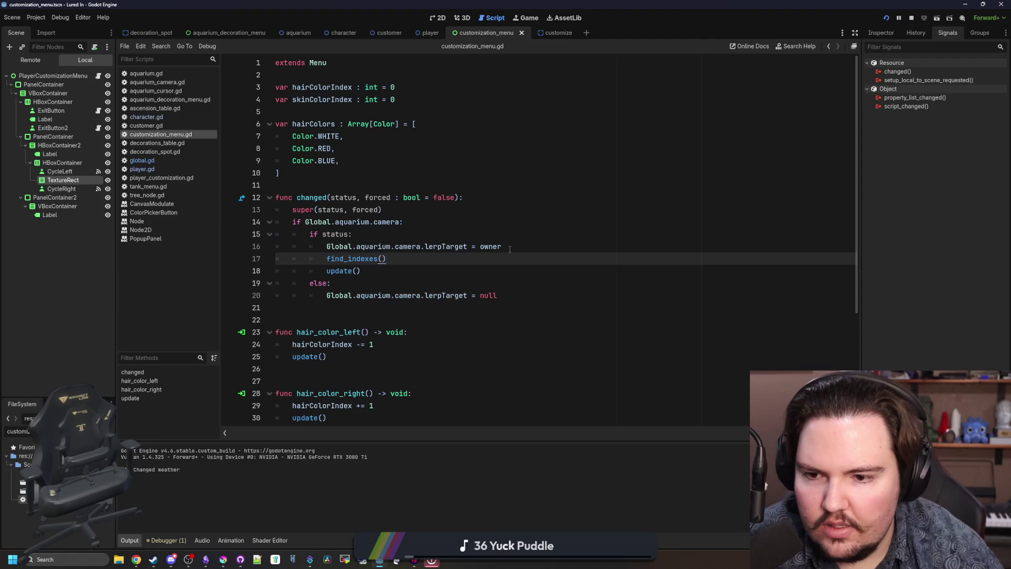
{"action": "scroll", "coordinate": [510, 249], "scroll_direction": "down", "scroll_amount": 4}
{"action": "left_click", "coordinate": [321, 285]}
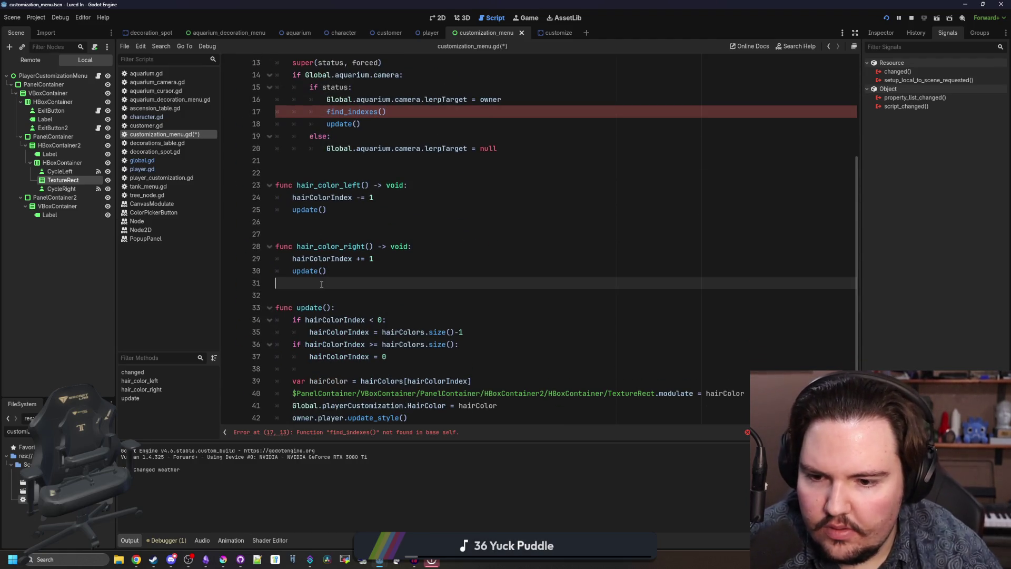
- Add blank lines below hair_color_right for the new find_indexes() function and save
{"action": "key", "text": "Return"}
{"action": "key", "text": "Return"}
{"action": "type", "text": "func find_indexes():"}
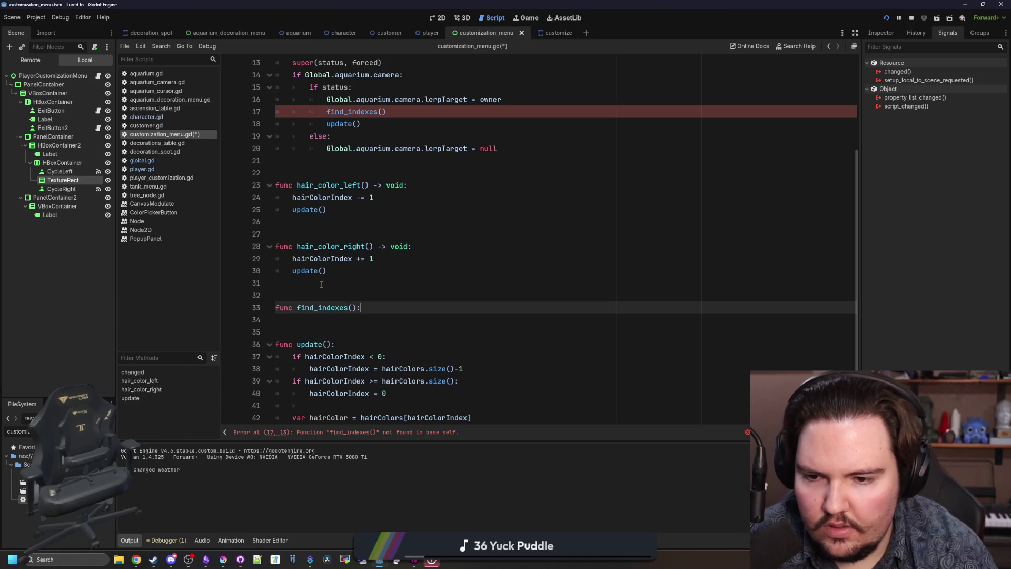
{"action": "key", "text": "Return"}
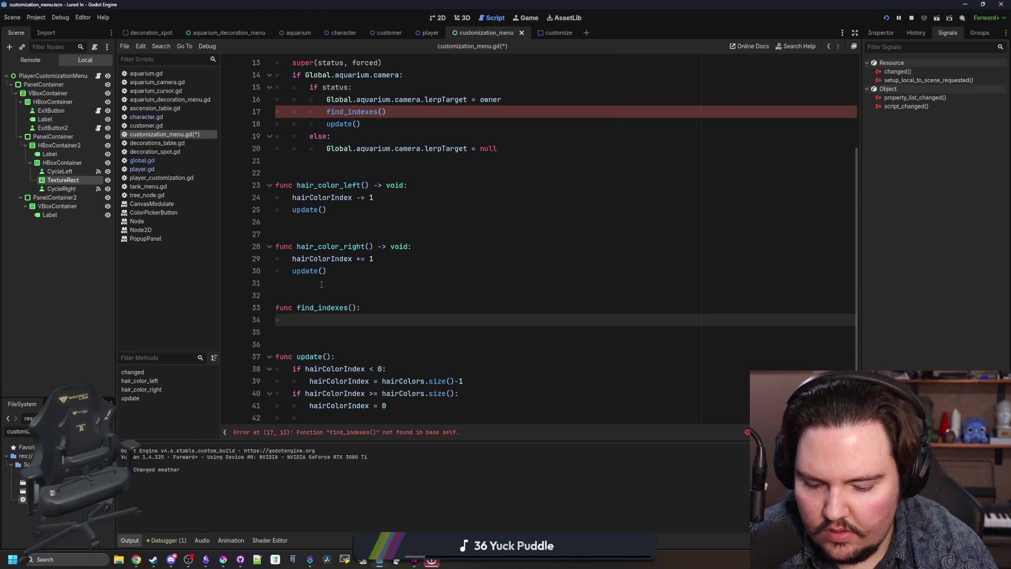
{"action": "type", "text": "pass"}
{"action": "left_click", "coordinate": [321, 284]}
{"action": "scroll", "coordinate": [326, 274], "scroll_direction": "down", "scroll_amount": 2}
{"action": "left_click", "coordinate": [337, 271]}
{"action": "key", "text": "ctrl+s"}
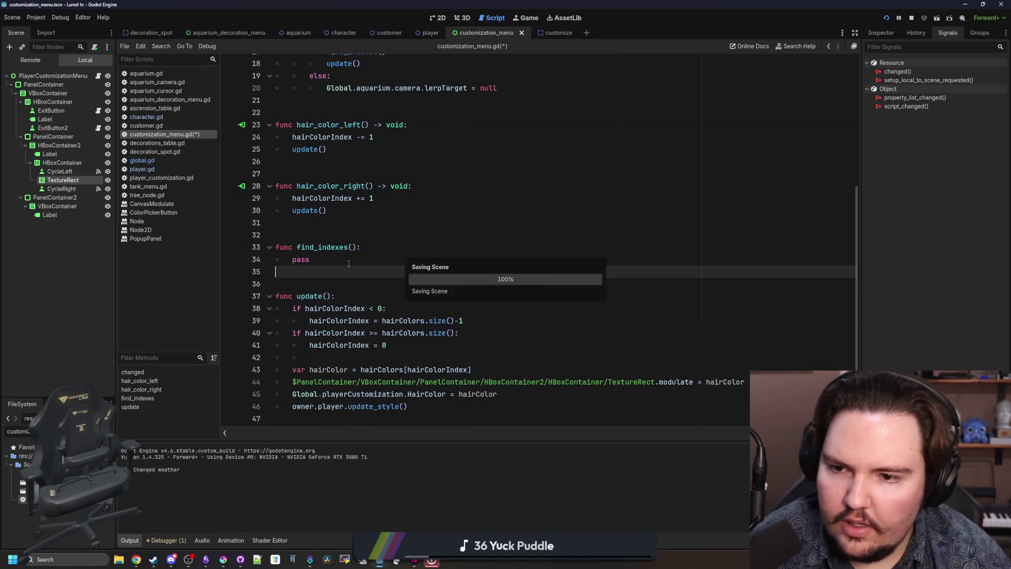
- Start a 'for i in hairColors:' loop inside find_indexes() with an indented body line
{"action": "left_click", "coordinate": [342, 247]}
{"action": "left_click", "coordinate": [343, 259]}
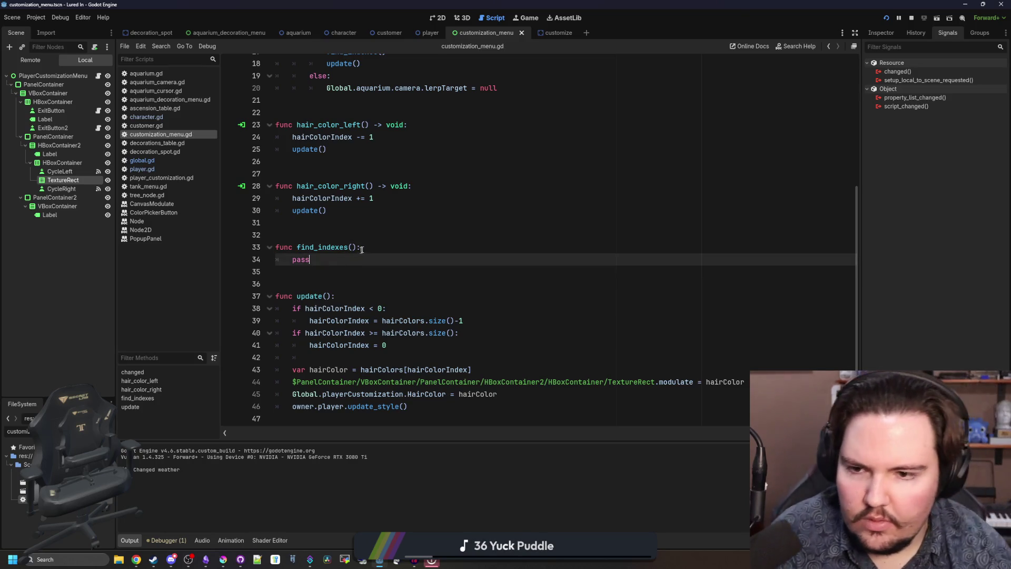
{"action": "left_click", "coordinate": [371, 238]}
{"action": "left_click", "coordinate": [371, 244]}
{"action": "key", "text": "Return"}
{"action": "type", "text": "for i in"}
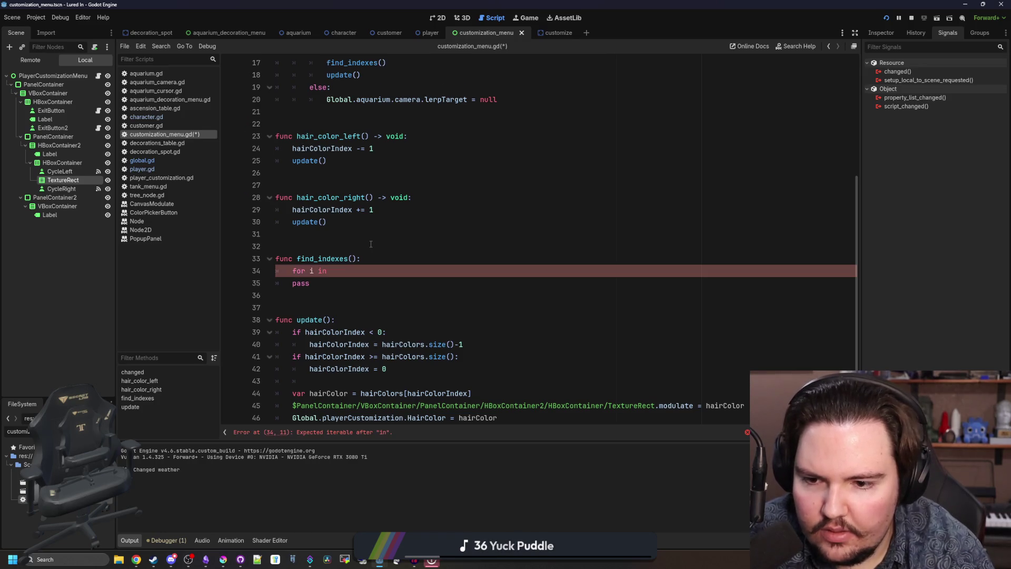
{"action": "type", "text": " hairColro"}
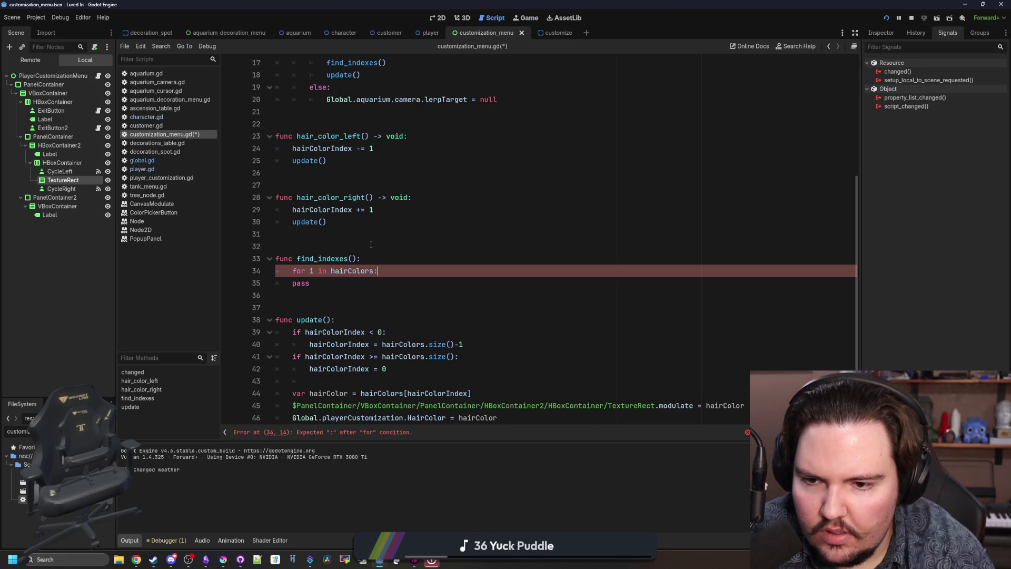
{"action": "key", "text": "Return"}
{"action": "scroll", "coordinate": [338, 251], "scroll_direction": "down", "scroll_amount": 1}
{"action": "type", "text": "if Global."}
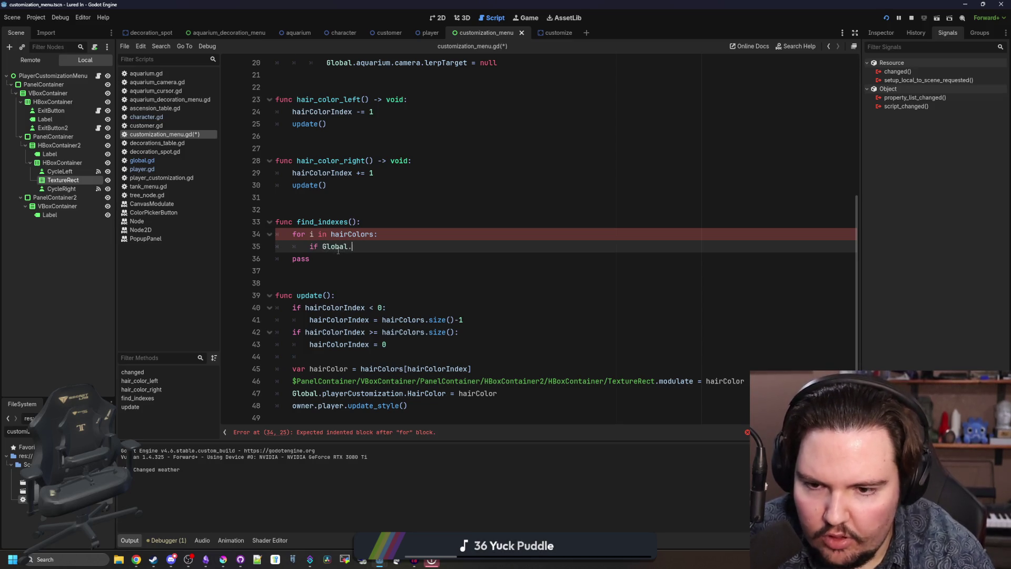
- Write the if comparing Global.playerCustomization.get("HairColor") with hairColors[i]
{"action": "type", "text": "player"}
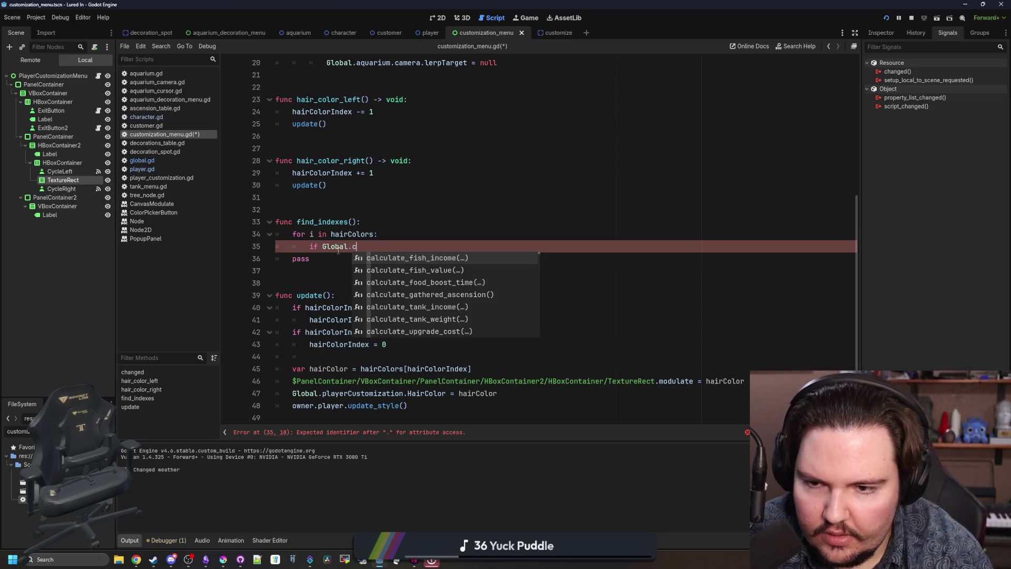
{"action": "key", "text": "Return"}
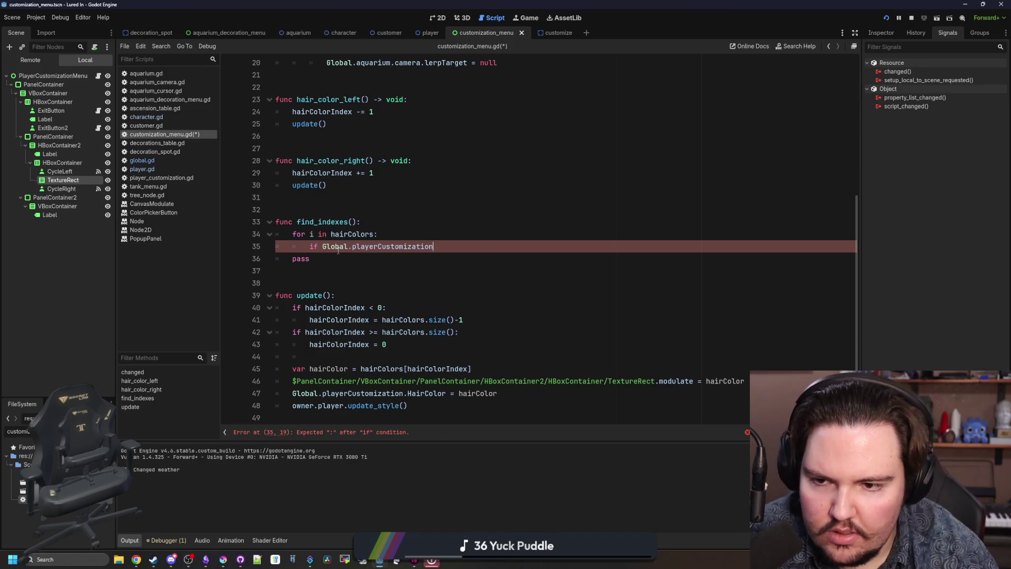
{"action": "type", "text": ".get(\"HairColor"}
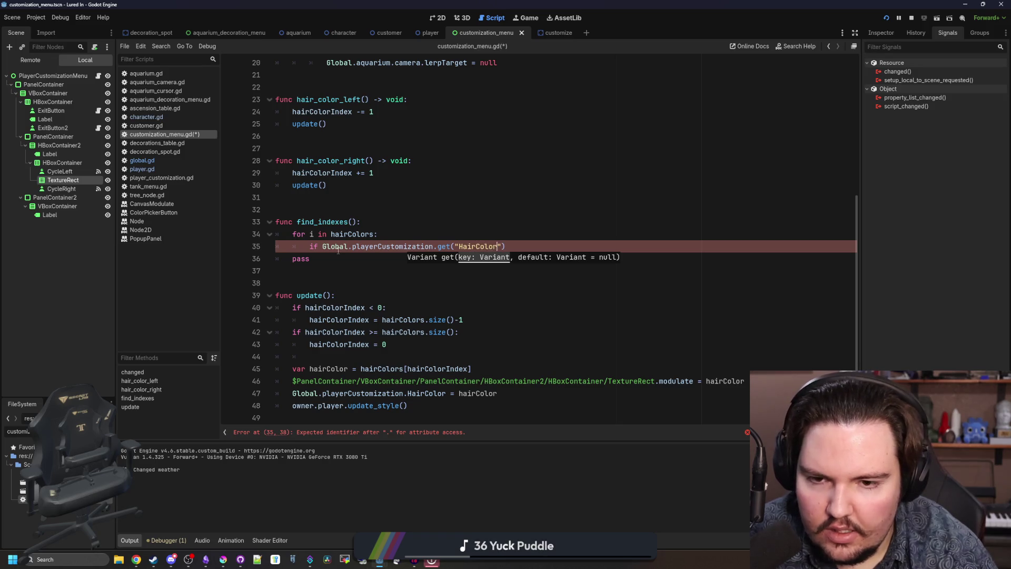
{"action": "type", "text": "\""}
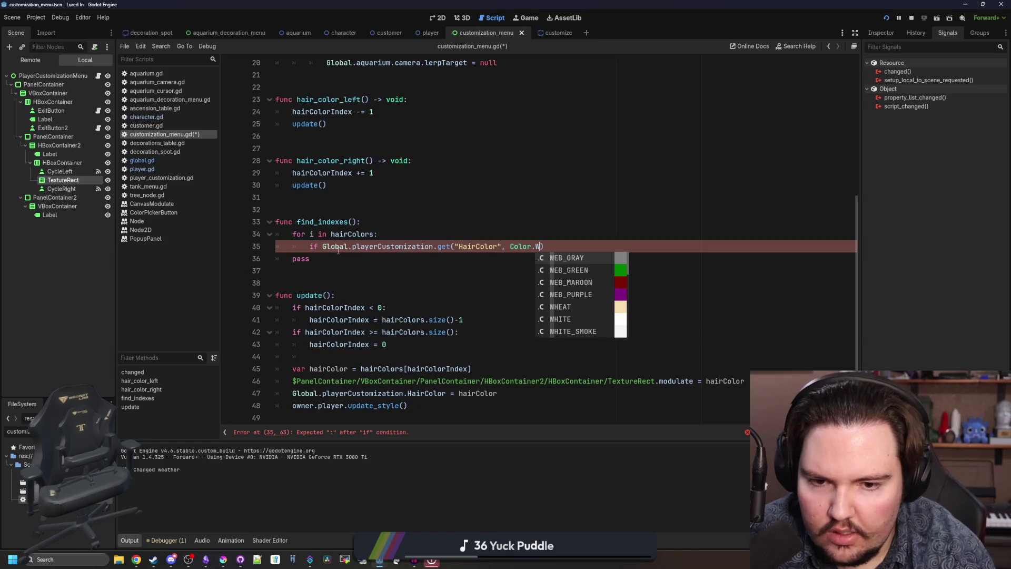
{"action": "key", "text": "BackSpace"}
{"action": "key", "text": "BackSpace"}
{"action": "key", "text": "BackSpace"}
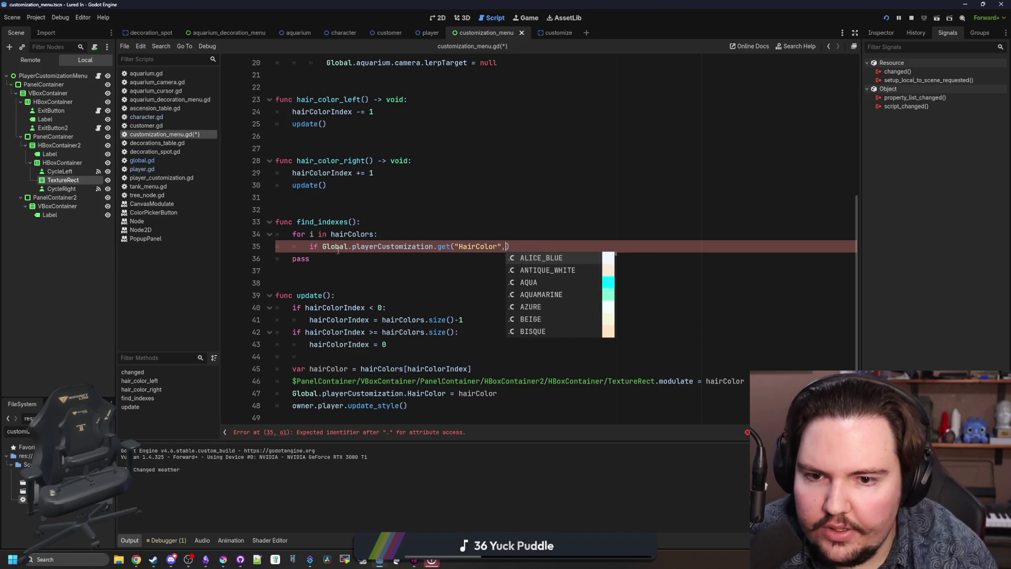
{"action": "key", "text": "BackSpace"}
{"action": "key", "text": "End"}
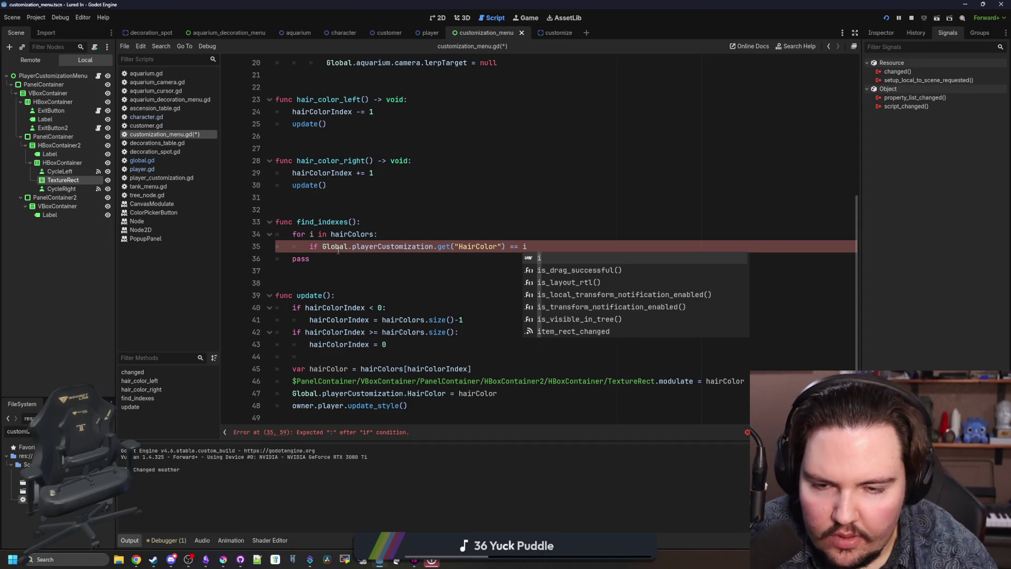
{"action": "type", "text": ":"}
{"action": "key", "text": "Return"}
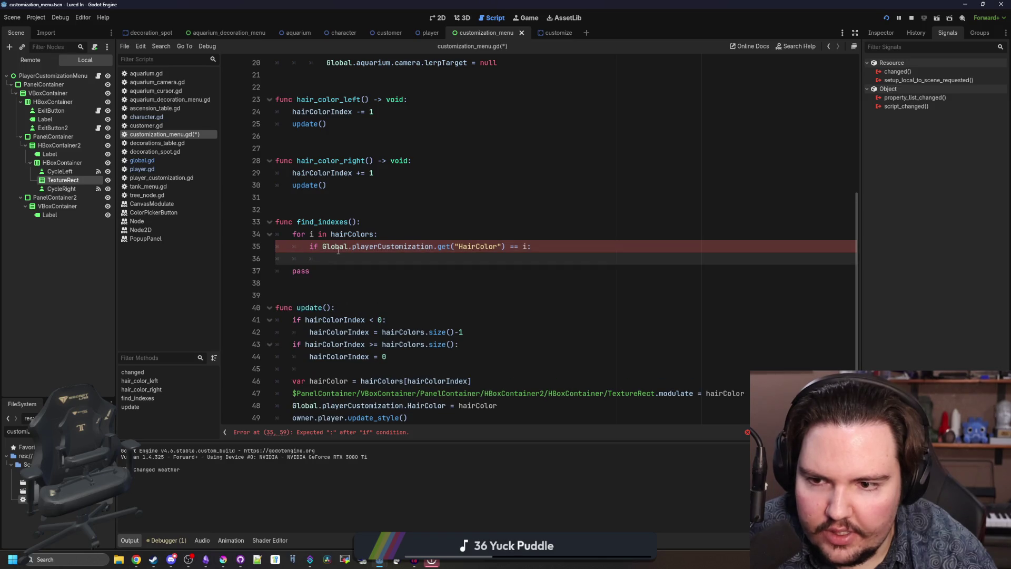
- Assign hairColorIndex = i and change the loop to range(hairColors.size())
{"action": "type", "text": "hairC"}
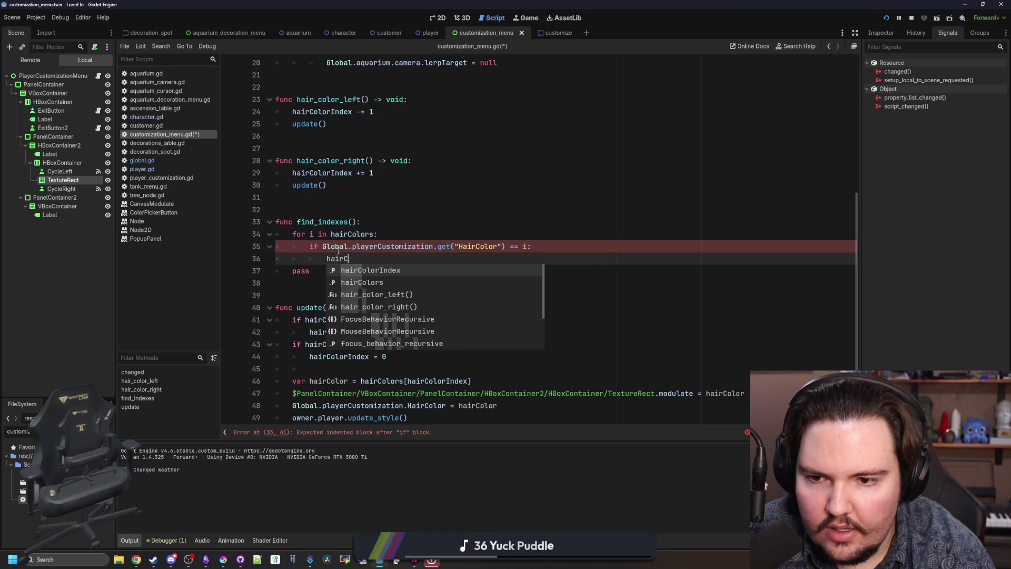
{"action": "key", "text": "Return"}
{"action": "type", "text": "= i"}
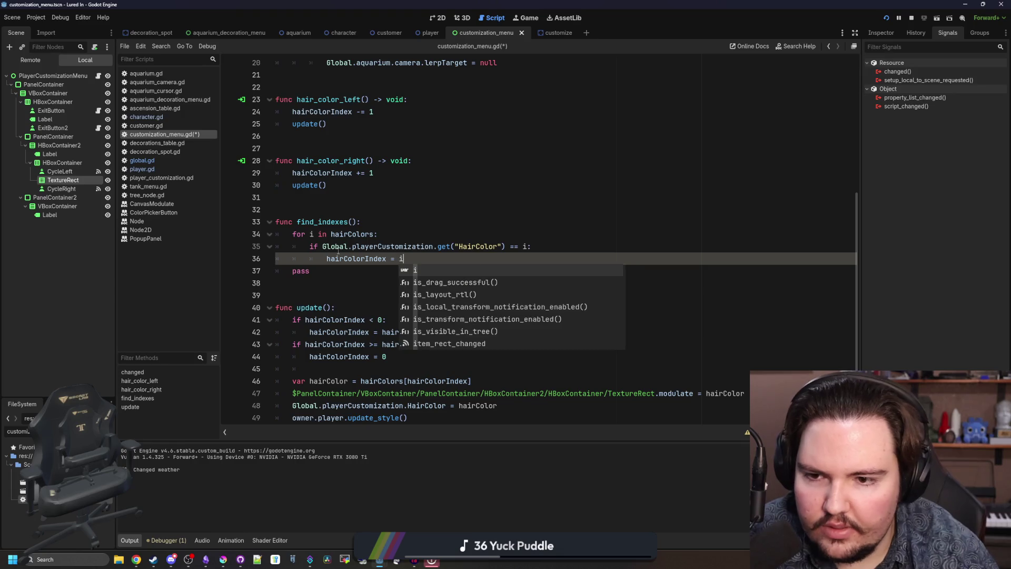
{"action": "left_click", "coordinate": [330, 234]}
{"action": "type", "text": "range("}
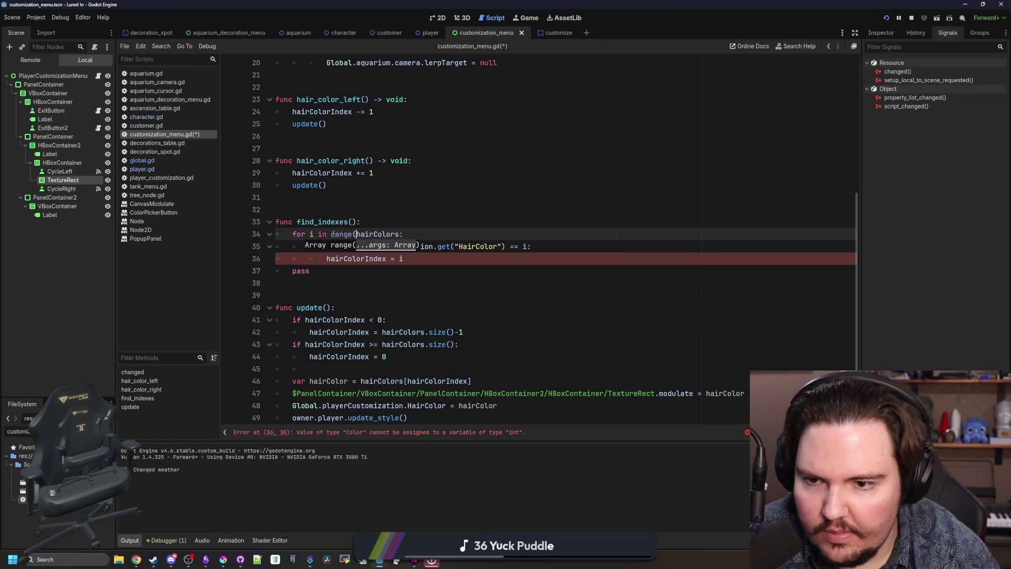
{"action": "left_click", "coordinate": [398, 234]}
{"action": "type", "text": ".size("}
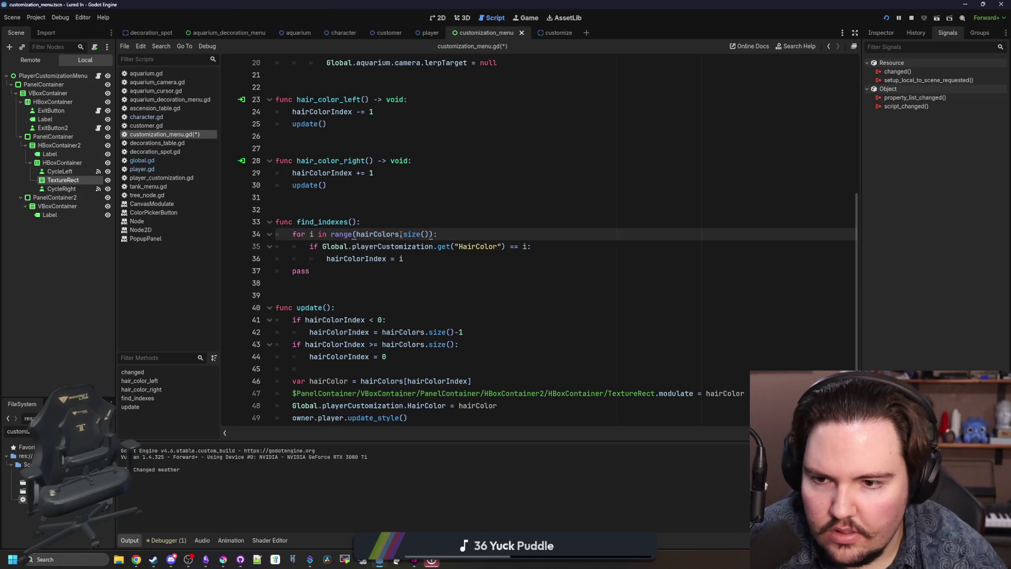
- Add a break after the assignment, delete the leftover pass line, and save
{"action": "left_click", "coordinate": [412, 258]}
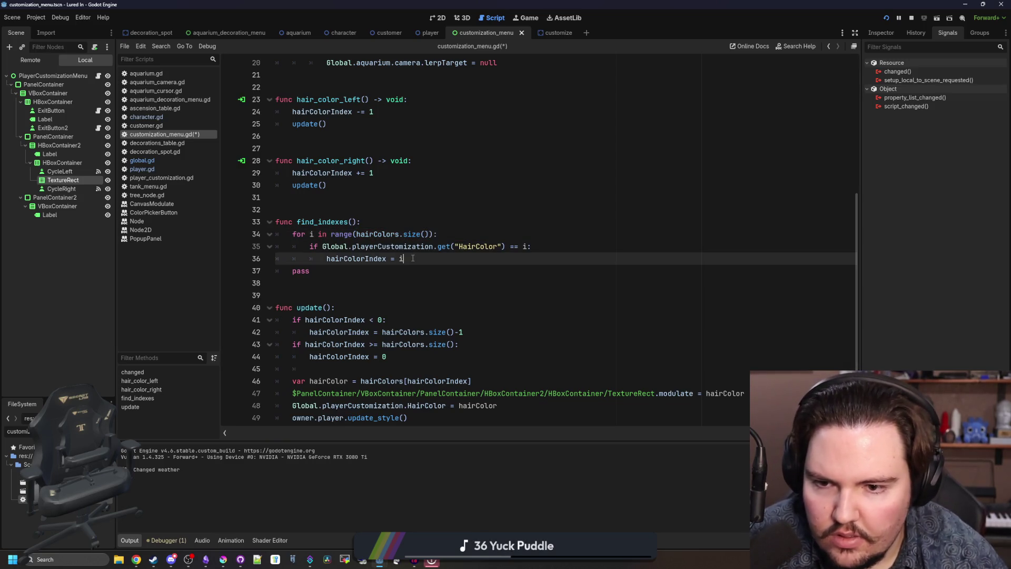
{"action": "left_click", "coordinate": [438, 235]}
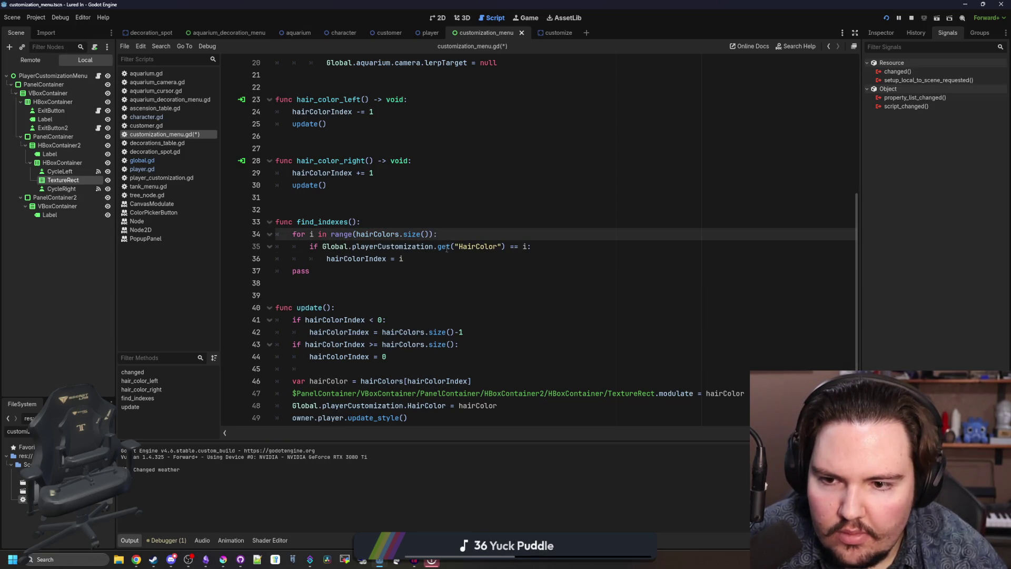
{"action": "left_click", "coordinate": [441, 258]}
{"action": "key", "text": "Return"}
{"action": "type", "text": "break"}
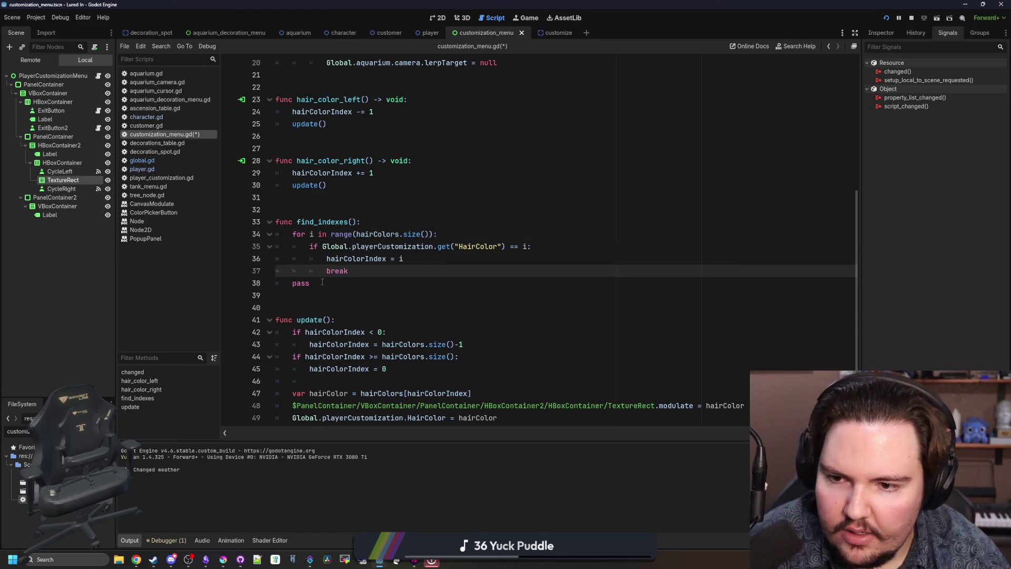
{"action": "triple_click", "coordinate": [322, 283]}
{"action": "key", "text": "BackSpace"}
{"action": "key", "text": "BackSpace"}
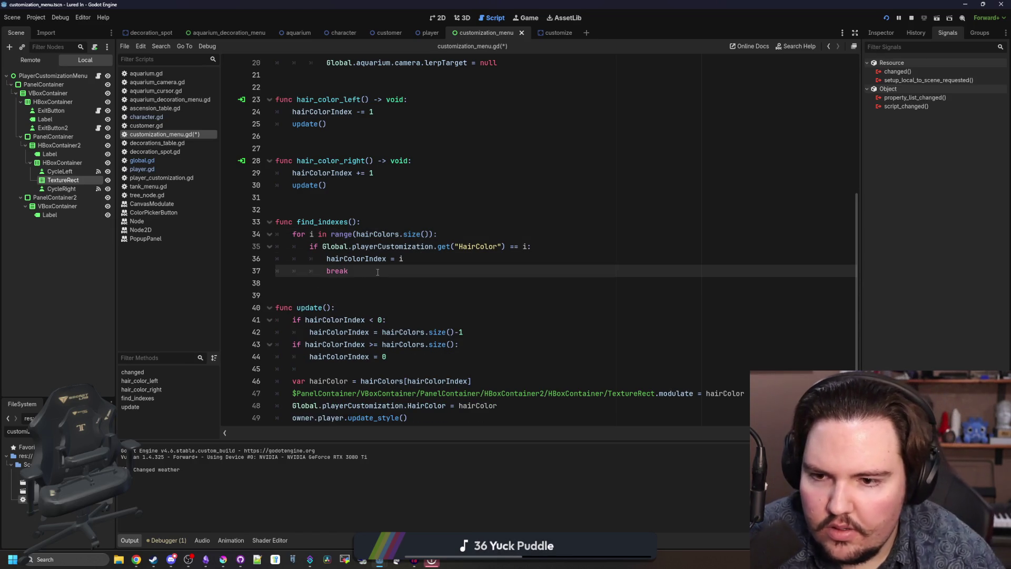
{"action": "left_click", "coordinate": [424, 262]}
{"action": "left_click", "coordinate": [467, 236]}
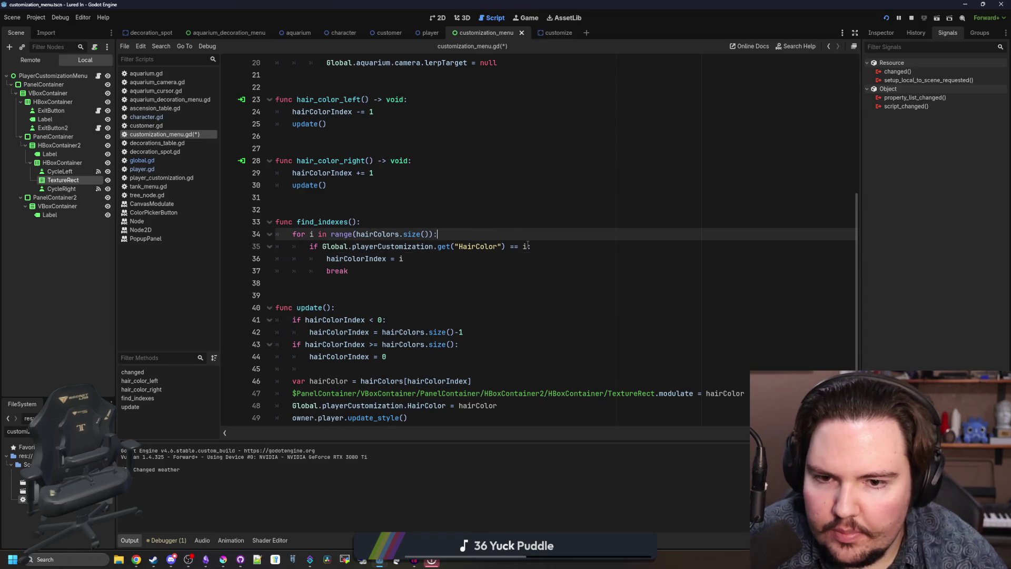
{"action": "left_click", "coordinate": [527, 246]}
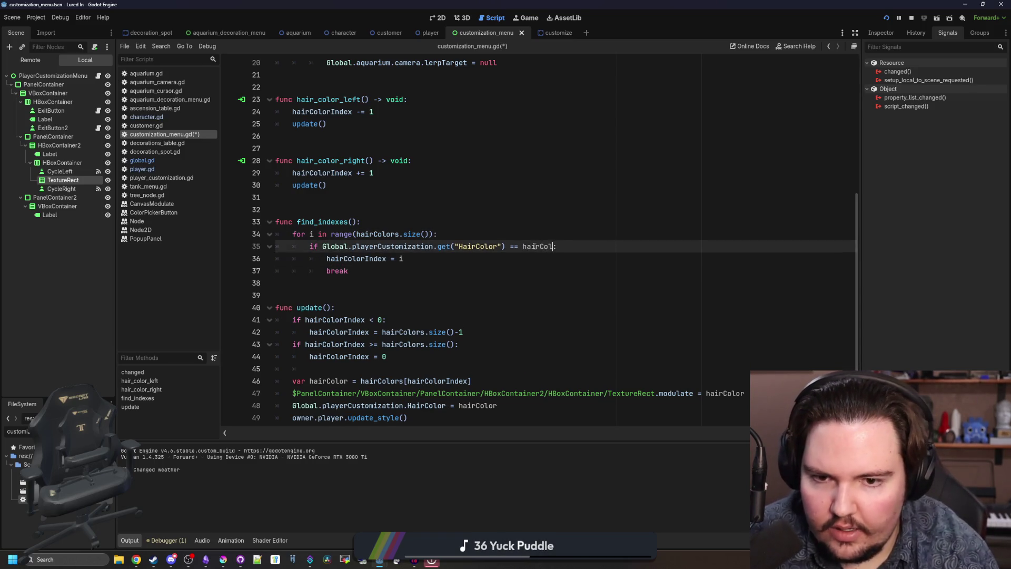
{"action": "type", "text": "ors[i]"}
{"action": "left_click", "coordinate": [474, 234]}
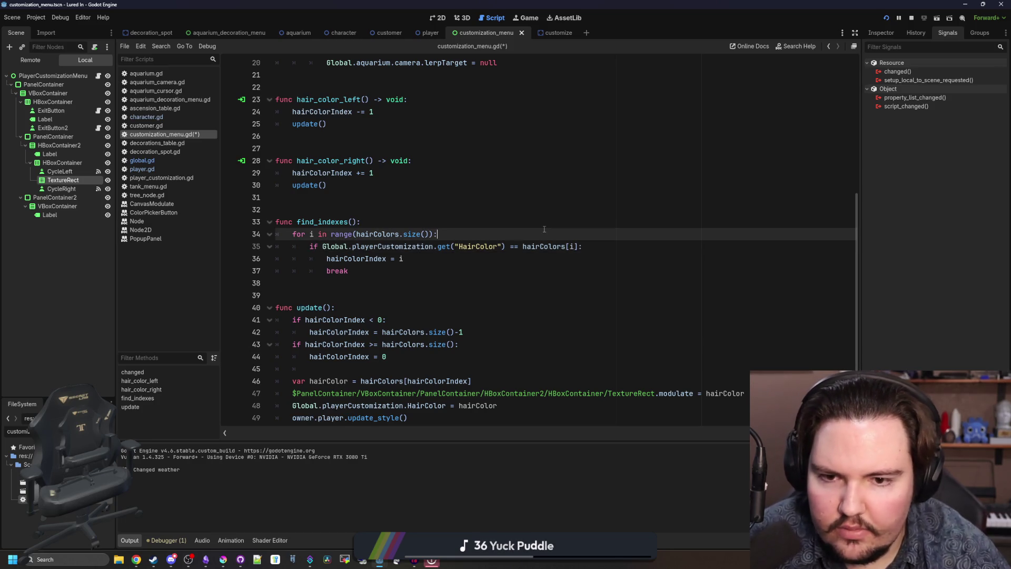
{"action": "key", "text": "ctrl+s"}
{"action": "left_click", "coordinate": [344, 210]}
{"action": "key", "text": "ctrl+s"}
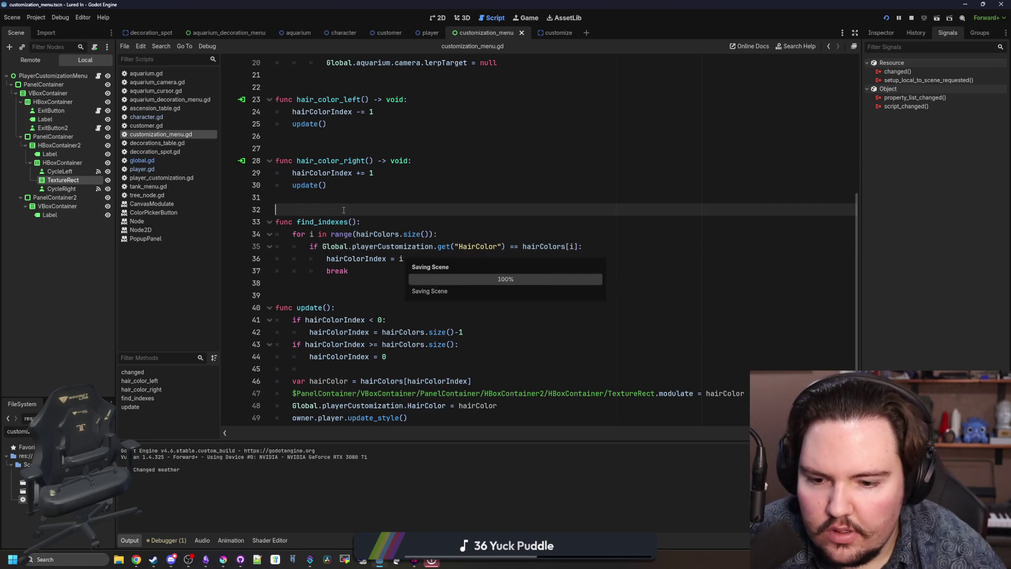
- In the running game, open the Edit dialog and cycle the hair colour to blue
{"action": "left_click", "coordinate": [526, 18]}
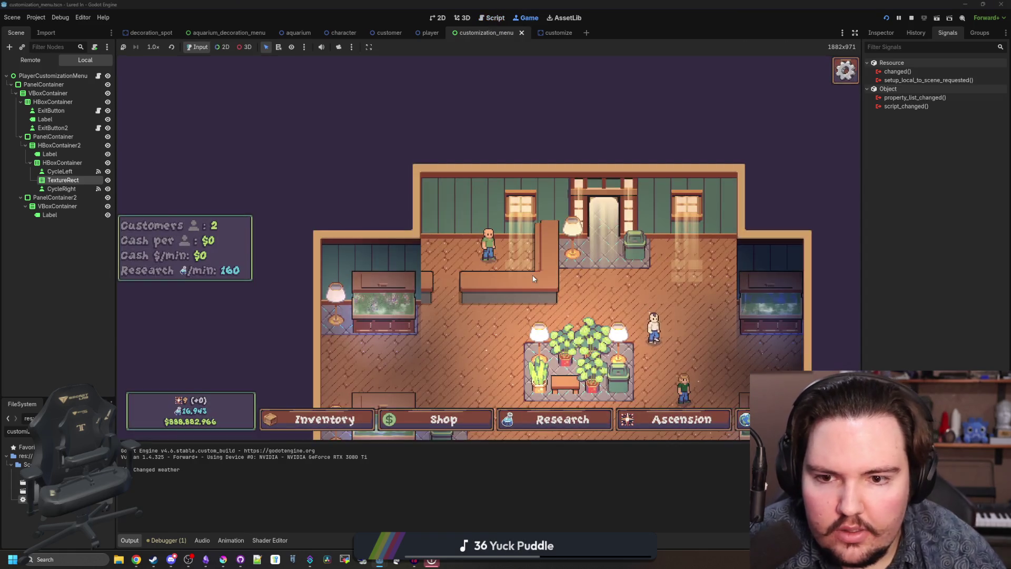
{"action": "left_click", "coordinate": [489, 245]}
{"action": "left_click", "coordinate": [639, 242]}
{"action": "left_click", "coordinate": [639, 241]}
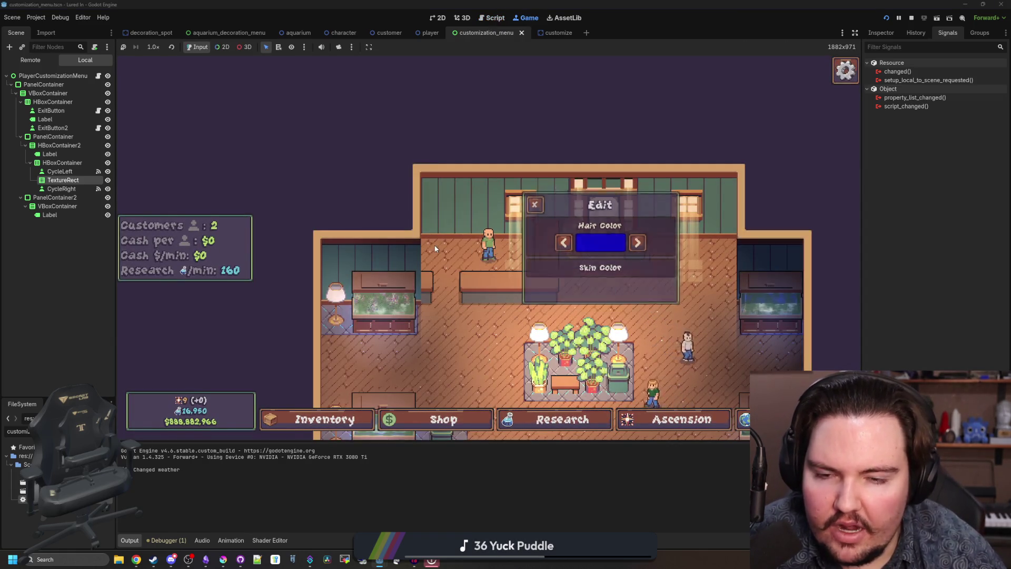
{"action": "left_click", "coordinate": [489, 253]}
- Return to the main menu, restart the game, accept the fish deal, and reopen Edit
{"action": "key", "text": "Escape"}
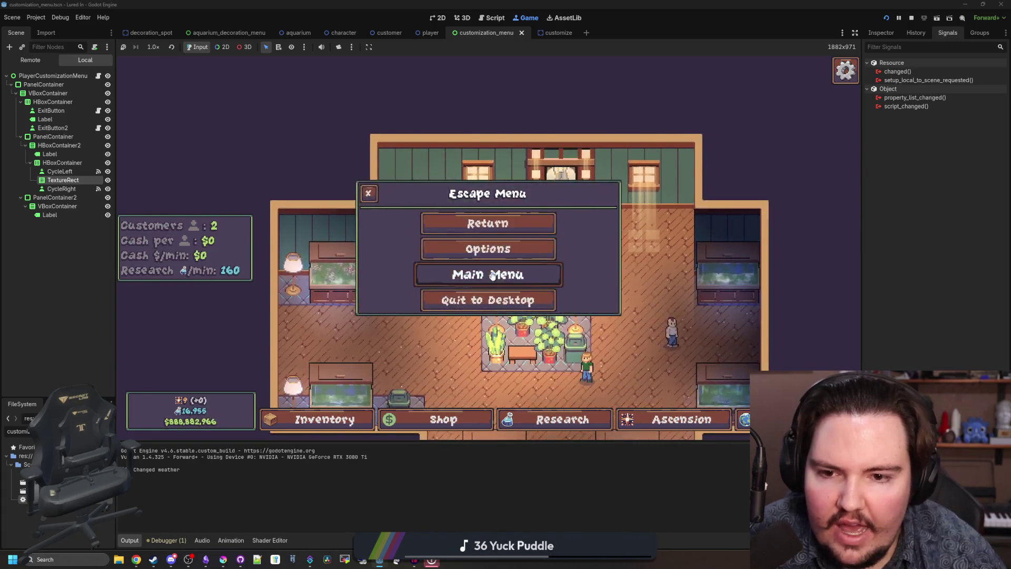
{"action": "left_click", "coordinate": [482, 273]}
{"action": "left_click", "coordinate": [248, 290]}
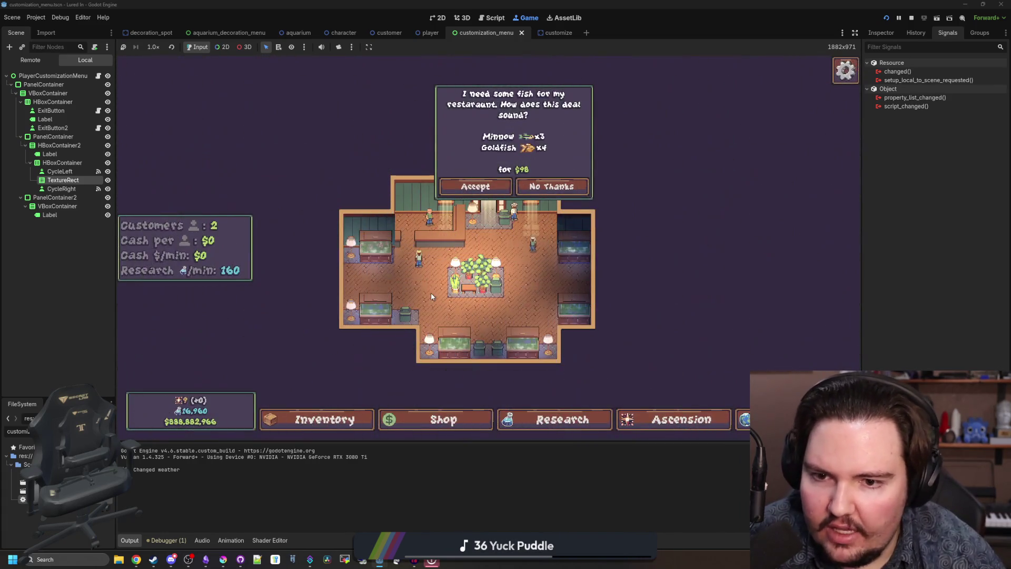
{"action": "left_click", "coordinate": [503, 165]}
{"action": "left_click", "coordinate": [551, 253]}
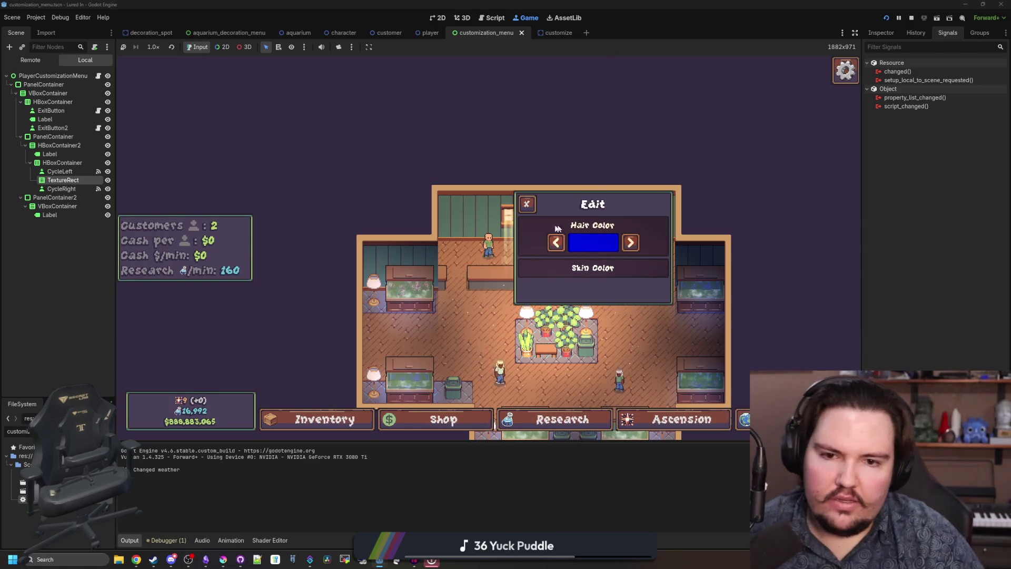
- Cycle the hair colour between red and blue, then stop the game with F8
{"action": "left_click", "coordinate": [624, 241]}
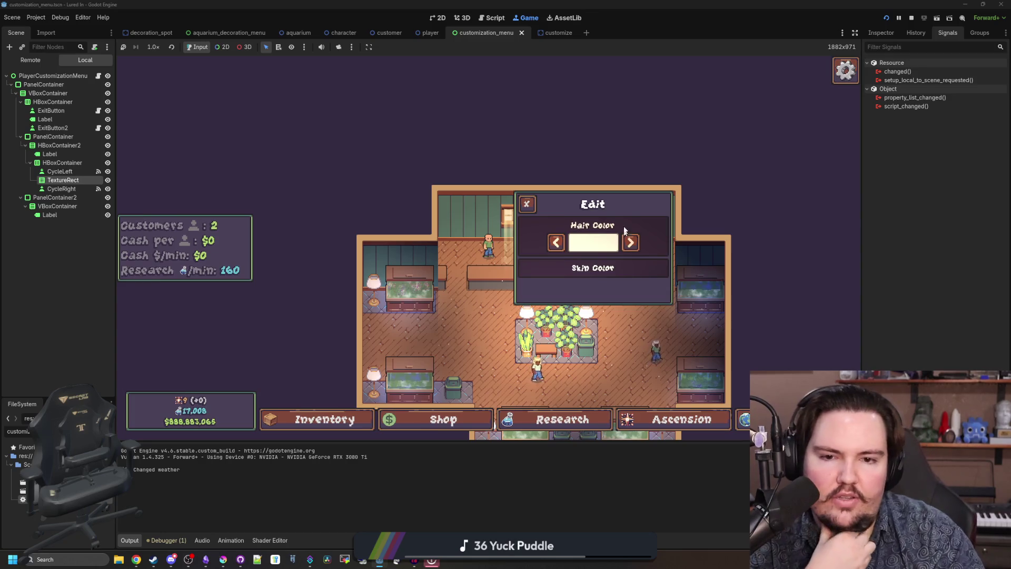
{"action": "left_click", "coordinate": [631, 242]}
{"action": "left_click", "coordinate": [630, 242]}
{"action": "left_click", "coordinate": [563, 244]}
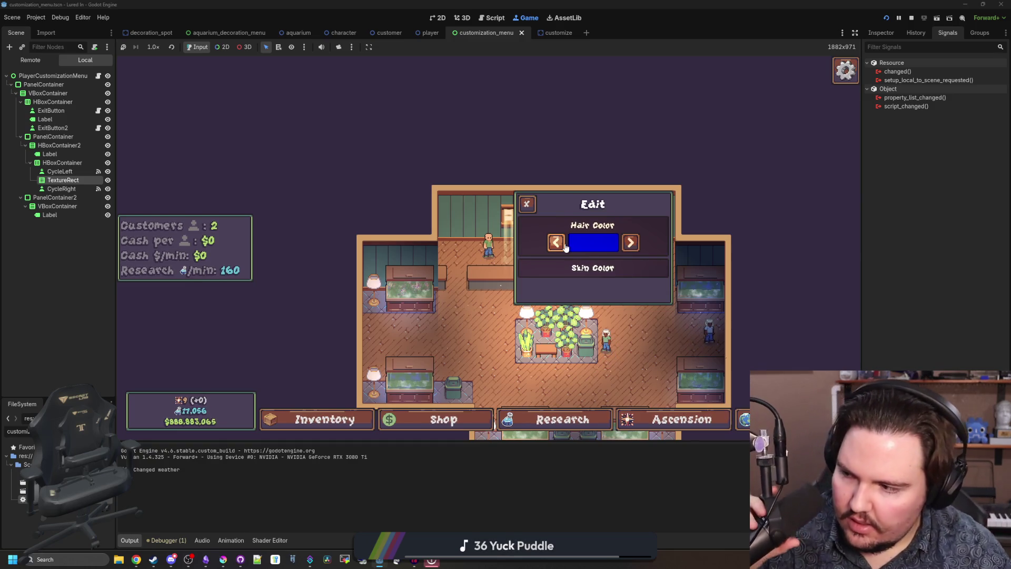
{"action": "left_click", "coordinate": [565, 246]}
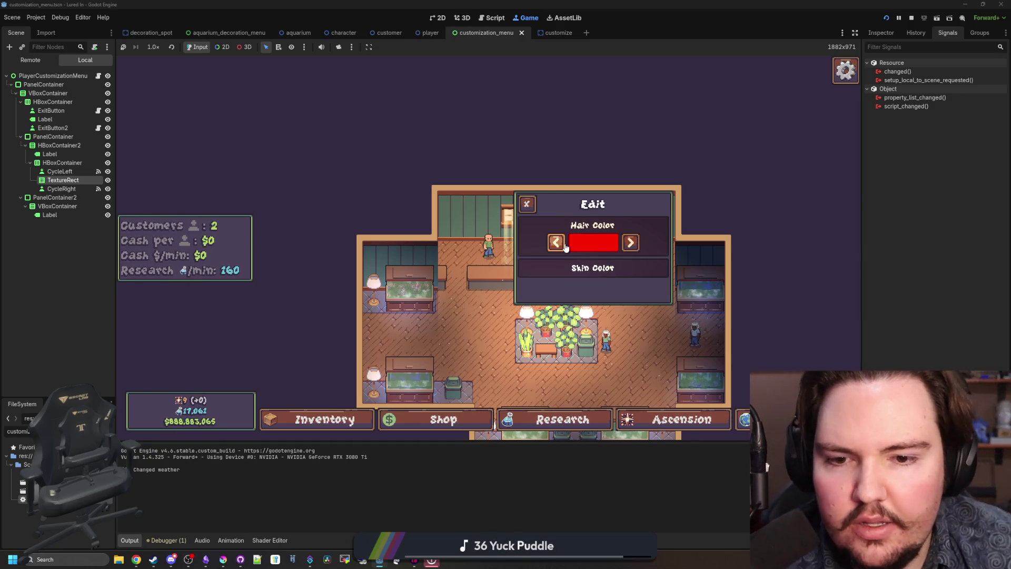
{"action": "left_click", "coordinate": [630, 242]}
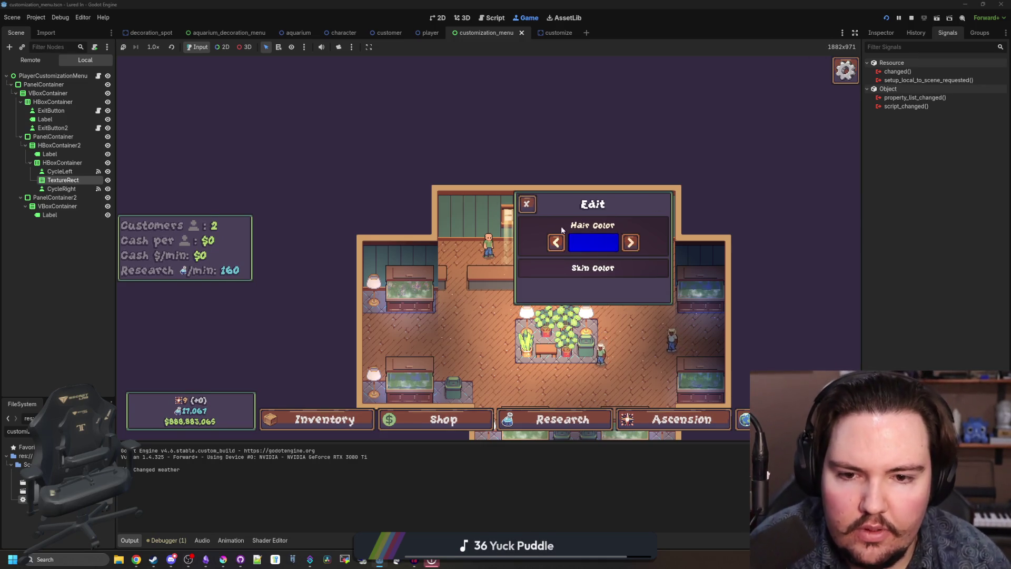
{"action": "key", "text": "F8"}
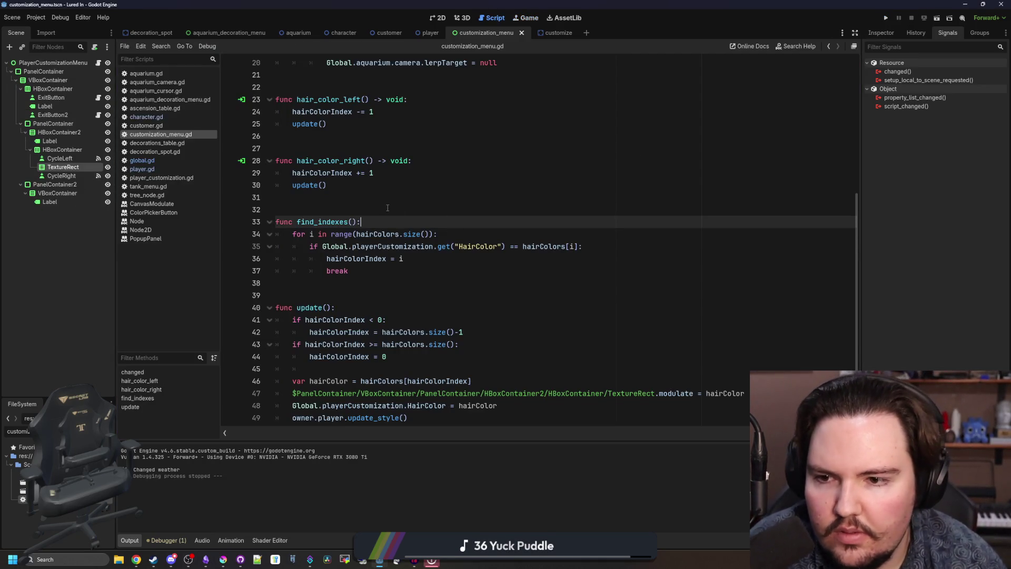
- Copy the Hair Color HBoxContainer row, paste it under the second VBoxContainer, and view the 2D layout
{"action": "left_click", "coordinate": [388, 209]}
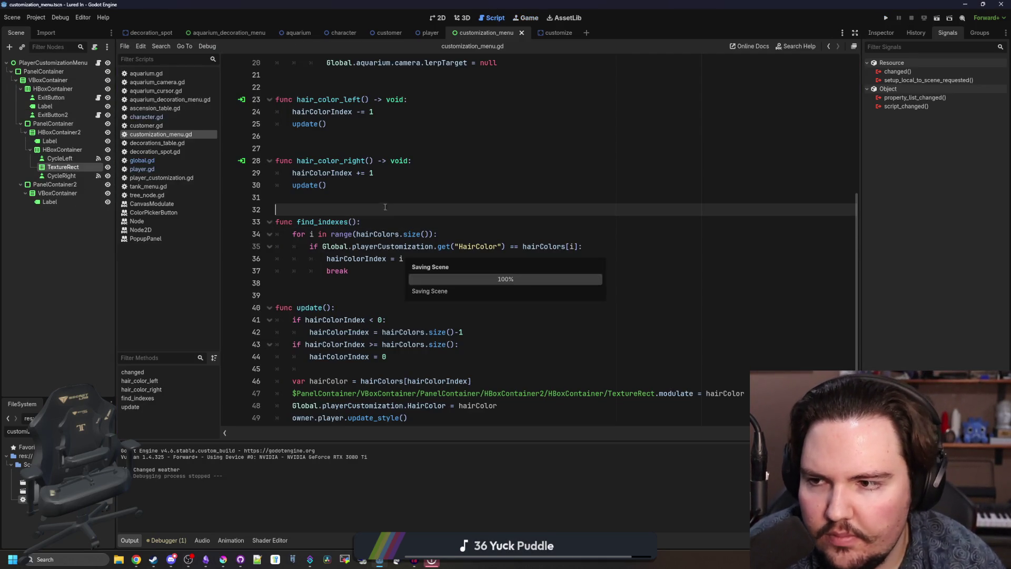
{"action": "left_click", "coordinate": [65, 149]}
{"action": "right_click", "coordinate": [64, 150]}
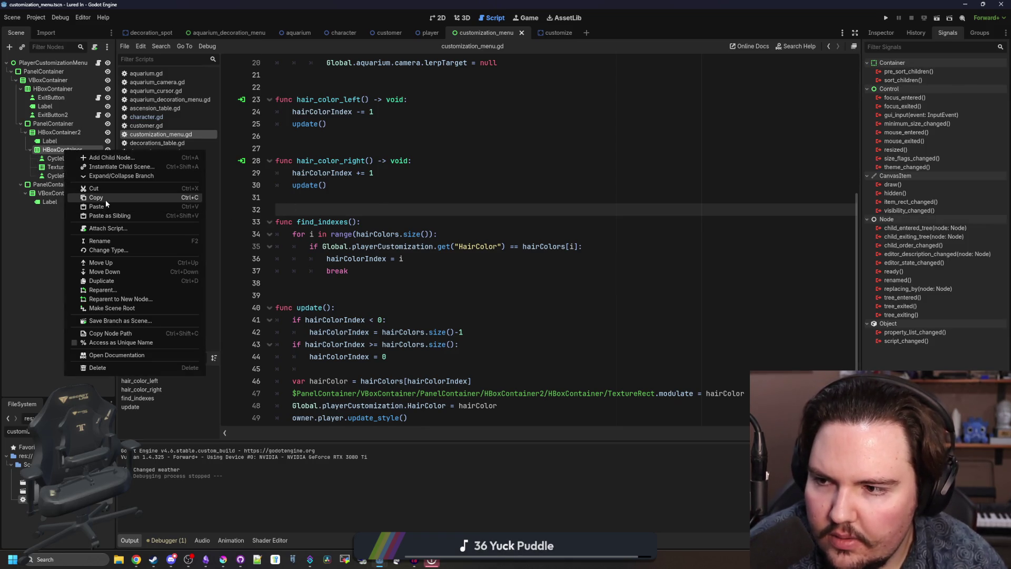
{"action": "left_click", "coordinate": [106, 200]}
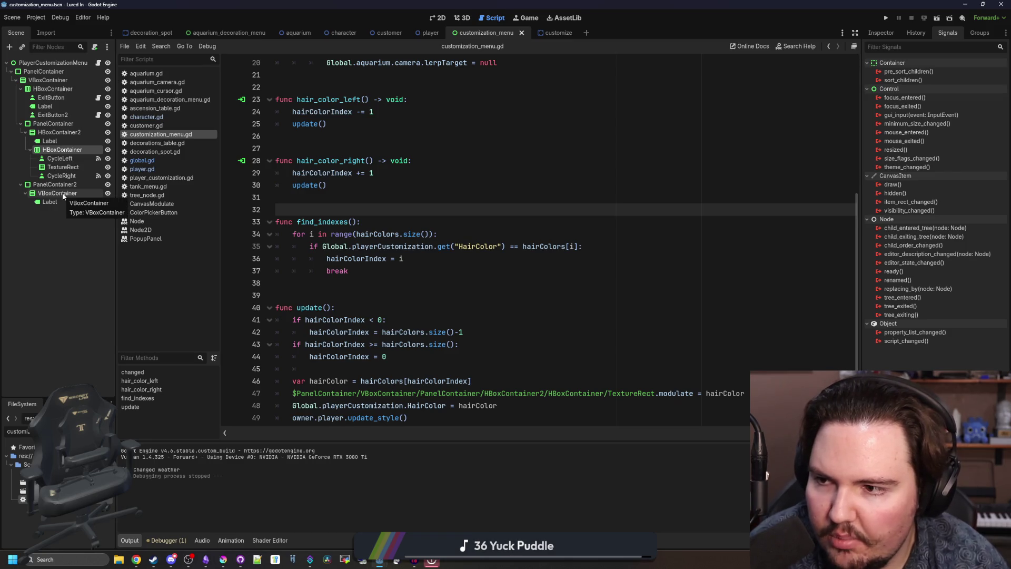
{"action": "right_click", "coordinate": [63, 195]}
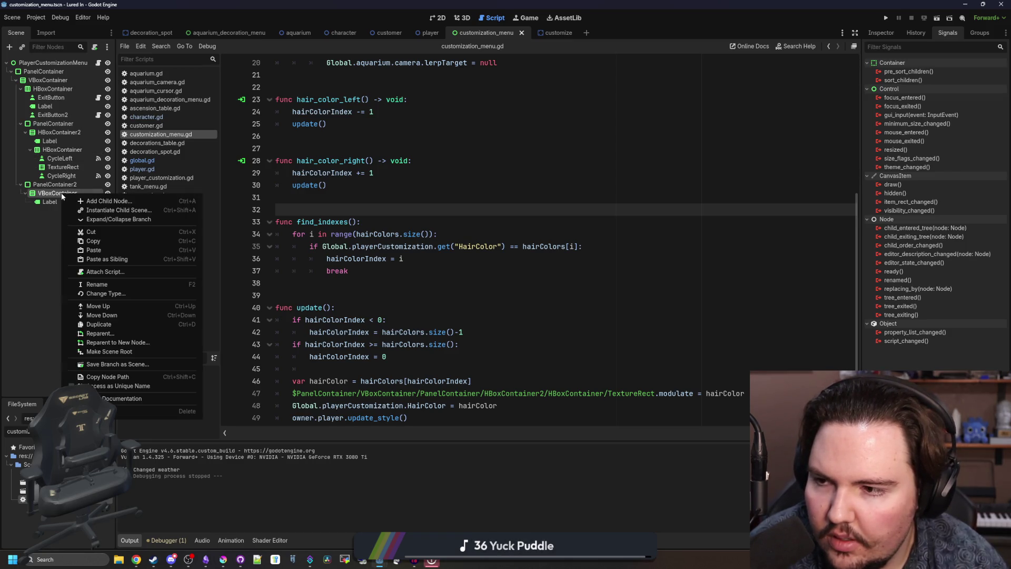
{"action": "left_click", "coordinate": [79, 246]}
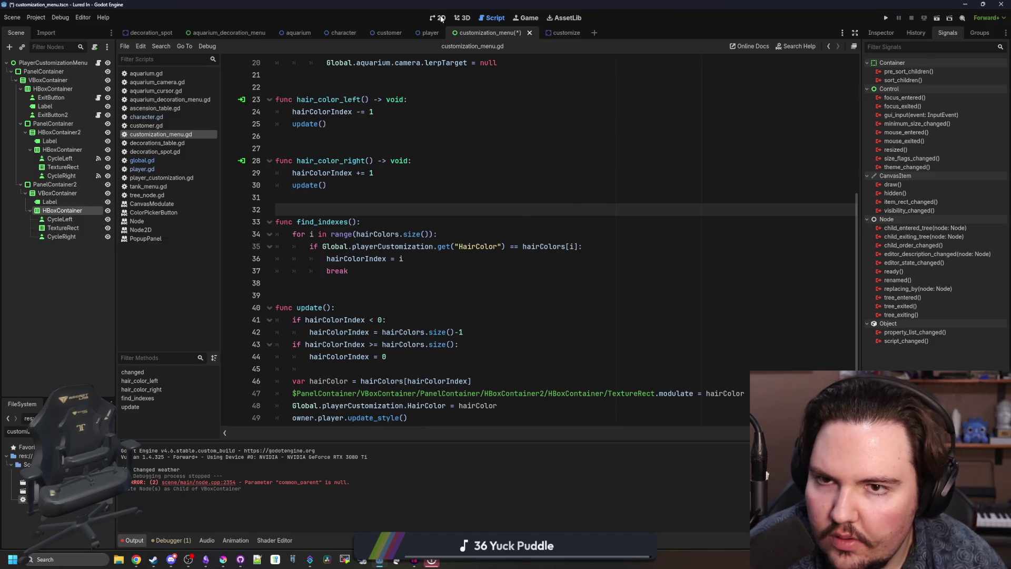
{"action": "left_click", "coordinate": [441, 19]}
{"action": "scroll", "coordinate": [487, 209], "scroll_direction": "down", "scroll_amount": 4}
{"action": "scroll", "coordinate": [436, 219], "scroll_direction": "up", "scroll_amount": 4}
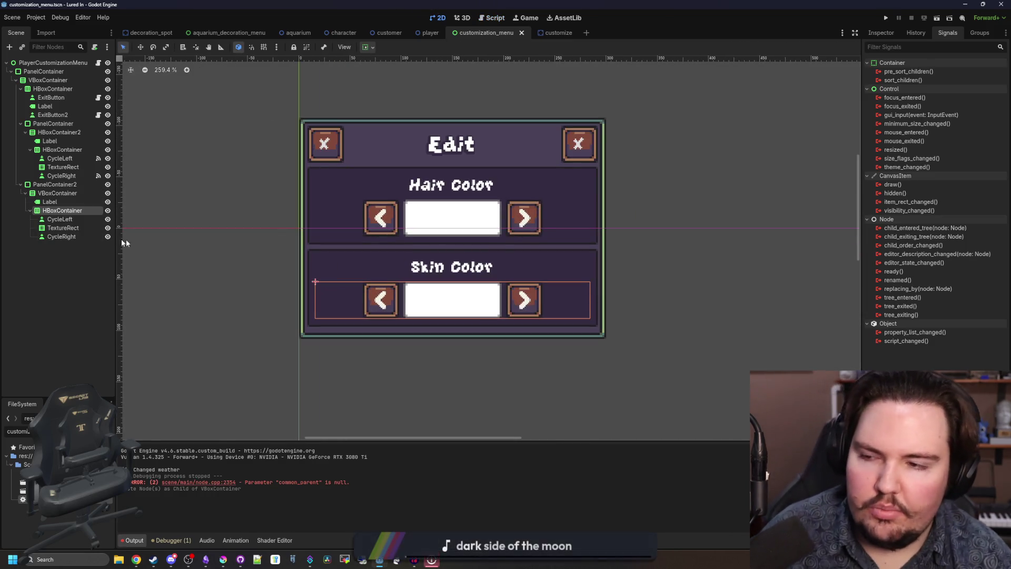
- Connect the skin row CycleLeft button's pressed() signal to a new skin_color_left method
{"action": "left_click", "coordinate": [76, 218]}
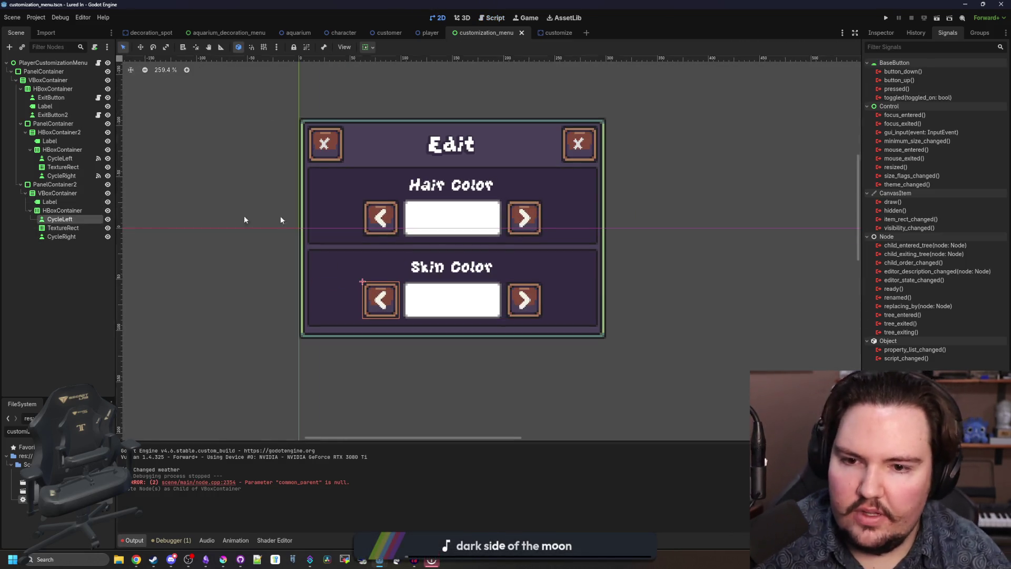
{"action": "right_click", "coordinate": [896, 88]}
{"action": "left_click", "coordinate": [914, 93]}
{"action": "type", "text": "skin_color"}
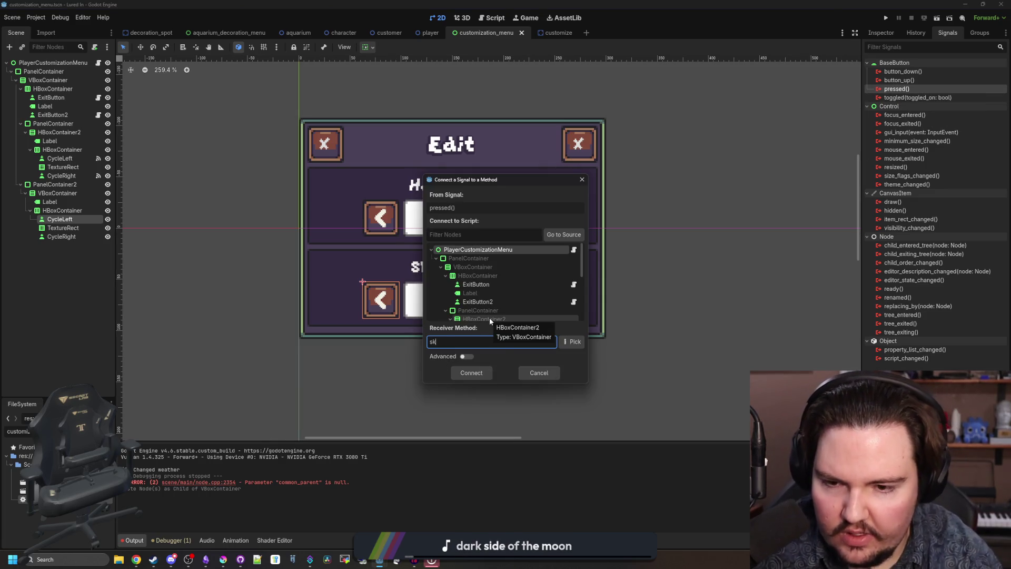
{"action": "type", "text": "_left"}
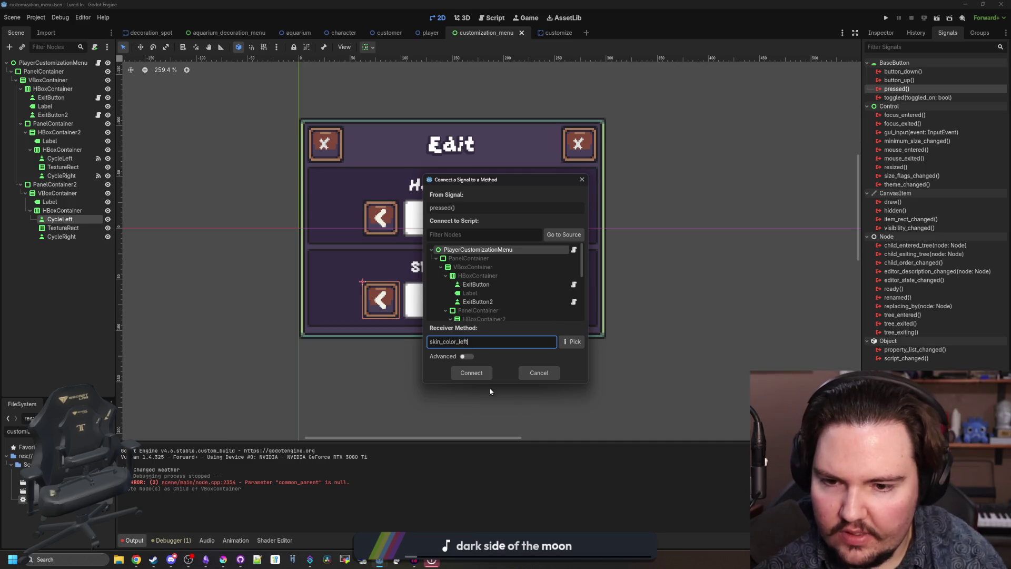
{"action": "left_click", "coordinate": [481, 373]}
- Connect the CycleRight button's pressed() signal to a new skin_color_right method
{"action": "left_click", "coordinate": [84, 234]}
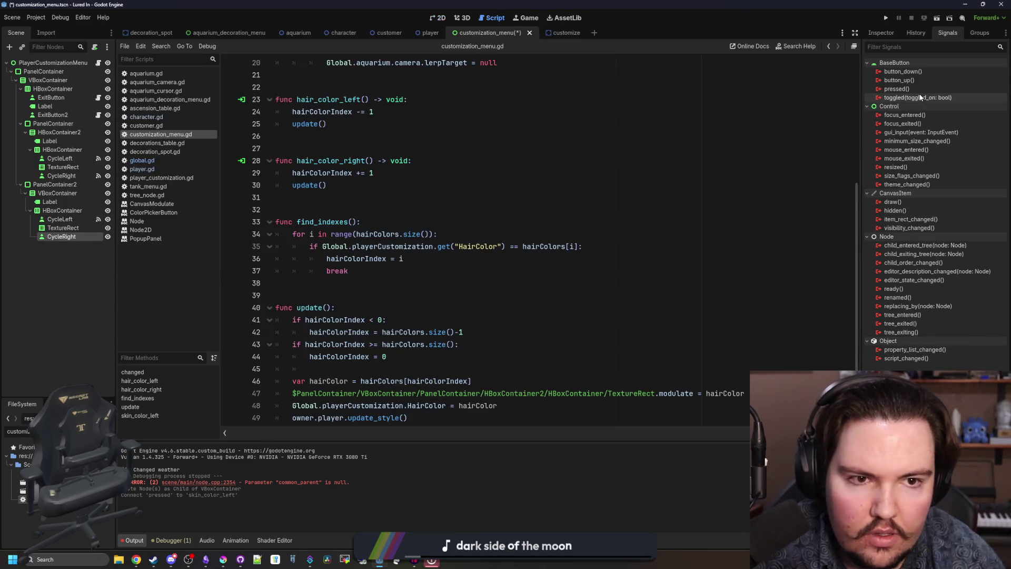
{"action": "right_click", "coordinate": [896, 88]}
{"action": "left_click", "coordinate": [931, 99]}
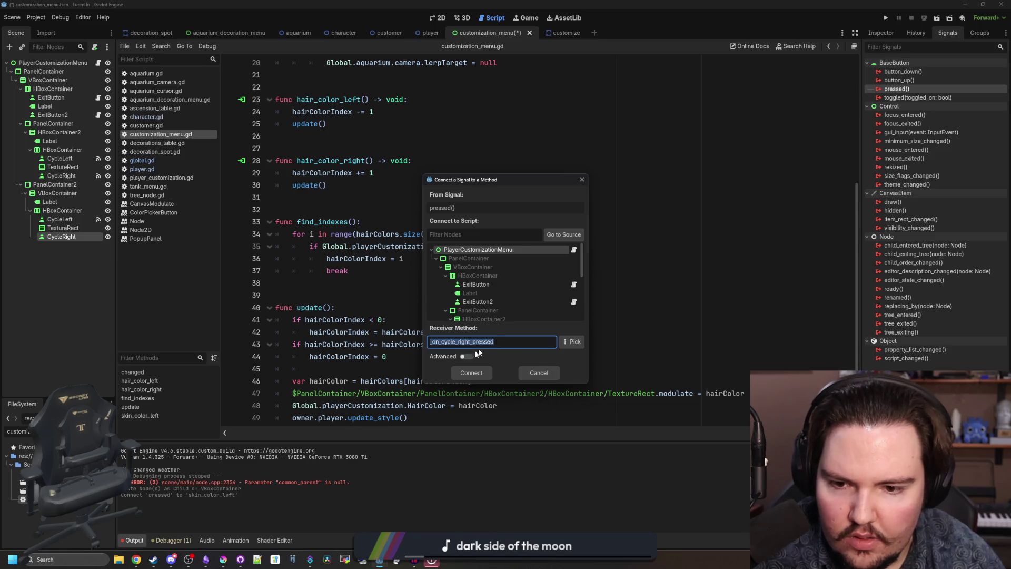
{"action": "type", "text": "skin_color_right"}
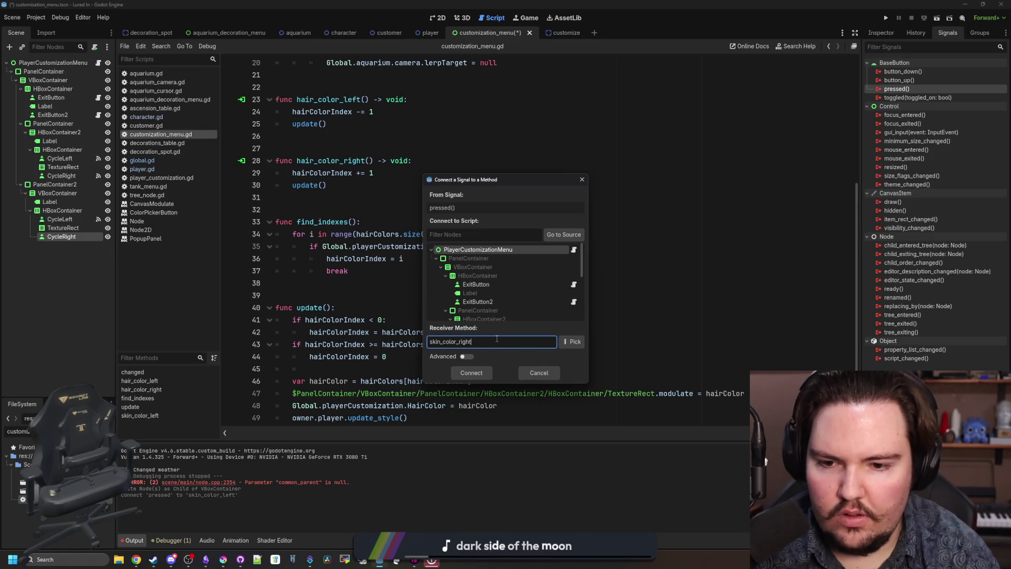
{"action": "key", "text": "Return"}
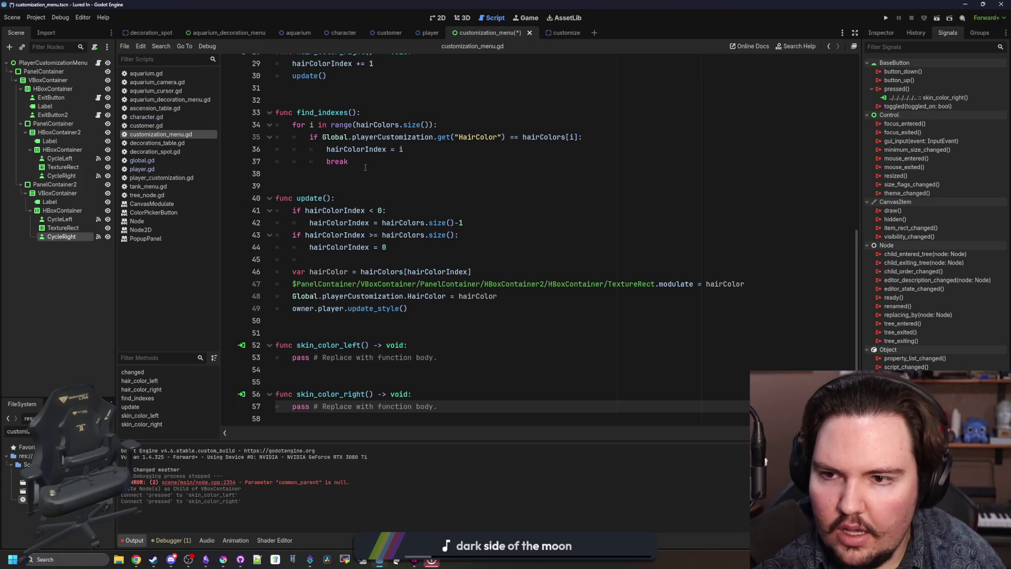
- Replace skin_color_right's placeholder pass with the hairColorIndex += 1 line
{"action": "scroll", "coordinate": [365, 167], "scroll_direction": "up", "scroll_amount": 4}
{"action": "left_click_drag", "start_coordinate": [293, 210], "coordinate": [374, 210]}
{"action": "scroll", "coordinate": [353, 365], "scroll_direction": "down", "scroll_amount": 4}
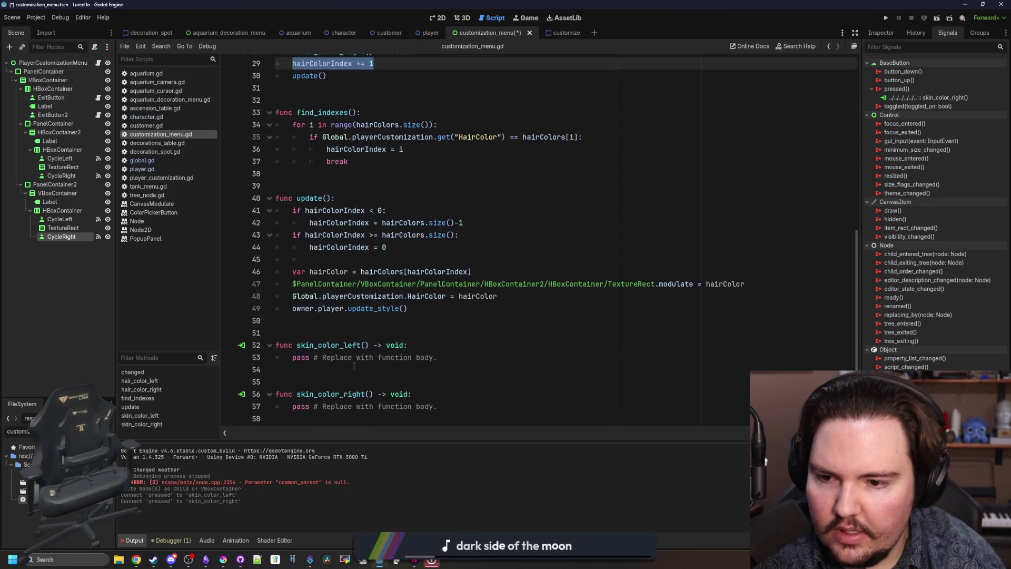
{"action": "key", "text": "ctrl+c"}
{"action": "left_click_drag", "start_coordinate": [437, 406], "coordinate": [292, 406]}
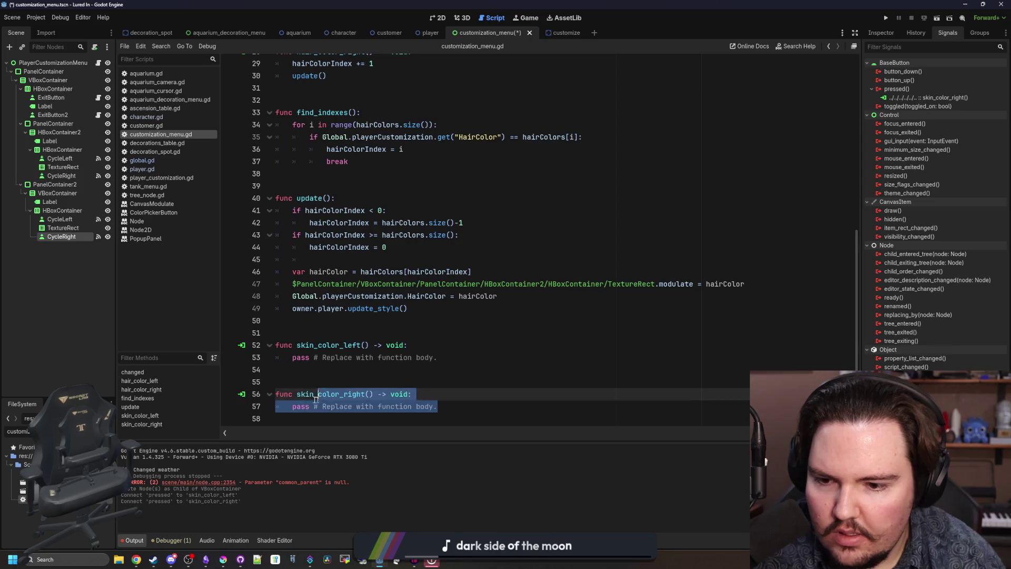
{"action": "key", "text": "ctrl+v"}
- Replace skin_color_left's placeholder pass with the hairColorIndex -= 1 line
{"action": "scroll", "coordinate": [316, 316], "scroll_direction": "up", "scroll_amount": 2}
{"action": "left_click", "coordinate": [369, 271]}
{"action": "scroll", "coordinate": [375, 159], "scroll_direction": "up", "scroll_amount": 1}
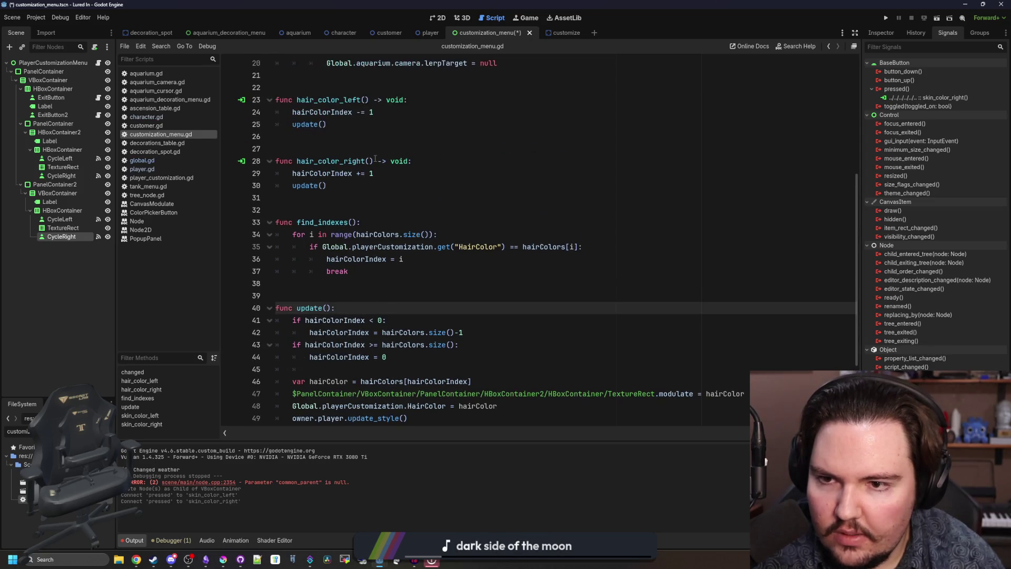
{"action": "left_click_drag", "start_coordinate": [389, 113], "coordinate": [292, 112]}
{"action": "scroll", "coordinate": [369, 237], "scroll_direction": "down", "scroll_amount": 3}
{"action": "type", "text": "hairColorIndex += 1"}
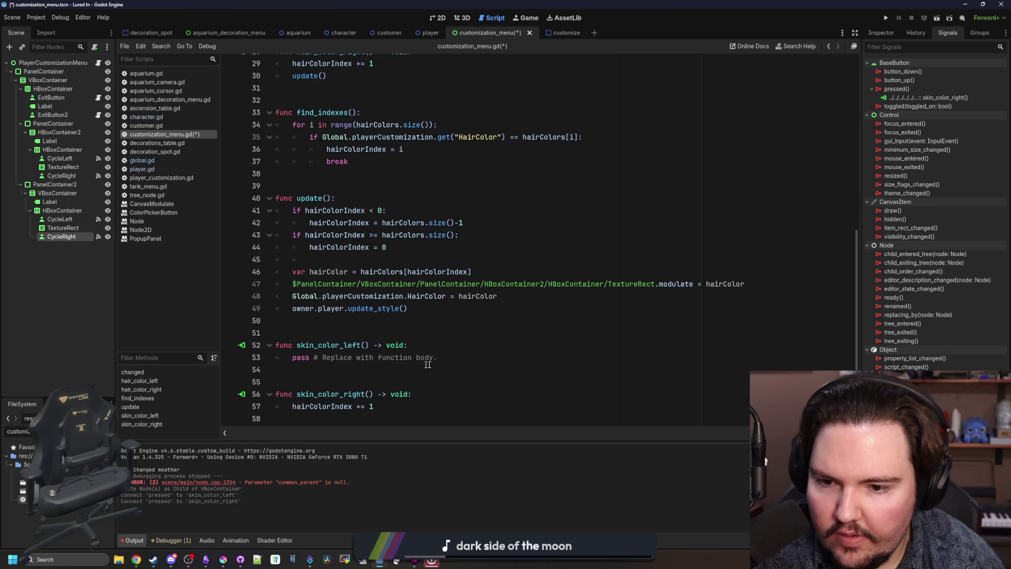
{"action": "left_click_drag", "start_coordinate": [438, 357], "coordinate": [292, 358]}
{"action": "key", "text": "ctrl+v"}
- Add an indented update() call after the index change in both skin colour handlers
{"action": "scroll", "coordinate": [316, 316], "scroll_direction": "up", "scroll_amount": 2}
{"action": "left_click_drag", "start_coordinate": [327, 148], "coordinate": [293, 149]}
{"action": "scroll", "coordinate": [295, 156], "scroll_direction": "down", "scroll_amount": 2}
{"action": "left_click", "coordinate": [387, 401]}
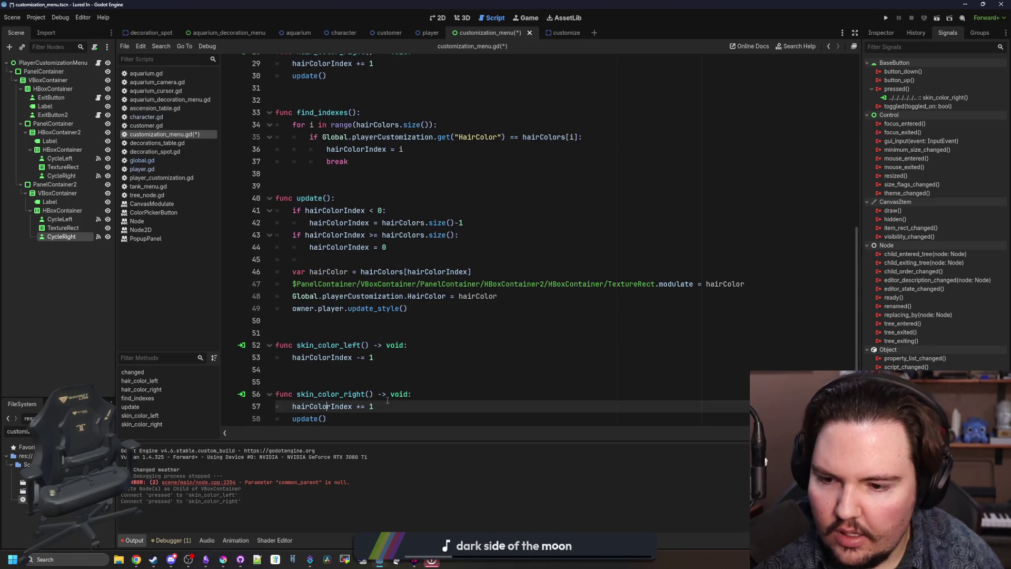
{"action": "key", "text": "Up"}
{"action": "key", "text": "Up"}
{"action": "key", "text": "Up"}
{"action": "key", "text": "Return"}
{"action": "key", "text": "Up"}
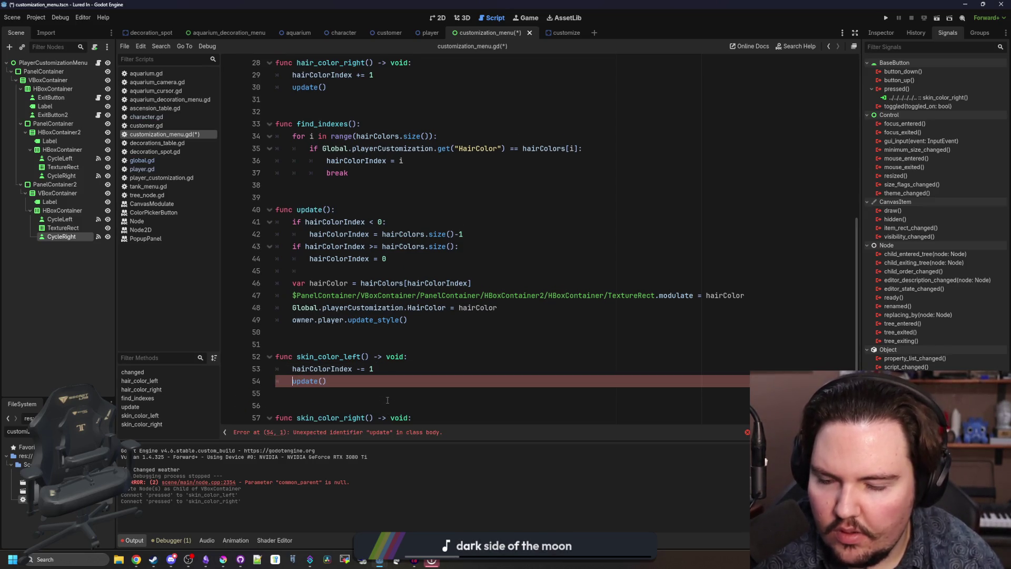
- Select the body of the update() function
{"action": "scroll", "coordinate": [387, 400], "scroll_direction": "down", "scroll_amount": 1}
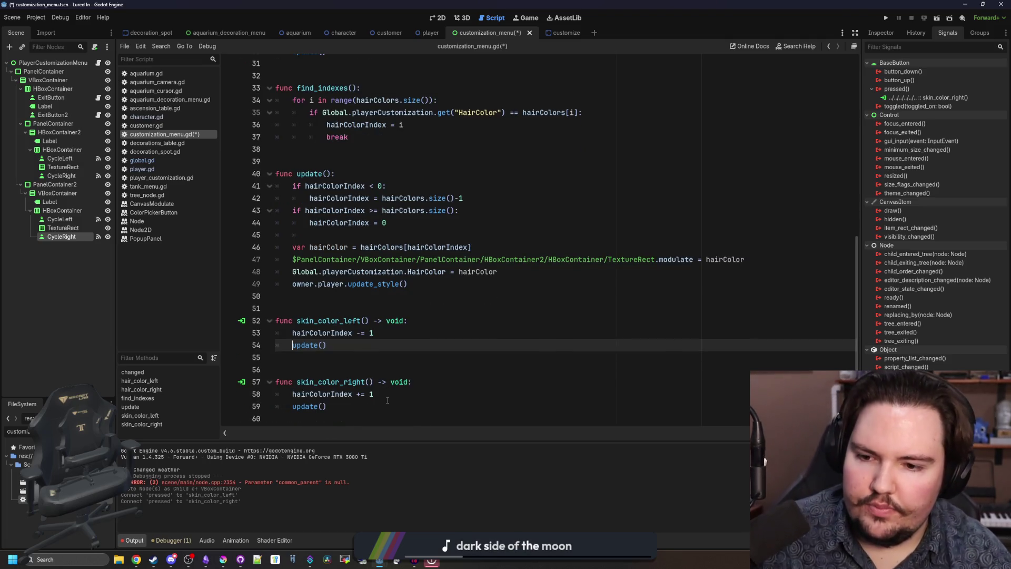
{"action": "left_click", "coordinate": [393, 345]}
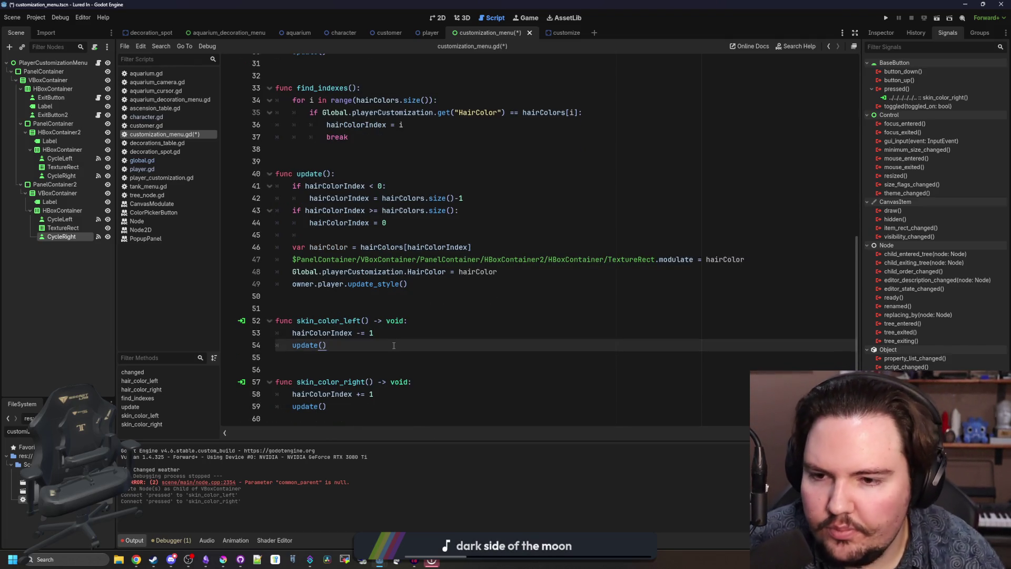
{"action": "left_click", "coordinate": [365, 308]}
{"action": "scroll", "coordinate": [363, 274], "scroll_direction": "up", "scroll_amount": 1}
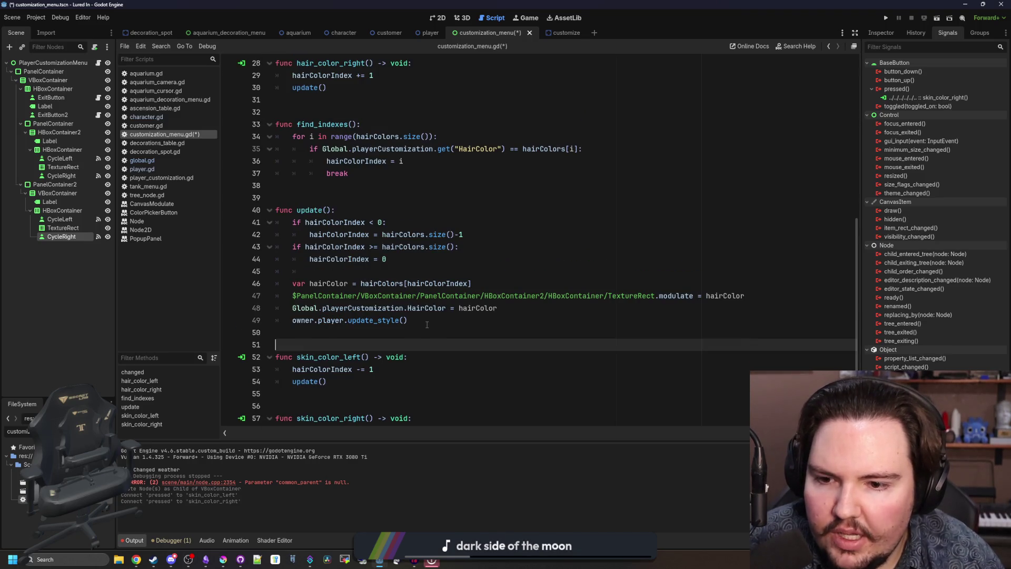
{"action": "mouse_move", "coordinate": [427, 324]}
{"action": "left_mouse_down"}
{"action": "mouse_move", "coordinate": [277, 210]}
{"action": "mouse_move", "coordinate": [363, 221]}
{"action": "left_mouse_up"}
- Insert blank lines in update() above the Global colour assignments
{"action": "left_click", "coordinate": [410, 308]}
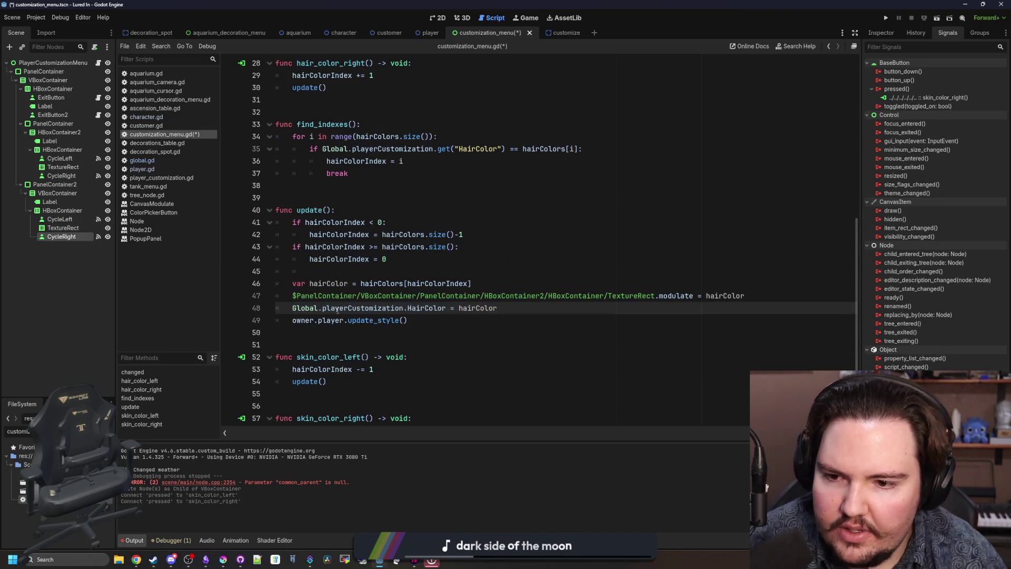
{"action": "left_click", "coordinate": [381, 320]}
{"action": "key", "text": "ctrl+shift+Return"}
{"action": "key", "text": "ctrl+shift+Return"}
{"action": "key", "text": "ctrl+shift+Return"}
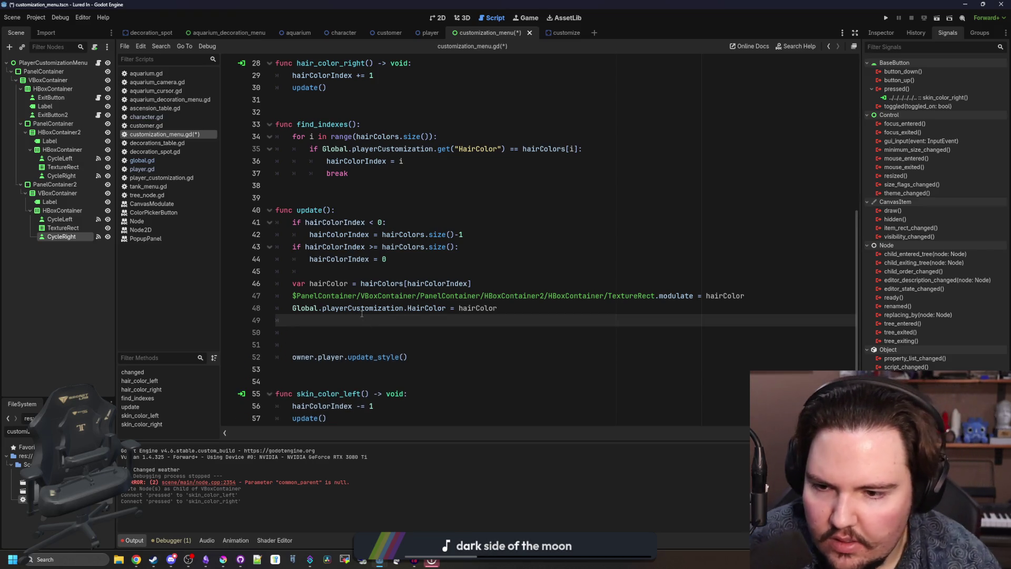
{"action": "type", "text": "Global.playerCustomization.SkinColor = skinCo"}
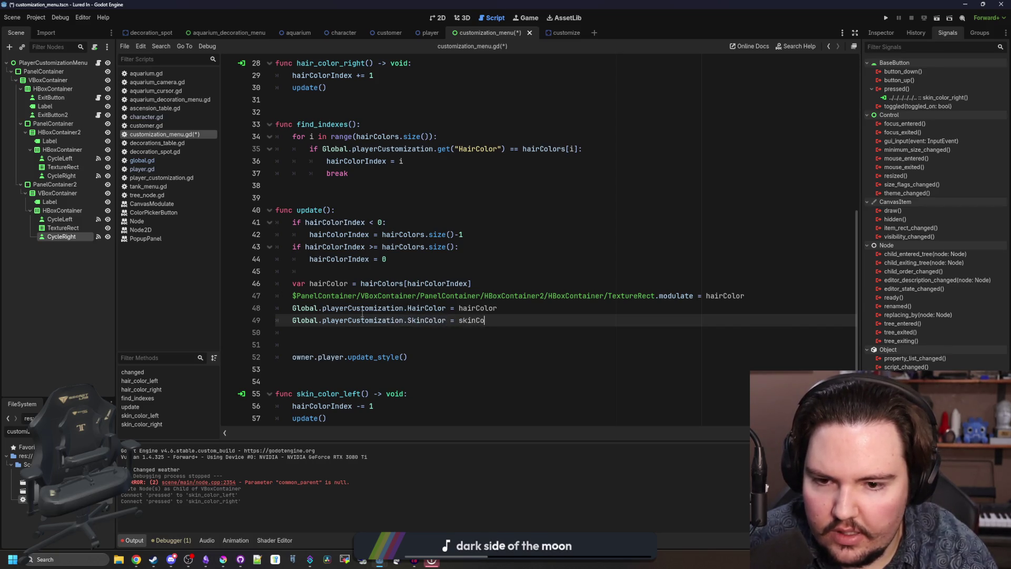
{"action": "left_click", "coordinate": [291, 304]}
{"action": "key", "text": "Return"}
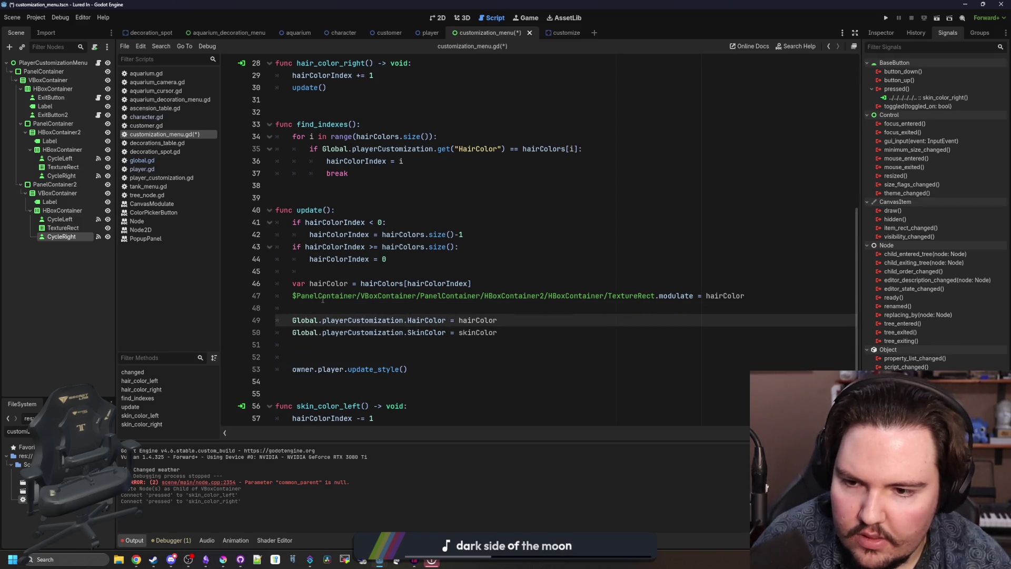
{"action": "key", "text": "Return"}
{"action": "key", "text": "Return"}
{"action": "key", "text": "Return"}
- Write 'var skinColor = skinColors[skinColorIndex]' in update() with autocomplete
{"action": "left_click", "coordinate": [315, 322]}
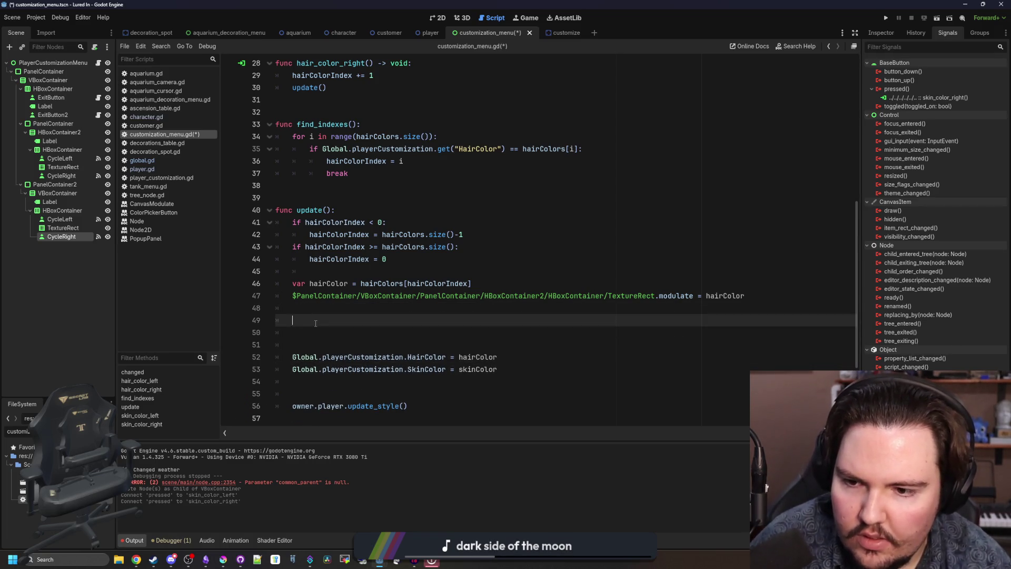
{"action": "scroll", "coordinate": [317, 325], "scroll_direction": "up", "scroll_amount": 1}
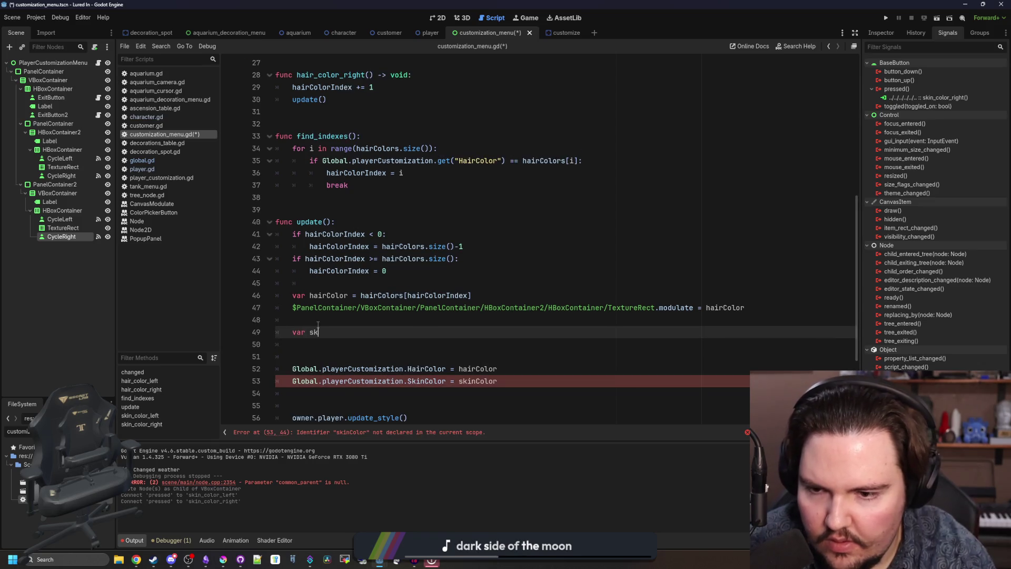
{"action": "key", "text": "ctrl+space"}
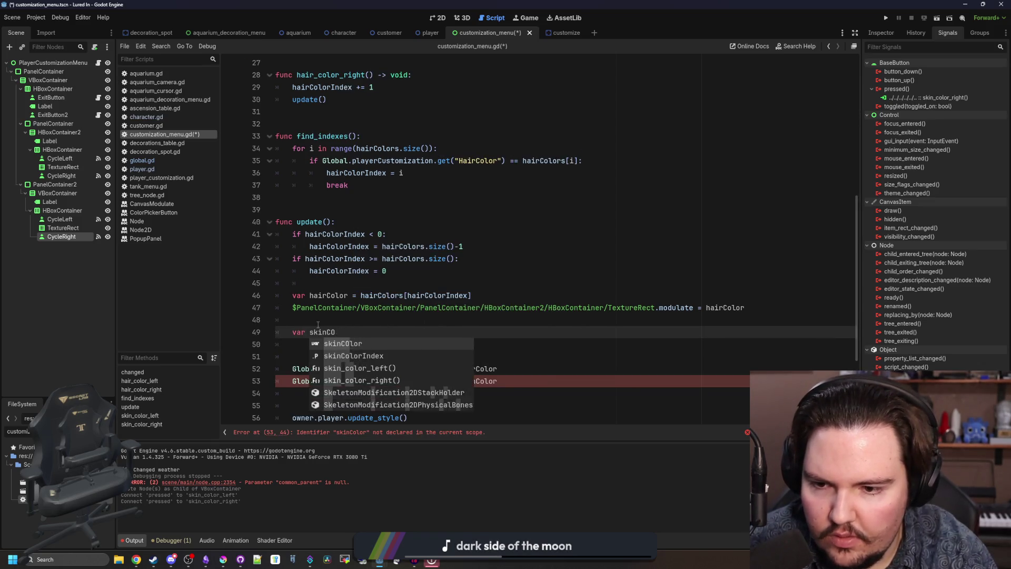
{"action": "type", "text": "skinColor = s"}
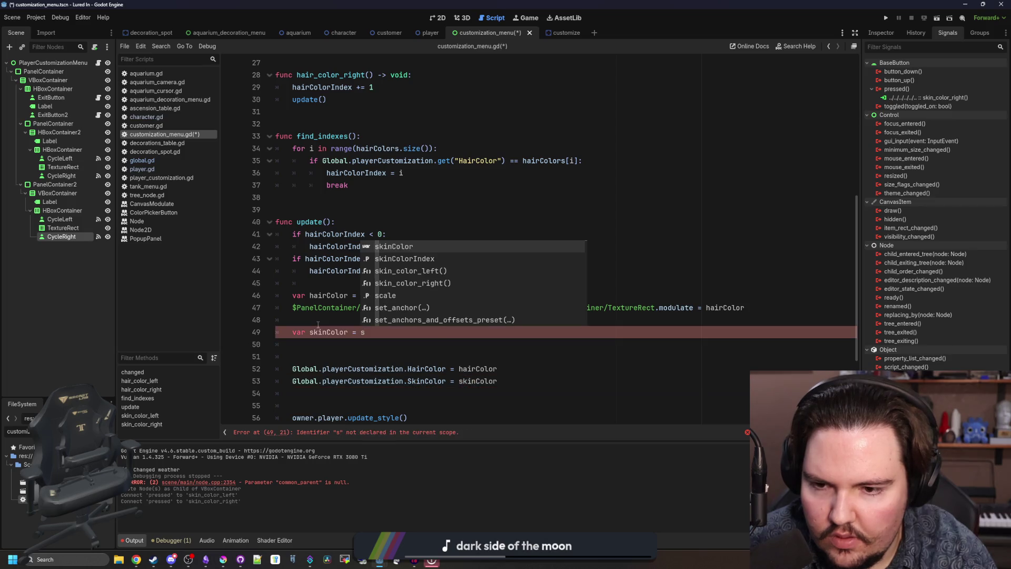
{"action": "type", "text": "kinColors["}
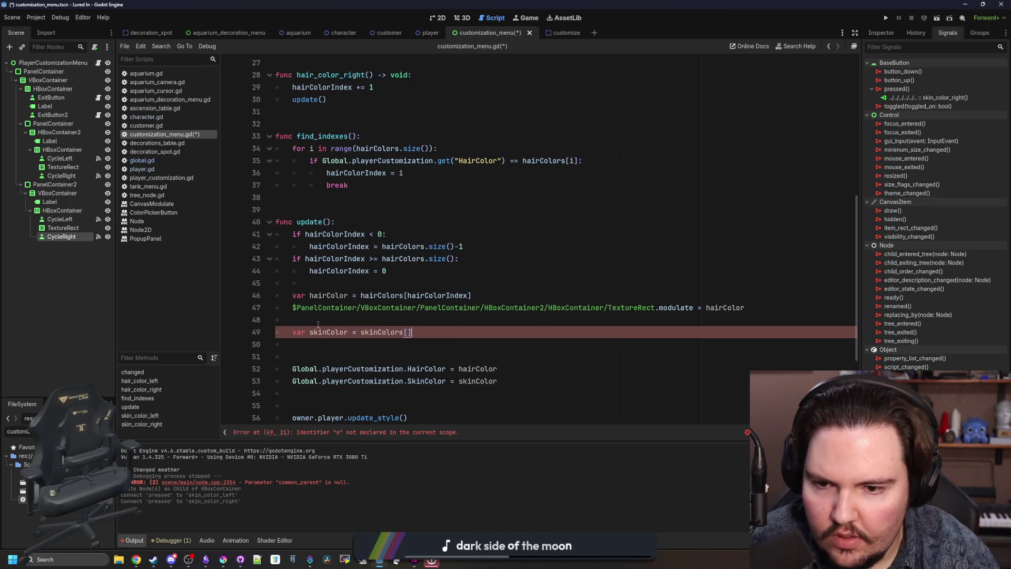
{"action": "key", "text": "Left"}
{"action": "type", "text": "inColor"}
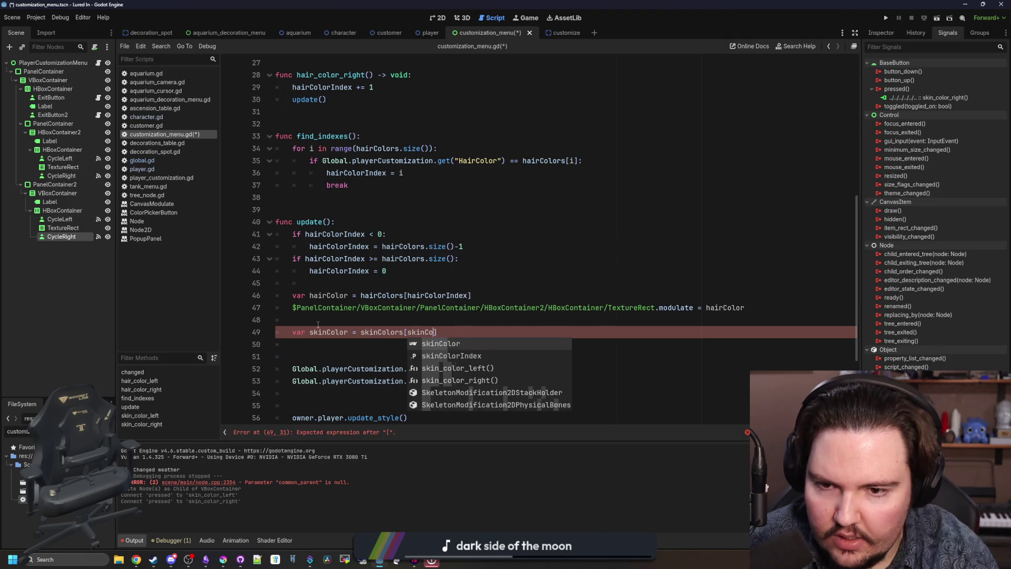
{"action": "key", "text": "Return"}
{"action": "scroll", "coordinate": [318, 324], "scroll_direction": "up", "scroll_amount": 9}
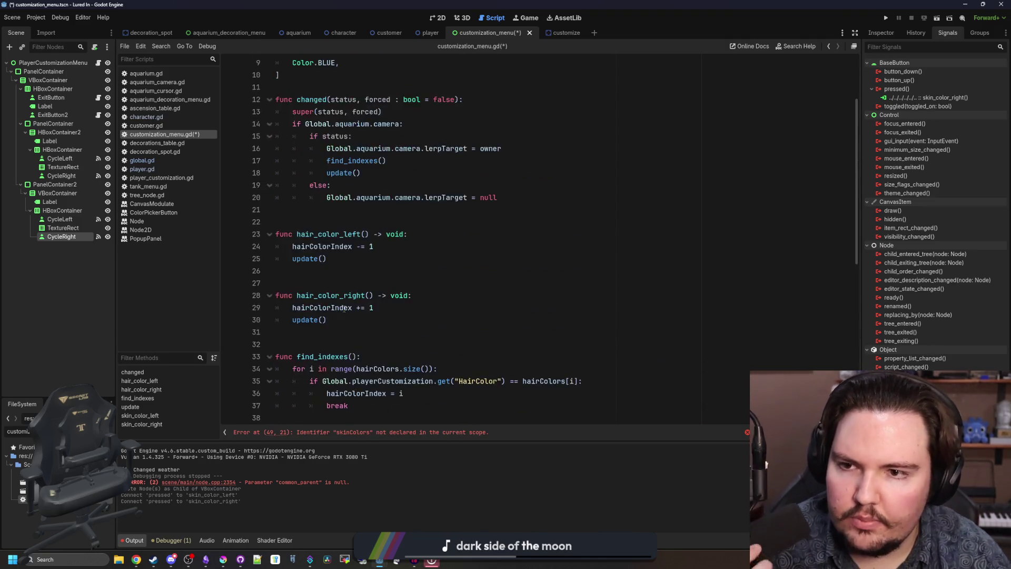
{"action": "left_click", "coordinate": [287, 173]}
- Duplicate the hairColors array below itself and rename the copy to skinColors
{"action": "key", "text": "shift+Up"}
{"action": "key", "text": "shift+Up"}
{"action": "key", "text": "shift+Up"}
{"action": "key", "text": "shift+Home"}
{"action": "key", "text": "ctrl+c"}
{"action": "key", "text": "Right"}
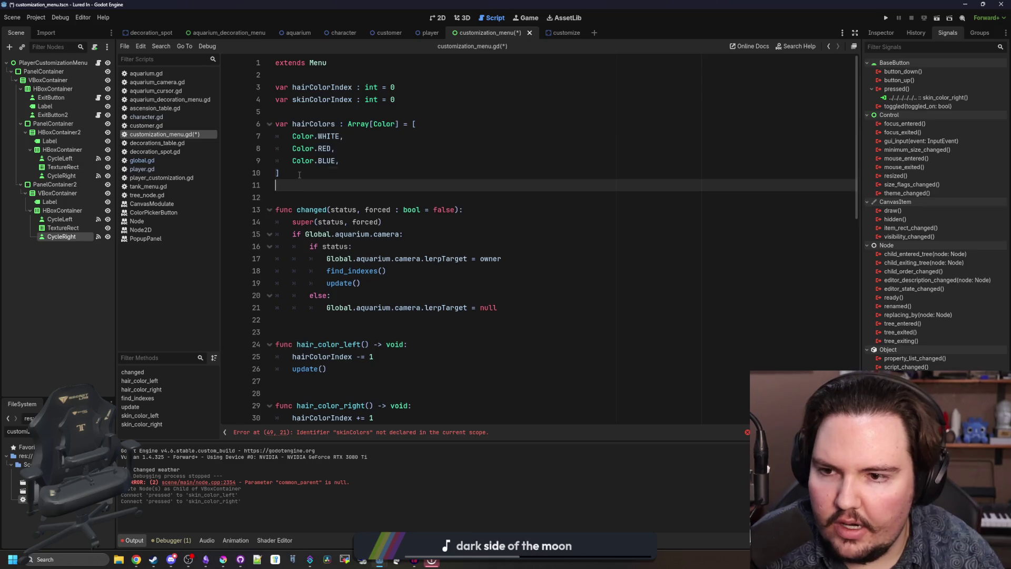
{"action": "key", "text": "Return"}
{"action": "key", "text": "Return"}
{"action": "key", "text": "ctrl+v"}
{"action": "double_click", "coordinate": [325, 197]}
{"action": "type", "text": "skin"}
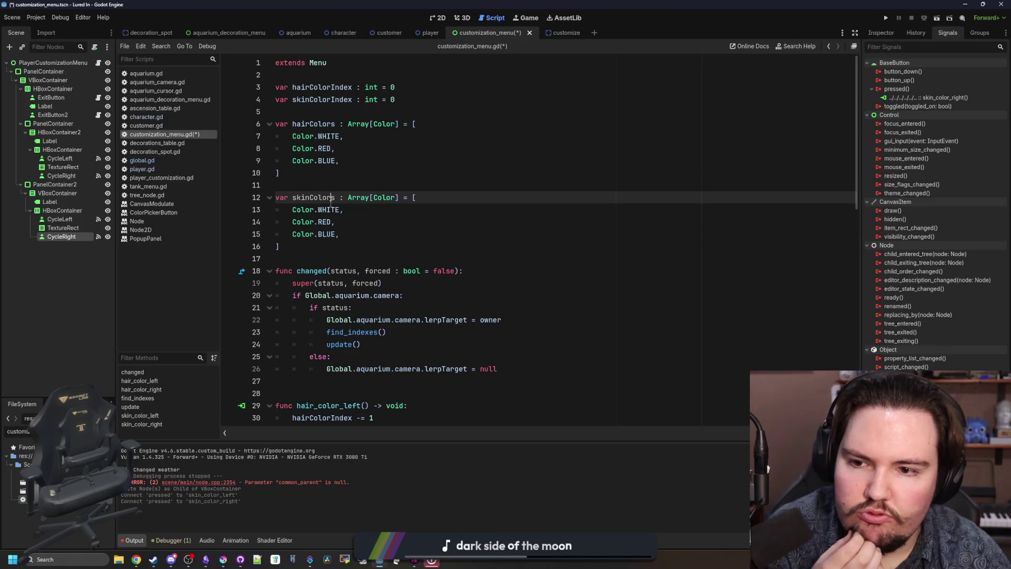
{"action": "left_click", "coordinate": [364, 232]}
- Add a line in update() setting the skin TextureRect's modulate to skinColor
{"action": "scroll", "coordinate": [353, 229], "scroll_direction": "down", "scroll_amount": 9}
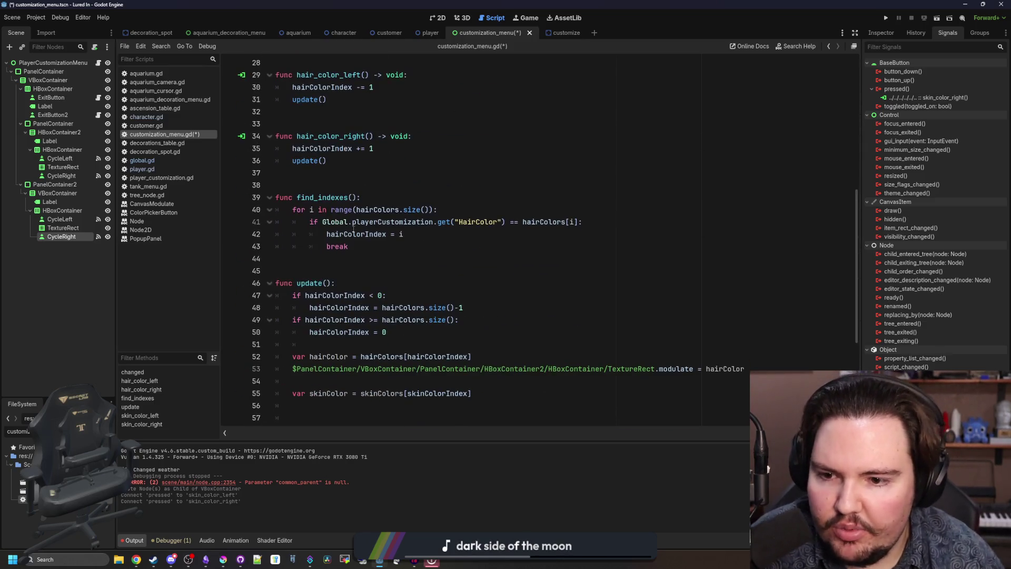
{"action": "scroll", "coordinate": [351, 240], "scroll_direction": "down", "scroll_amount": 5}
{"action": "left_click", "coordinate": [770, 185]}
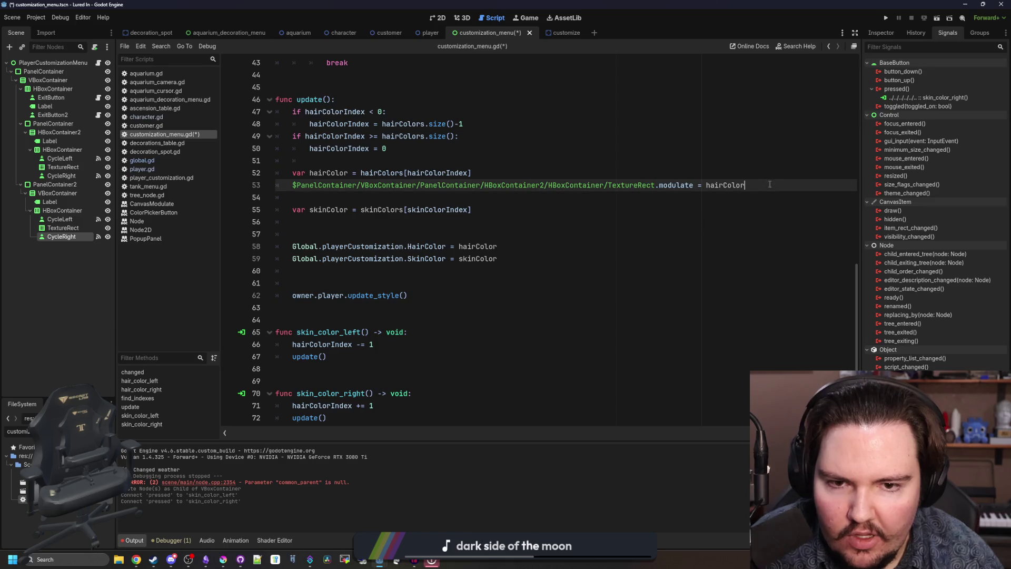
{"action": "left_click", "coordinate": [437, 209]}
{"action": "key", "text": "Up"}
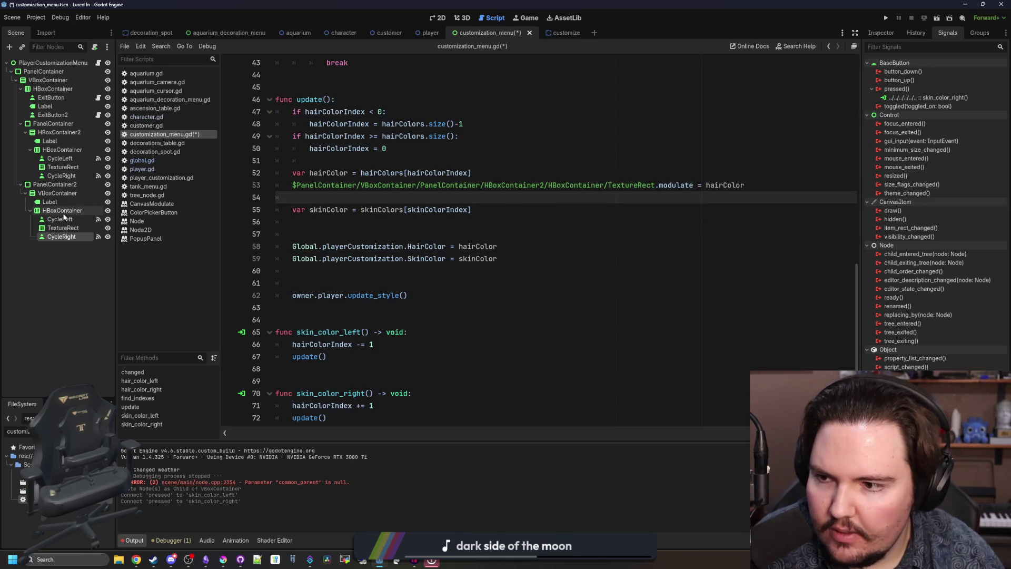
{"action": "mouse_move", "coordinate": [63, 228]}
{"action": "left_mouse_down"}
{"action": "mouse_move", "coordinate": [284, 227]}
{"action": "mouse_move", "coordinate": [337, 200]}
{"action": "mouse_move", "coordinate": [337, 234]}
{"action": "mouse_move", "coordinate": [331, 217]}
{"action": "left_mouse_up"}
{"action": "type", "text": ".m"}
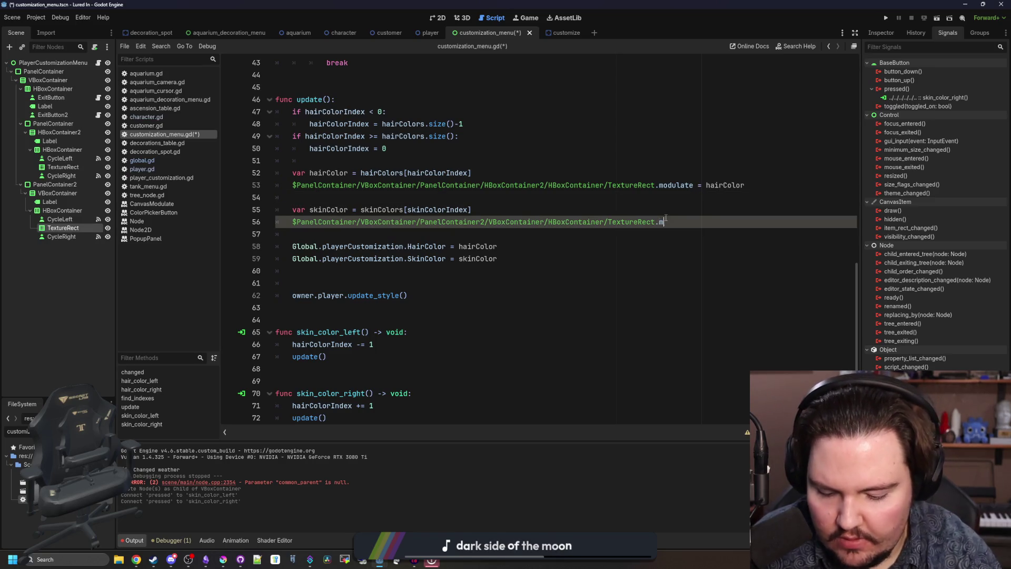
{"action": "type", "text": "or"}
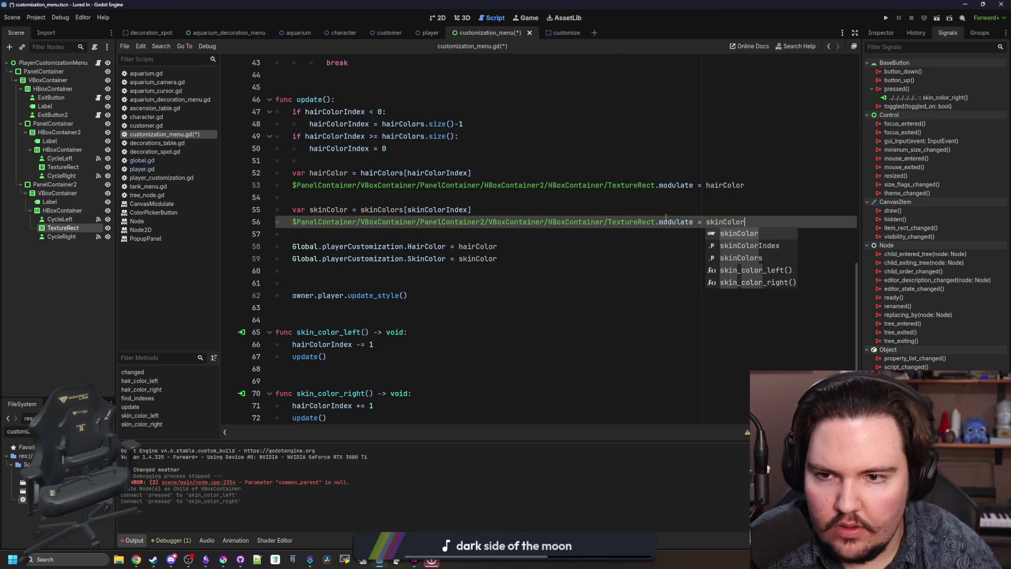
{"action": "left_click", "coordinate": [361, 172]}
- Select the hairColorIndex wrap-around checks in update()
{"action": "scroll", "coordinate": [409, 184], "scroll_direction": "up", "scroll_amount": 1}
{"action": "left_click_drag", "start_coordinate": [410, 184], "coordinate": [410, 138]}
{"action": "left_click", "coordinate": [414, 181]}
- Paste a copy of the wrap-around checks and rename its first index to skinColorIndex
{"action": "key", "text": "Return"}
{"action": "key", "text": "Return"}
{"action": "key", "text": "ctrl+v"}
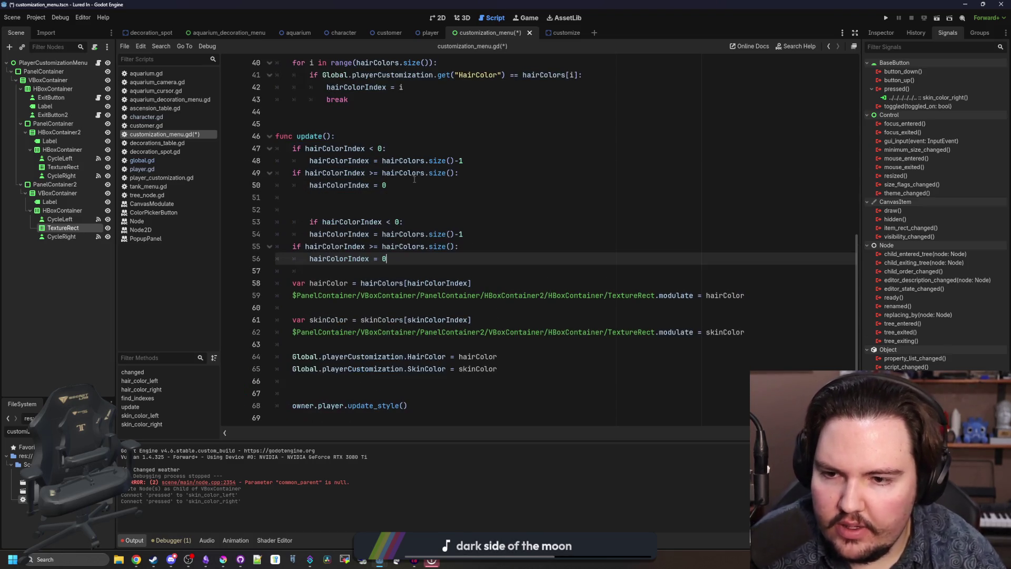
{"action": "left_click", "coordinate": [300, 222]}
{"action": "key", "text": "BackSpace"}
{"action": "key", "text": "BackSpace"}
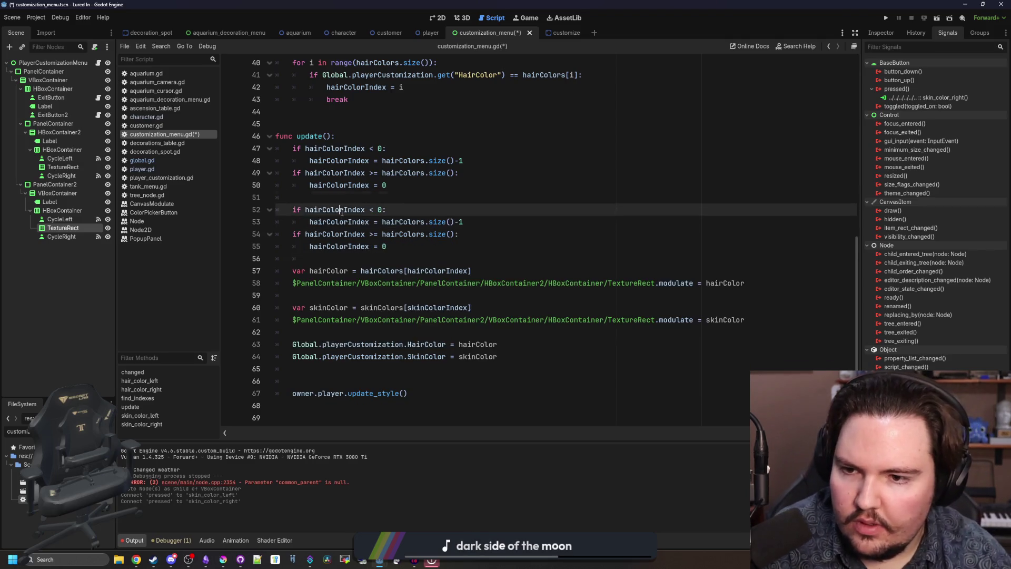
{"action": "double_click", "coordinate": [343, 210]}
{"action": "type", "text": "skinColor"}
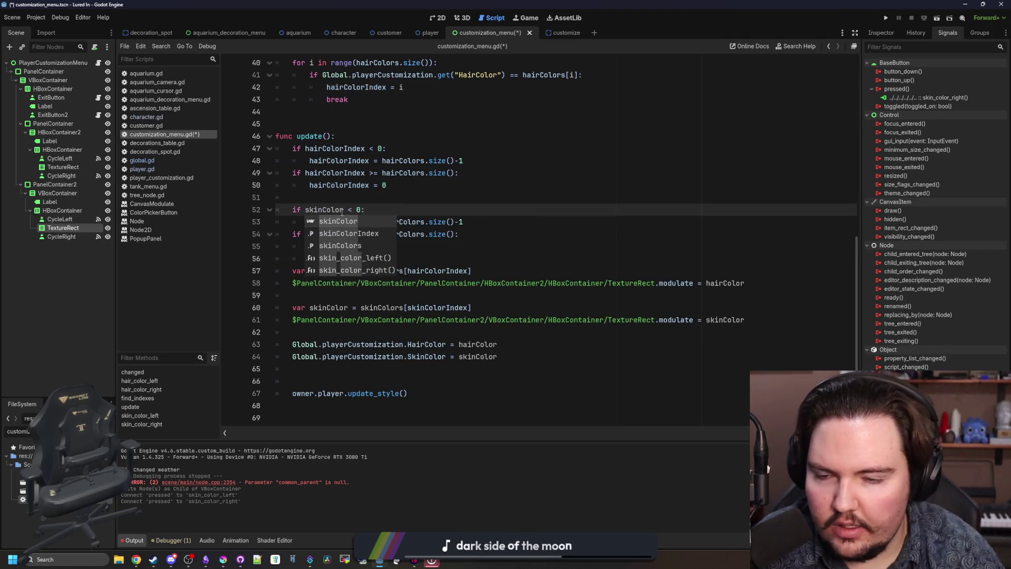
{"action": "left_click", "coordinate": [344, 233]}
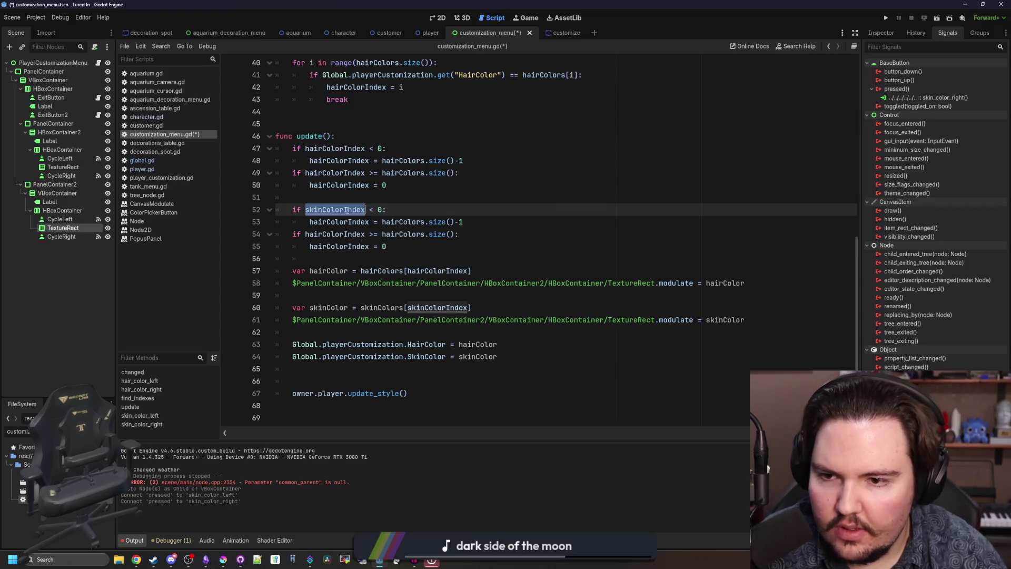
- Change the remaining copied references to skinColorIndex and skinColors
{"action": "double_click", "coordinate": [342, 222]}
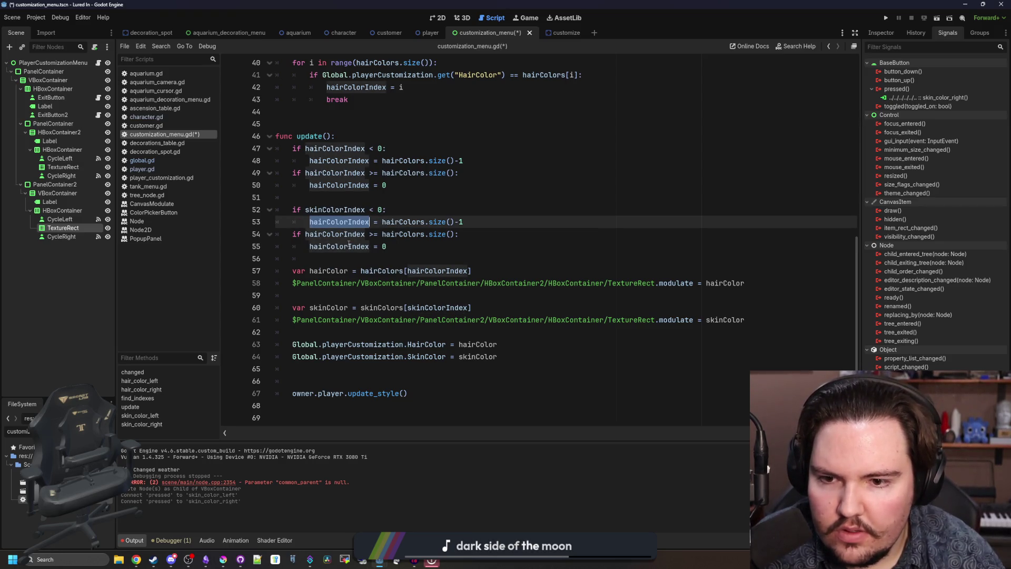
{"action": "key", "text": "ctrl+d"}
{"action": "key", "text": "ctrl+d"}
{"action": "type", "text": "skinColorIndex"}
{"action": "left_click", "coordinate": [403, 234]}
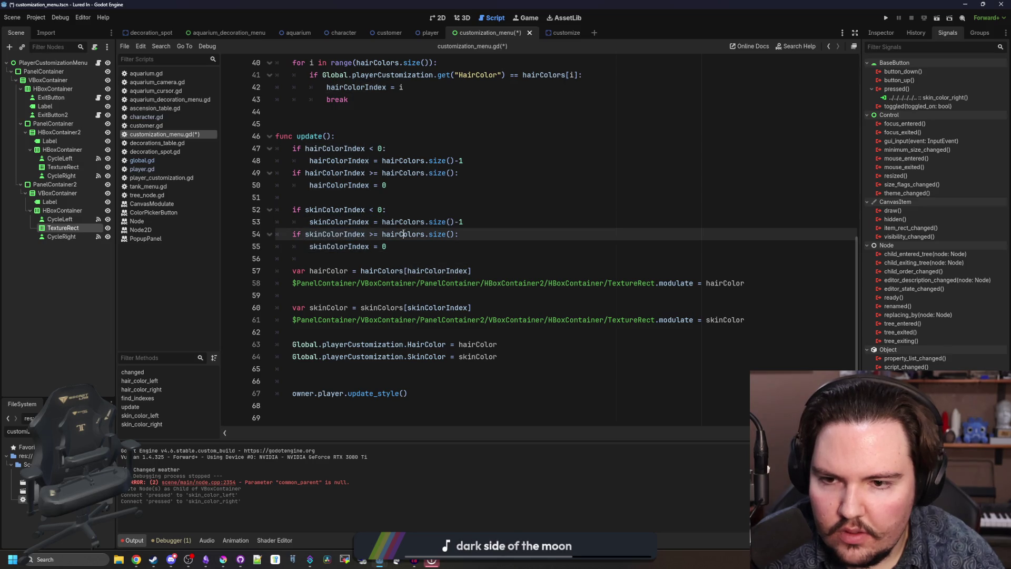
{"action": "double_click", "coordinate": [403, 234]}
{"action": "type", "text": "skinC"}
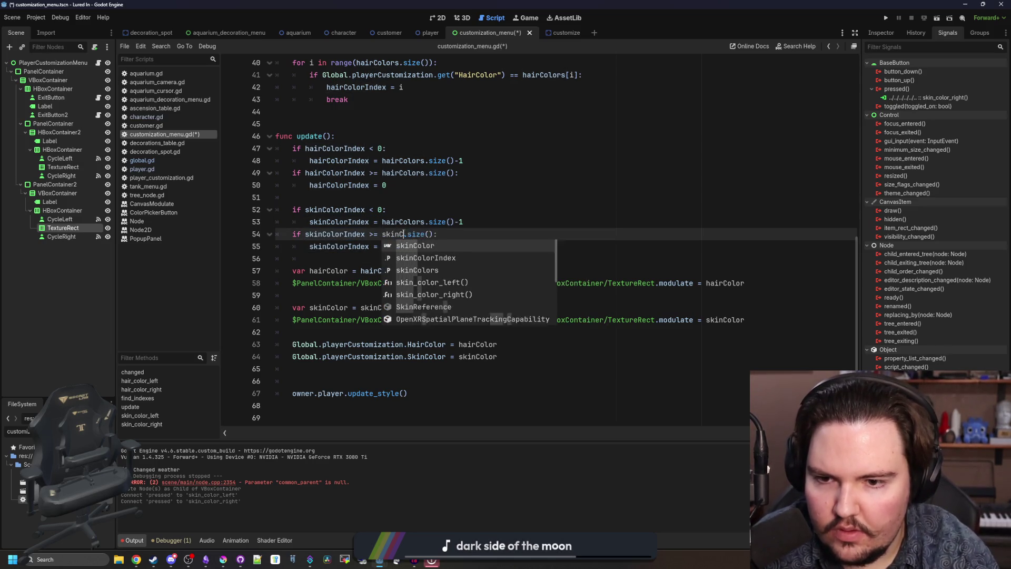
{"action": "type", "text": "olors"}
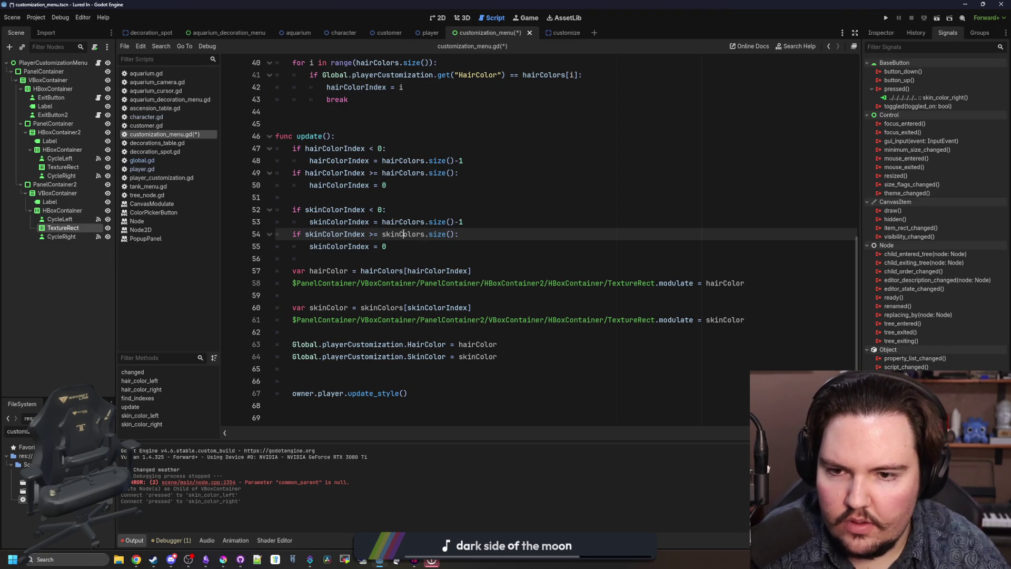
{"action": "double_click", "coordinate": [404, 233]}
{"action": "key", "text": "ctrl+c"}
{"action": "double_click", "coordinate": [403, 222]}
{"action": "key", "text": "ctrl+v"}
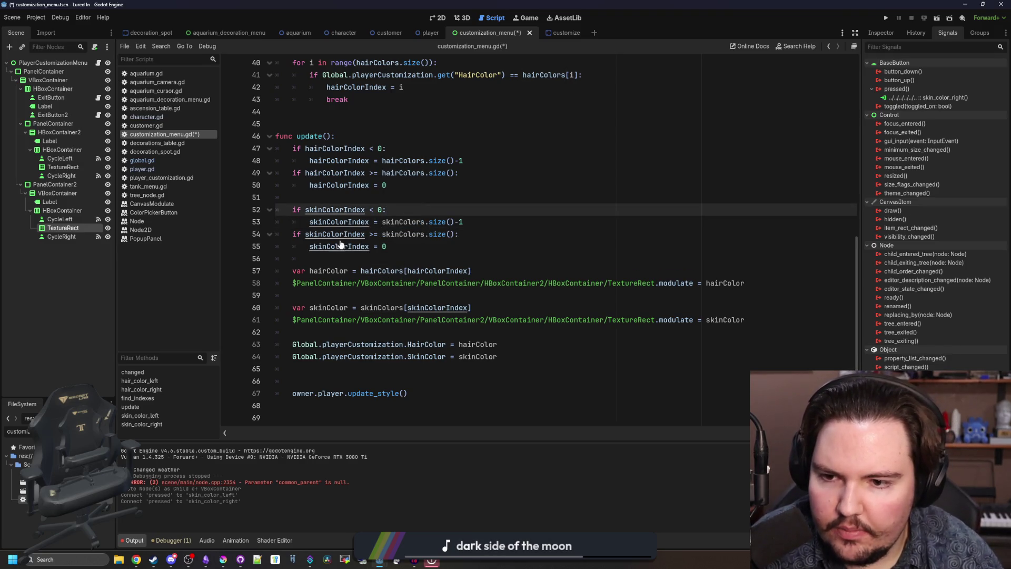
- Delete the extra blank line, save the script, and launch the game
{"action": "scroll", "coordinate": [369, 237], "scroll_direction": "down", "scroll_amount": 2}
{"action": "left_click", "coordinate": [415, 225]}
{"action": "key", "text": "ctrl+s"}
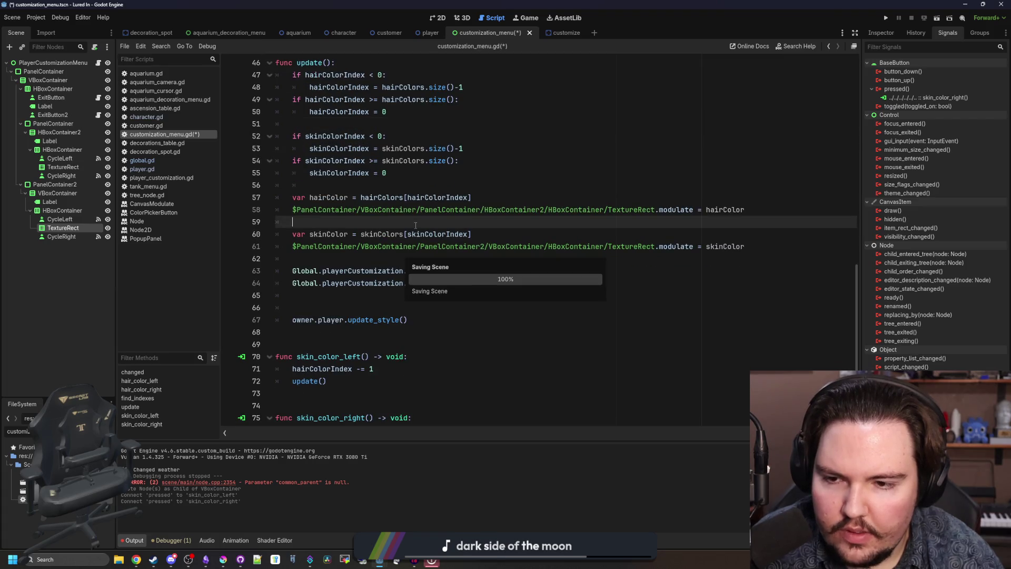
{"action": "left_click", "coordinate": [392, 247]}
{"action": "key", "text": "ctrl+s"}
{"action": "left_click", "coordinate": [369, 258]}
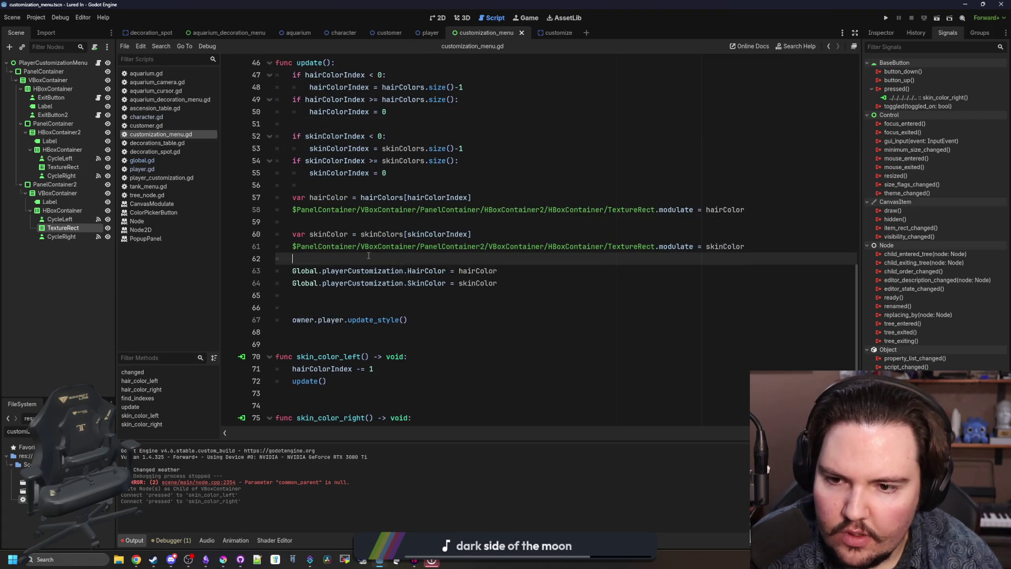
{"action": "left_click", "coordinate": [342, 297]}
{"action": "key", "text": "BackSpace"}
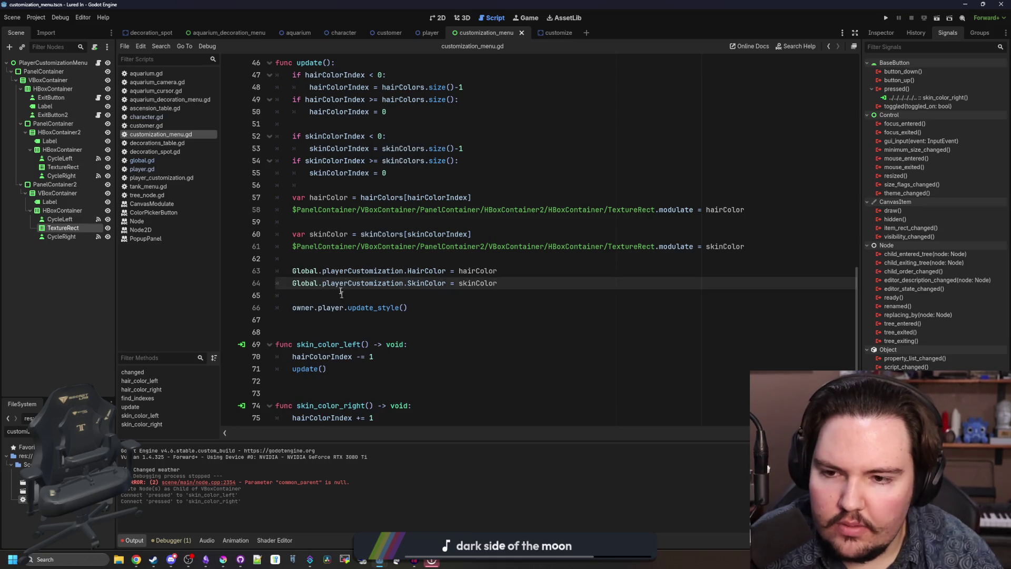
{"action": "key", "text": "ctrl+s"}
{"action": "left_click", "coordinate": [886, 18]}
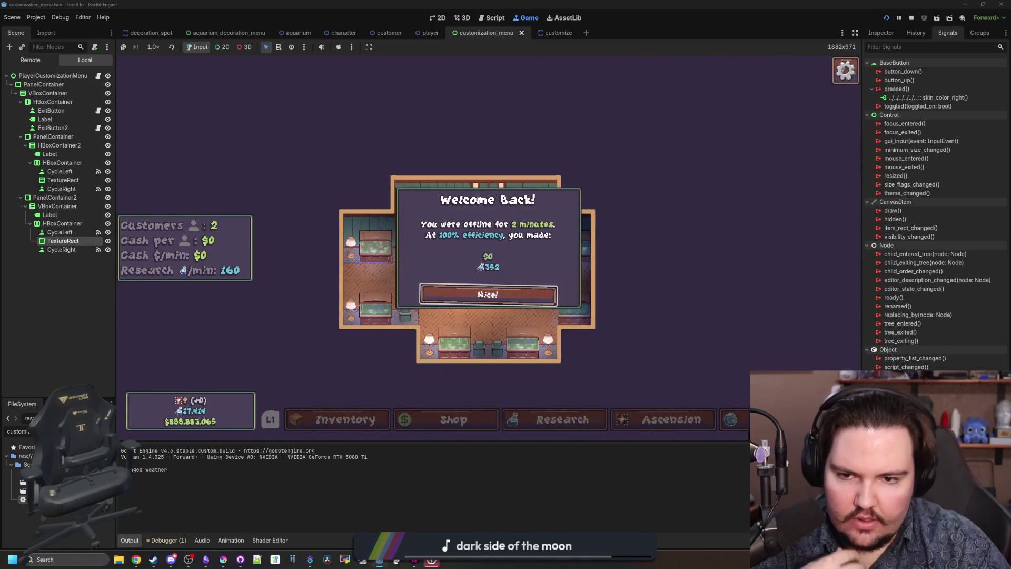
- Test the skin colour arrow on the bald character several times, then stop the game
{"action": "left_click", "coordinate": [503, 294]}
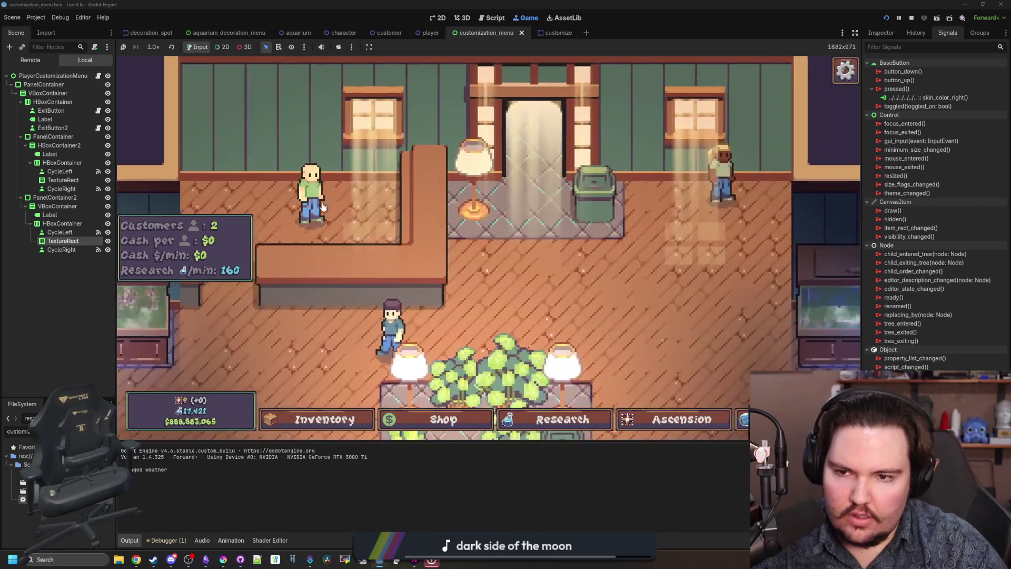
{"action": "left_click", "coordinate": [323, 207]}
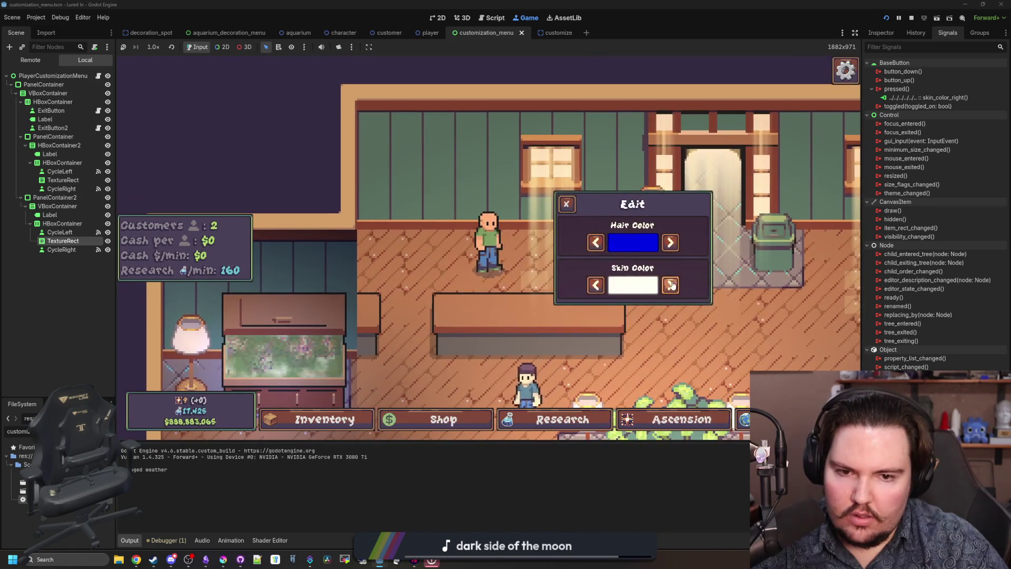
{"action": "left_click", "coordinate": [671, 285]}
{"action": "left_click", "coordinate": [671, 285]}
{"action": "left_click", "coordinate": [671, 285]}
{"action": "left_click", "coordinate": [670, 284]}
{"action": "left_click", "coordinate": [671, 285]}
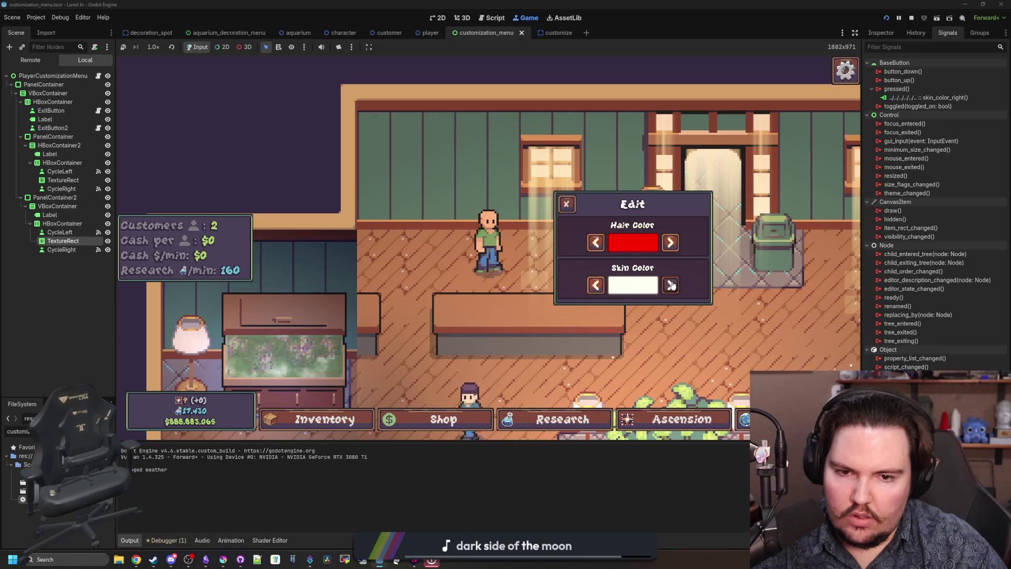
{"action": "left_click", "coordinate": [671, 285]}
{"action": "left_click", "coordinate": [671, 285]}
{"action": "left_click", "coordinate": [671, 284]}
{"action": "left_click", "coordinate": [671, 285]}
{"action": "left_click", "coordinate": [671, 285]}
{"action": "left_click", "coordinate": [671, 285]}
{"action": "left_click", "coordinate": [671, 284]}
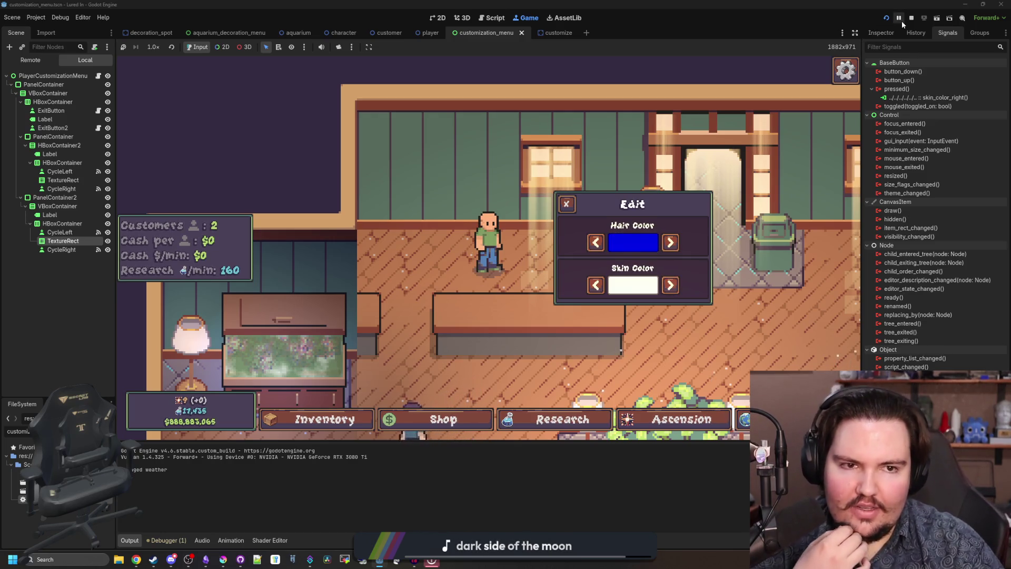
{"action": "left_click", "coordinate": [912, 19]}
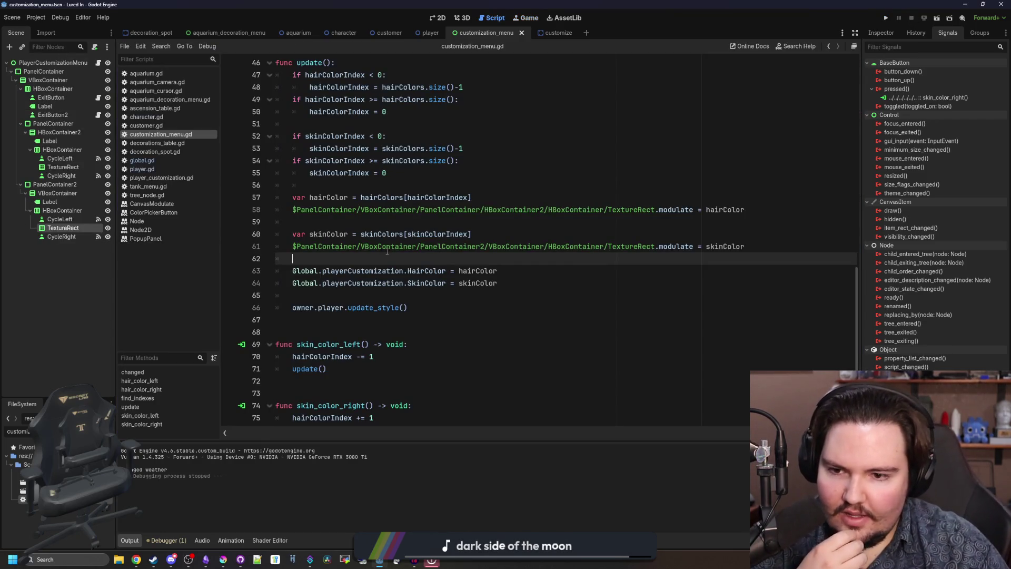
- Change hairColorIndex to skinColorIndex on line 70 in skin_color_left and save customization_menu.gd
{"action": "left_click", "coordinate": [340, 318]}
{"action": "left_click", "coordinate": [425, 296]}
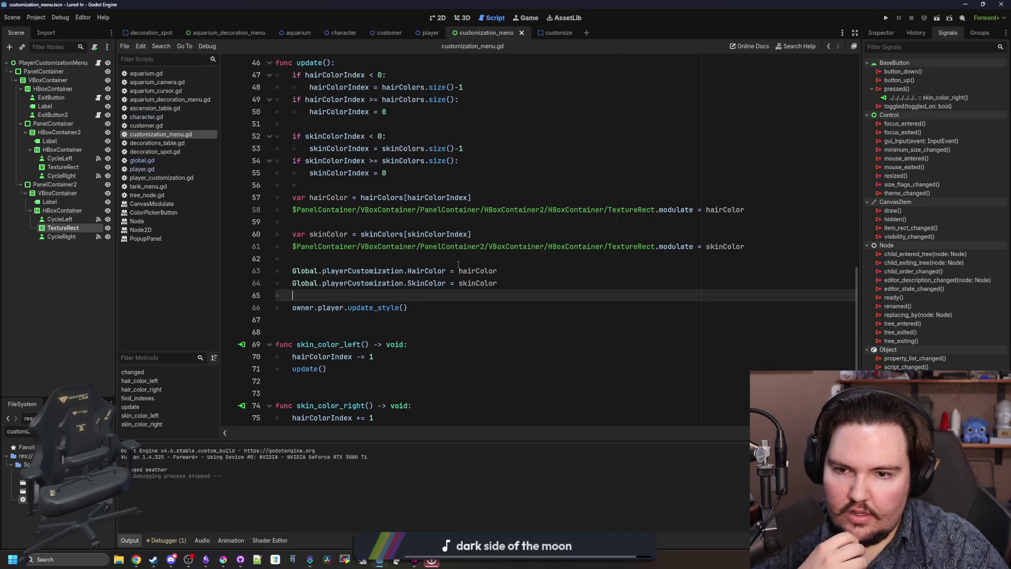
{"action": "scroll", "coordinate": [448, 253], "scroll_direction": "down", "scroll_amount": 1}
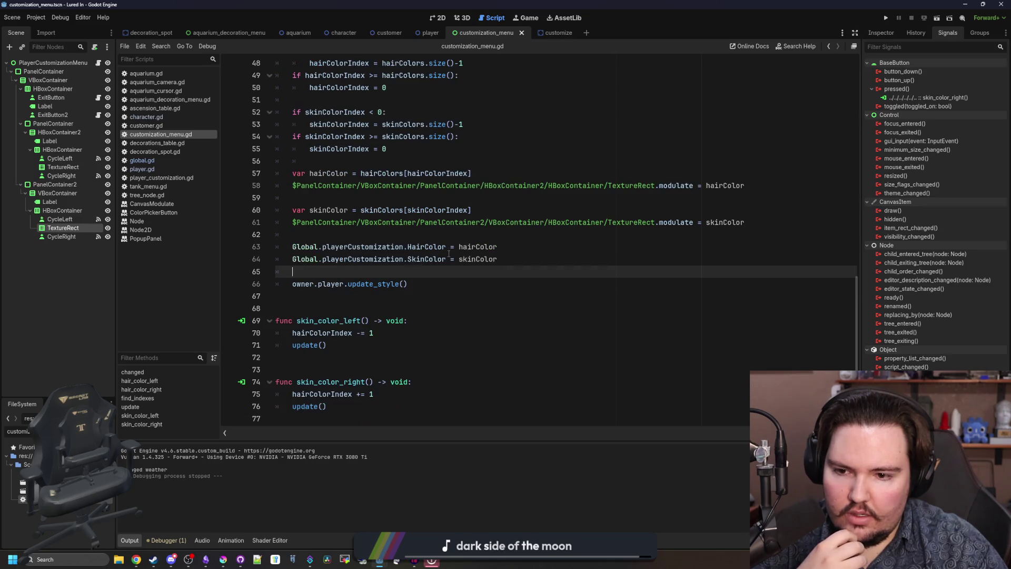
{"action": "double_click", "coordinate": [334, 333]}
{"action": "type", "text": "skinCol"}
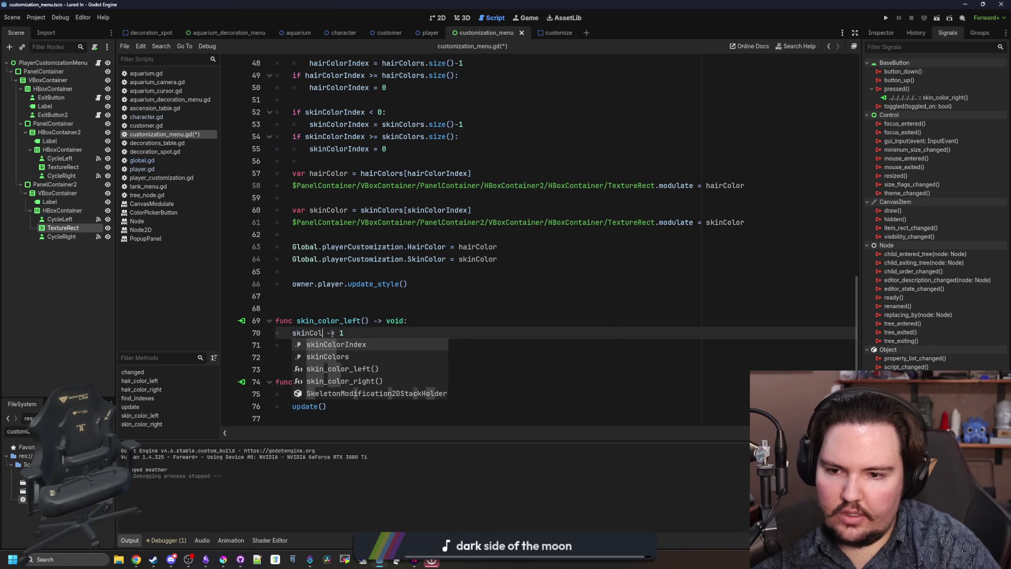
{"action": "key", "text": "Return"}
{"action": "double_click", "coordinate": [322, 333]}
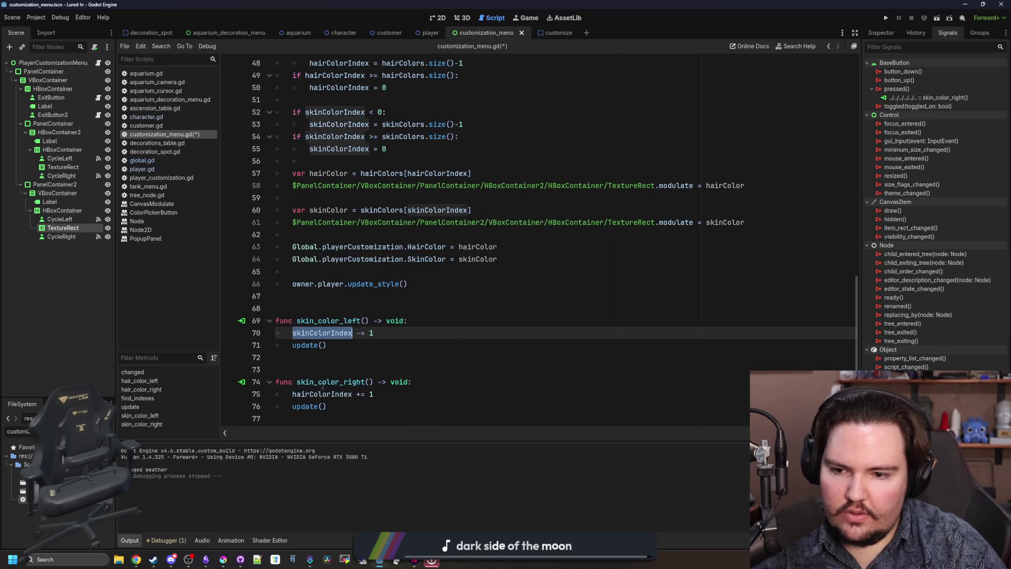
{"action": "double_click", "coordinate": [327, 394]}
{"action": "left_click", "coordinate": [474, 271]}
{"action": "scroll", "coordinate": [476, 285], "scroll_direction": "up", "scroll_amount": 1}
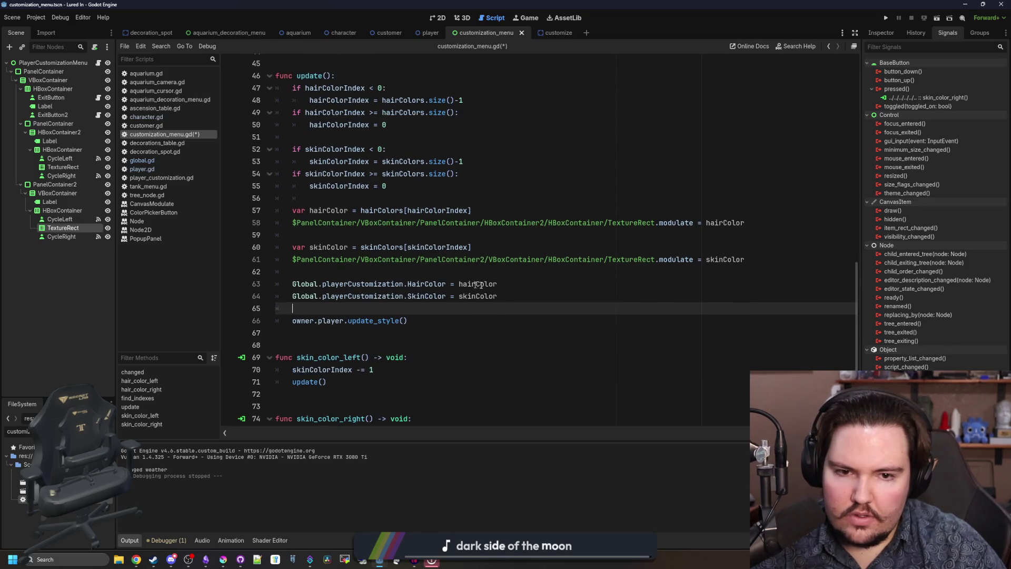
{"action": "left_click", "coordinate": [508, 267]}
{"action": "key", "text": "ctrl+s"}
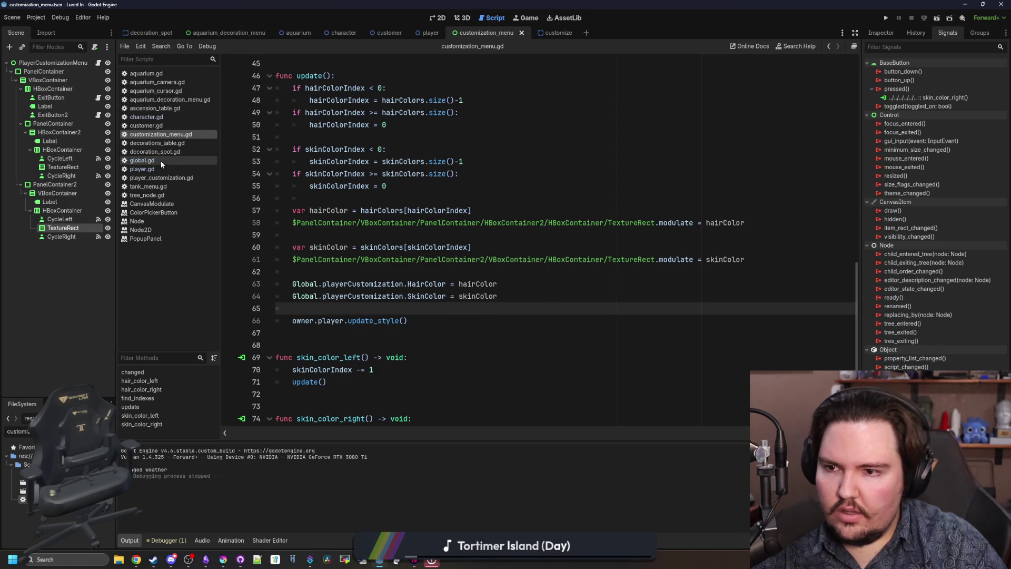
- Open player.gd and follow super() through to update_style() in character.gd
{"action": "left_click", "coordinate": [142, 169]}
{"action": "scroll", "coordinate": [395, 259], "scroll_direction": "up", "scroll_amount": 5}
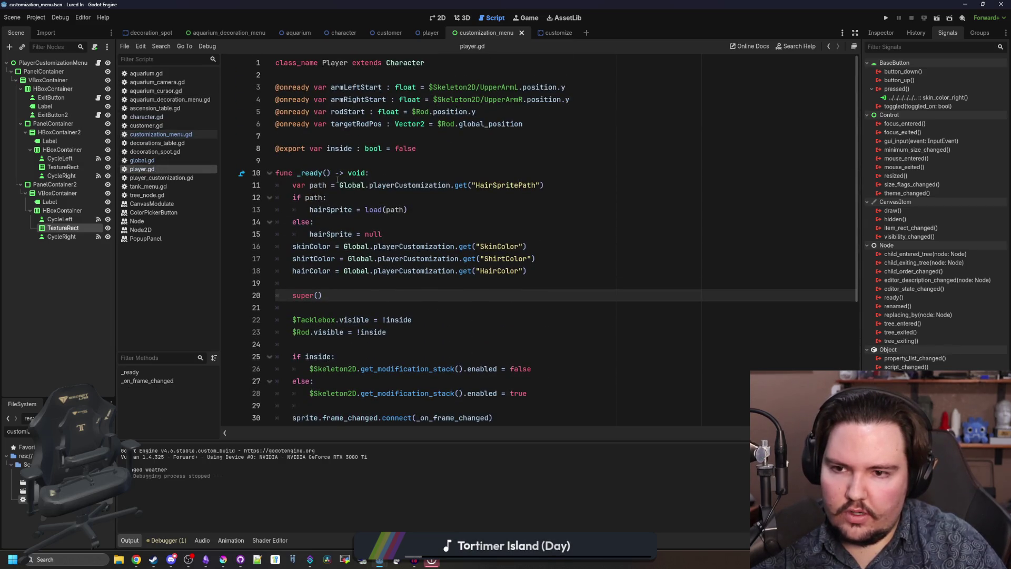
{"action": "left_click", "coordinate": [300, 296], "text": "ctrl"}
{"action": "left_click", "coordinate": [321, 270], "text": "ctrl"}
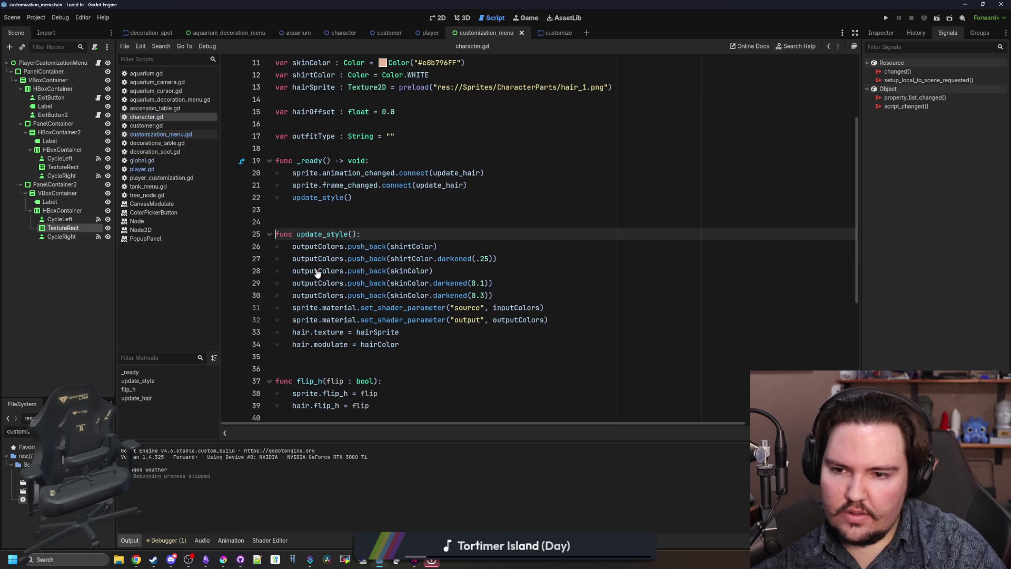
- Add outputColors.clear() as the new first line of update_style()
{"action": "left_click", "coordinate": [412, 220]}
{"action": "scroll", "coordinate": [411, 220], "scroll_direction": "up", "scroll_amount": 4}
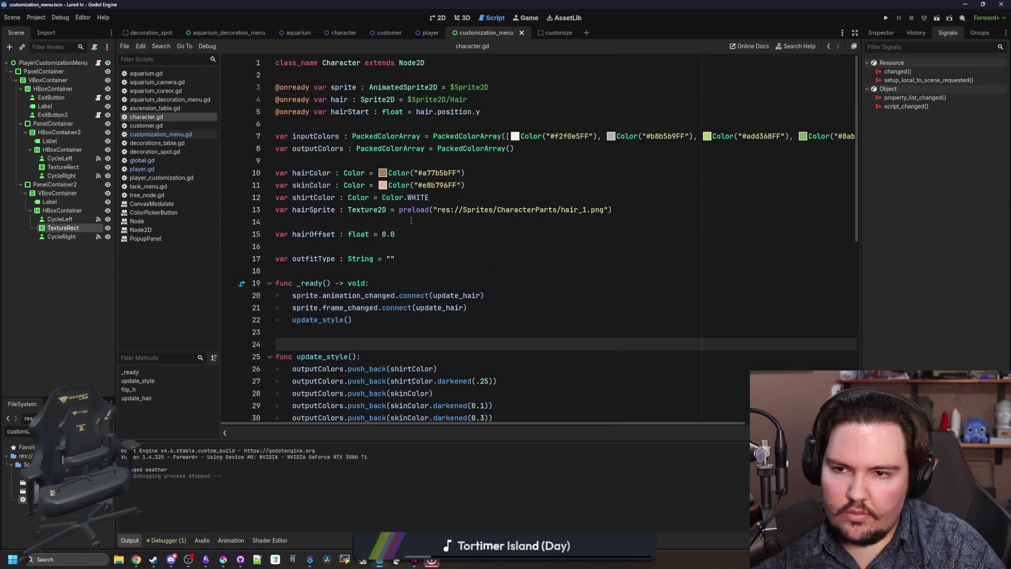
{"action": "left_click", "coordinate": [354, 226]}
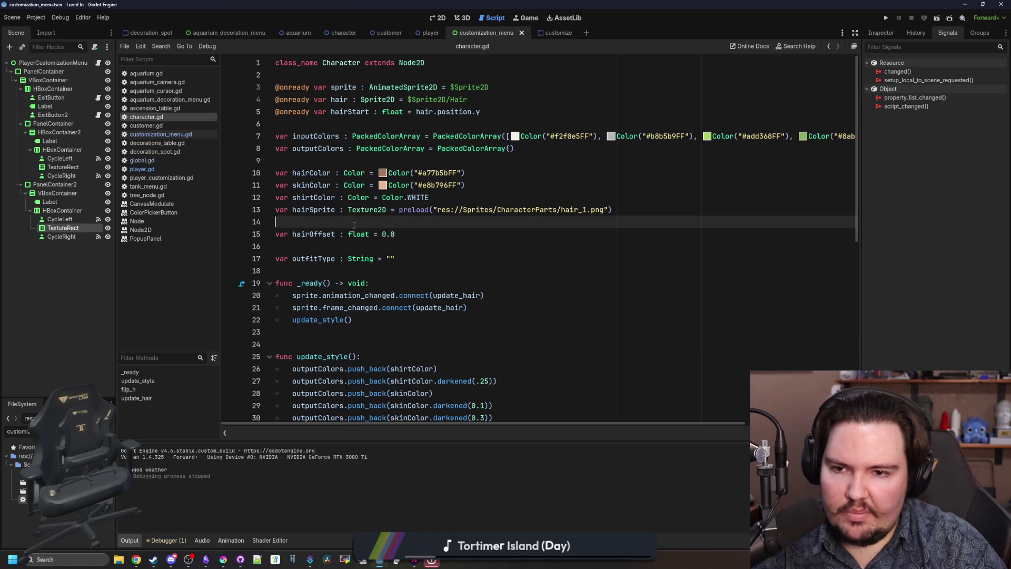
{"action": "scroll", "coordinate": [354, 225], "scroll_direction": "down", "scroll_amount": 3}
{"action": "left_click", "coordinate": [354, 225]}
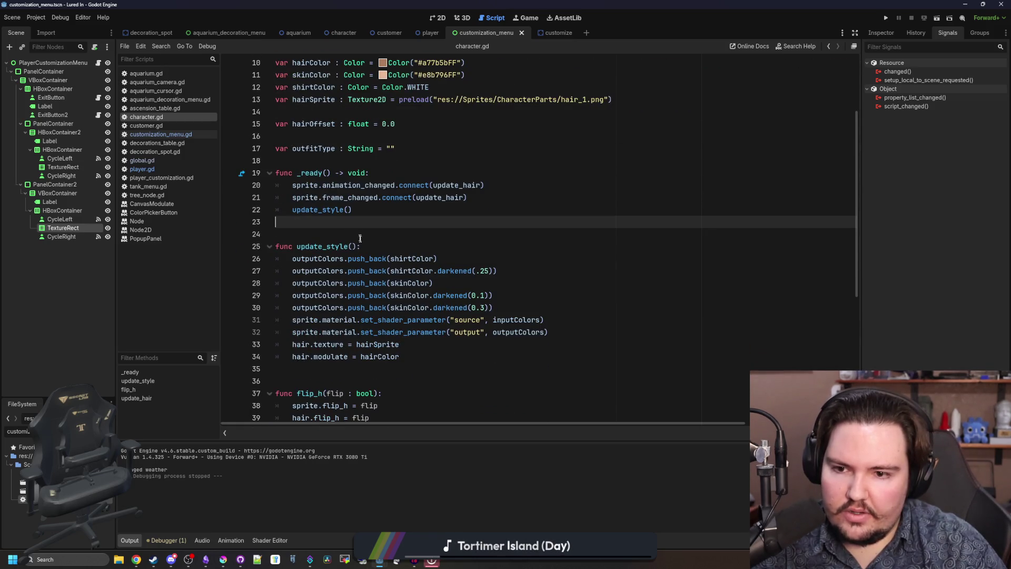
{"action": "left_click", "coordinate": [411, 242]}
{"action": "key", "text": "Return"}
{"action": "type", "text": "out"}
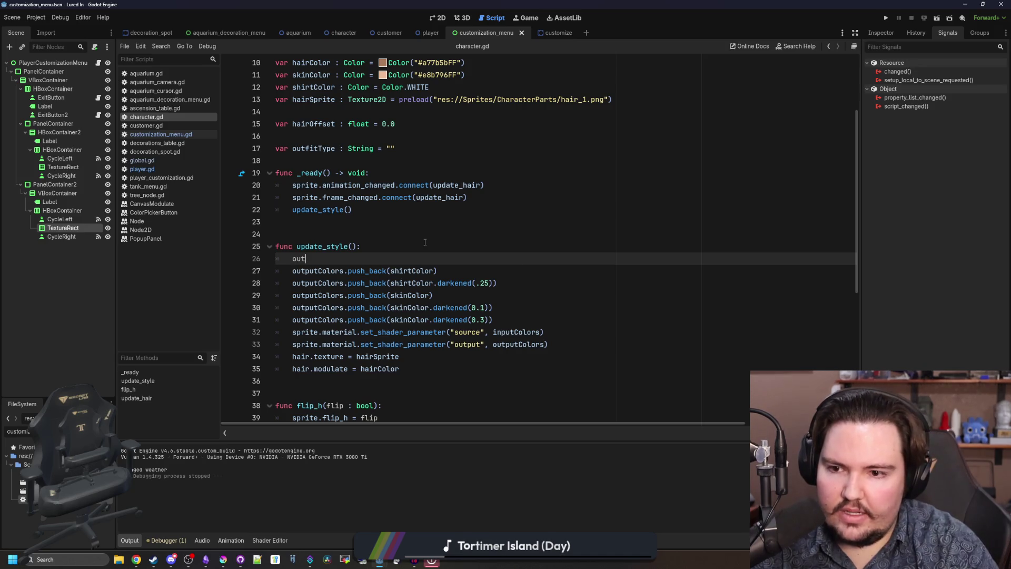
{"action": "type", "text": "putColors.cle"}
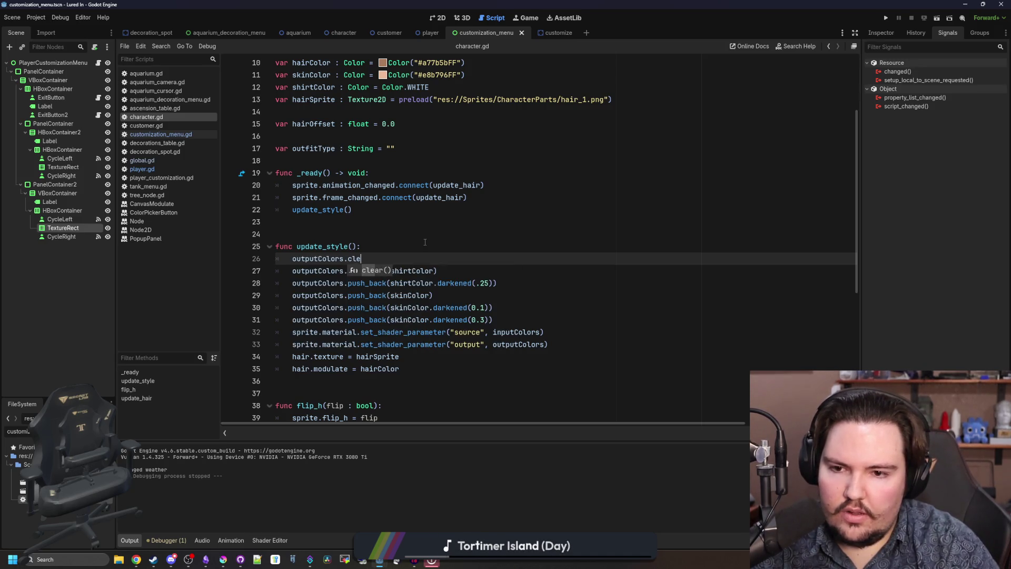
{"action": "key", "text": "Return"}
- Review the edited update_style() function and save character.gd
{"action": "left_click", "coordinate": [425, 243]}
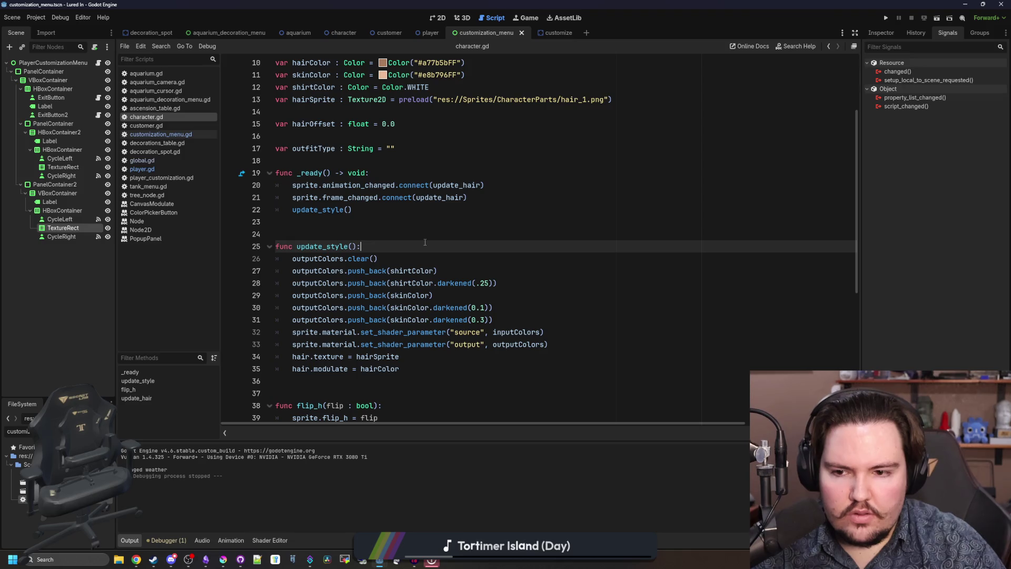
{"action": "left_click", "coordinate": [394, 232]}
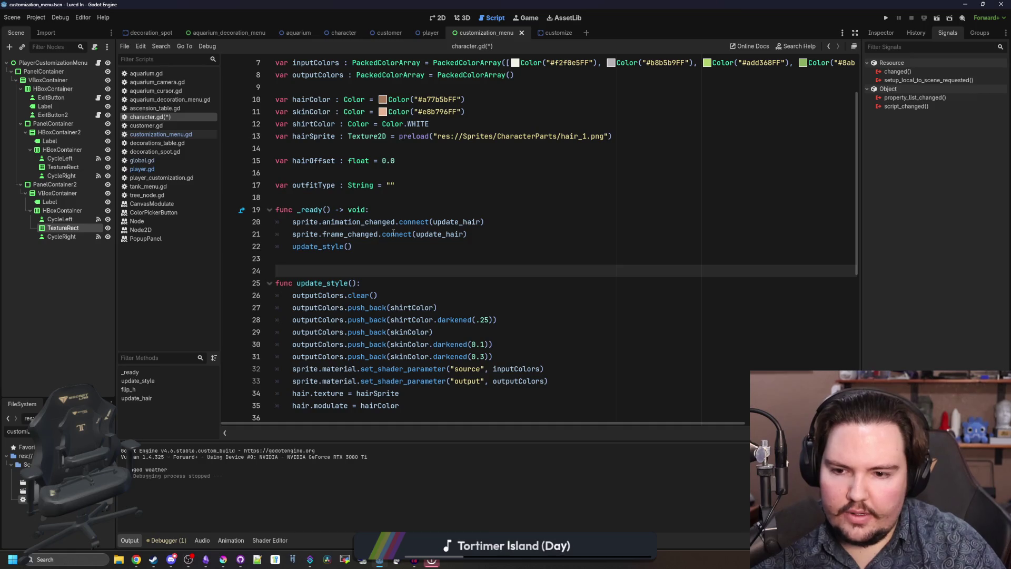
{"action": "scroll", "coordinate": [394, 232], "scroll_direction": "up", "scroll_amount": 1}
{"action": "scroll", "coordinate": [393, 232], "scroll_direction": "down", "scroll_amount": 2}
{"action": "scroll", "coordinate": [393, 232], "scroll_direction": "up", "scroll_amount": 1}
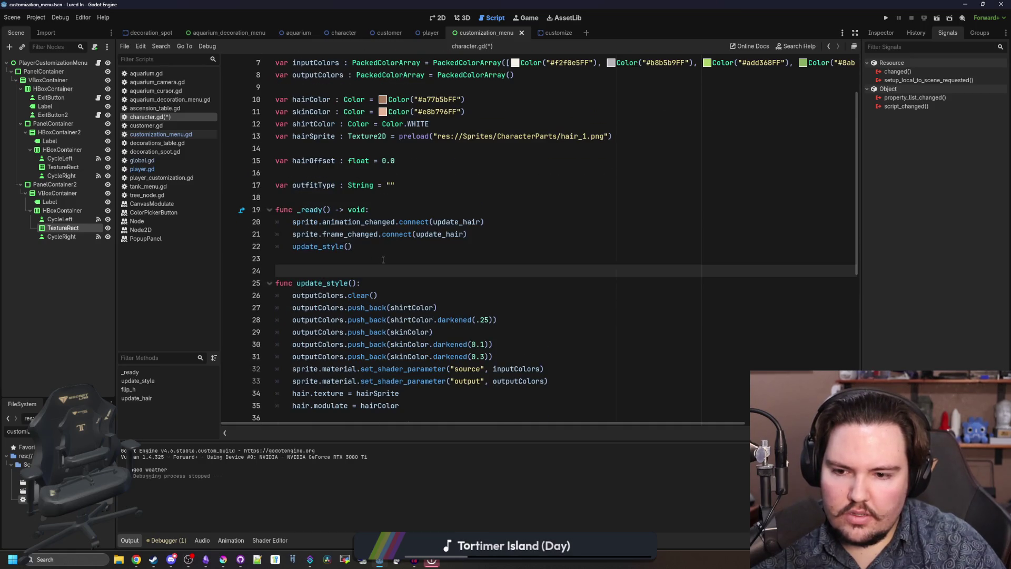
{"action": "key", "text": "ctrl+s"}
{"action": "scroll", "coordinate": [322, 266], "scroll_direction": "down", "scroll_amount": 1}
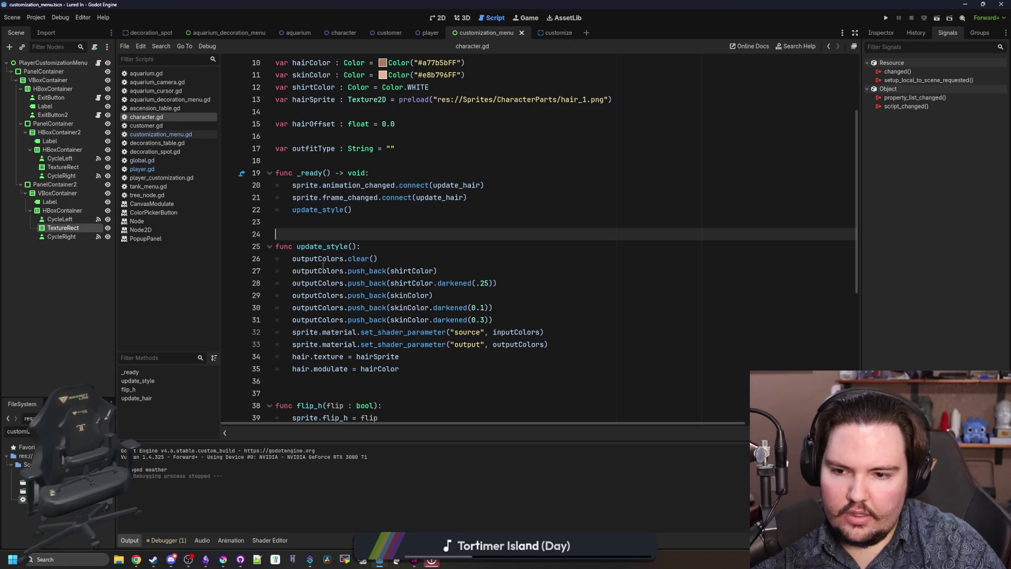
{"action": "scroll", "coordinate": [322, 266], "scroll_direction": "up", "scroll_amount": 1}
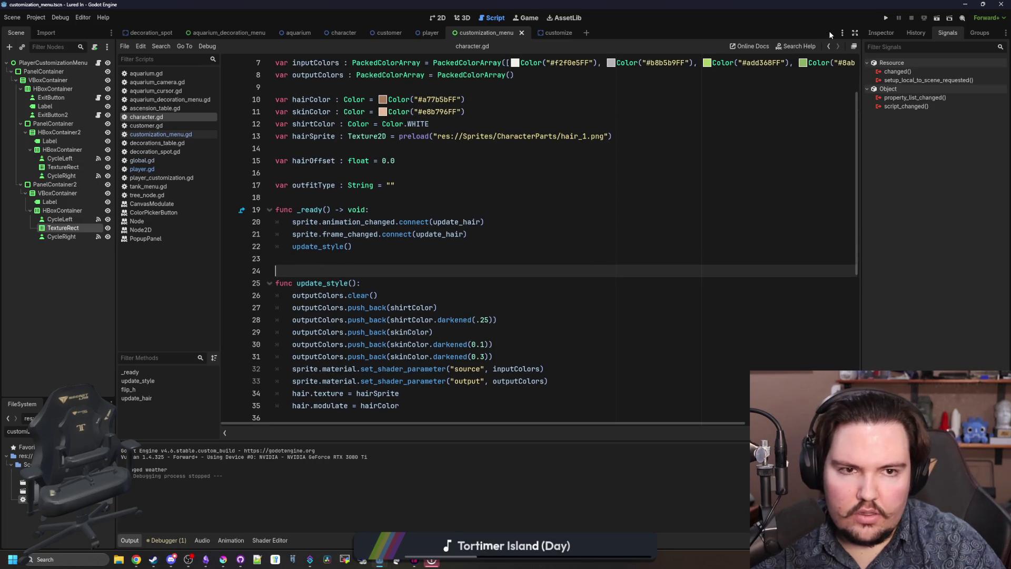
- Run the game, cycle Skin Color in the Edit panel, then open player.gd via a 'player' filter
{"action": "left_click", "coordinate": [886, 19]}
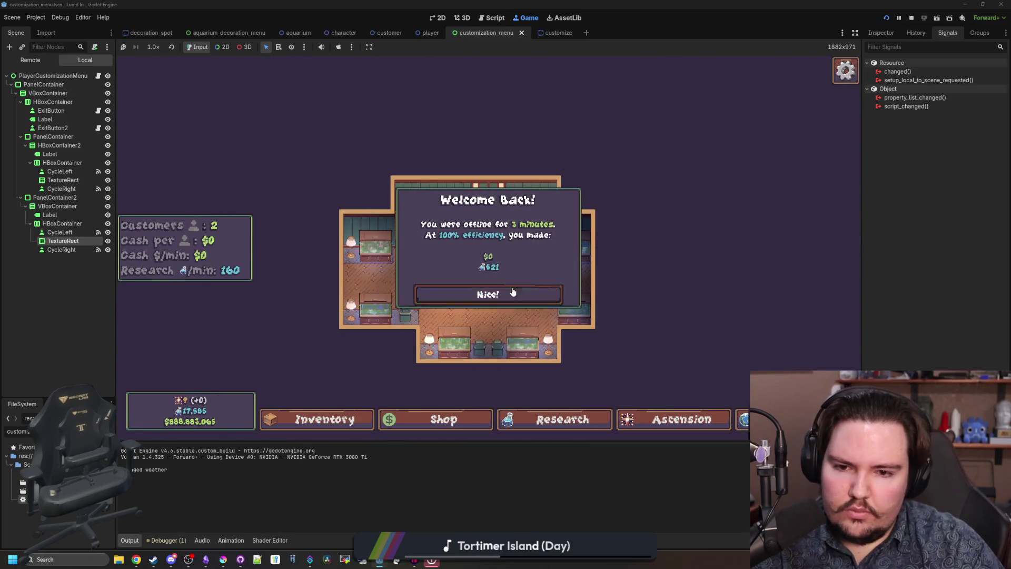
{"action": "left_click", "coordinate": [513, 293]}
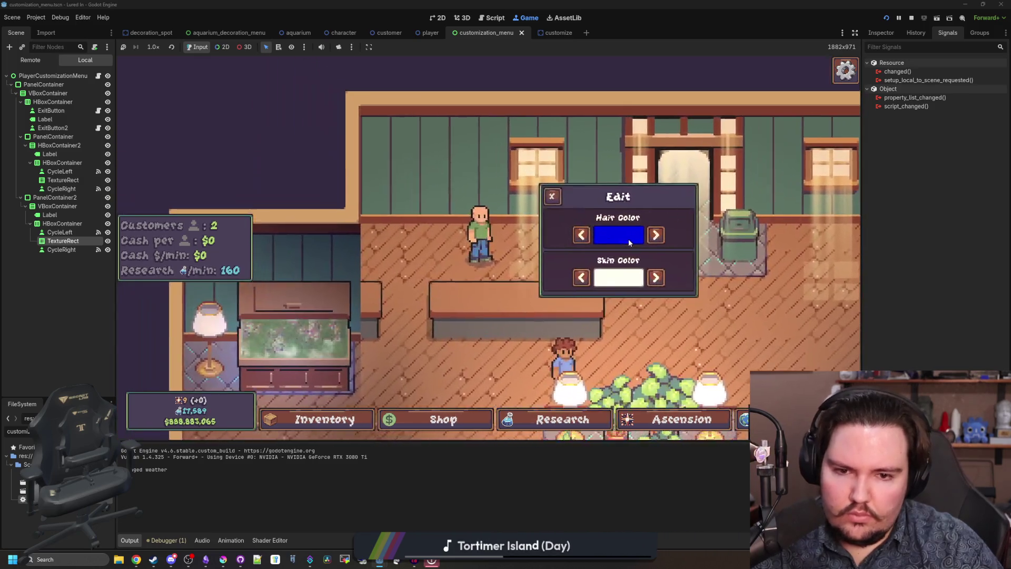
{"action": "left_click", "coordinate": [668, 285]}
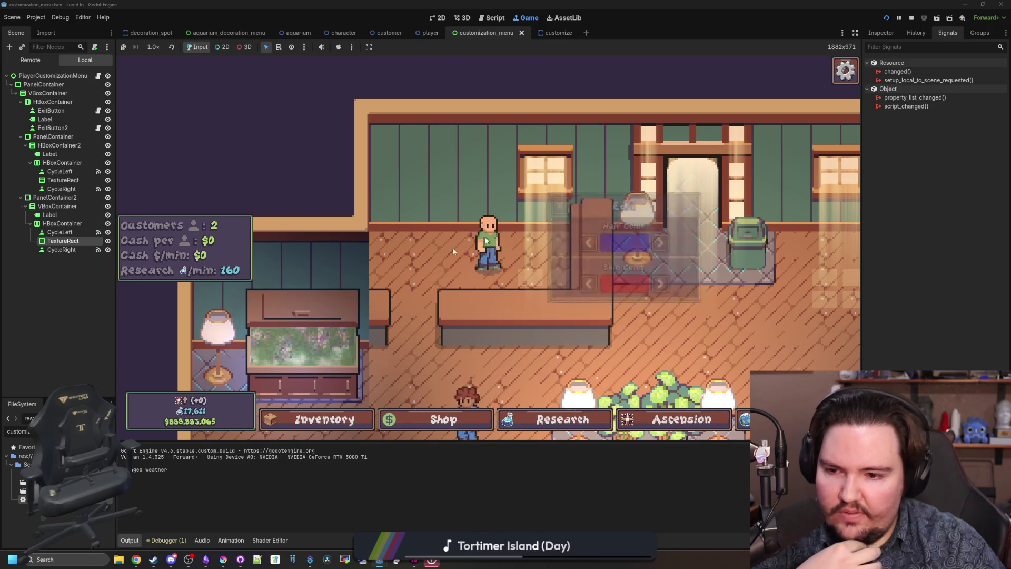
{"action": "type", "text": "pla"}
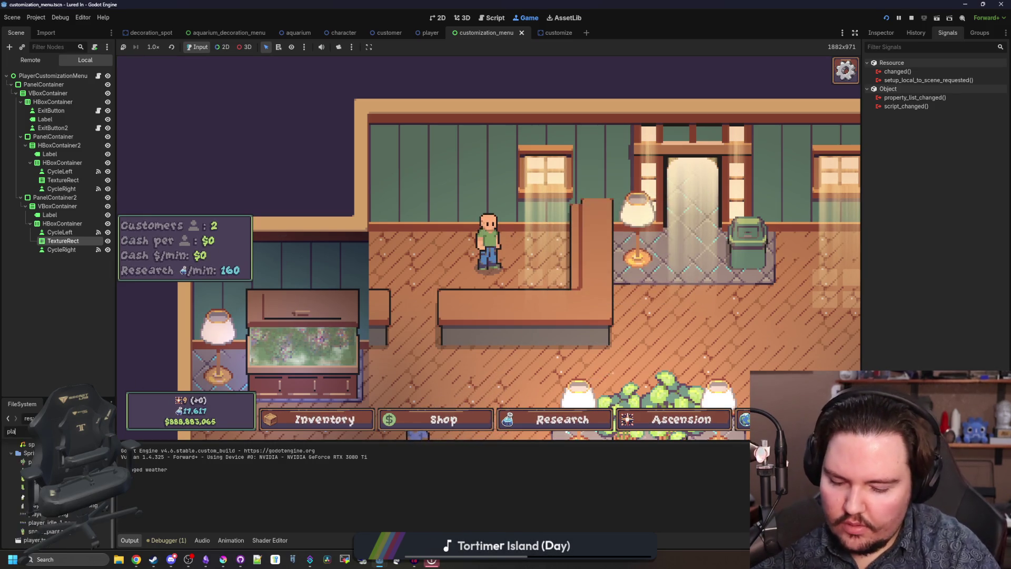
{"action": "type", "text": "yer"}
{"action": "key", "text": "Return"}
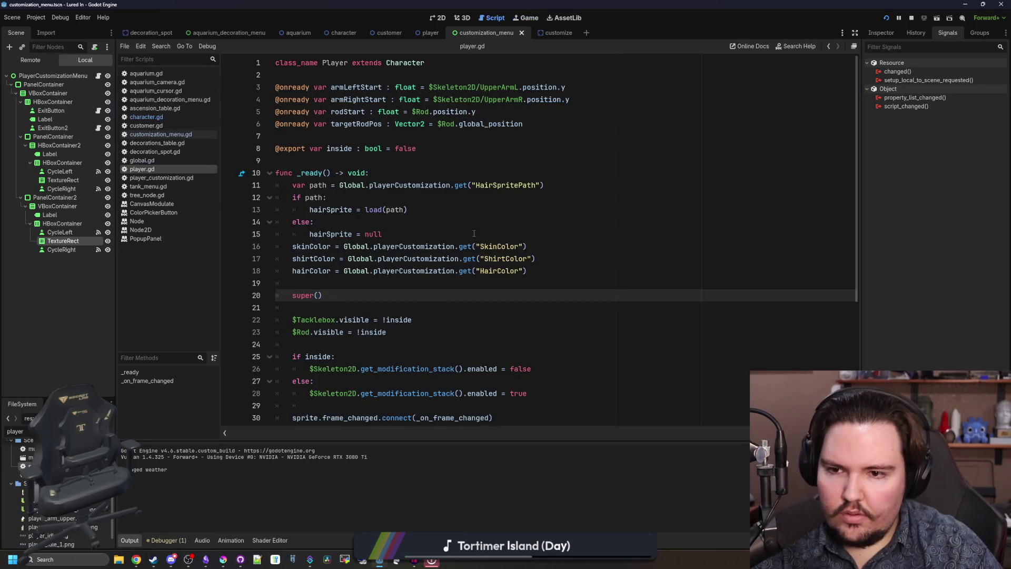
- Save, then inspect the parent _ready() and its skinColor line in character.gd
{"action": "left_click", "coordinate": [474, 233]}
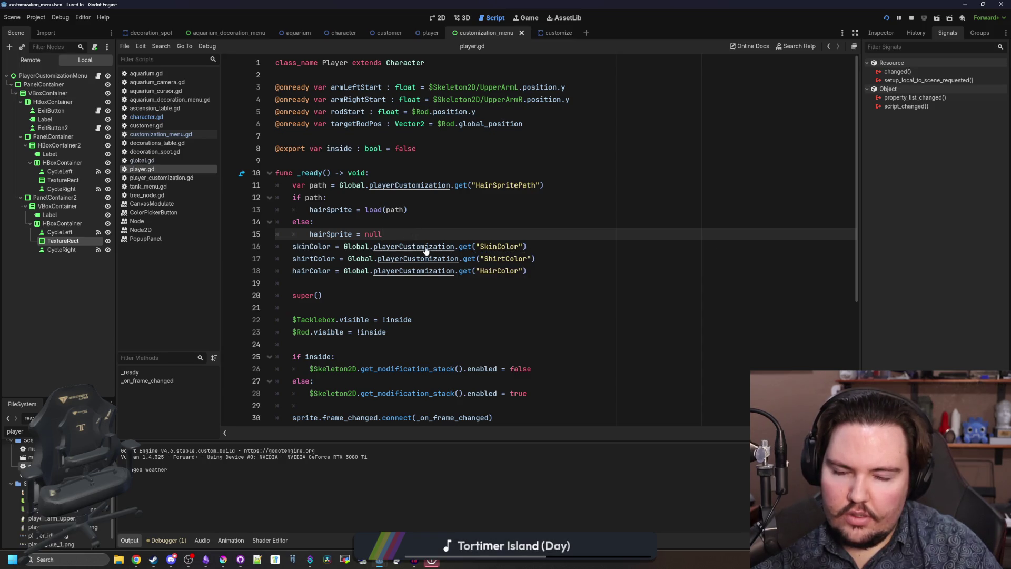
{"action": "key", "text": "ctrl+s"}
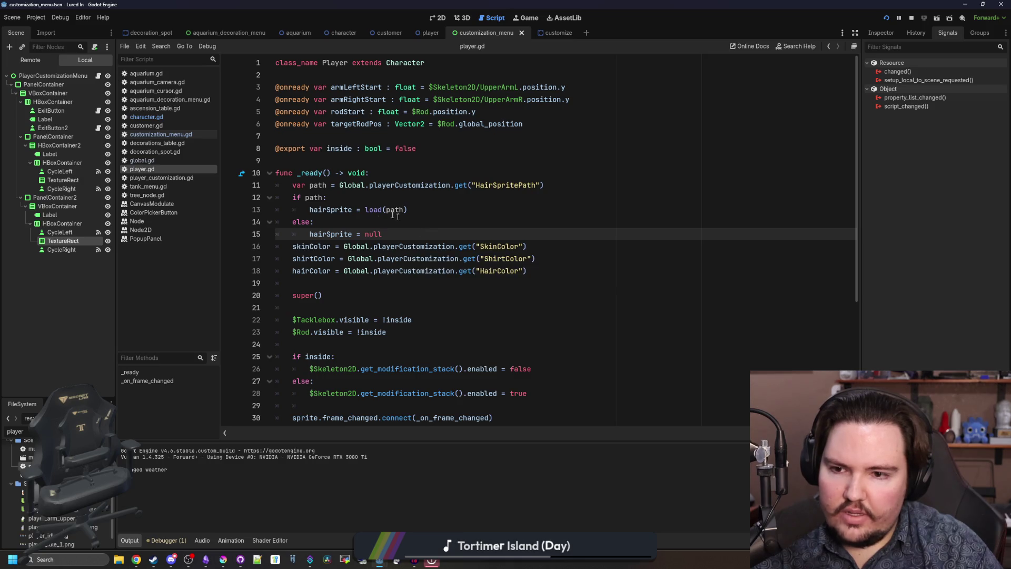
{"action": "left_click", "coordinate": [328, 219]}
{"action": "left_click", "coordinate": [307, 295], "text": "ctrl"}
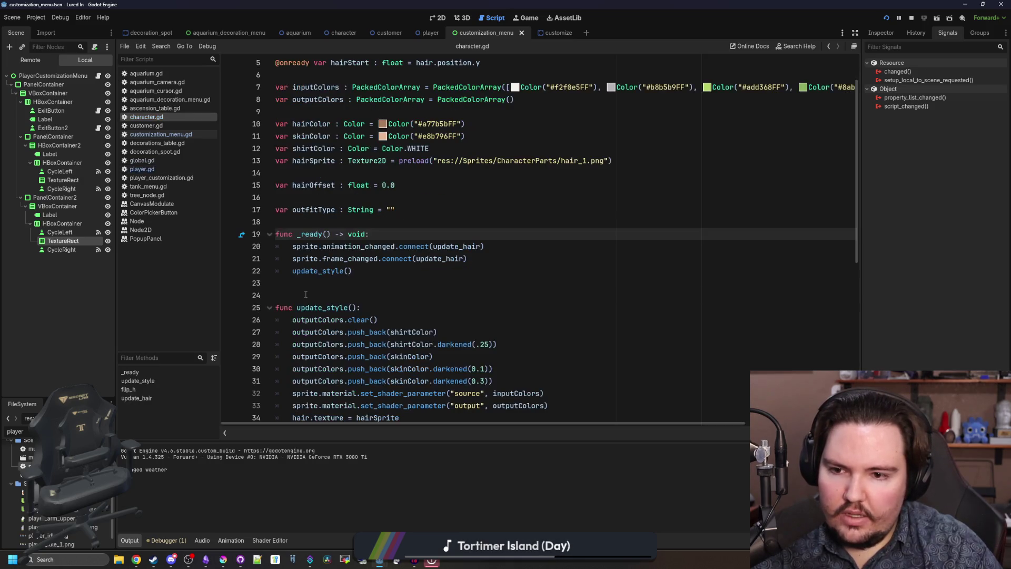
{"action": "scroll", "coordinate": [364, 271], "scroll_direction": "down", "scroll_amount": 2}
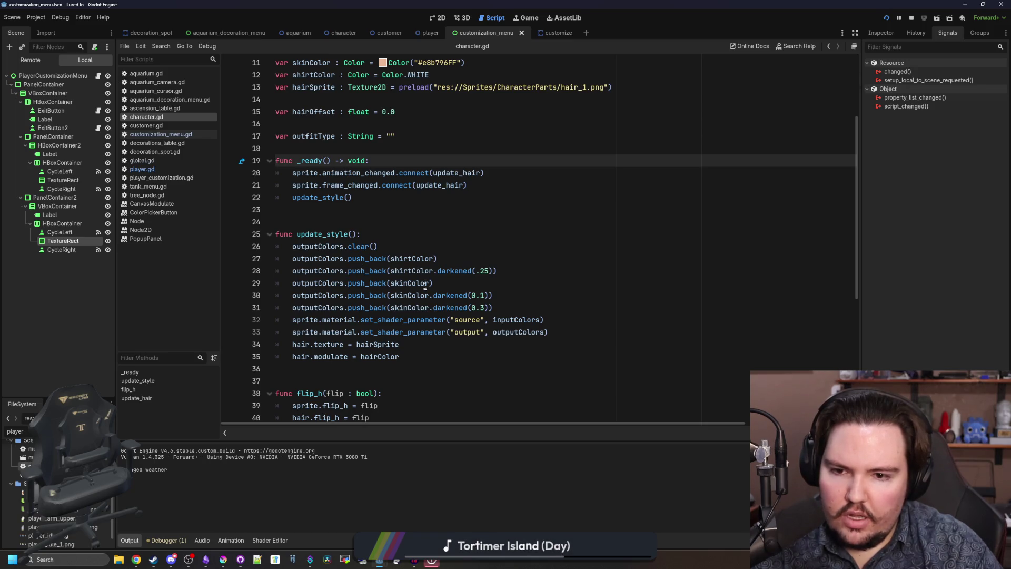
{"action": "double_click", "coordinate": [413, 296]}
{"action": "left_click", "coordinate": [345, 210]}
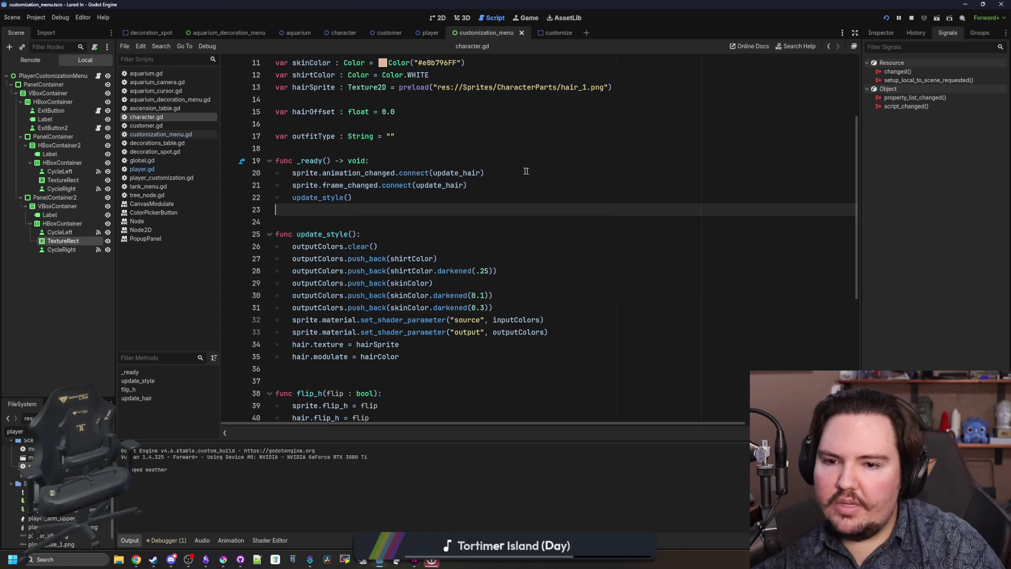
{"action": "key", "text": "Down"}
{"action": "key", "text": "Down"}
{"action": "scroll", "coordinate": [379, 197], "scroll_direction": "up", "scroll_amount": 3}
{"action": "scroll", "coordinate": [380, 197], "scroll_direction": "down", "scroll_amount": 3}
{"action": "key", "text": "Up"}
{"action": "key", "text": "Up"}
{"action": "key", "text": "Up"}
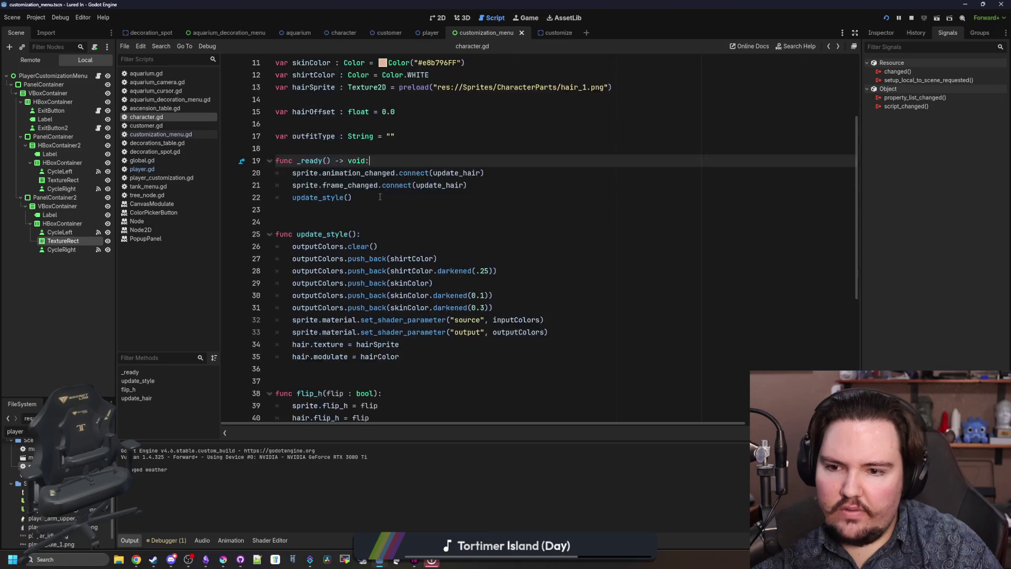
{"action": "scroll", "coordinate": [380, 197], "scroll_direction": "down", "scroll_amount": 1}
- Return to player.gd and insert blank lines above the _ready() function
{"action": "left_click", "coordinate": [143, 169]}
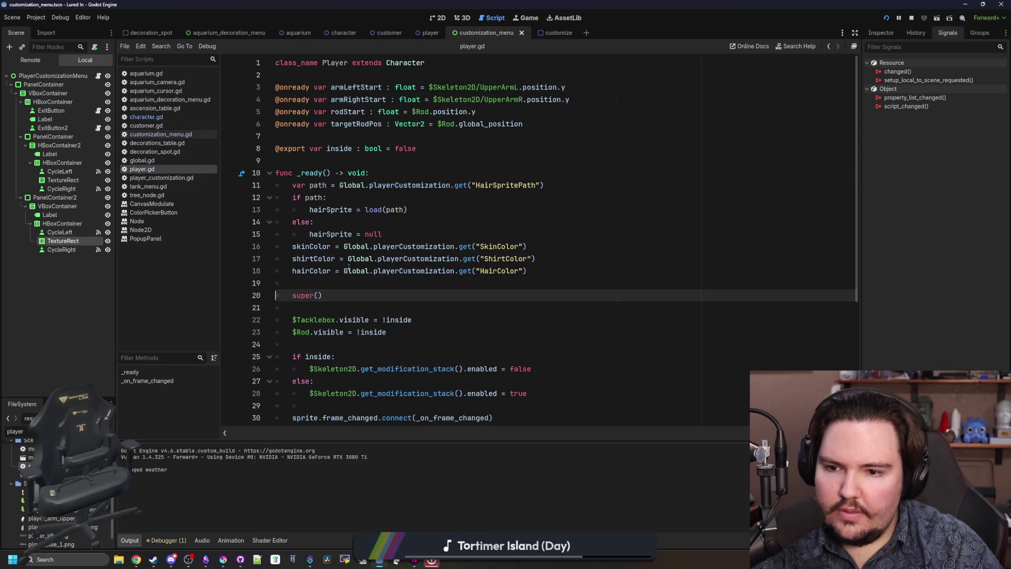
{"action": "scroll", "coordinate": [348, 268], "scroll_direction": "down", "scroll_amount": 5}
{"action": "scroll", "coordinate": [336, 247], "scroll_direction": "up", "scroll_amount": 5}
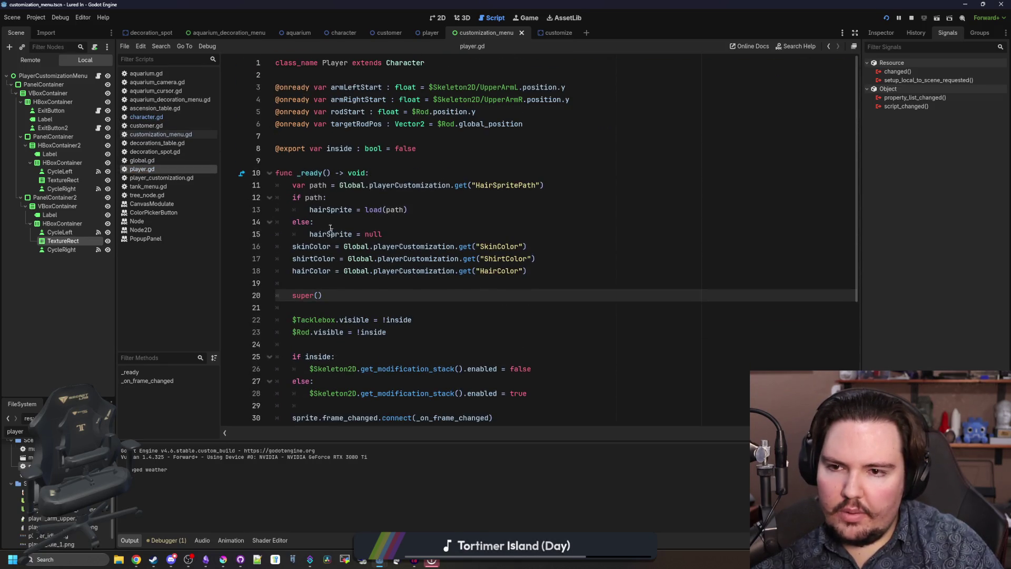
{"action": "left_click", "coordinate": [299, 164]}
{"action": "key", "text": "Return"}
{"action": "key", "text": "Return"}
{"action": "key", "text": "Return"}
- Declare func update_style(): above _ready(), with an empty line before super()
{"action": "key", "text": "Up"}
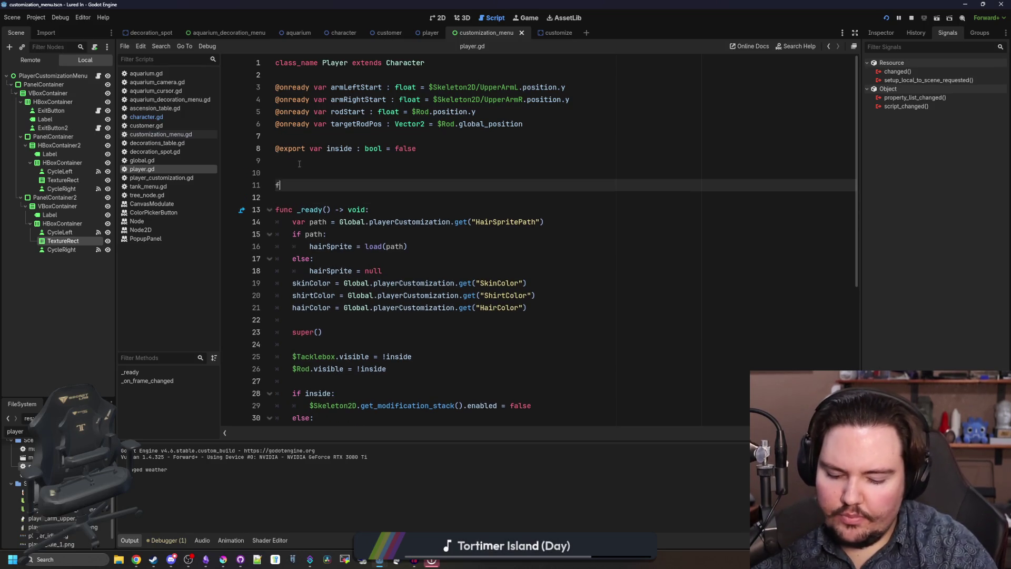
{"action": "type", "text": "unc update_style():"}
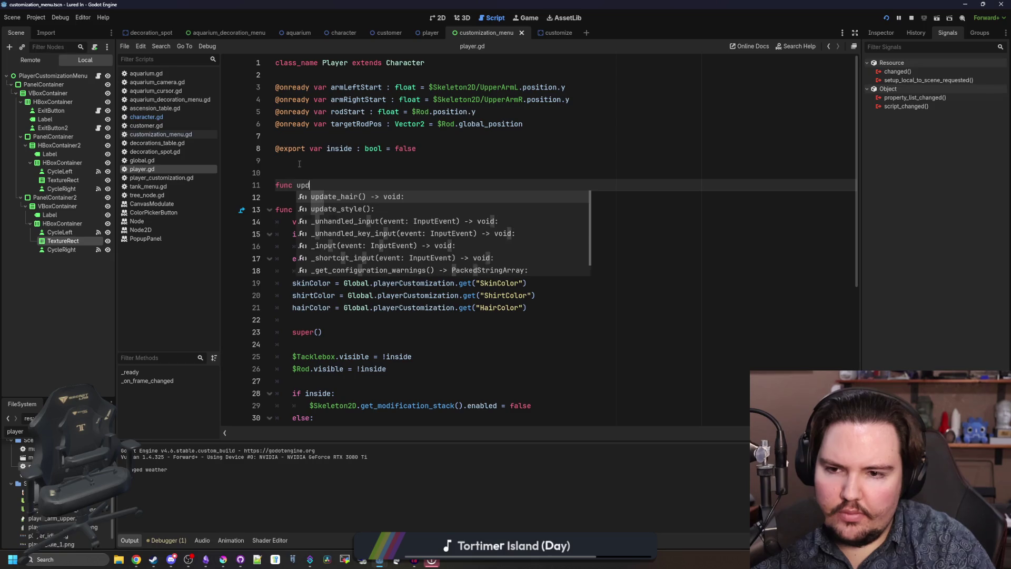
{"action": "key", "text": "Return"}
{"action": "type", "text": "super()"}
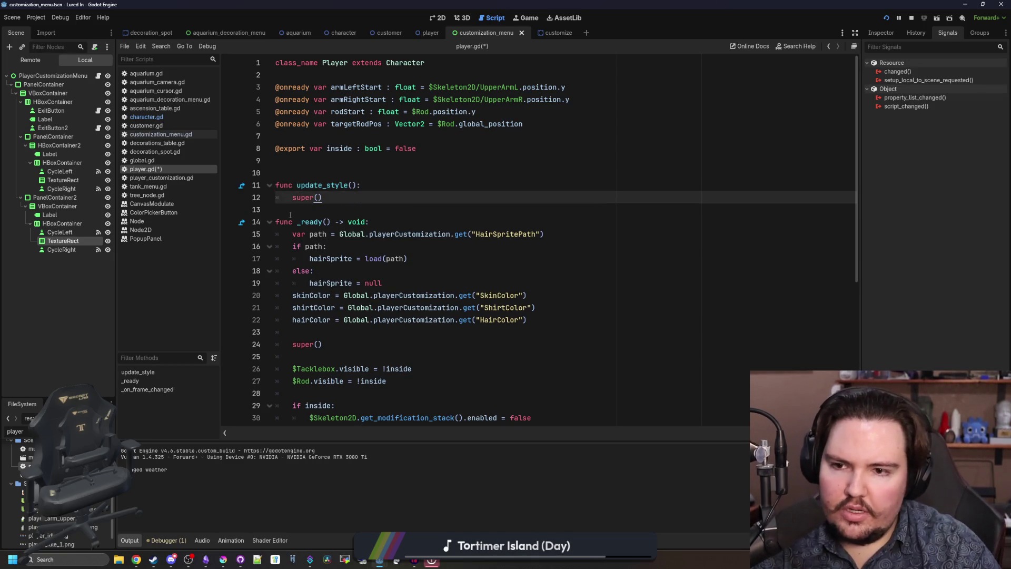
{"action": "key", "text": "Return"}
{"action": "left_click", "coordinate": [375, 184]}
{"action": "key", "text": "Return"}
{"action": "type", "text": "hairColor"}
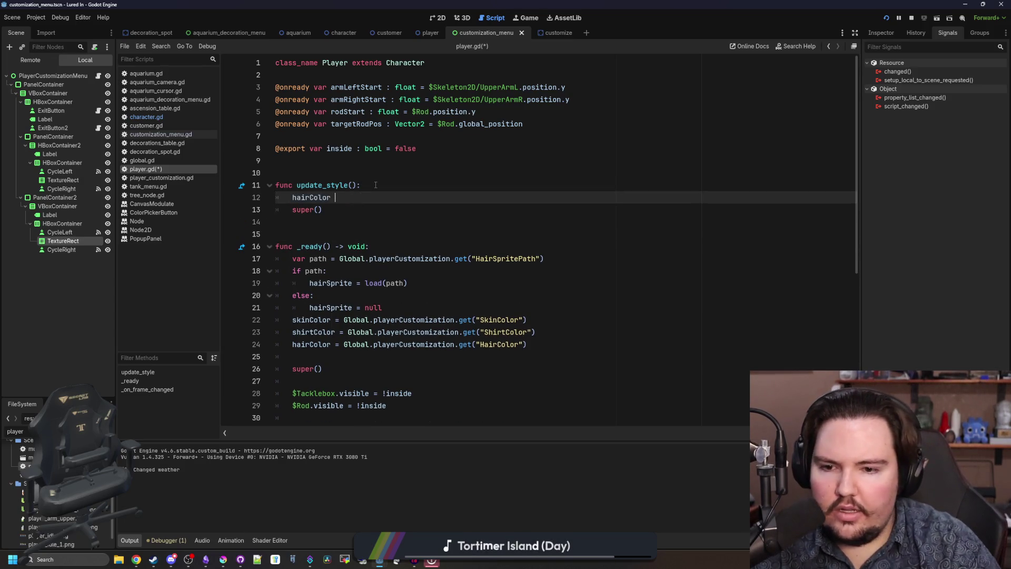
- Move the HairColor lookup from _ready() into update_style() and delete the leftover line
{"action": "left_click_drag", "start_coordinate": [527, 344], "coordinate": [343, 344]}
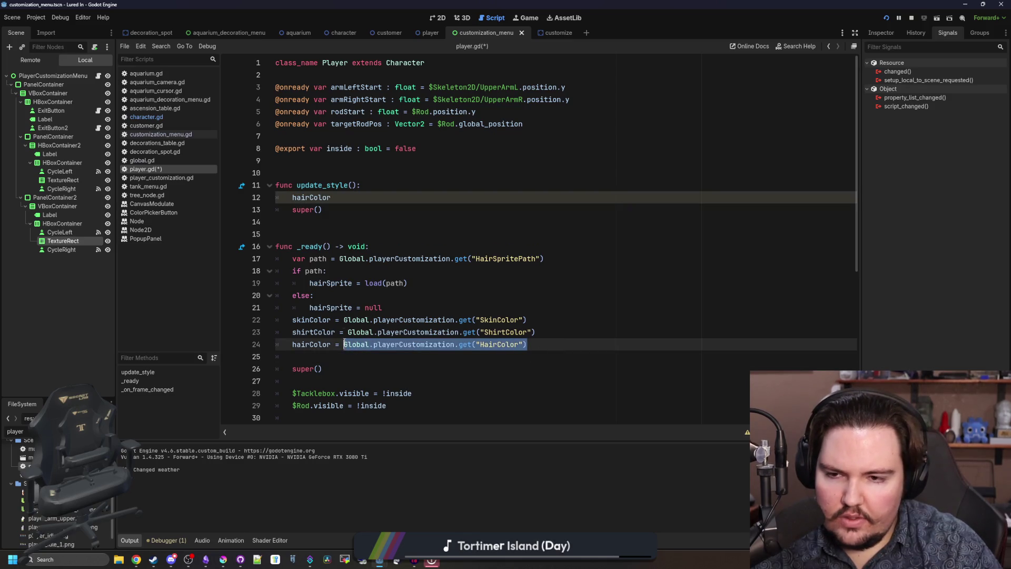
{"action": "key", "text": "ctrl+x"}
{"action": "left_click", "coordinate": [347, 197]}
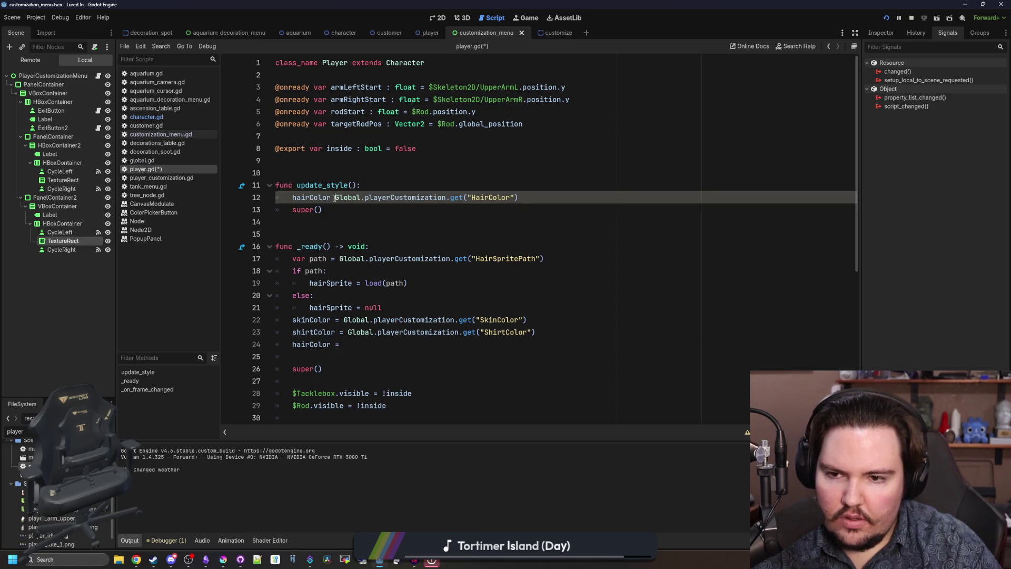
{"action": "type", "text": "="}
{"action": "left_click", "coordinate": [355, 344]}
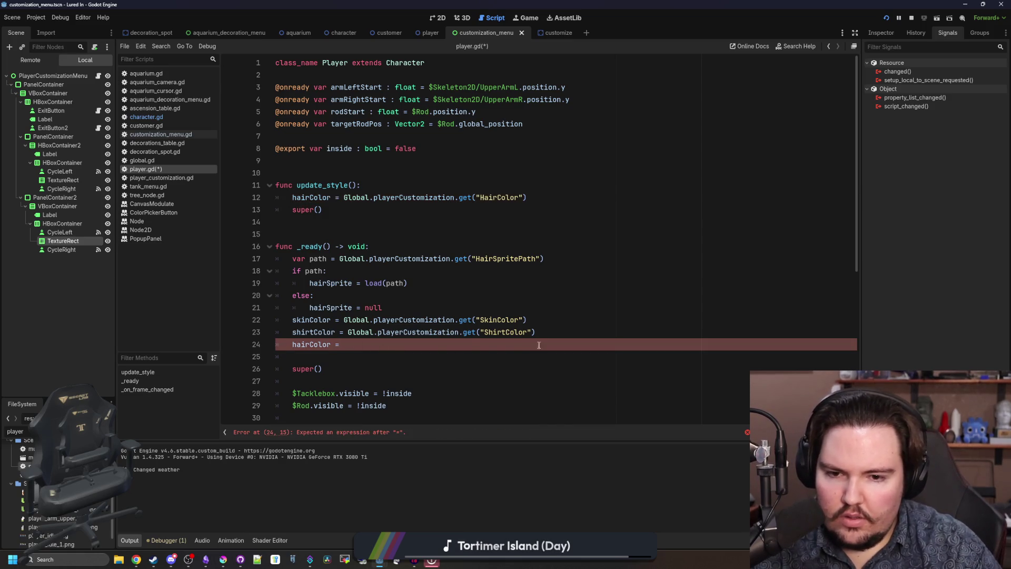
{"action": "key", "text": "BackSpace"}
{"action": "key", "text": "BackSpace"}
{"action": "key", "text": "BackSpace"}
- Move the skinColor and shirtColor lines into the top of update_style()
{"action": "left_click_drag", "start_coordinate": [535, 332], "coordinate": [275, 320]}
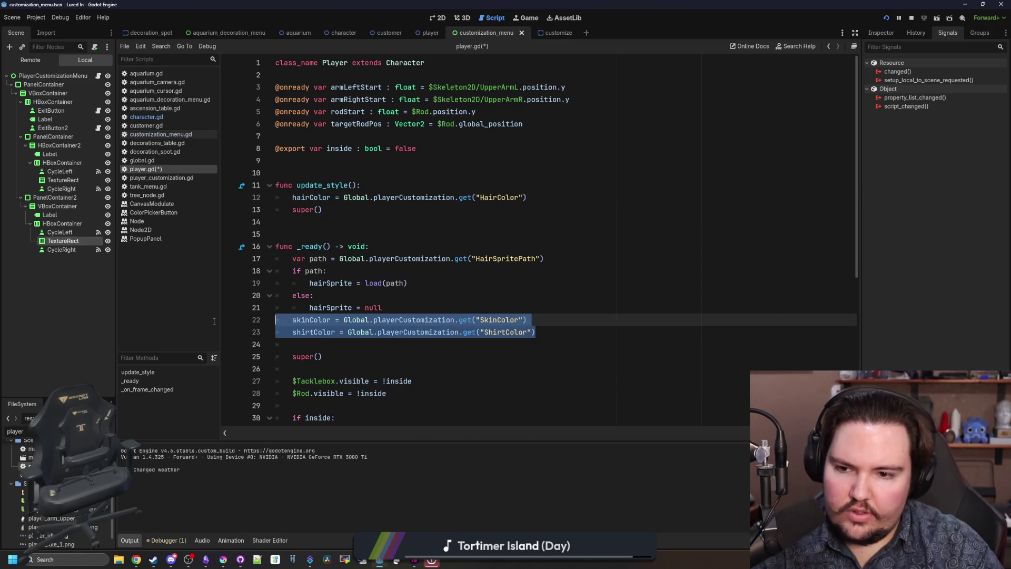
{"action": "key", "text": "BackSpace"}
{"action": "left_click", "coordinate": [380, 188]}
{"action": "key", "text": "Return"}
{"action": "key", "text": "ctrl+v"}
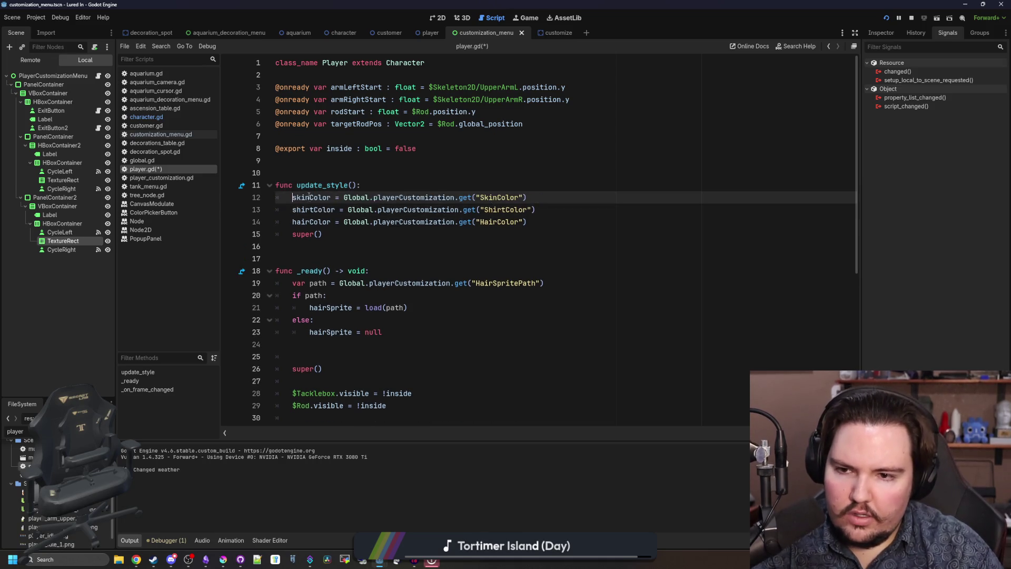
{"action": "left_click", "coordinate": [351, 356]}
{"action": "key", "text": "BackSpace"}
{"action": "key", "text": "BackSpace"}
{"action": "scroll", "coordinate": [356, 351], "scroll_direction": "down", "scroll_amount": 1}
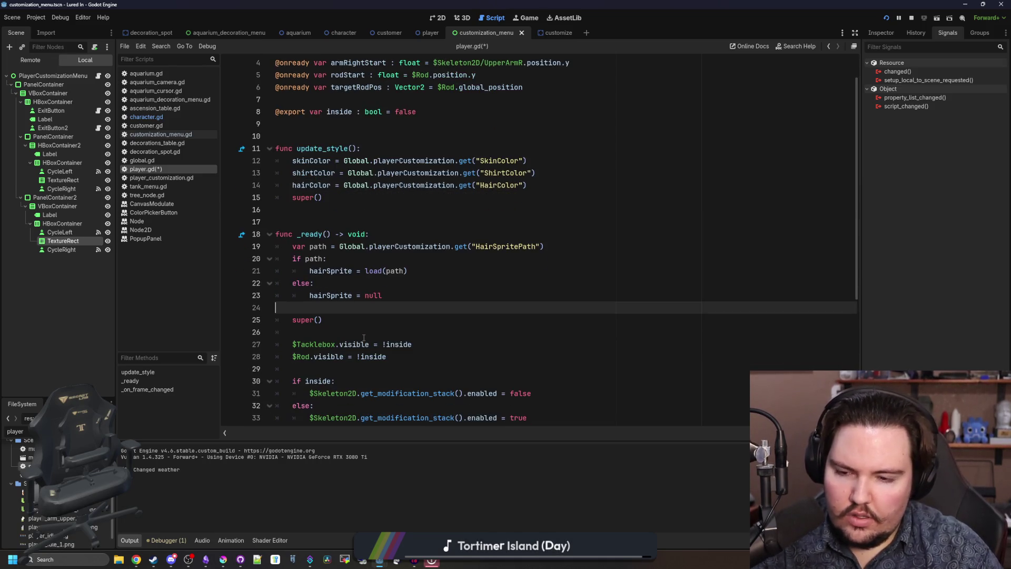
{"action": "scroll", "coordinate": [363, 337], "scroll_direction": "down", "scroll_amount": 1}
{"action": "scroll", "coordinate": [329, 268], "scroll_direction": "up", "scroll_amount": 1}
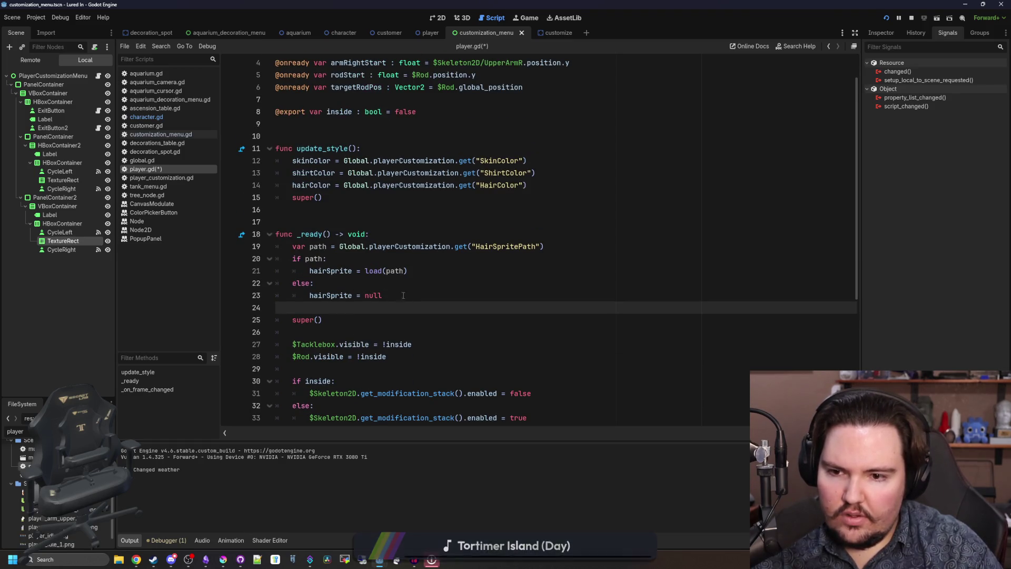
- Move the var path and hairSprite loading block into update_style() and fix its indent
{"action": "left_click_drag", "start_coordinate": [383, 296], "coordinate": [285, 247]}
{"action": "key", "text": "ctrl+x"}
{"action": "left_click", "coordinate": [552, 190]}
{"action": "key", "text": "Return"}
{"action": "key", "text": "ctrl+v"}
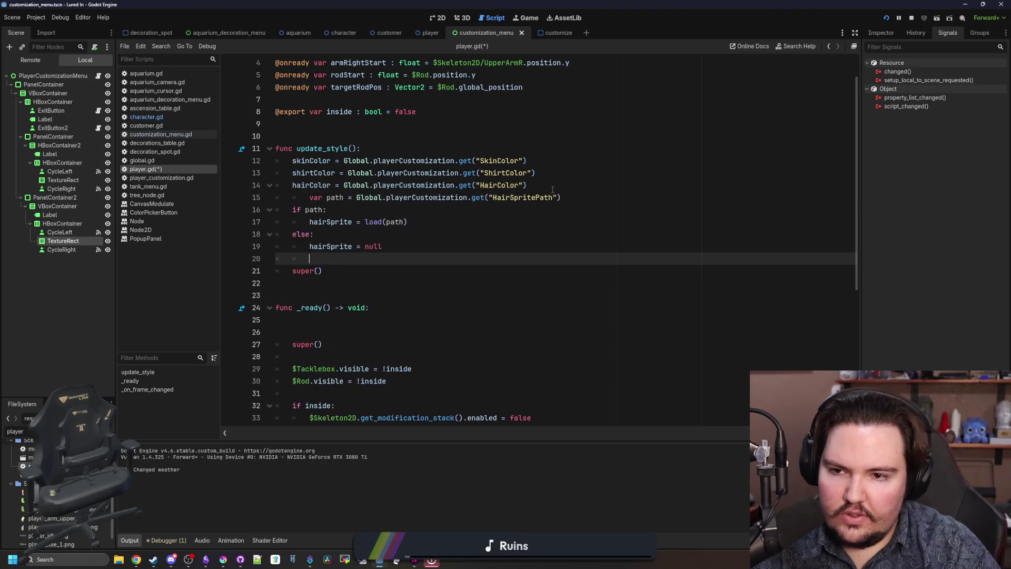
{"action": "left_click", "coordinate": [307, 195]}
{"action": "key", "text": "BackSpace"}
- Remove leftover blank lines in both functions, save player.gd, and return to the running game
{"action": "left_click", "coordinate": [316, 320]}
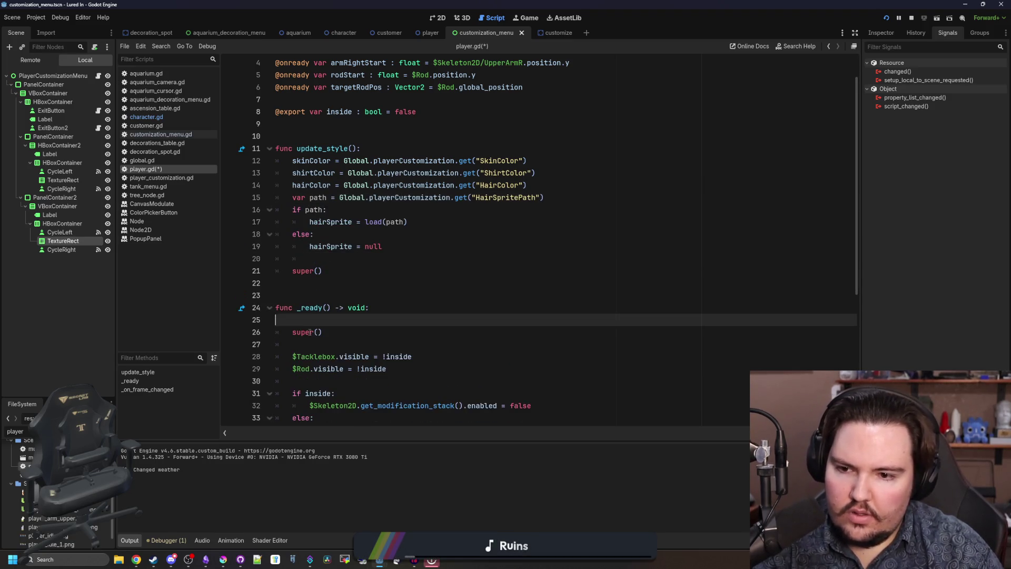
{"action": "key", "text": "BackSpace"}
{"action": "key", "text": "BackSpace"}
{"action": "left_click", "coordinate": [337, 283]}
{"action": "left_click", "coordinate": [347, 259]}
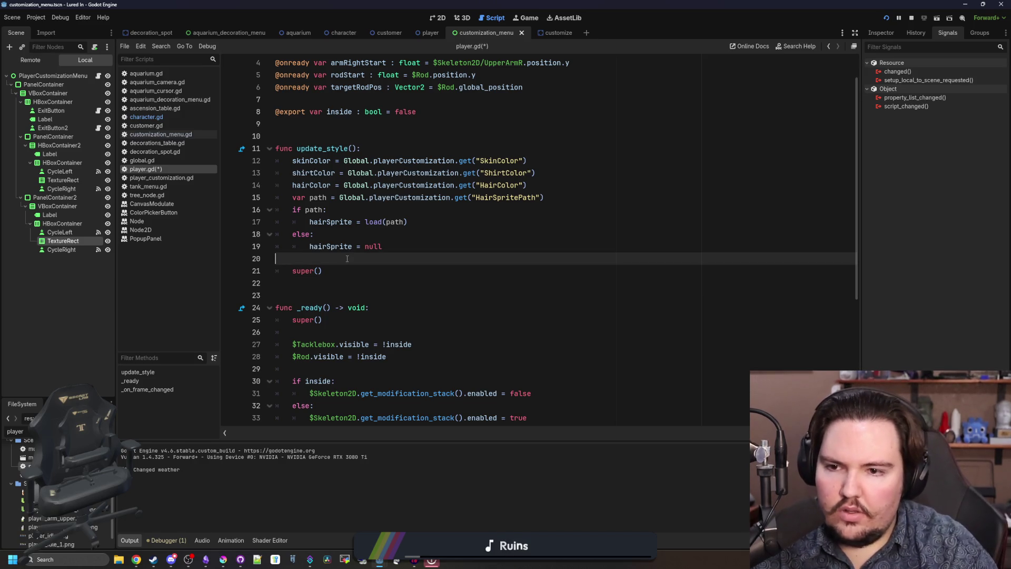
{"action": "key", "text": "BackSpace"}
{"action": "key", "text": "ctrl+s"}
{"action": "left_click", "coordinate": [512, 21]}
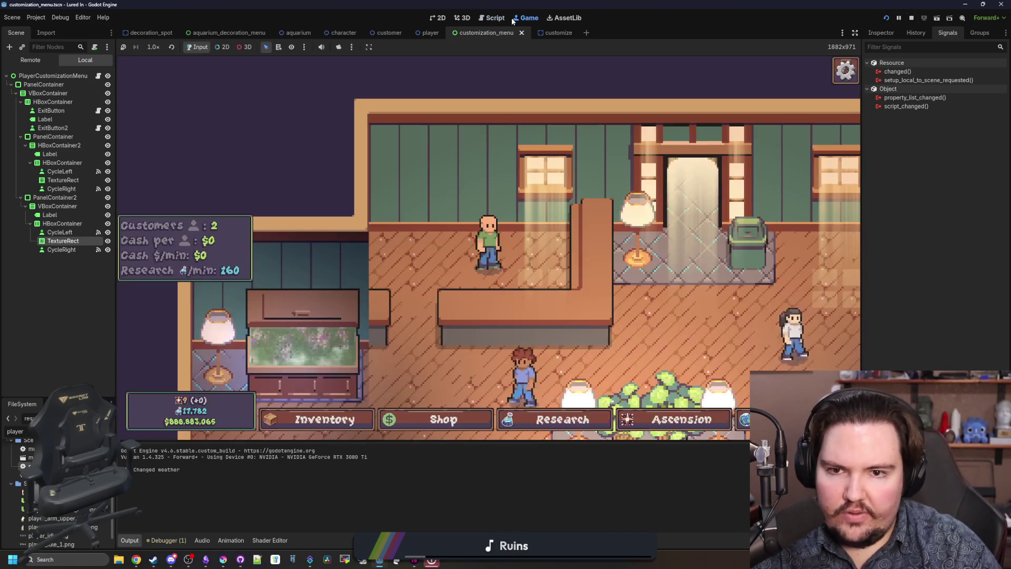
- Cycle the player's Skin Color through nine options in the Edit panel, then close it
{"action": "left_click", "coordinate": [489, 242]}
{"action": "left_click", "coordinate": [670, 287]}
{"action": "left_click", "coordinate": [672, 288]}
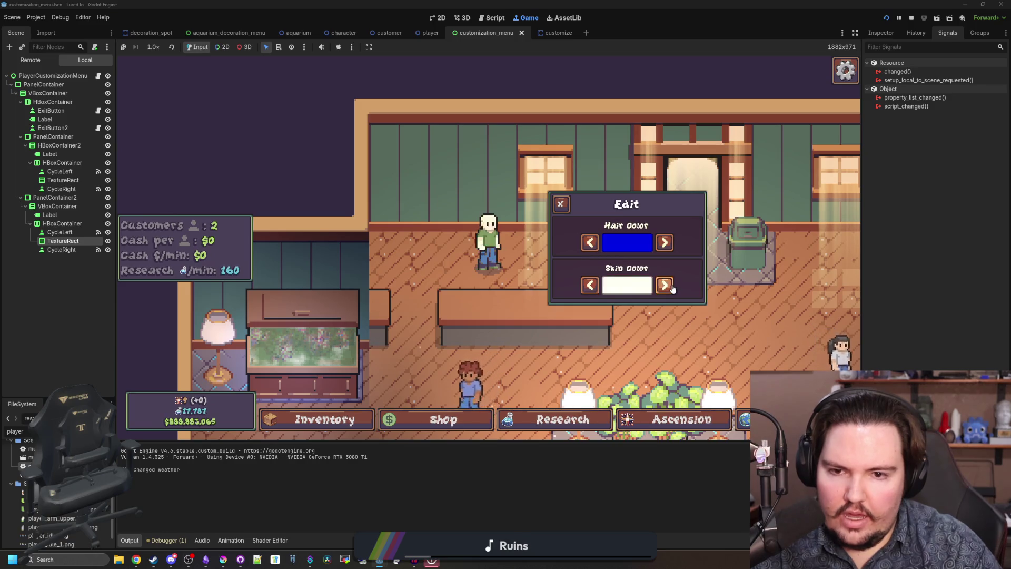
{"action": "left_click", "coordinate": [664, 286]}
{"action": "left_click", "coordinate": [664, 286]}
{"action": "left_click", "coordinate": [664, 286]}
{"action": "left_click", "coordinate": [665, 285]}
{"action": "left_click", "coordinate": [665, 285]}
{"action": "left_click", "coordinate": [664, 285]}
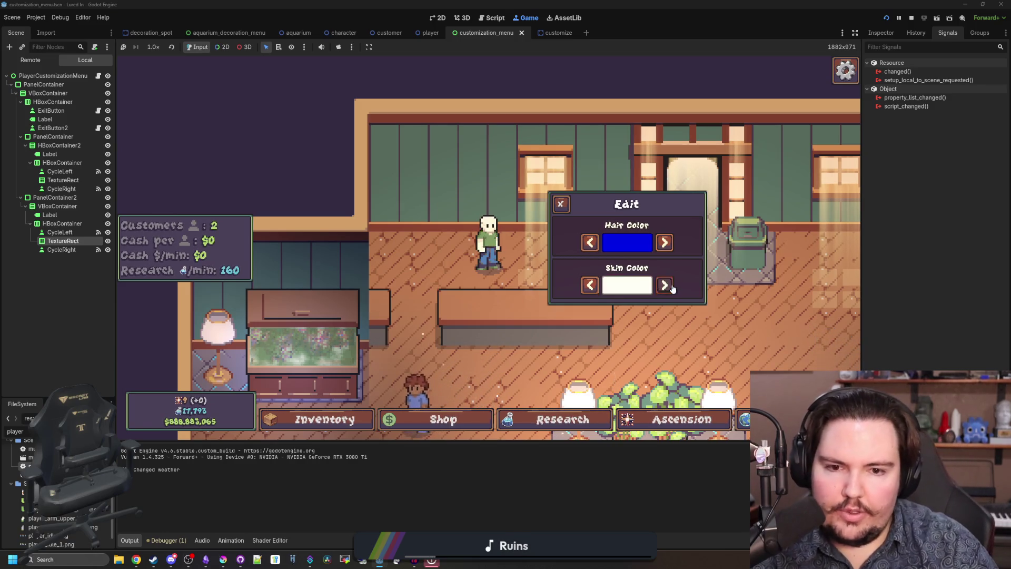
{"action": "left_click", "coordinate": [666, 286]}
{"action": "left_click", "coordinate": [666, 286]}
{"action": "left_click", "coordinate": [666, 286]}
{"action": "left_click", "coordinate": [666, 286]}
{"action": "left_click", "coordinate": [666, 286]}
{"action": "left_click", "coordinate": [665, 286]}
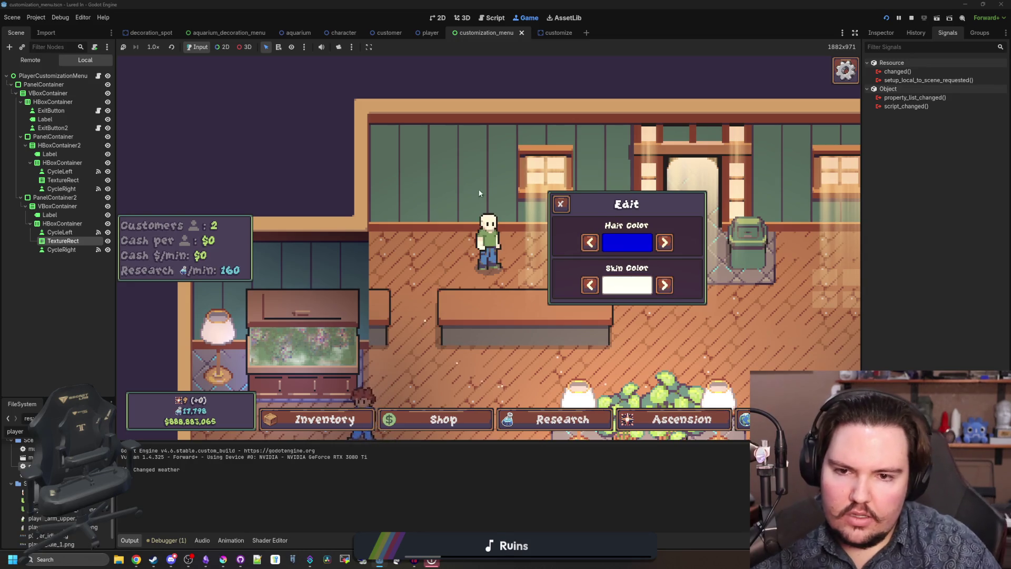
{"action": "left_click", "coordinate": [561, 204]}
- Travel to the Pond, cast the fishing line, and return to the shop
{"action": "left_click", "coordinate": [744, 420]}
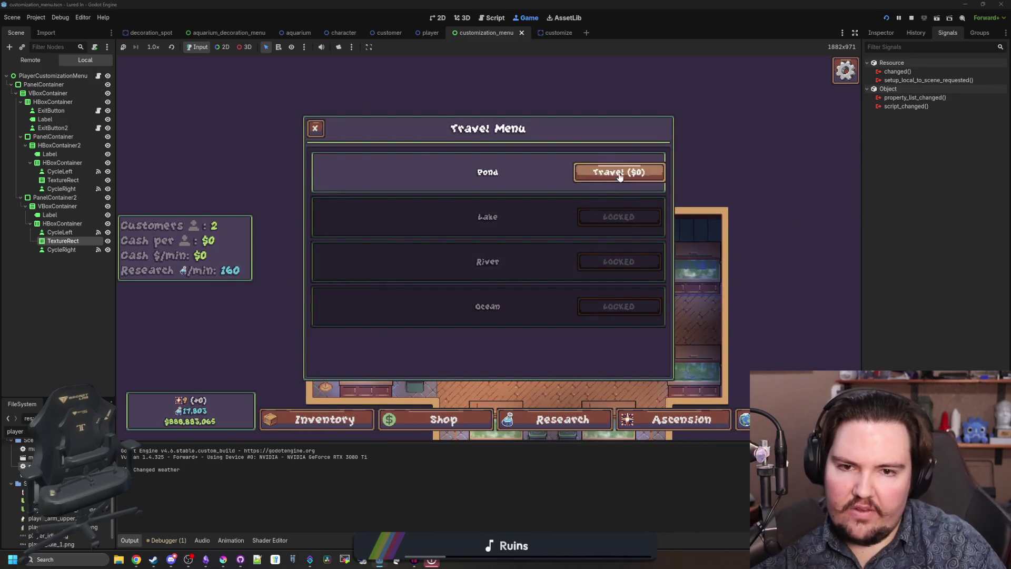
{"action": "left_click", "coordinate": [620, 174]}
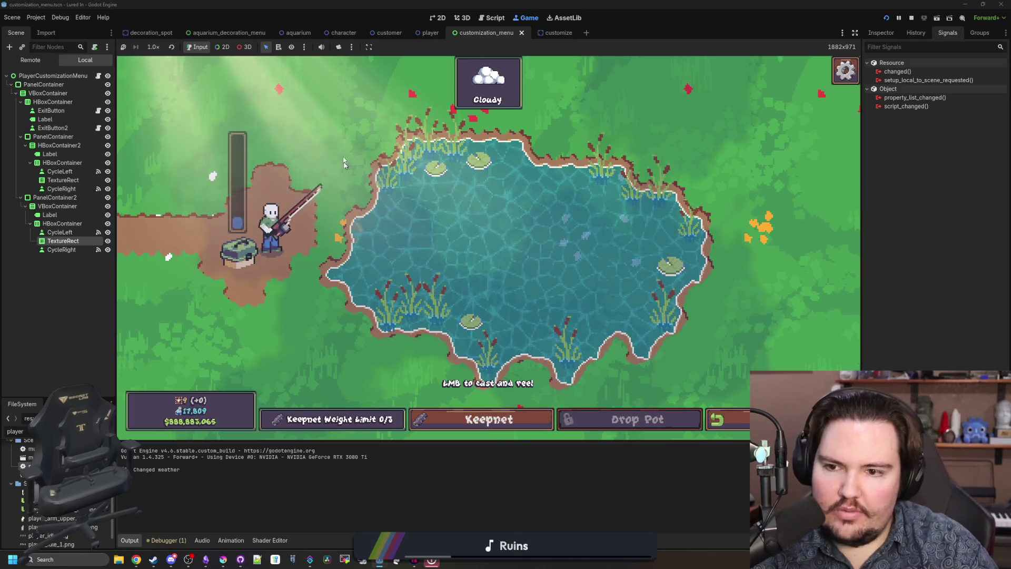
{"action": "left_click", "coordinate": [343, 163]}
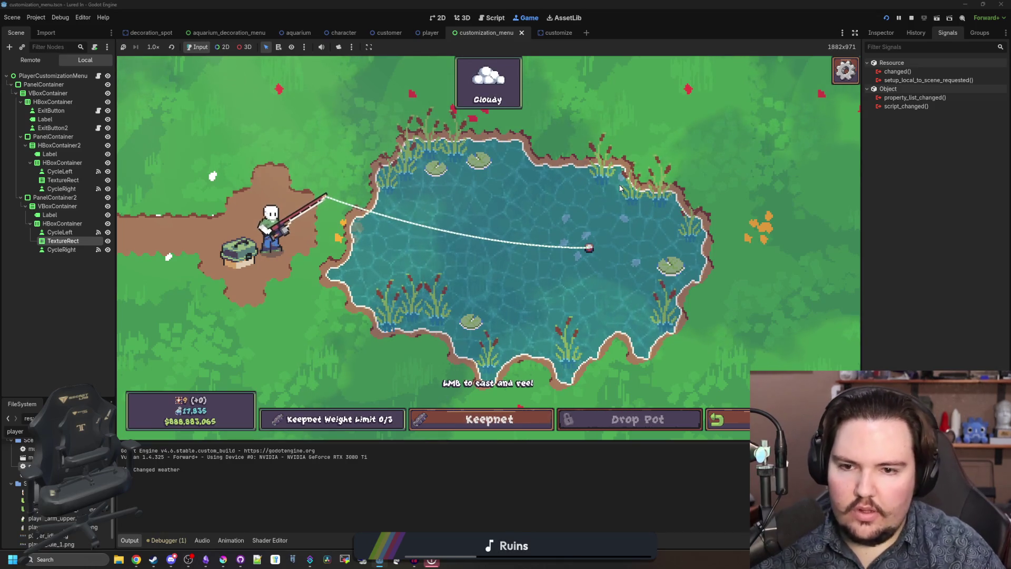
{"action": "left_click", "coordinate": [718, 419]}
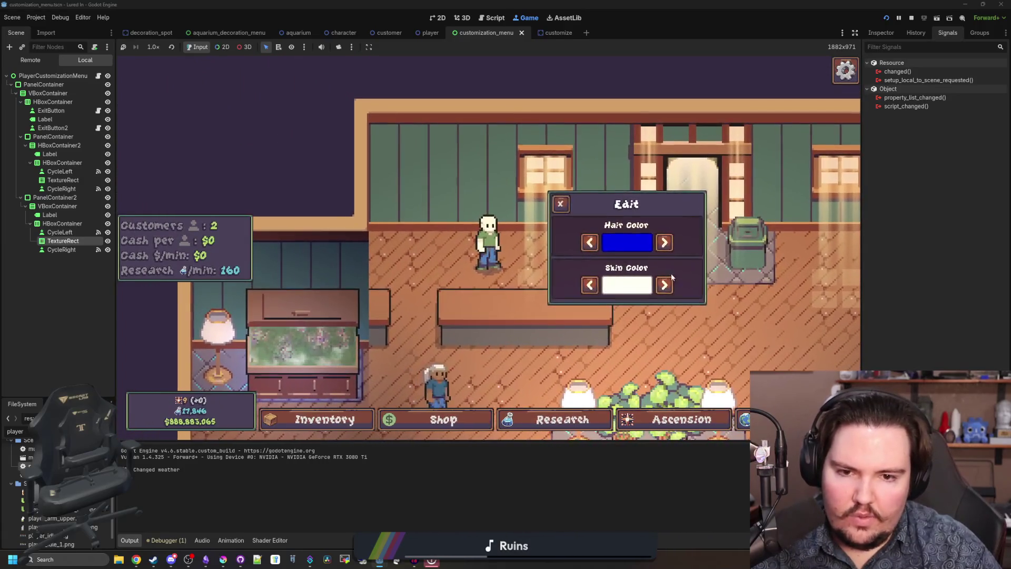
- Reopen the Edit panel and cycle Hair Color from blue to white
{"action": "left_click", "coordinate": [665, 242]}
{"action": "left_click", "coordinate": [665, 242]}
{"action": "left_click", "coordinate": [665, 242]}
{"action": "left_click", "coordinate": [665, 243]}
{"action": "left_click", "coordinate": [664, 242]}
{"action": "left_click", "coordinate": [664, 243]}
{"action": "left_click", "coordinate": [665, 242]}
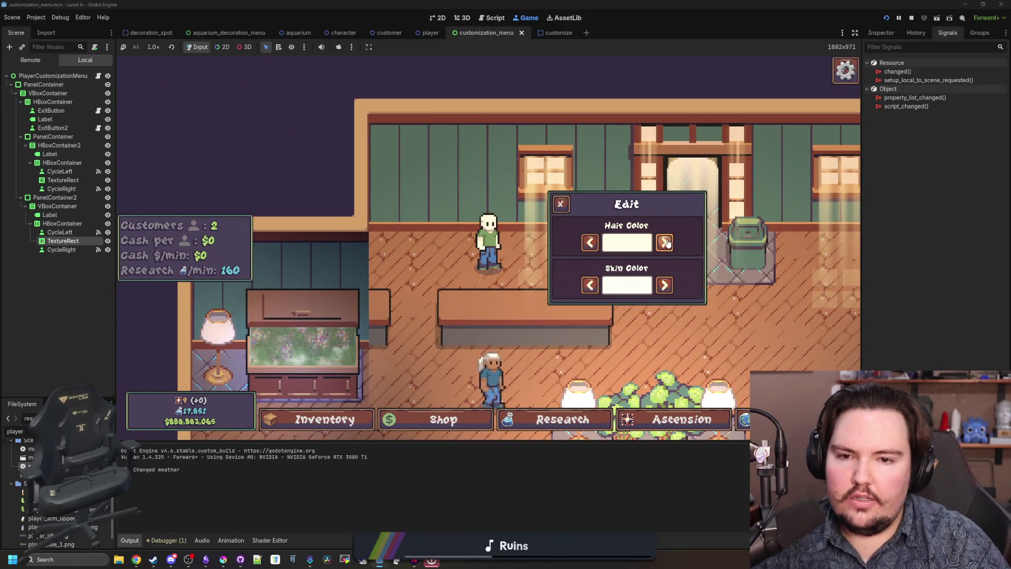
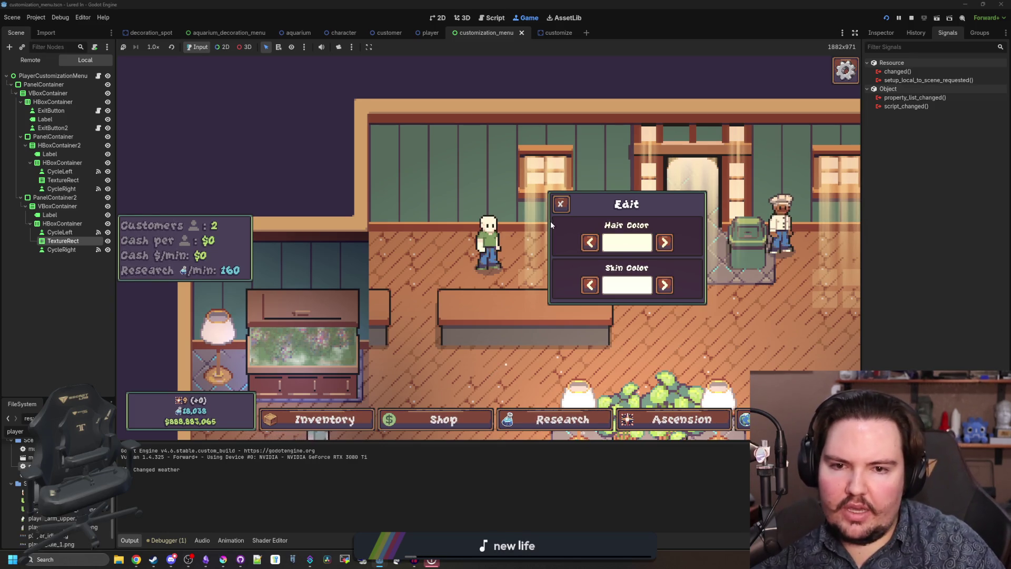
- Close the in-game Edit panel, pan across the café floor, and reopen the player's customization panel
{"action": "left_click", "coordinate": [561, 204]}
{"action": "left_click_drag", "start_coordinate": [561, 204], "coordinate": [448, 106]}
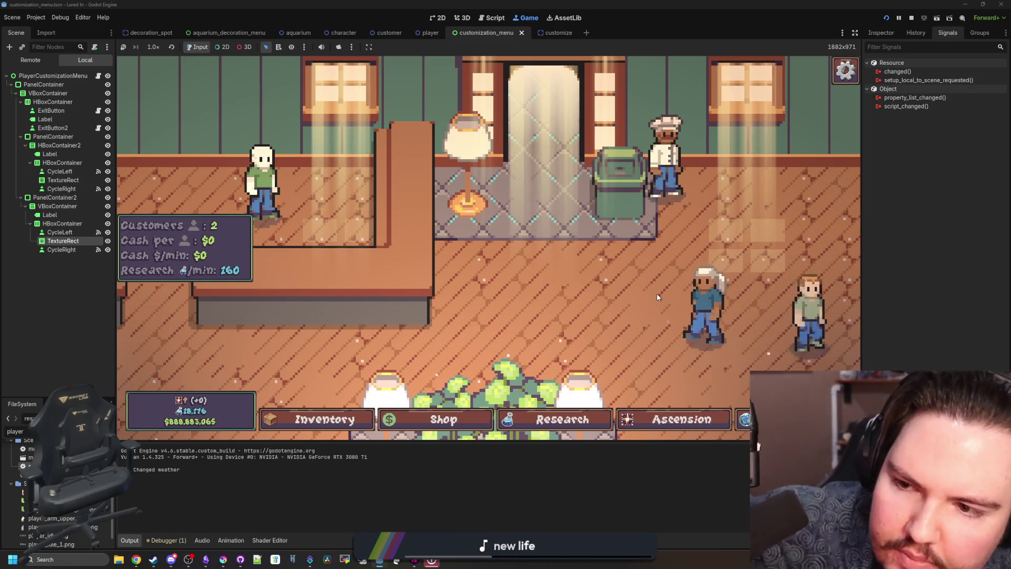
{"action": "left_click", "coordinate": [262, 179]}
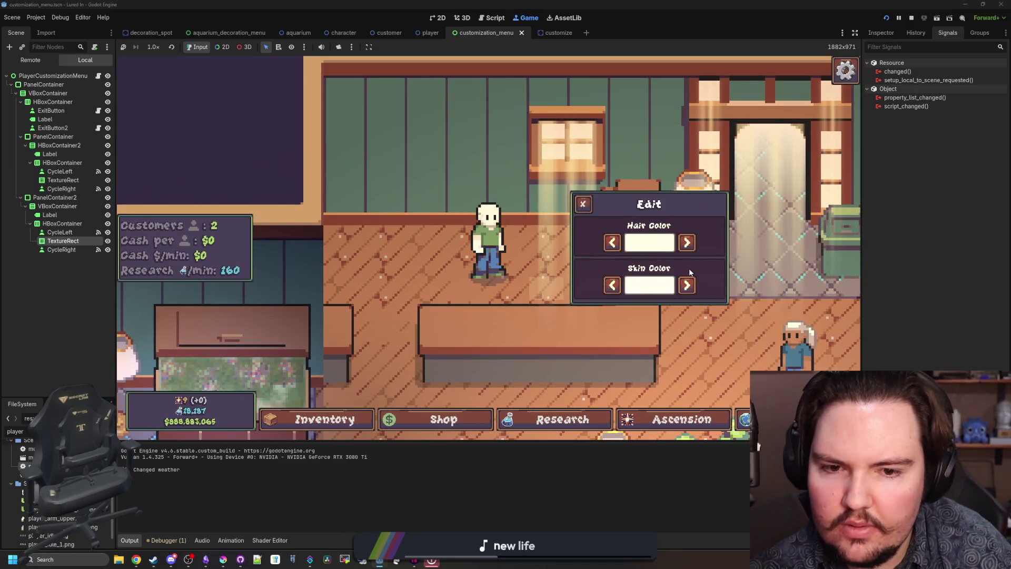
- Cycle the skin colour through its options back to white, then switch the hair colour to red
{"action": "left_click", "coordinate": [687, 285]}
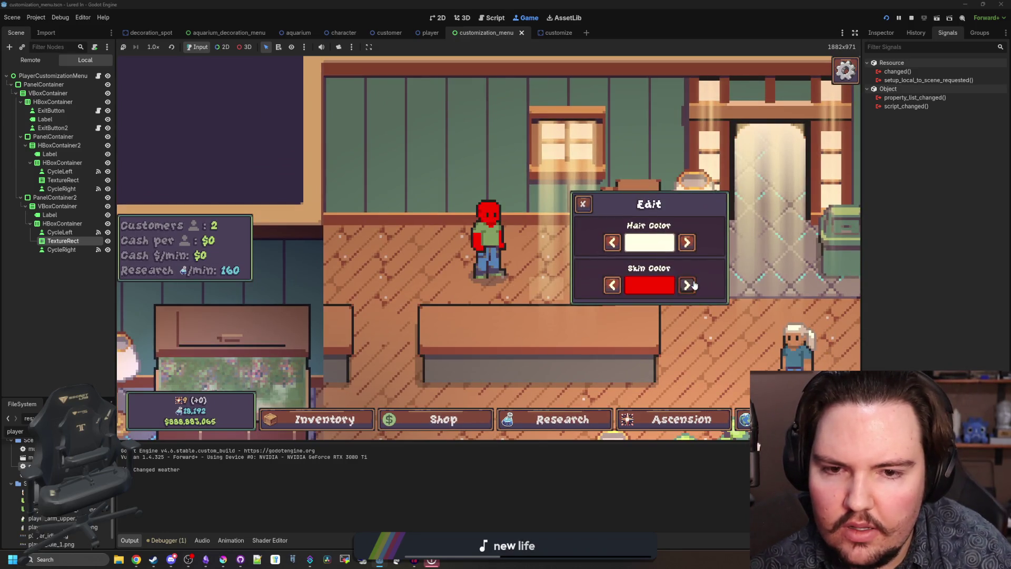
{"action": "left_click", "coordinate": [687, 285]}
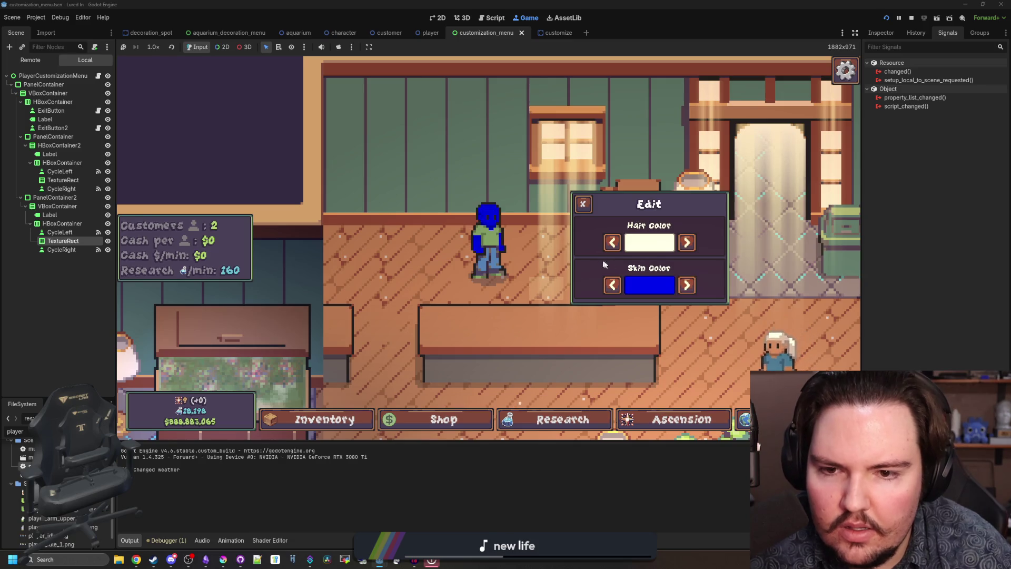
{"action": "left_click", "coordinate": [687, 285]}
{"action": "left_click", "coordinate": [686, 284]}
{"action": "left_click", "coordinate": [686, 285]}
{"action": "left_click", "coordinate": [686, 284]}
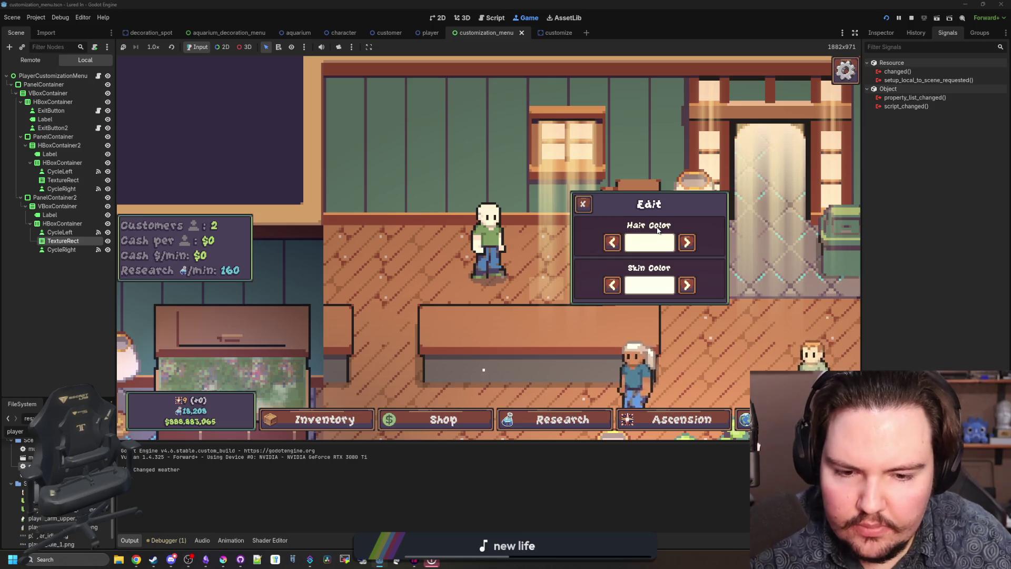
{"action": "left_click", "coordinate": [687, 242]}
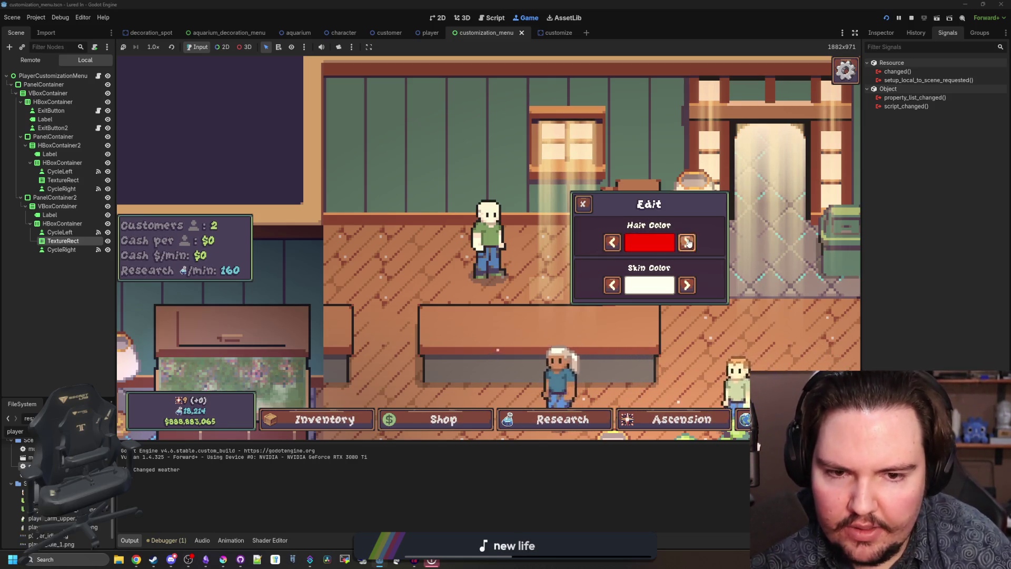
- Close the panel, stop the game with F8, and duplicate the Skin Color row in 2D view
{"action": "left_click", "coordinate": [591, 210]}
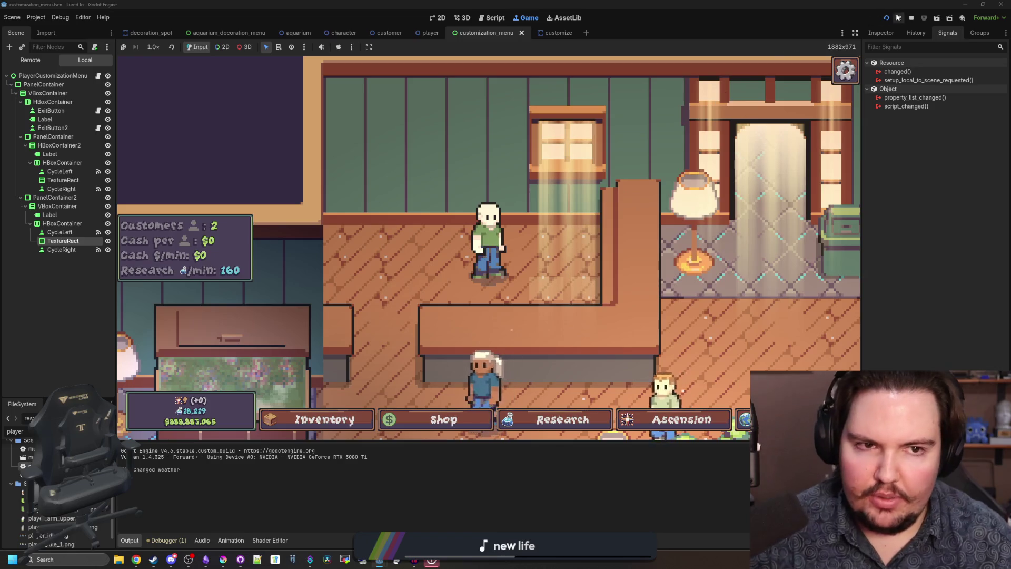
{"action": "key", "text": "F8"}
{"action": "key", "text": "ctrl+F1"}
{"action": "key", "text": "ctrl+d"}
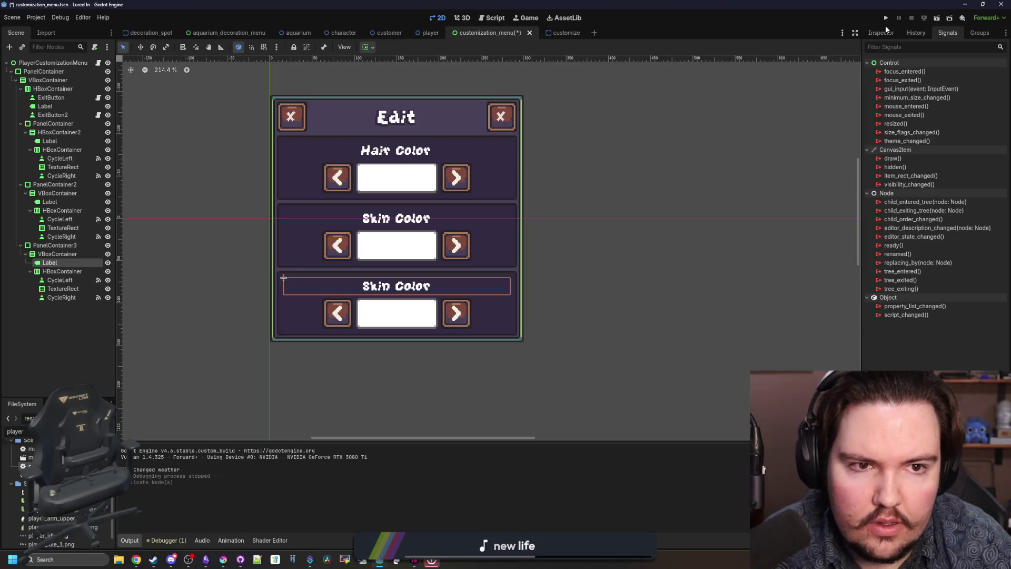
- Rename the duplicated row's label text to 'Hair Type'
{"action": "left_click", "coordinate": [884, 30]}
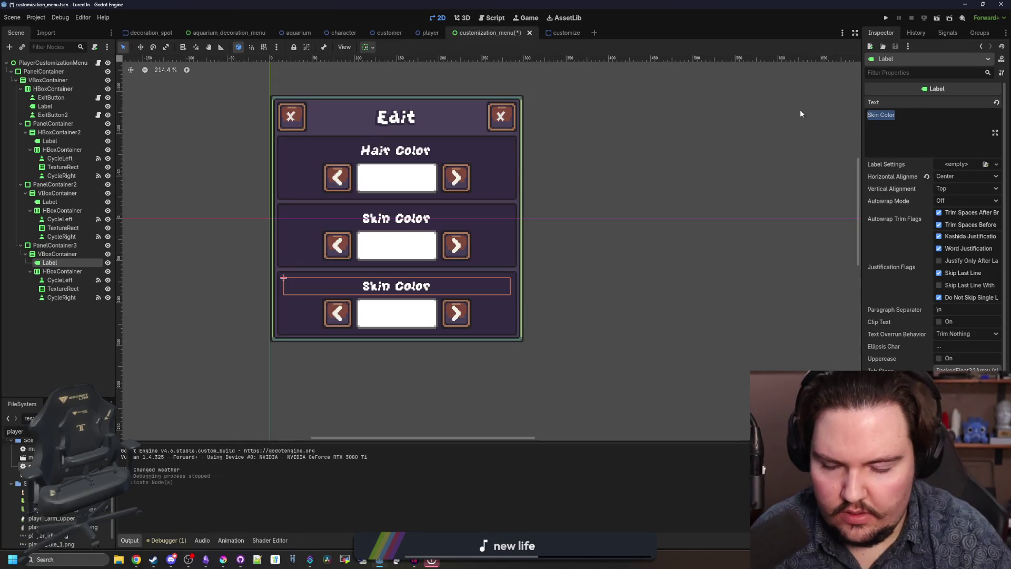
{"action": "type", "text": "HairType"}
{"action": "key", "text": "BackSpace"}
{"action": "key", "text": "BackSpace"}
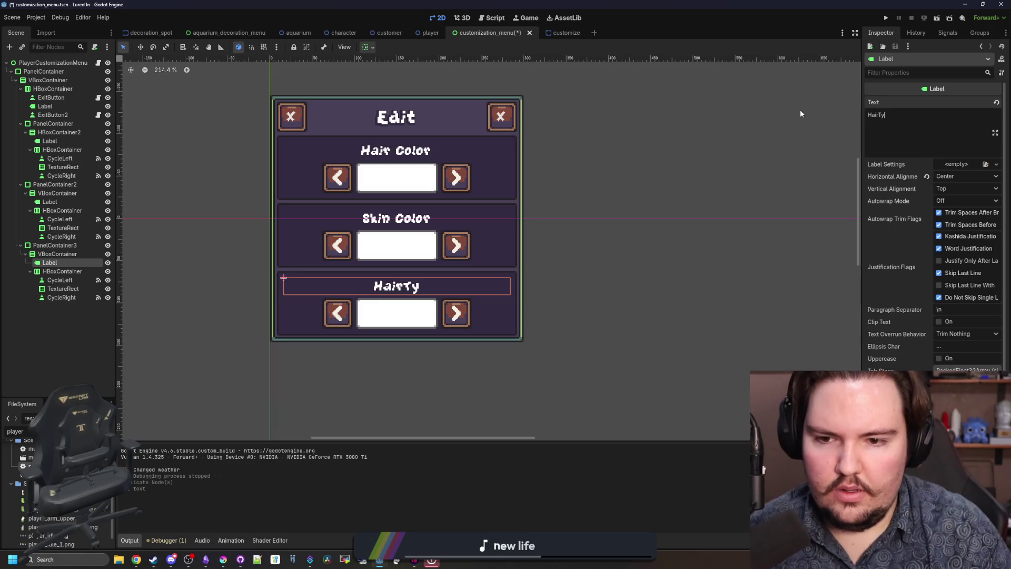
{"action": "key", "text": "BackSpace"}
{"action": "key", "text": "BackSpace"}
{"action": "type", "text": "Type"}
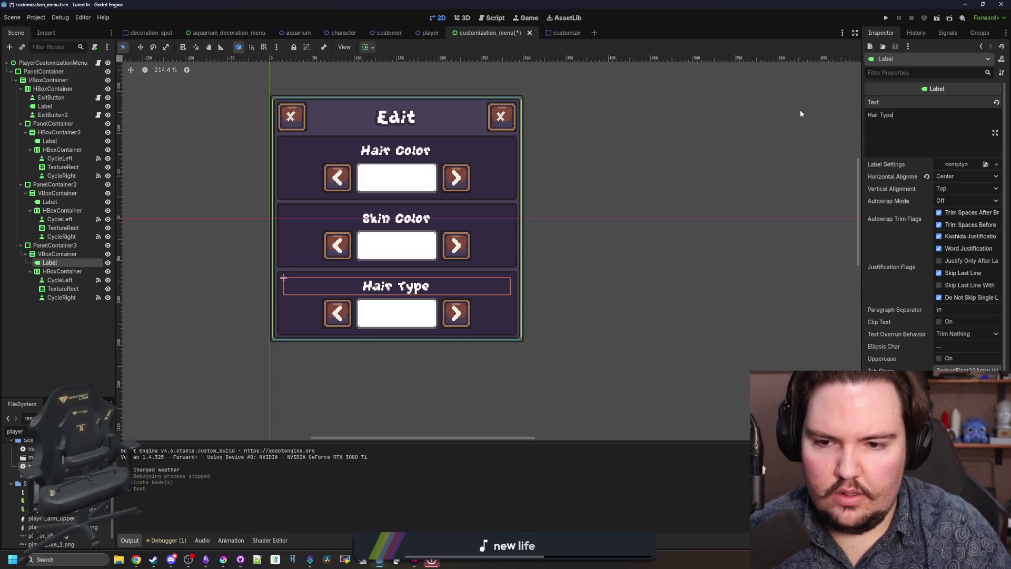
- Select the Hair Type row's colour box node and bring up its context menu
{"action": "scroll", "coordinate": [800, 114], "scroll_direction": "left", "scroll_amount": 2}
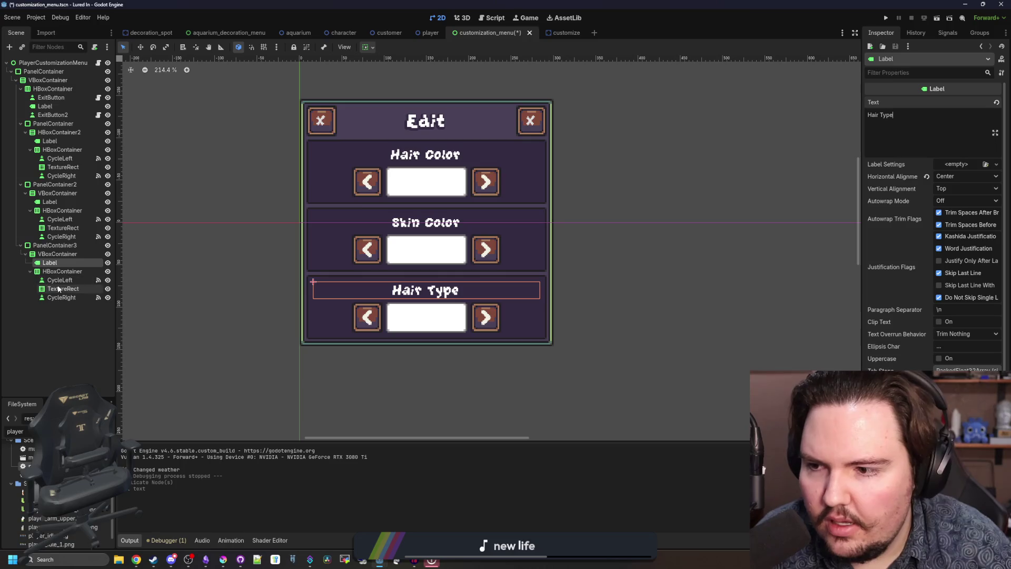
{"action": "left_click", "coordinate": [59, 288]}
{"action": "right_click", "coordinate": [59, 288]}
- Convert the colour box to a TextureRect and quick-load the hair sprite as its texture
{"action": "left_click", "coordinate": [117, 400]}
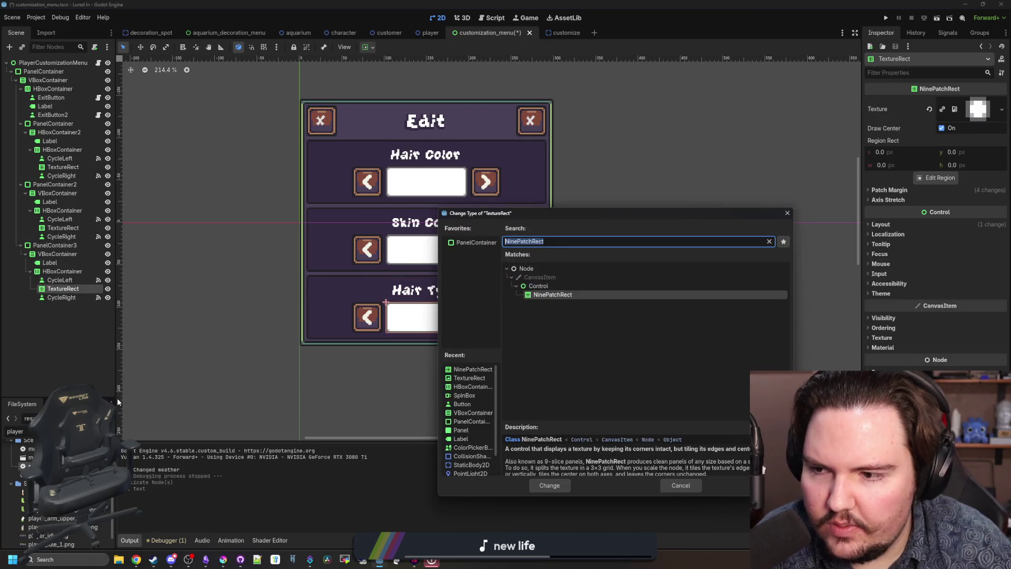
{"action": "type", "text": "TextureRect"}
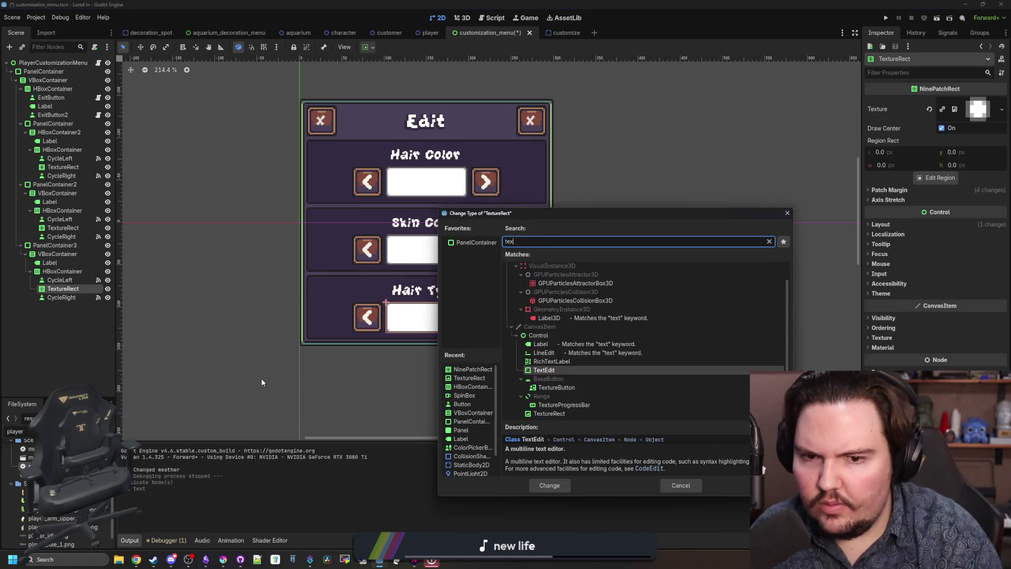
{"action": "key", "text": "Return"}
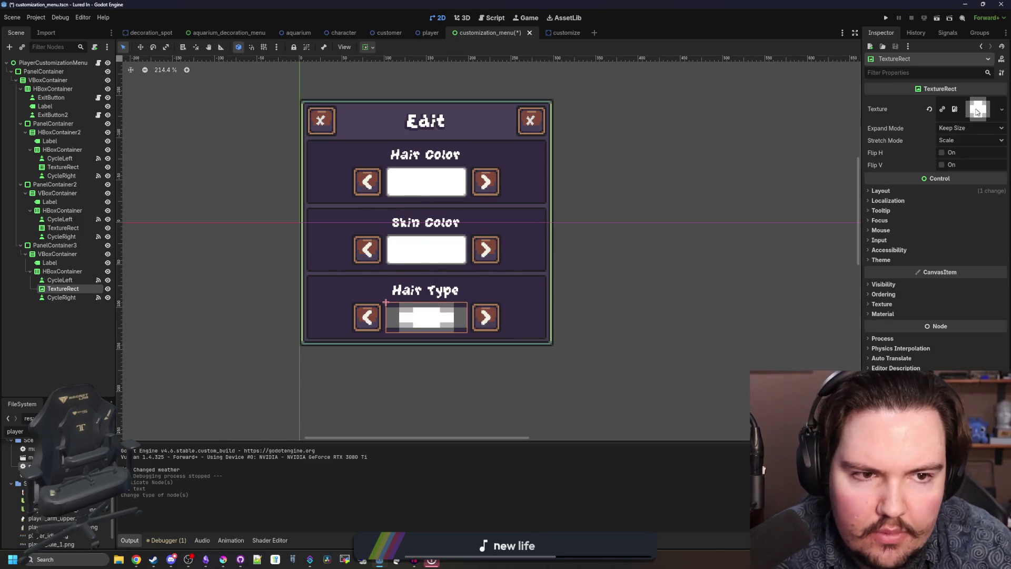
{"action": "right_click", "coordinate": [977, 111]}
{"action": "left_click", "coordinate": [936, 293]}
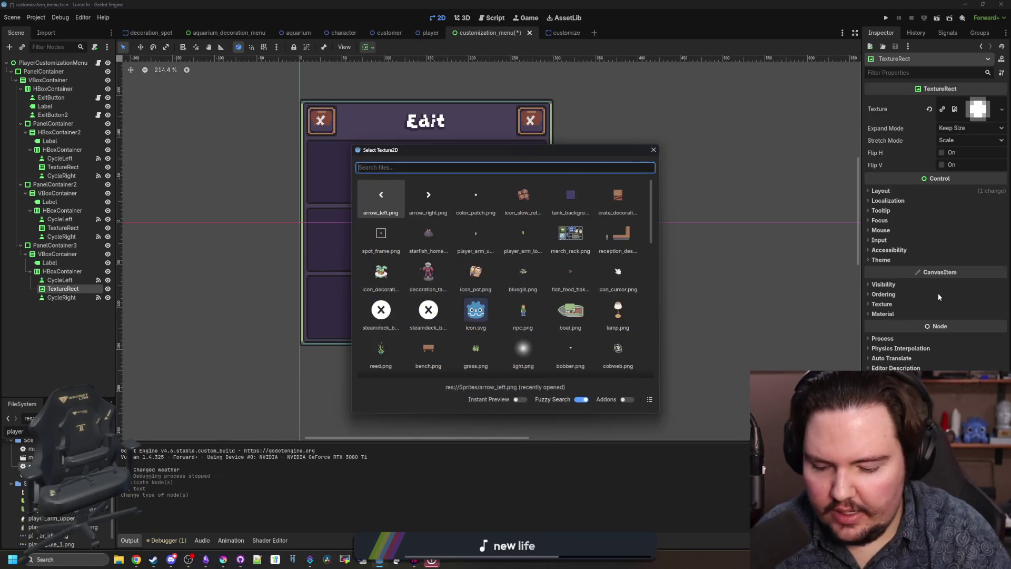
{"action": "type", "text": "hair"}
{"action": "double_click", "coordinate": [479, 232]}
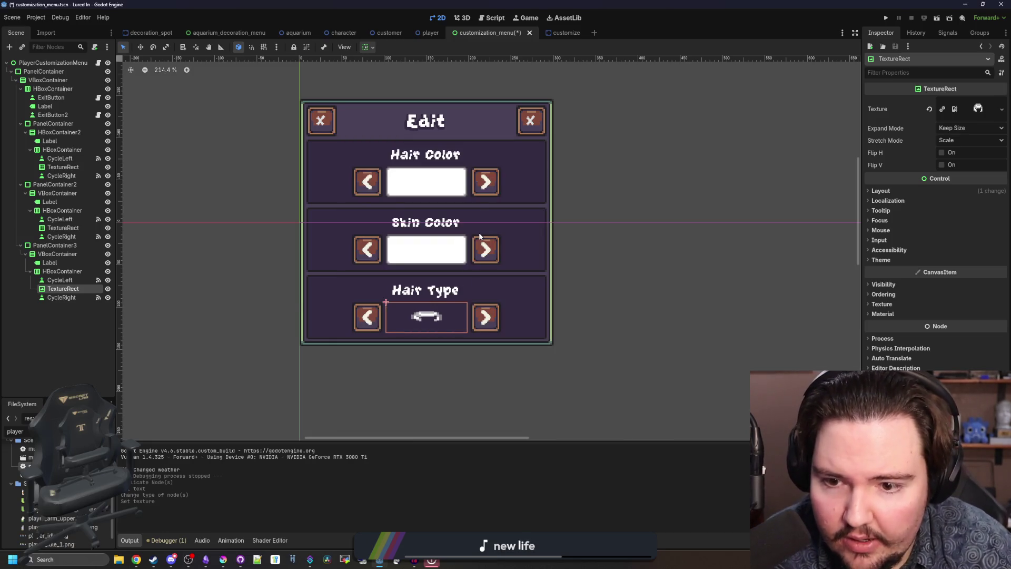
- Set Stretch Mode to Keep Aspect Centered and Expand Mode to Fit Width
{"action": "scroll", "coordinate": [415, 343], "scroll_direction": "up", "scroll_amount": 2}
{"action": "left_click", "coordinate": [962, 141]}
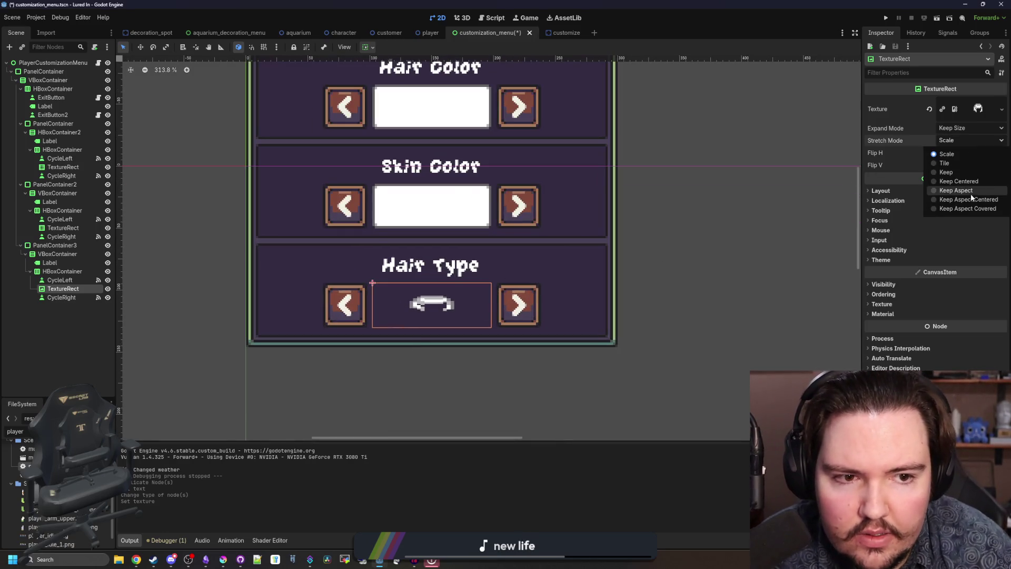
{"action": "left_click", "coordinate": [972, 200]}
{"action": "left_click", "coordinate": [956, 129]}
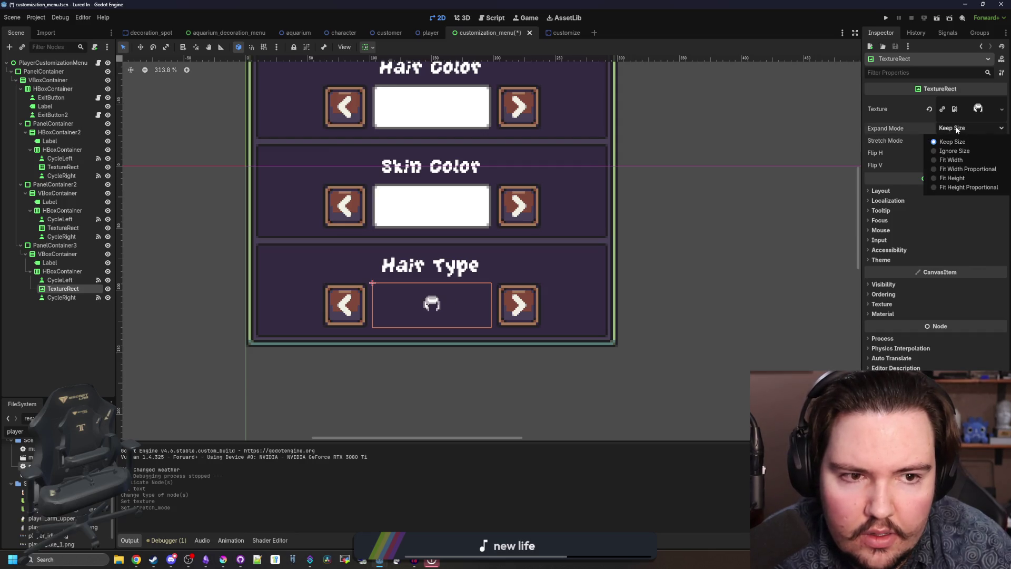
{"action": "left_click", "coordinate": [955, 179]}
{"action": "left_click", "coordinate": [962, 129]}
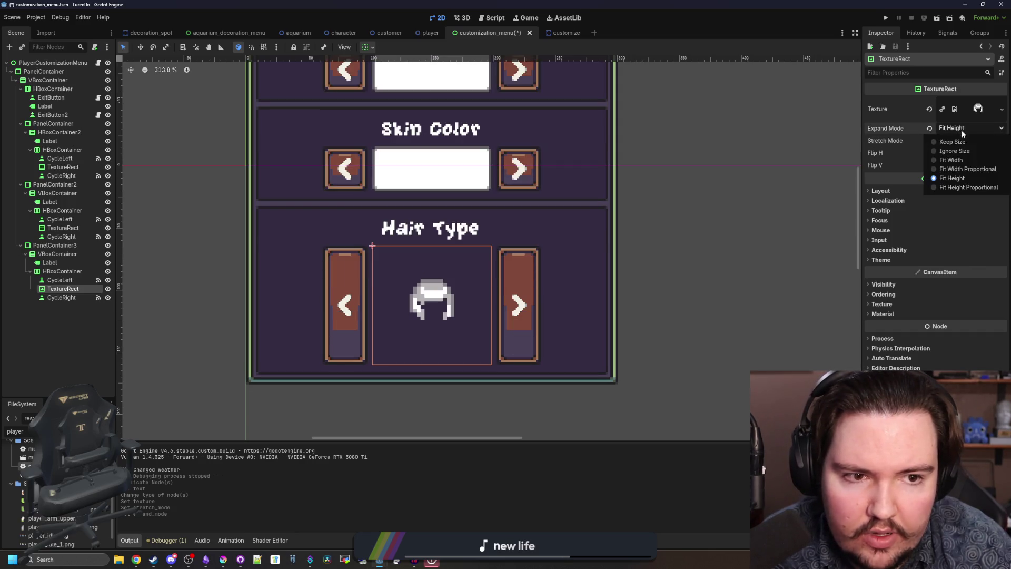
{"action": "left_click", "coordinate": [960, 169]}
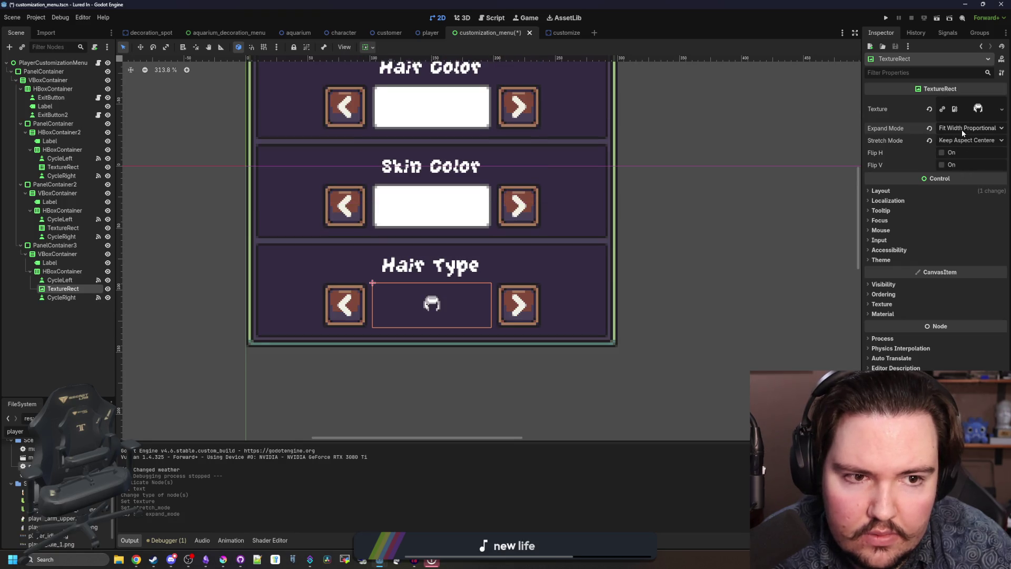
{"action": "left_click", "coordinate": [962, 130]}
{"action": "left_click", "coordinate": [954, 161]}
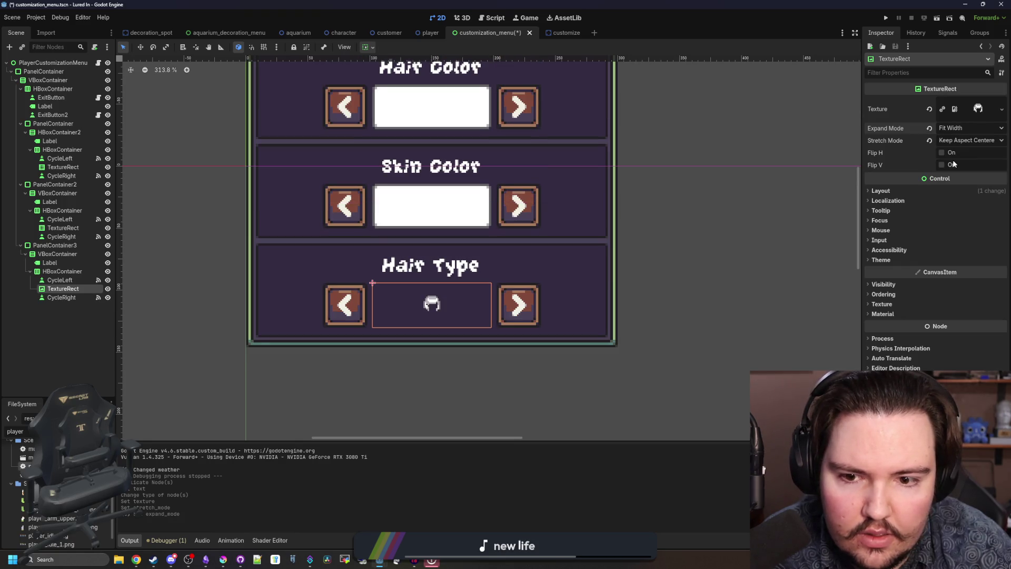
{"action": "scroll", "coordinate": [387, 311], "scroll_direction": "down", "scroll_amount": 7}
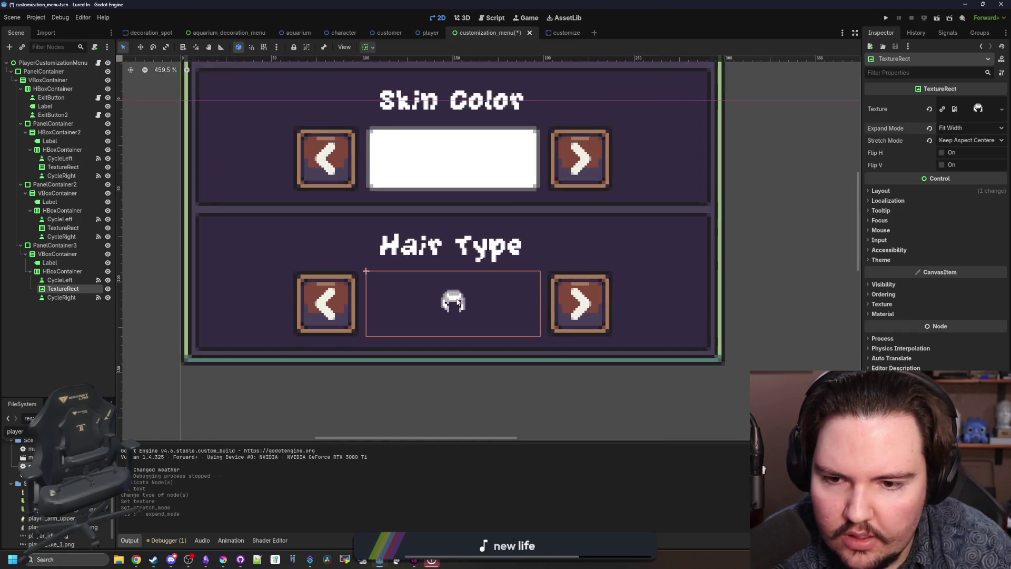
{"action": "scroll", "coordinate": [450, 302], "scroll_direction": "up", "scroll_amount": 6}
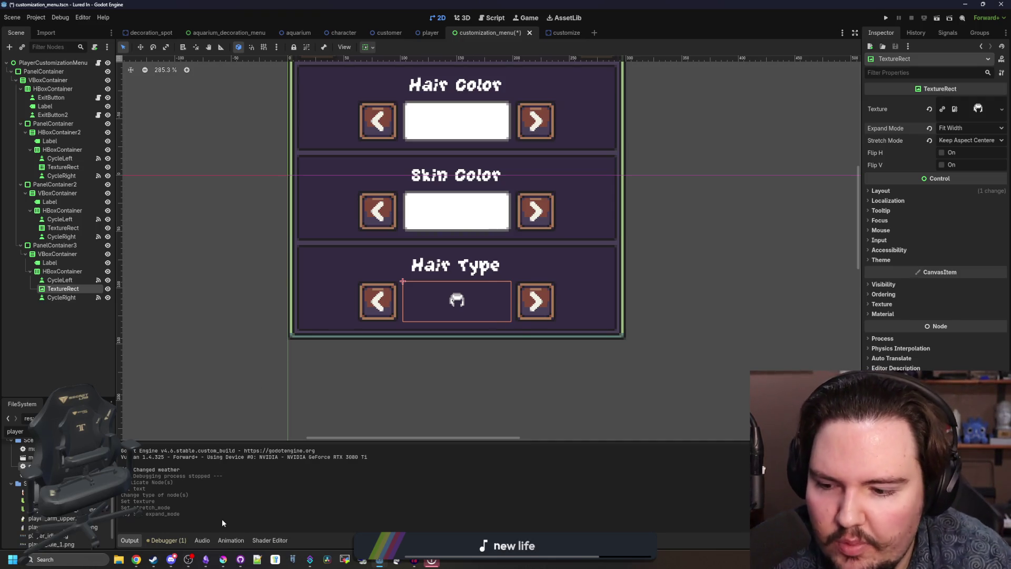
- Bring Krita with arrow_left.png to the front, maximise it, and start opening another image with Ctrl+O
{"action": "mouse_move", "coordinate": [223, 559]}
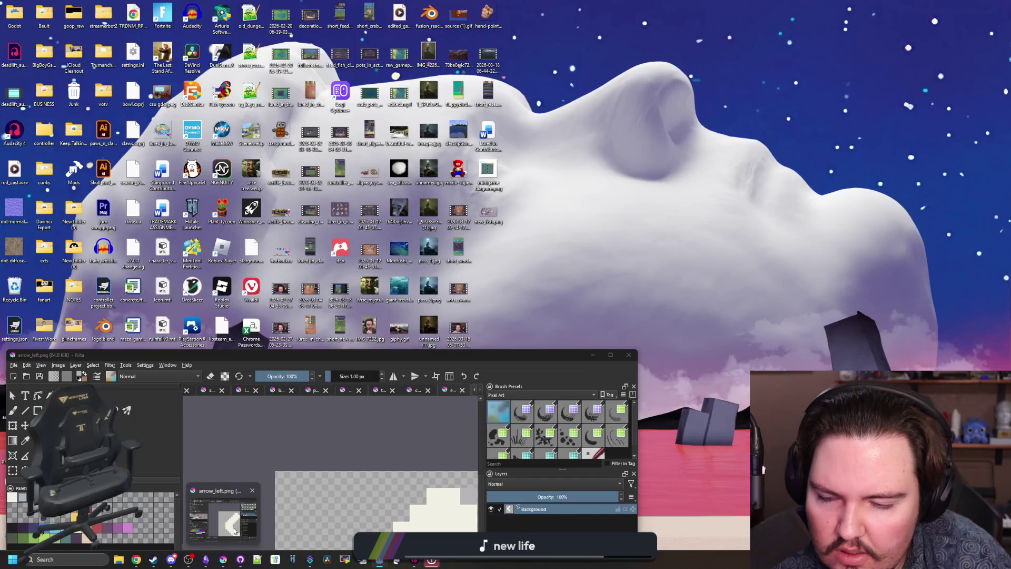
{"action": "left_click", "coordinate": [234, 531]}
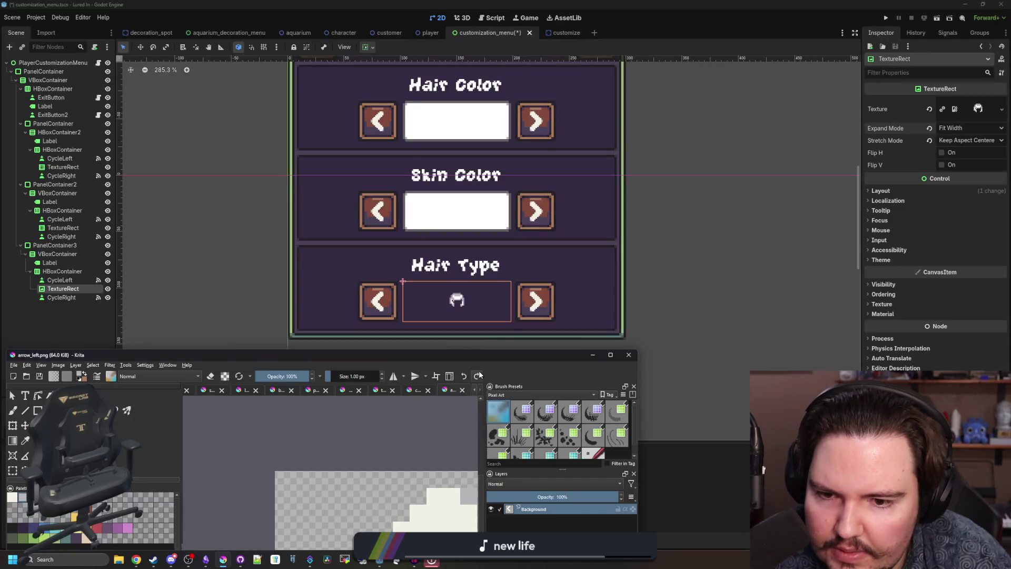
{"action": "mouse_move", "coordinate": [483, 354]}
{"action": "left_mouse_down"}
{"action": "mouse_move", "coordinate": [549, 281]}
{"action": "mouse_move", "coordinate": [616, 136]}
{"action": "mouse_move", "coordinate": [548, 397]}
{"action": "mouse_move", "coordinate": [547, 2]}
{"action": "left_mouse_up"}
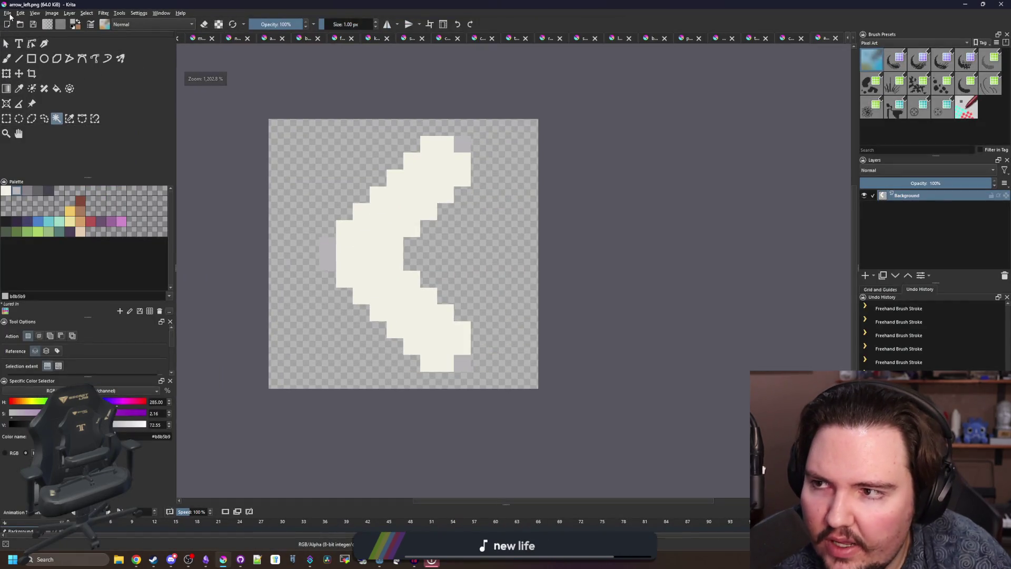
{"action": "left_click", "coordinate": [8, 13]}
{"action": "key", "text": "Escape"}
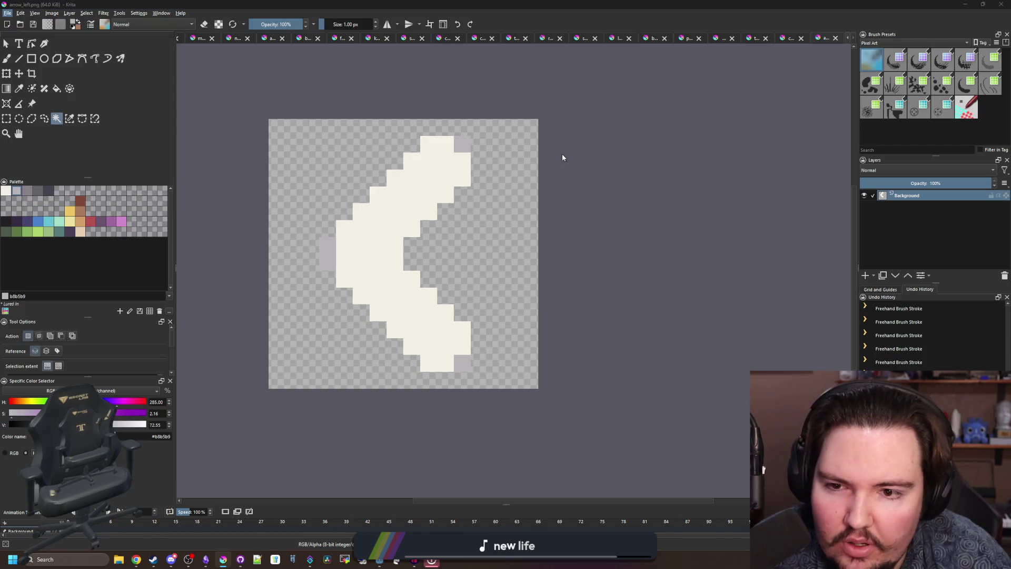
{"action": "key", "text": "ctrl+o"}
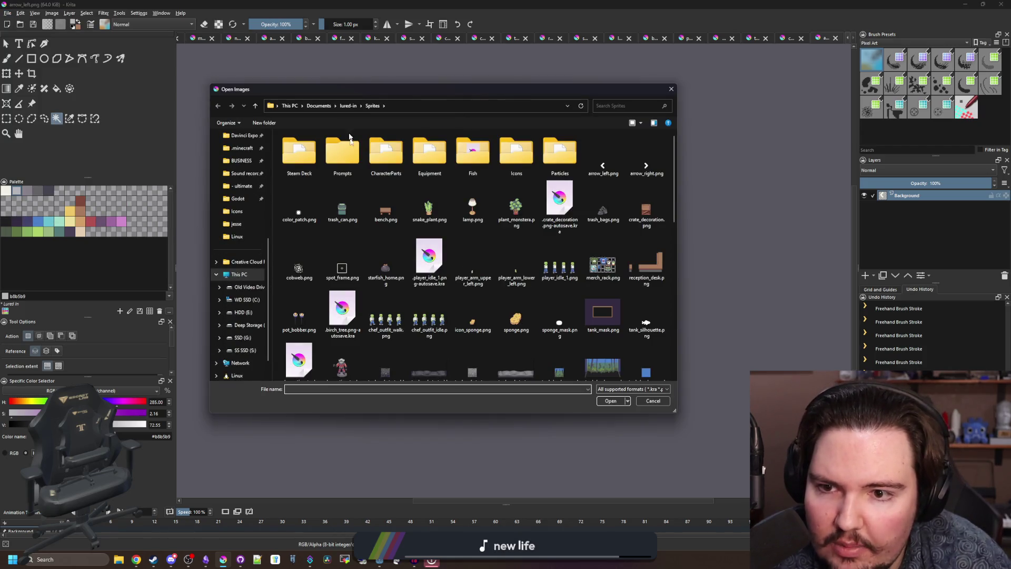
- Enter the CharacterParts folder and open all ten files from chef_hat.png to hair_9.png
{"action": "left_click", "coordinate": [375, 164]}
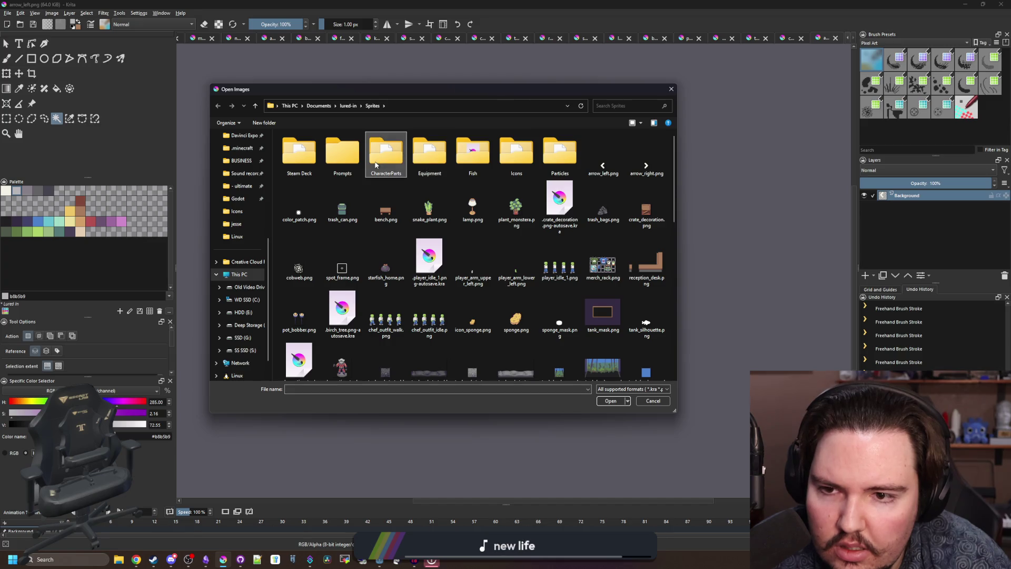
{"action": "double_click", "coordinate": [375, 165]}
{"action": "left_click", "coordinate": [298, 208]}
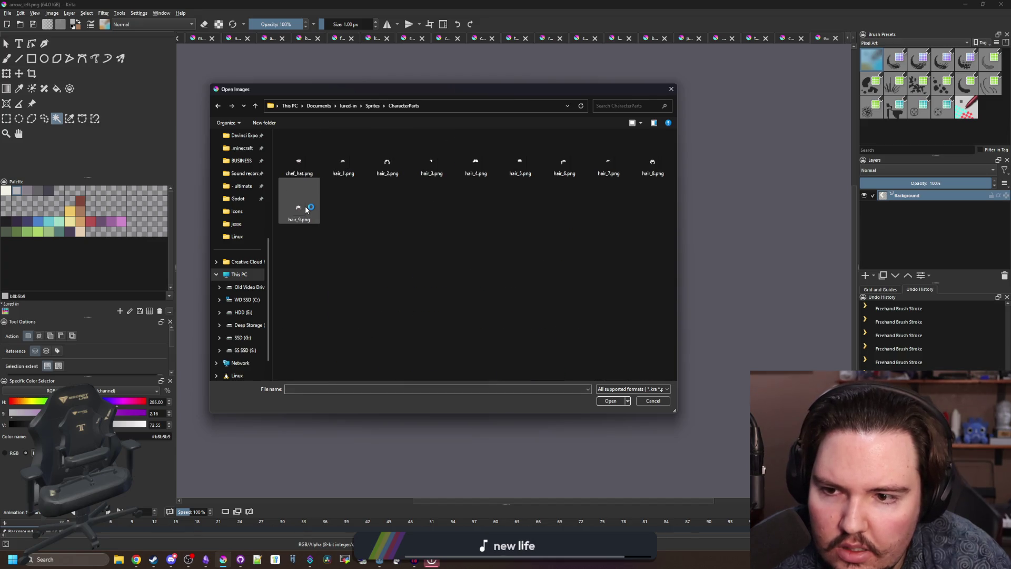
{"action": "left_click", "coordinate": [304, 163], "text": "shift"}
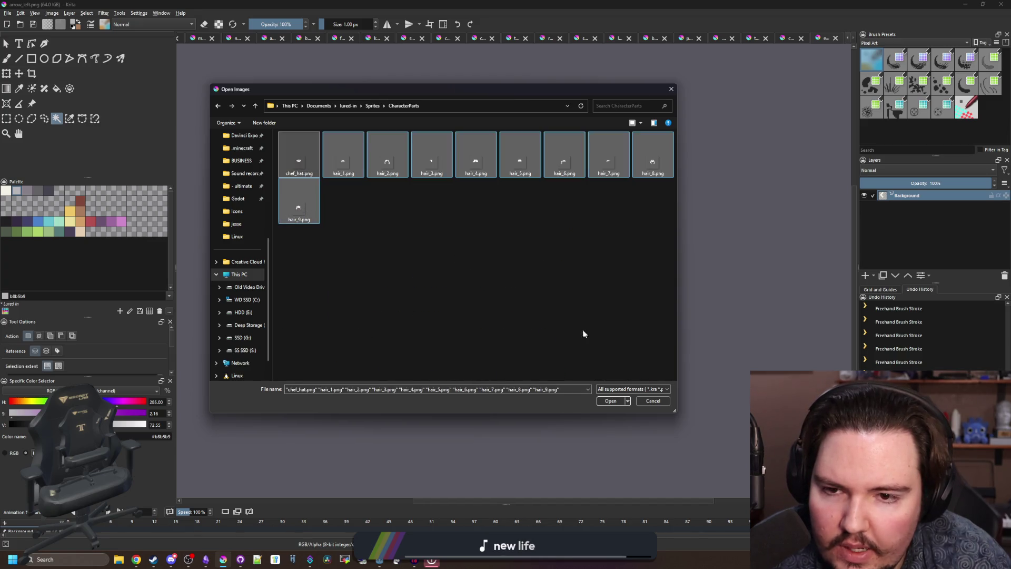
{"action": "left_click", "coordinate": [616, 403]}
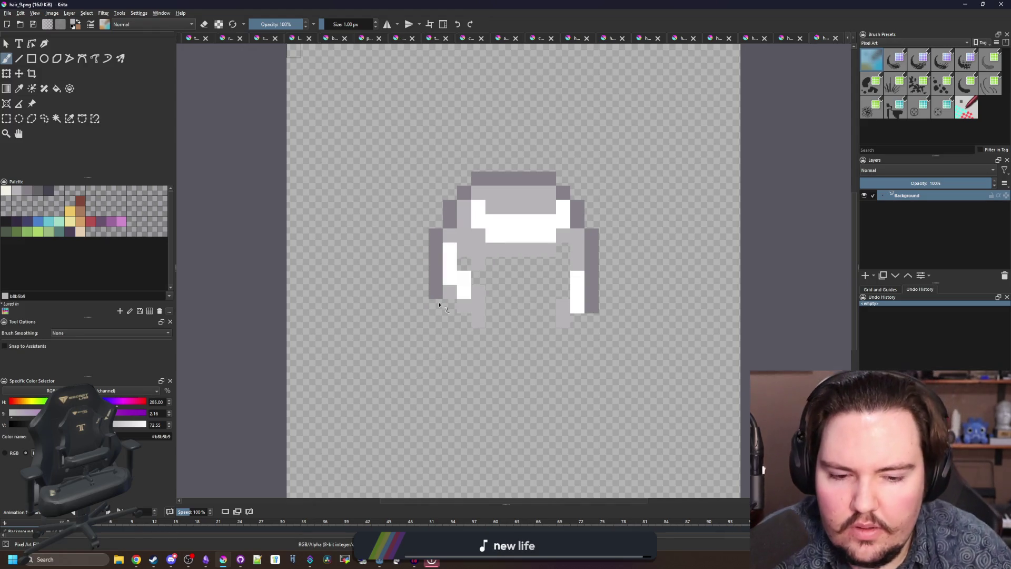
- Resize the hair sprite's canvas to 16×16 via Image > Resize Canvas
{"action": "scroll", "coordinate": [438, 303], "scroll_direction": "down", "scroll_amount": 3}
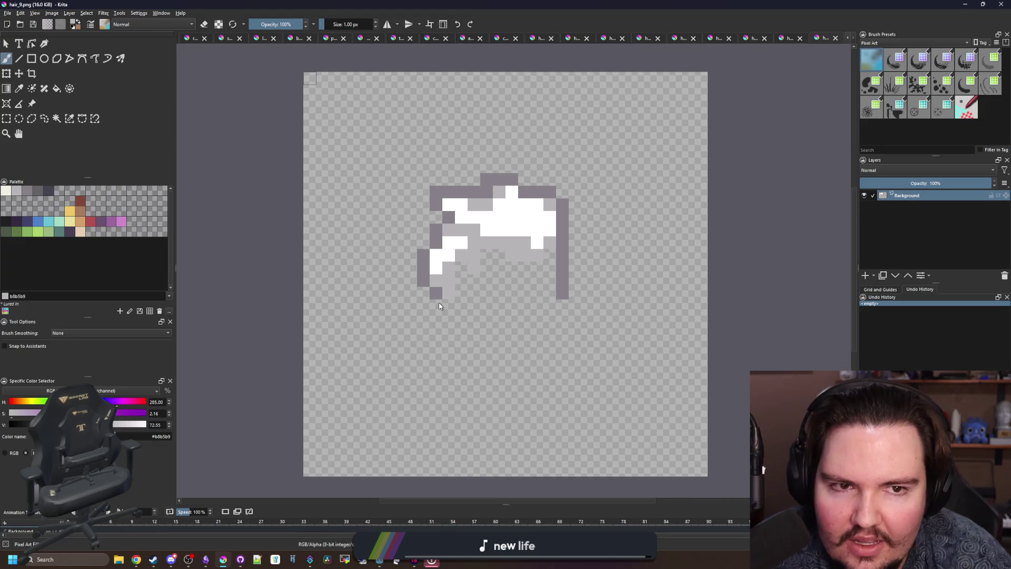
{"action": "scroll", "coordinate": [438, 302], "scroll_direction": "up", "scroll_amount": 2}
{"action": "left_click", "coordinate": [52, 14]}
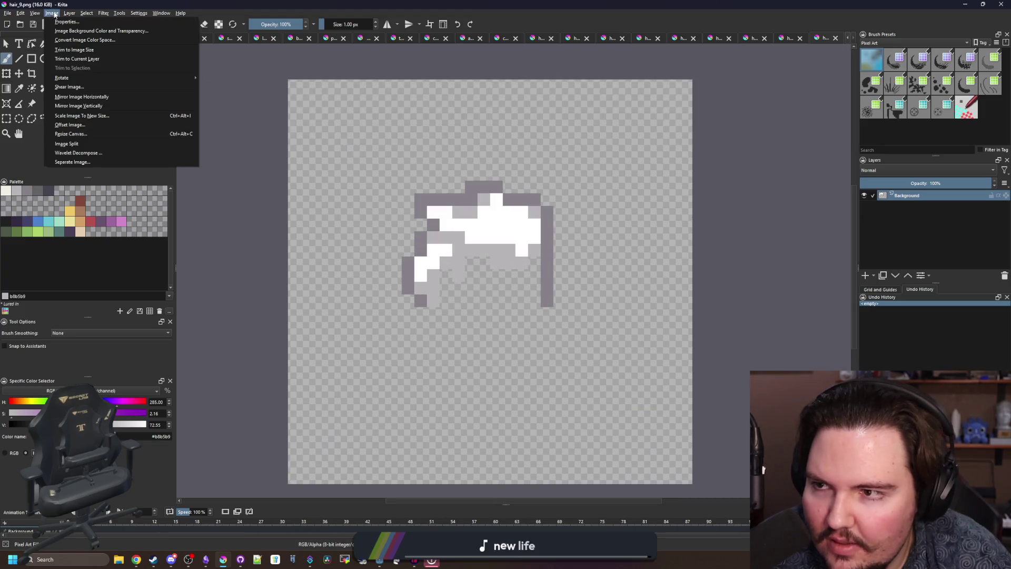
{"action": "left_click", "coordinate": [79, 133]}
{"action": "type", "text": "16"}
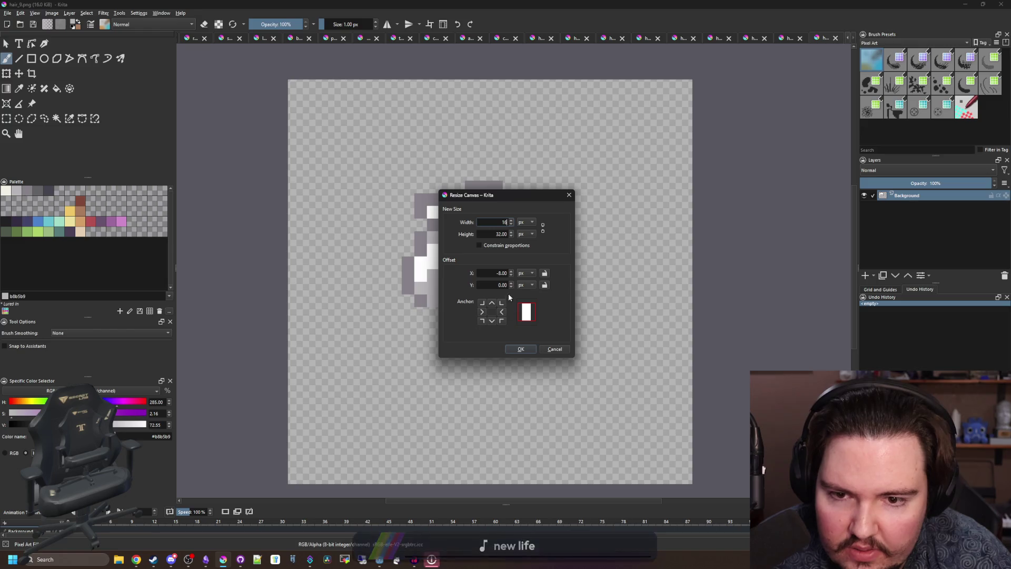
{"action": "key", "text": "Tab"}
{"action": "type", "text": "16"}
{"action": "left_click", "coordinate": [523, 349]}
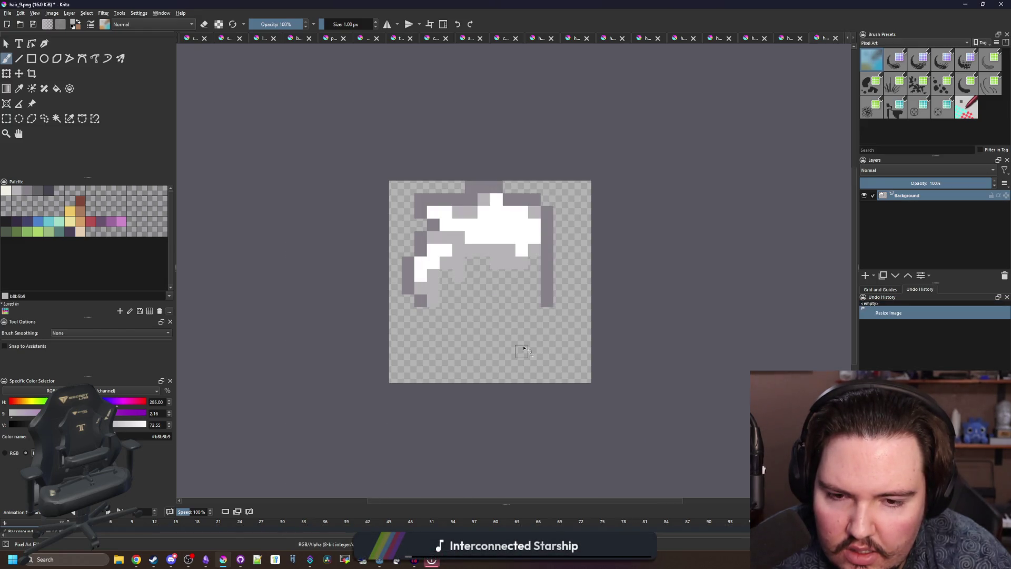
- Paint a light-grey stroke over the lower hair, undo the changes, and re-maximise Krita
{"action": "scroll", "coordinate": [465, 198], "scroll_direction": "down", "scroll_amount": 4}
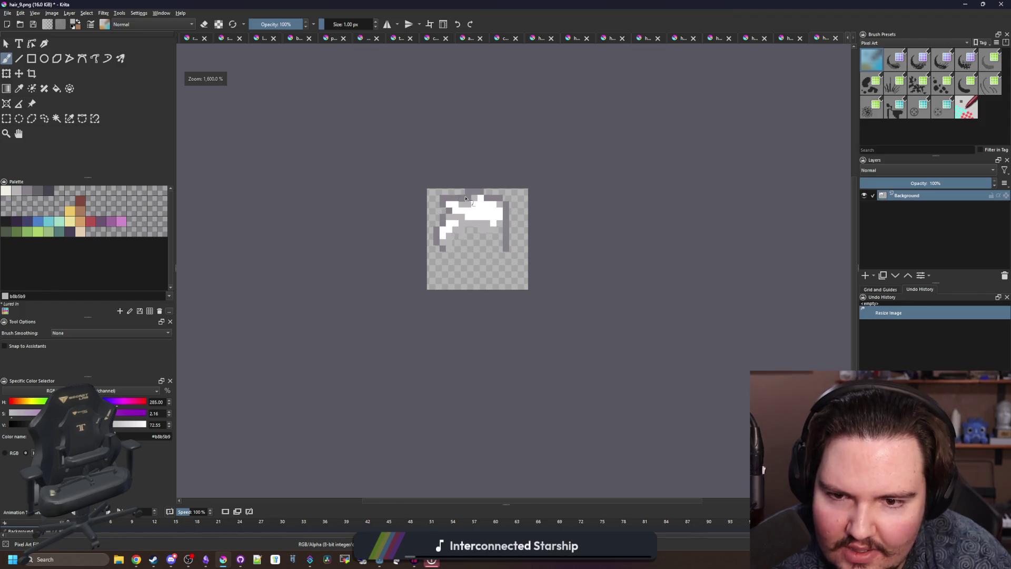
{"action": "scroll", "coordinate": [466, 198], "scroll_direction": "up", "scroll_amount": 5}
{"action": "mouse_move", "coordinate": [473, 232]}
{"action": "left_mouse_down"}
{"action": "mouse_move", "coordinate": [497, 316]}
{"action": "mouse_move", "coordinate": [485, 318]}
{"action": "left_mouse_up"}
{"action": "scroll", "coordinate": [445, 289], "scroll_direction": "down", "scroll_amount": 2}
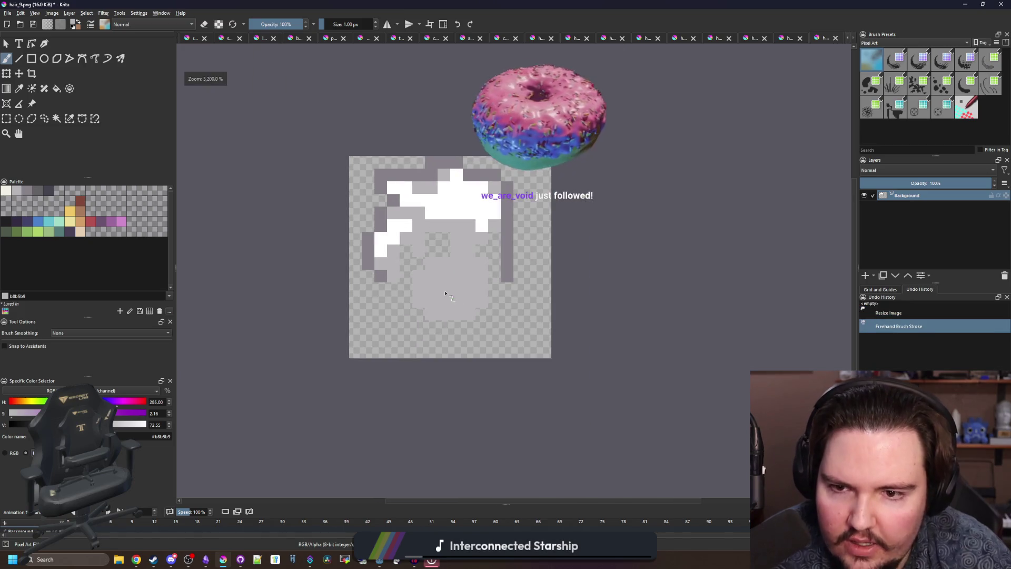
{"action": "scroll", "coordinate": [445, 287], "scroll_direction": "down", "scroll_amount": 4}
{"action": "scroll", "coordinate": [445, 280], "scroll_direction": "up", "scroll_amount": 2}
{"action": "key", "text": "ctrl+z"}
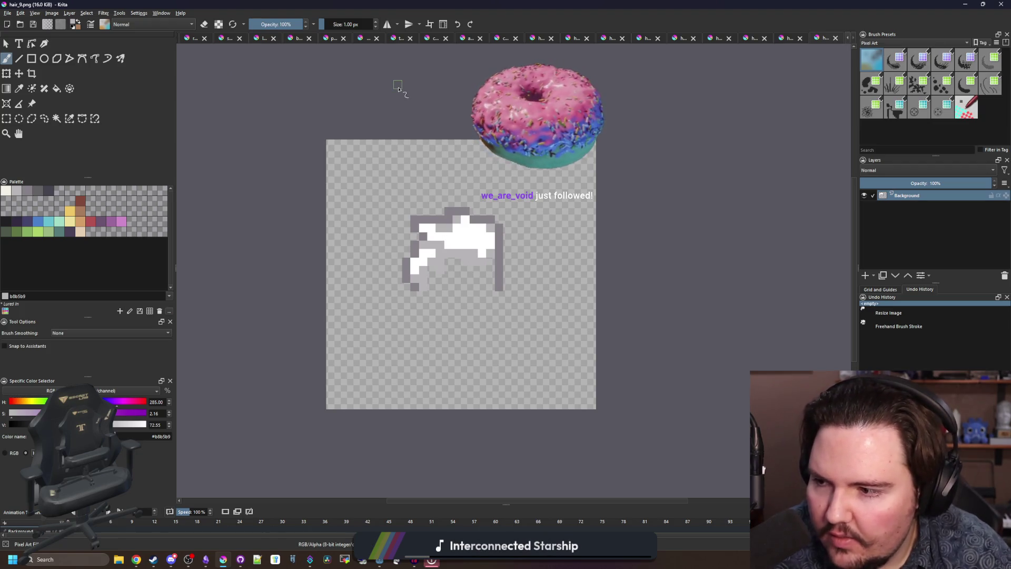
{"action": "key", "text": "super+Down"}
{"action": "key", "text": "super+Up"}
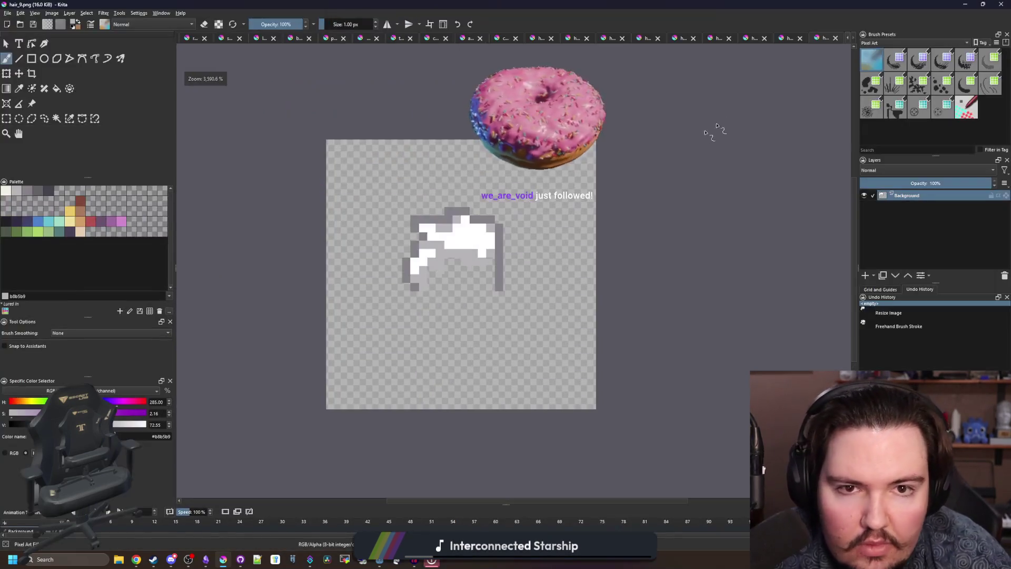
- Close the nine hair image tabs and chef_hat.png, then minimize Krita to return to Godot
{"action": "left_click", "coordinate": [836, 38]}
{"action": "left_click", "coordinate": [836, 38]}
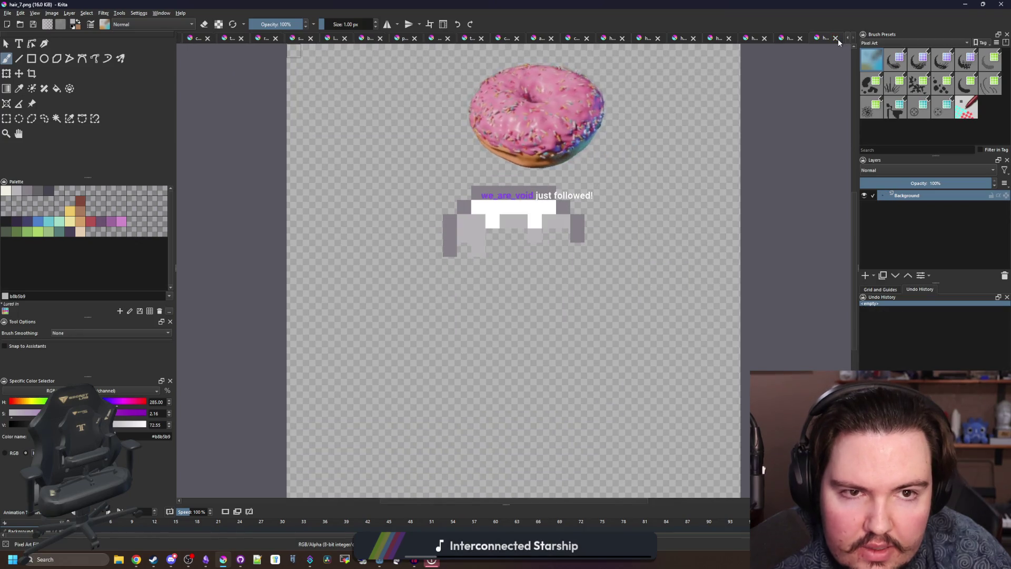
{"action": "left_click", "coordinate": [836, 38]}
{"action": "left_click", "coordinate": [836, 38]}
{"action": "left_click", "coordinate": [838, 39]}
{"action": "left_click", "coordinate": [838, 39]}
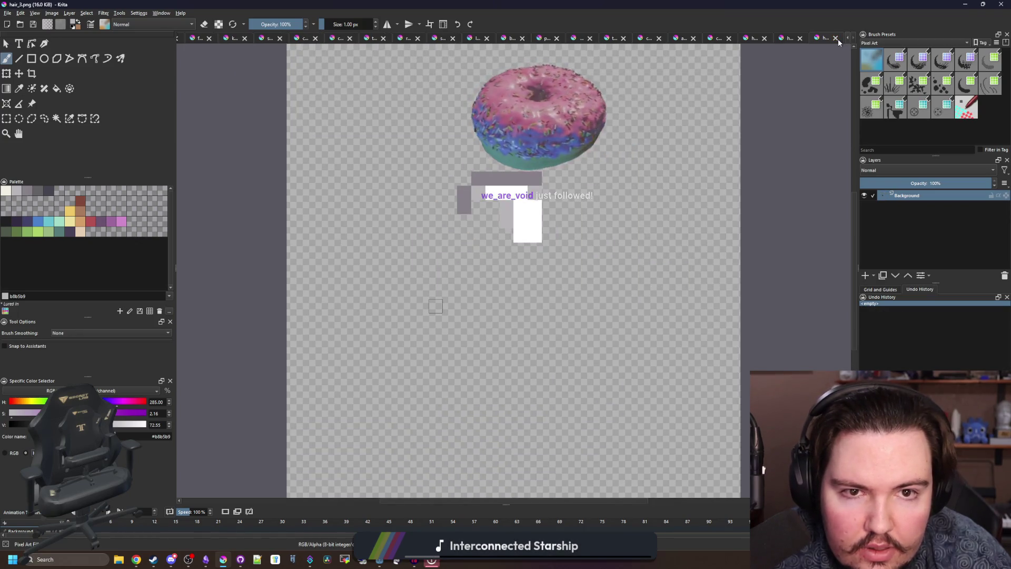
{"action": "left_click", "coordinate": [838, 39]}
{"action": "left_click", "coordinate": [839, 39]}
{"action": "left_click", "coordinate": [838, 39]}
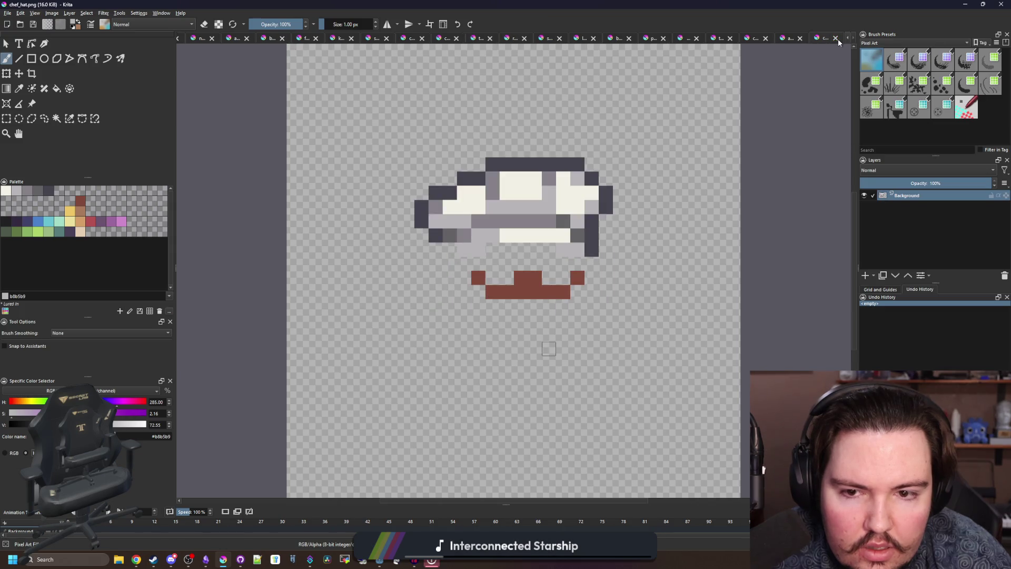
{"action": "left_click", "coordinate": [837, 38]}
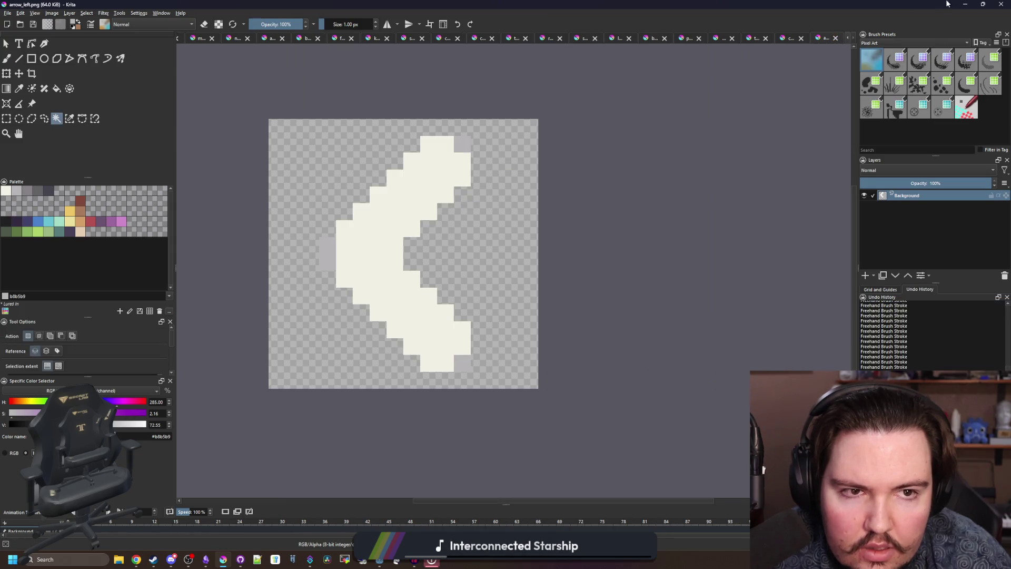
{"action": "left_click", "coordinate": [965, 4]}
{"action": "scroll", "coordinate": [412, 348], "scroll_direction": "down", "scroll_amount": 7}
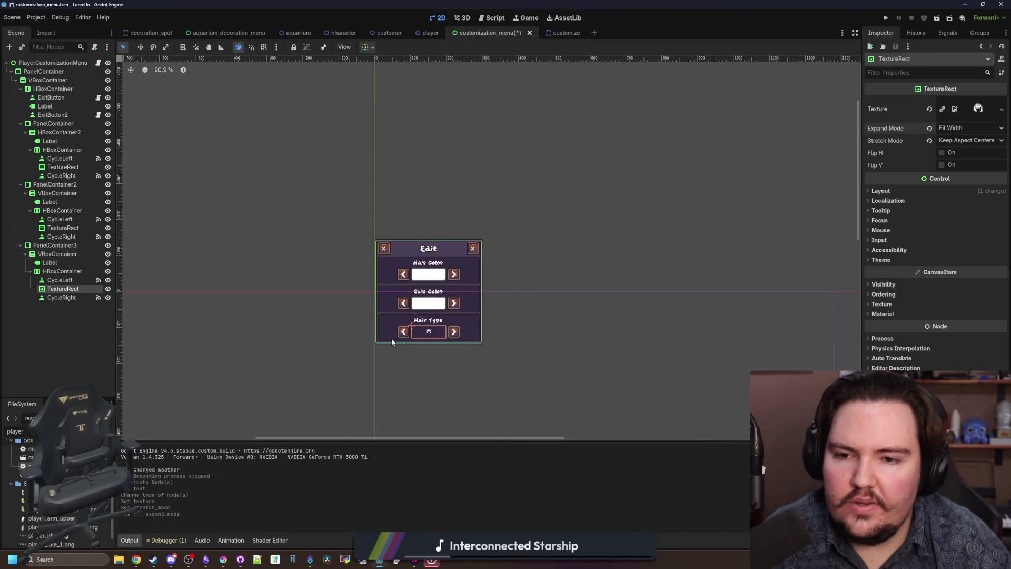
- Save the customization_menu scene with Ctrl+S and zoom the 2D view onto the Edit panel
{"action": "scroll", "coordinate": [391, 337], "scroll_direction": "up", "scroll_amount": 5}
{"action": "key", "text": "ctrl+s"}
{"action": "scroll", "coordinate": [480, 362], "scroll_direction": "up", "scroll_amount": 2}
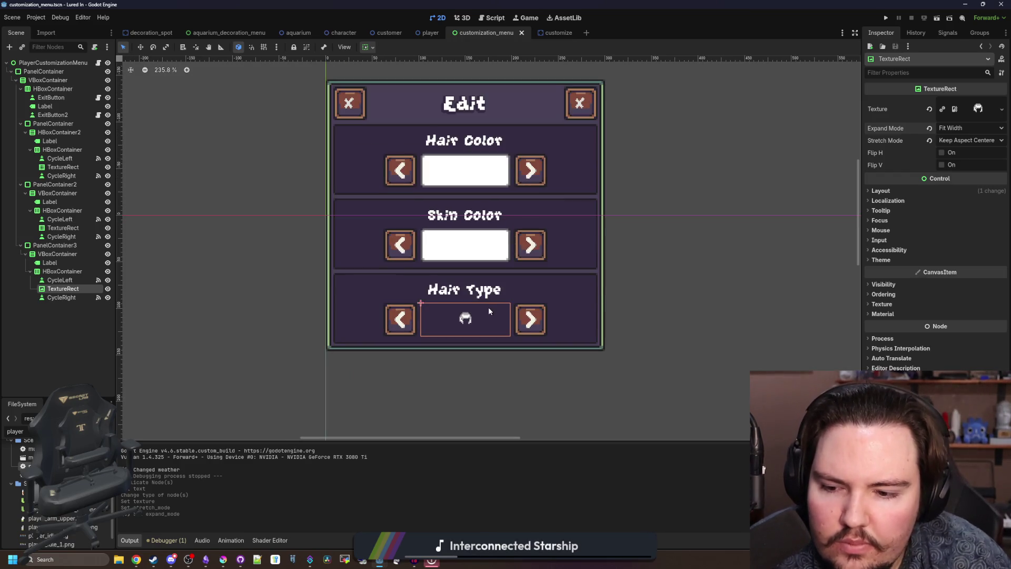
{"action": "scroll", "coordinate": [479, 307], "scroll_direction": "down", "scroll_amount": 1}
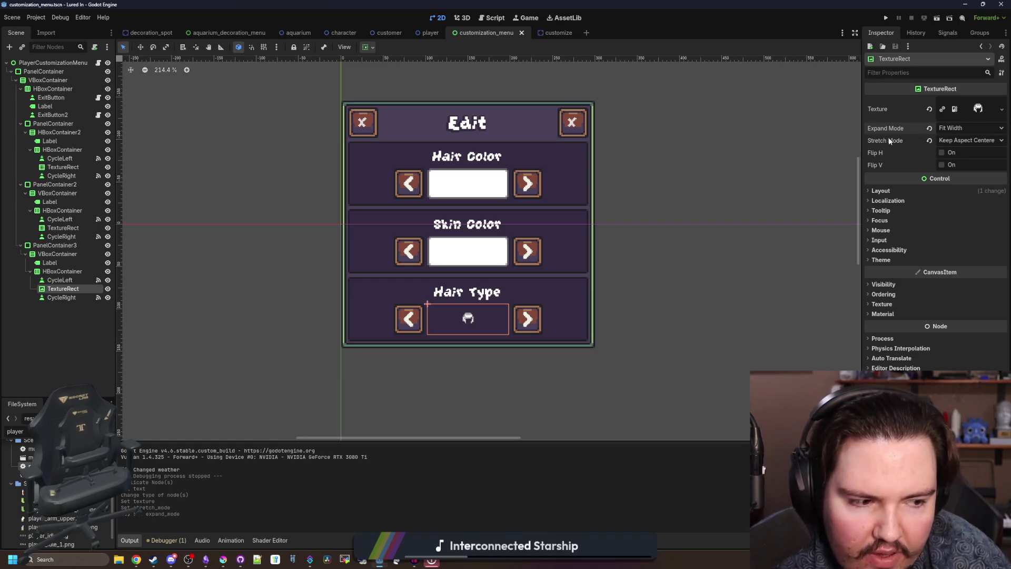
{"action": "right_click", "coordinate": [59, 288]}
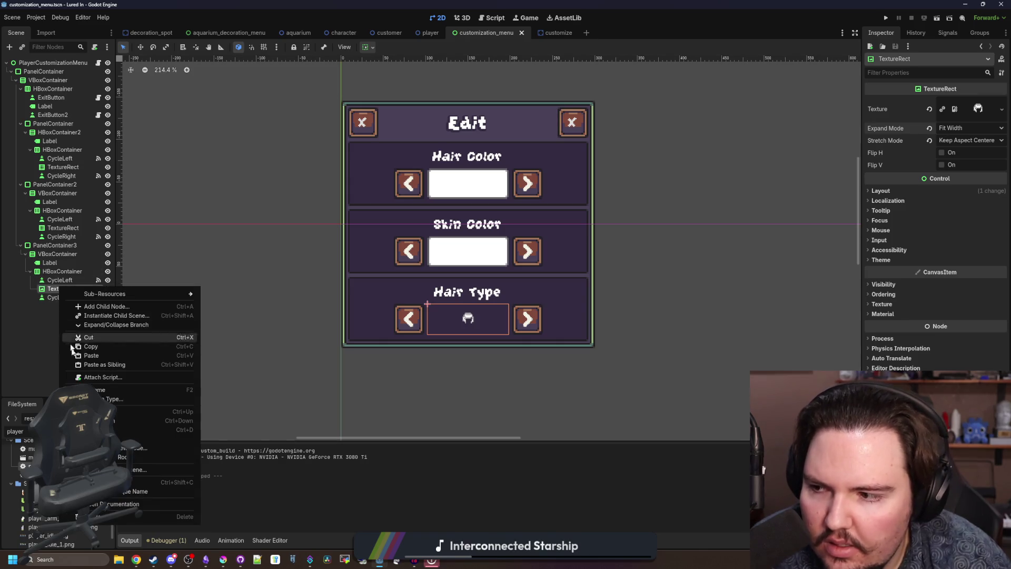
- Change the Hair Type node into a Label and give it the text 'Bald'
{"action": "left_click", "coordinate": [105, 399]}
{"action": "type", "text": "la"}
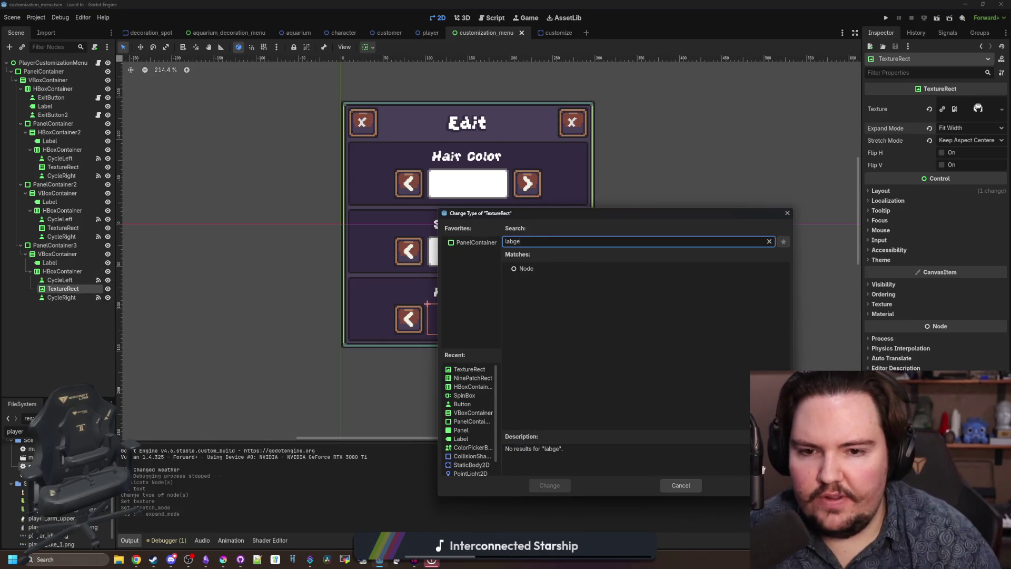
{"action": "key", "text": "Return"}
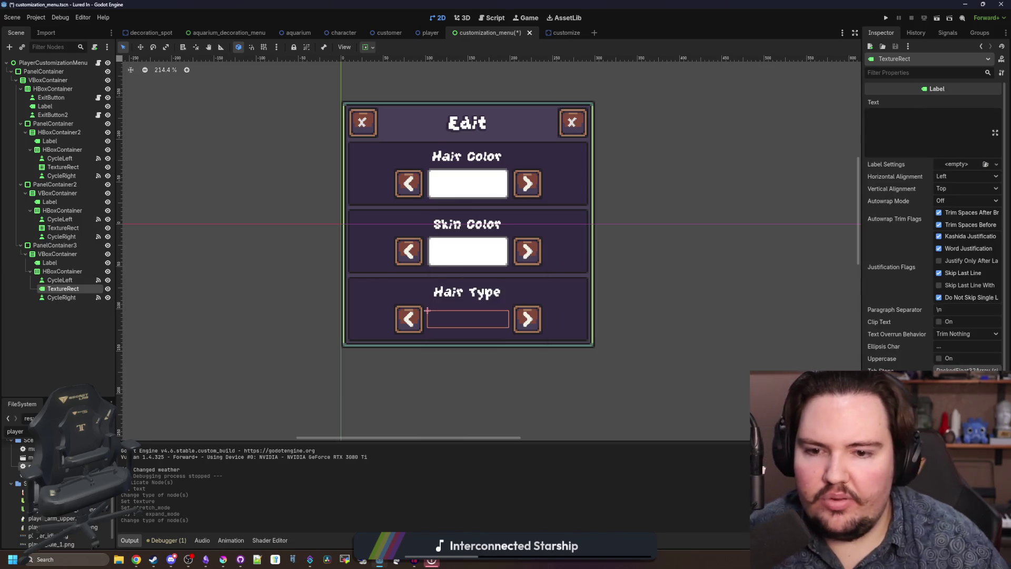
{"action": "left_click", "coordinate": [910, 148]}
{"action": "type", "text": "Bald"}
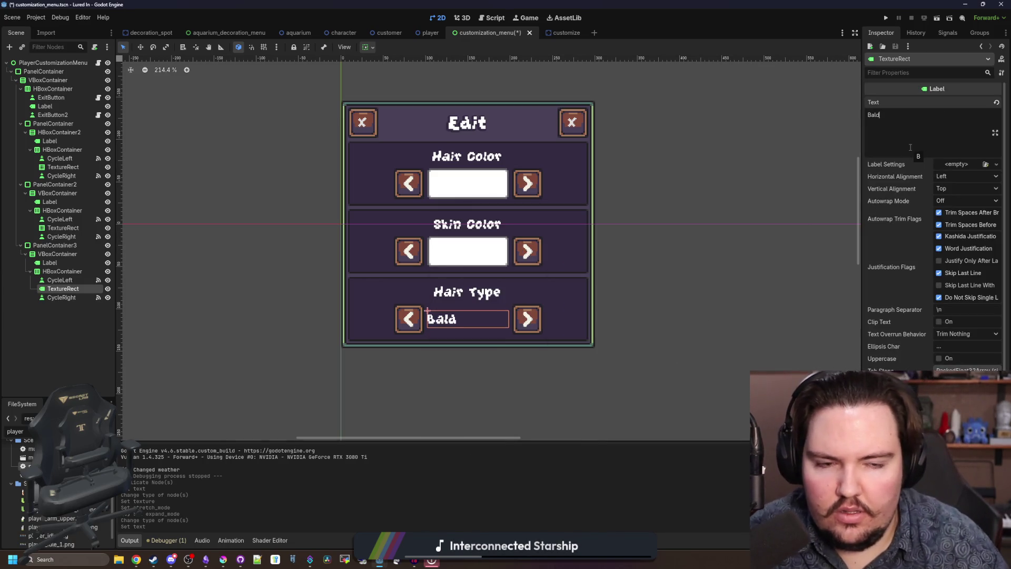
- Center the label horizontally and vertically, wrap it by words, and let it expand vertically
{"action": "left_click", "coordinate": [954, 178]}
{"action": "left_click", "coordinate": [962, 197]}
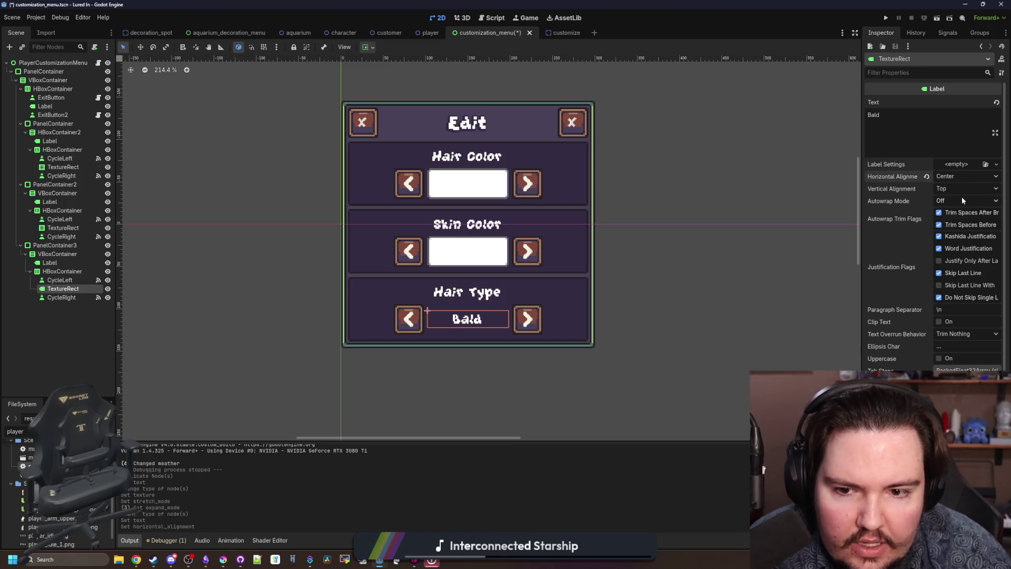
{"action": "scroll", "coordinate": [469, 326], "scroll_direction": "up", "scroll_amount": 1}
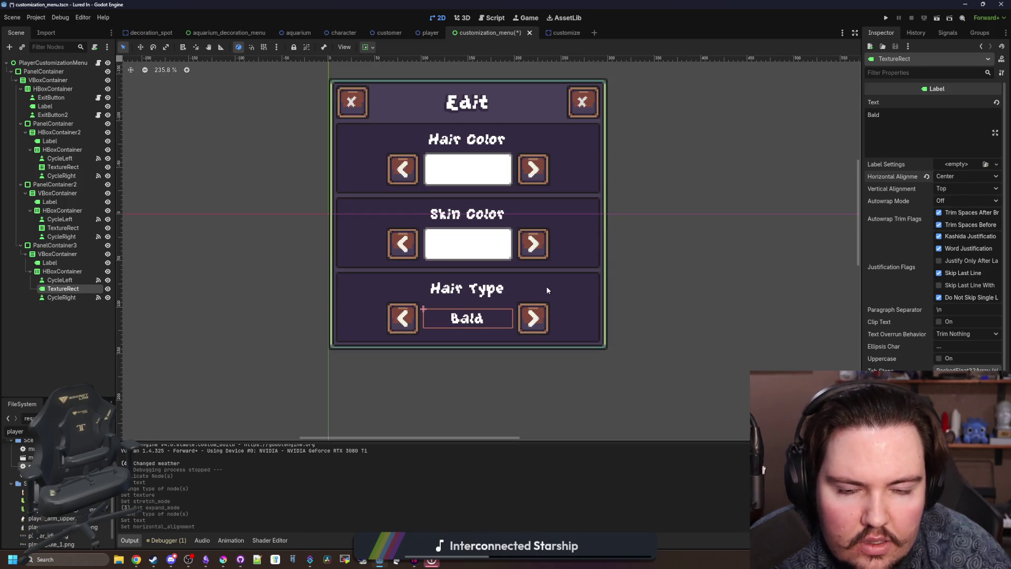
{"action": "left_click", "coordinate": [961, 201]}
{"action": "left_click", "coordinate": [967, 242]}
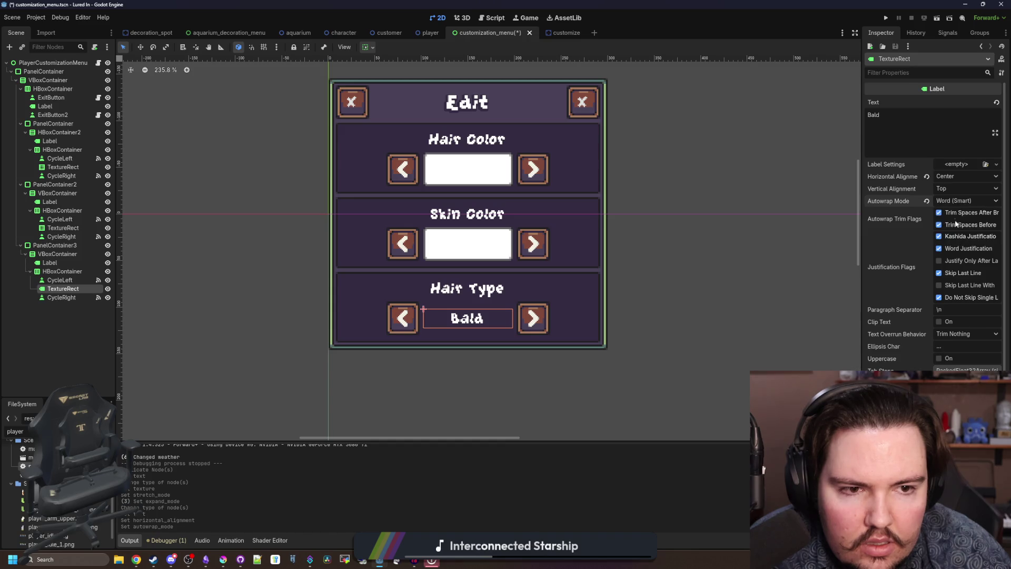
{"action": "scroll", "coordinate": [889, 326], "scroll_direction": "down", "scroll_amount": 3}
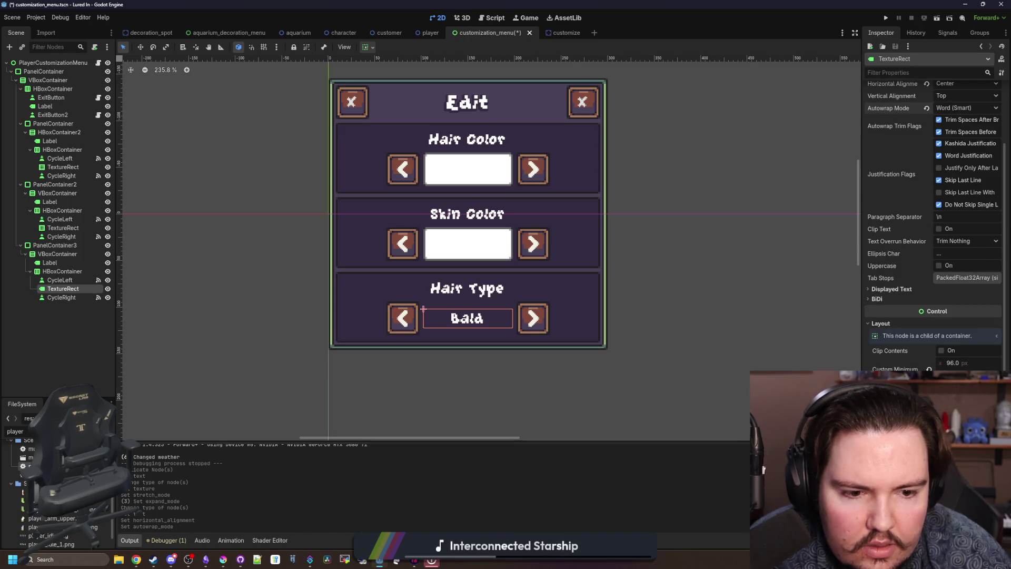
{"action": "left_click", "coordinate": [890, 423]}
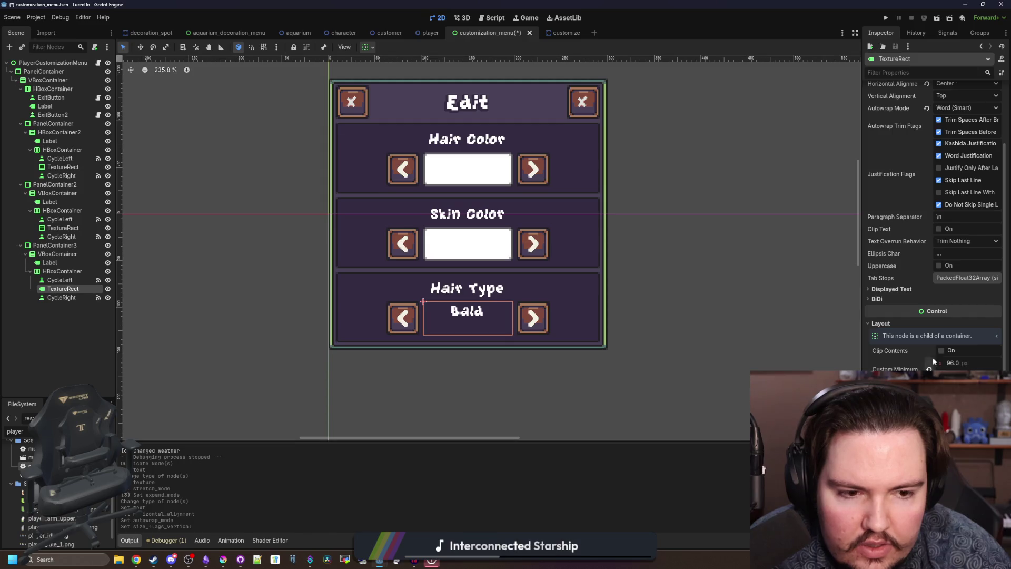
{"action": "scroll", "coordinate": [933, 360], "scroll_direction": "up", "scroll_amount": 3}
{"action": "left_click", "coordinate": [956, 188]}
{"action": "left_click", "coordinate": [956, 212]}
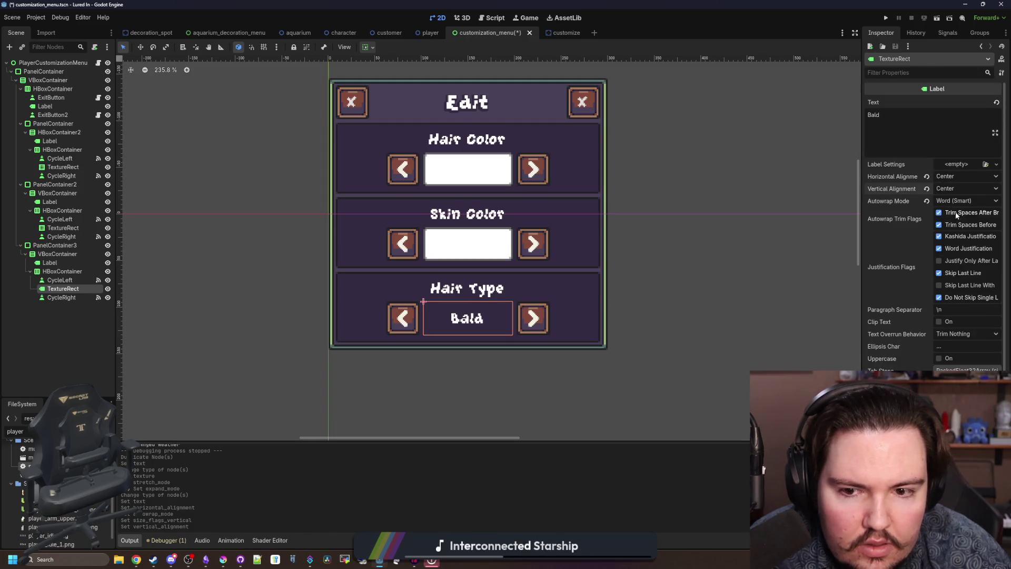
- Add 'd' and a second line 'wasd' to the label text, then tighten its line spacing
{"action": "left_click", "coordinate": [924, 128]}
{"action": "type", "text": "d"}
{"action": "key", "text": "Return"}
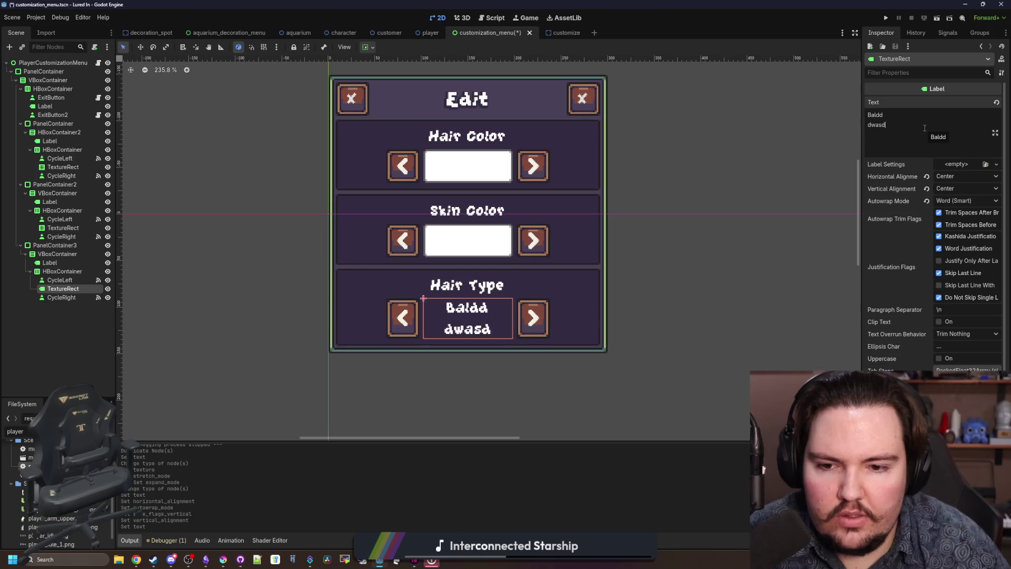
{"action": "type", "text": "wasd"}
{"action": "scroll", "coordinate": [913, 252], "scroll_direction": "down", "scroll_amount": 8}
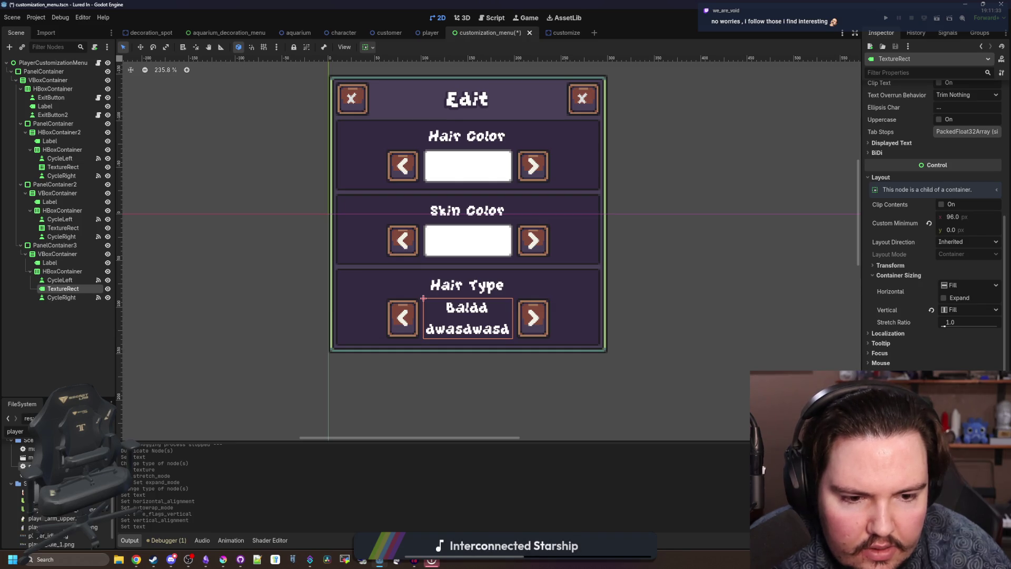
{"action": "scroll", "coordinate": [935, 227], "scroll_direction": "down", "scroll_amount": 3}
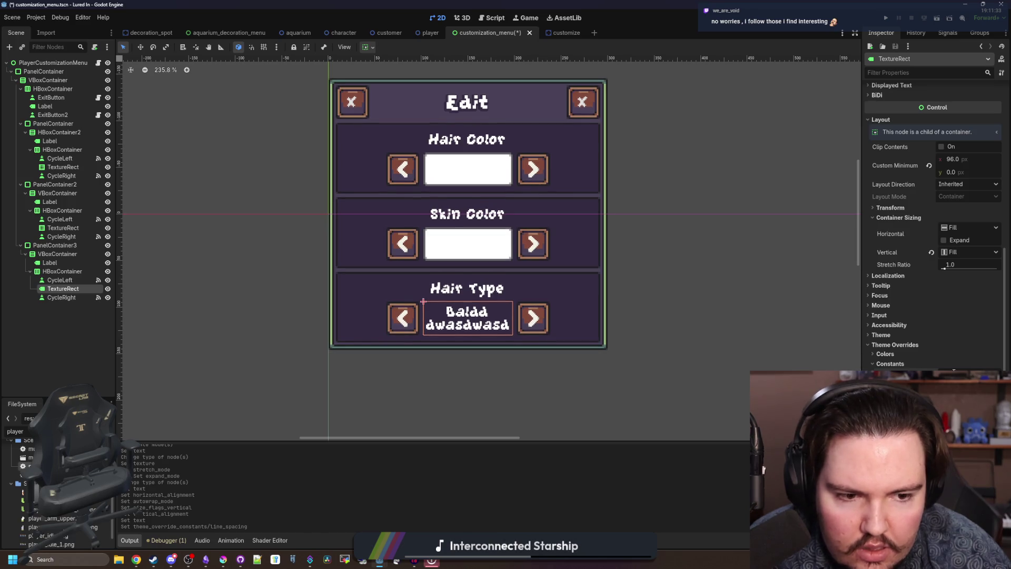
{"action": "key", "text": "Down"}
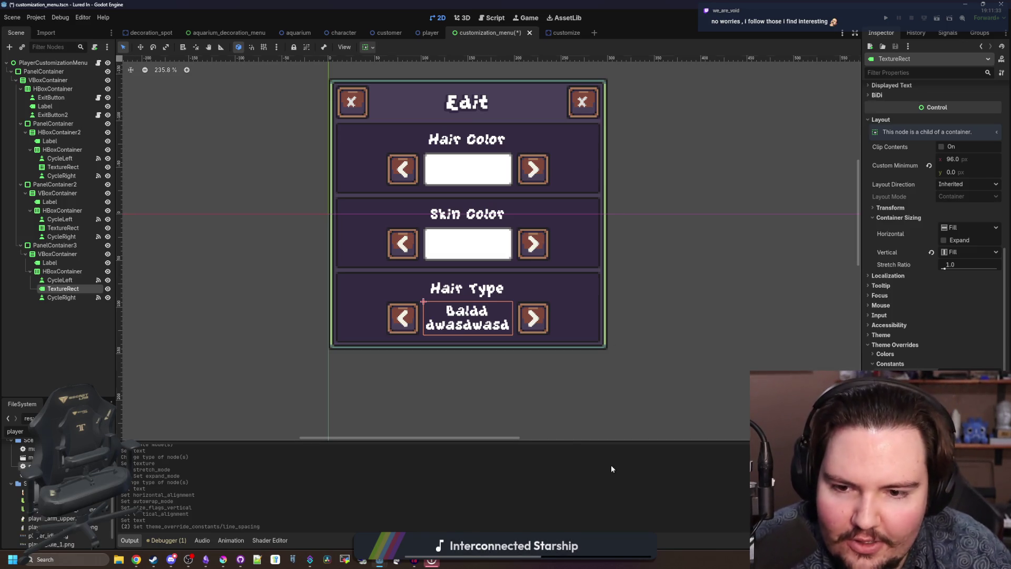
- Turn on horizontal Expand for the Hair Type box so it fills its row
{"action": "scroll", "coordinate": [513, 326], "scroll_direction": "up", "scroll_amount": 1}
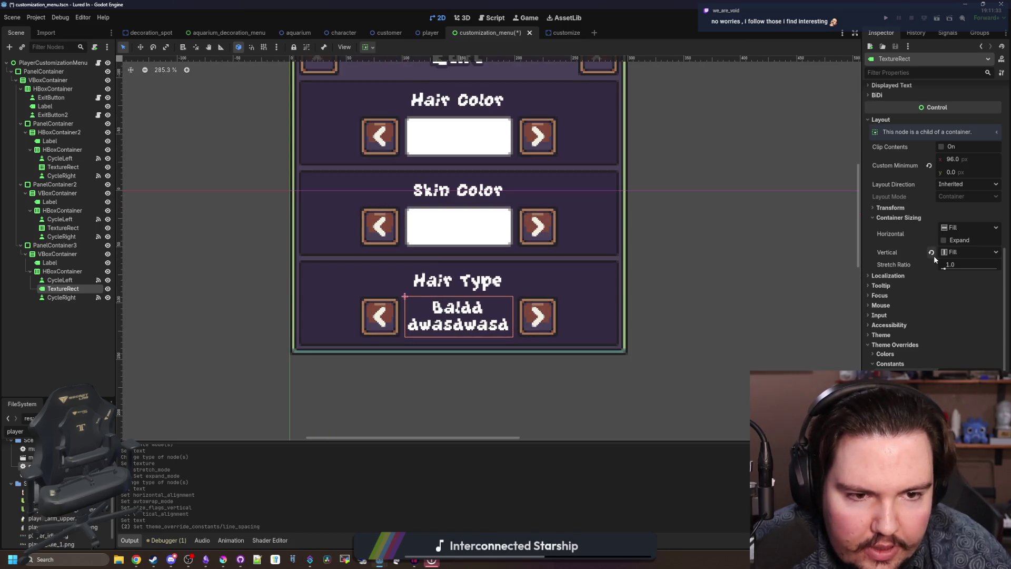
{"action": "scroll", "coordinate": [902, 258], "scroll_direction": "up", "scroll_amount": 2}
{"action": "left_click", "coordinate": [944, 298]}
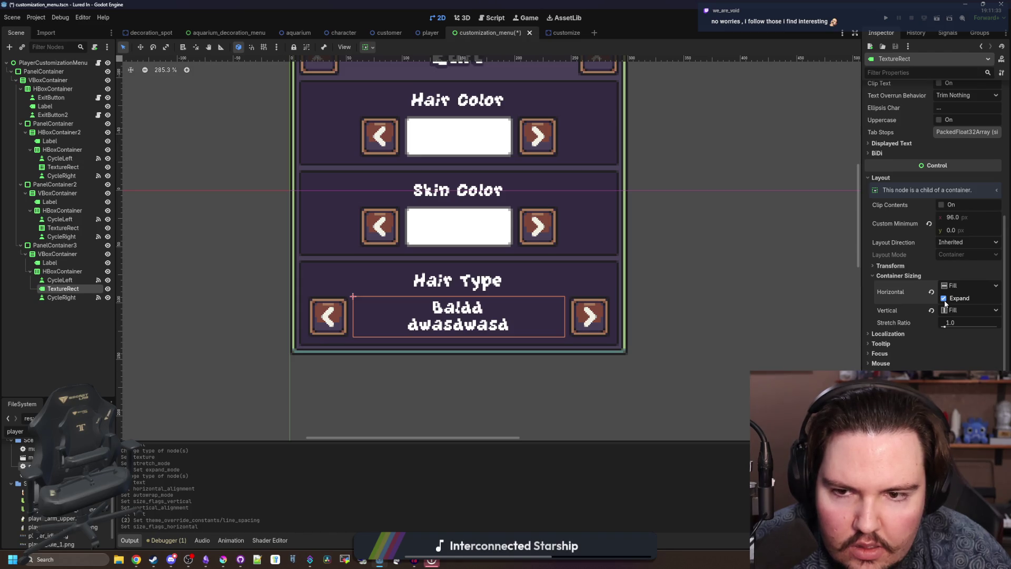
{"action": "left_click", "coordinate": [944, 298]}
{"action": "left_click", "coordinate": [944, 298]}
{"action": "left_click", "coordinate": [944, 299]}
{"action": "left_click", "coordinate": [944, 298]}
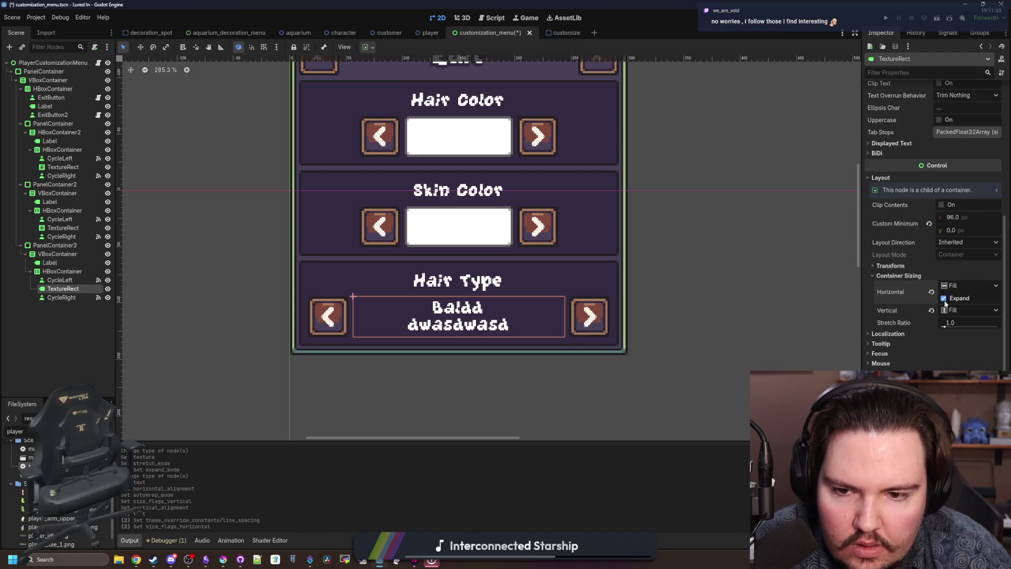
{"action": "scroll", "coordinate": [467, 357], "scroll_direction": "down", "scroll_amount": 2}
{"action": "scroll", "coordinate": [453, 287], "scroll_direction": "up", "scroll_amount": 1}
{"action": "left_click", "coordinate": [74, 228]}
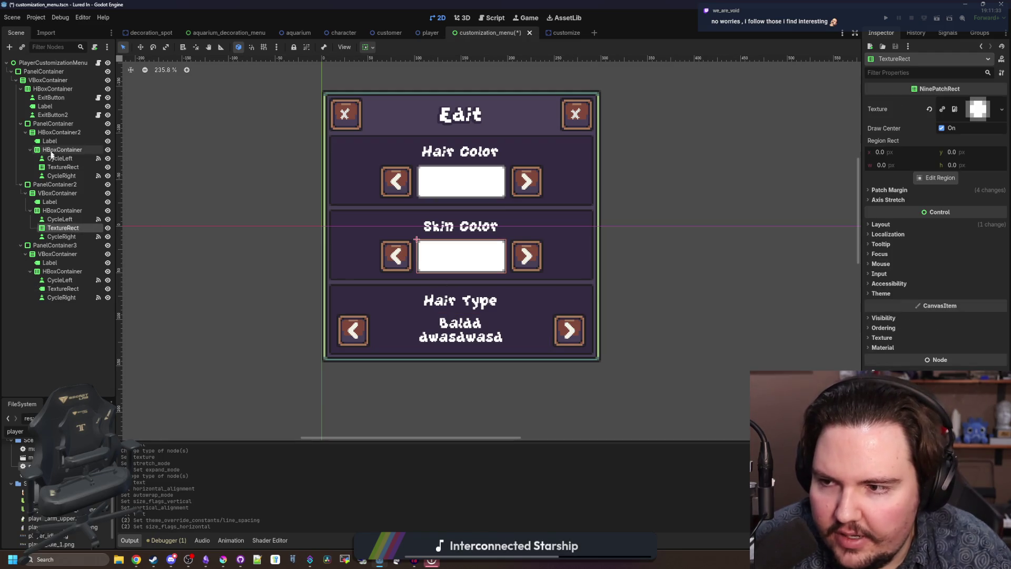
- Turn on Horizontal Expand for both colour swatch TextureRects so they fill their rows
{"action": "left_click", "coordinate": [63, 167], "text": "ctrl"}
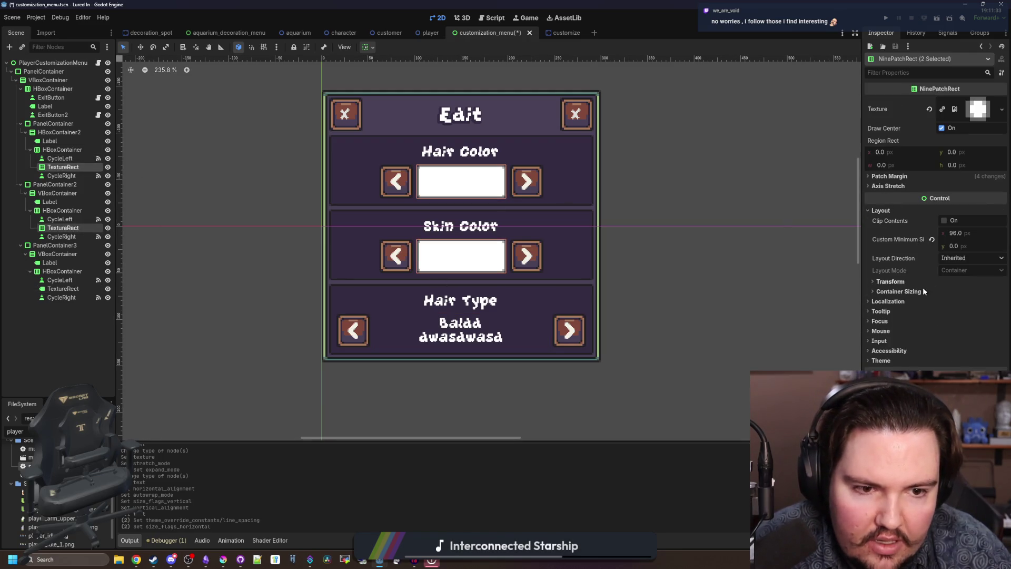
{"action": "left_click", "coordinate": [899, 291]}
{"action": "left_click", "coordinate": [944, 312]}
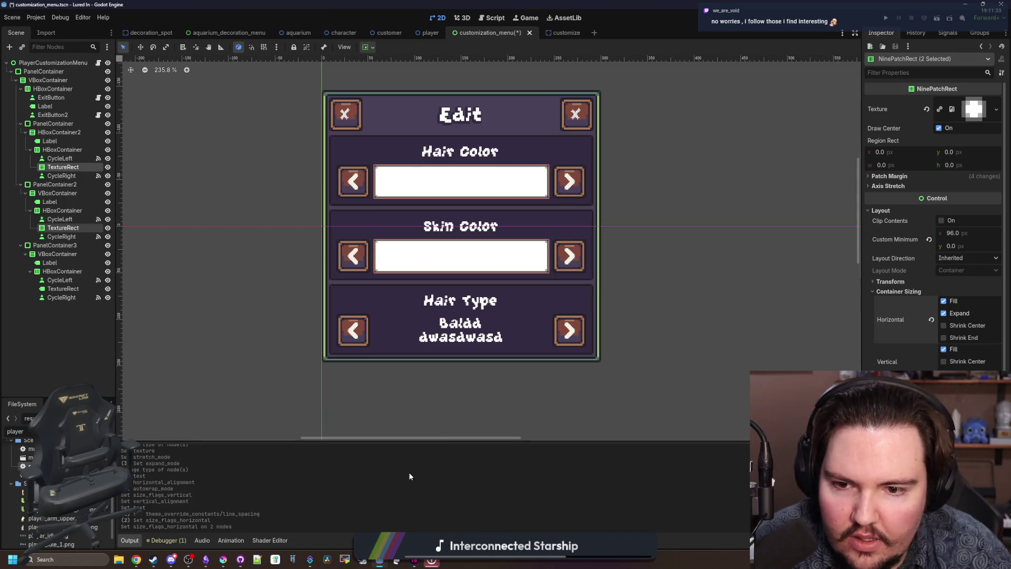
- Set the outer menu PanelContainer's width to 256 px
{"action": "left_click", "coordinate": [57, 254]}
{"action": "left_click", "coordinate": [43, 71]}
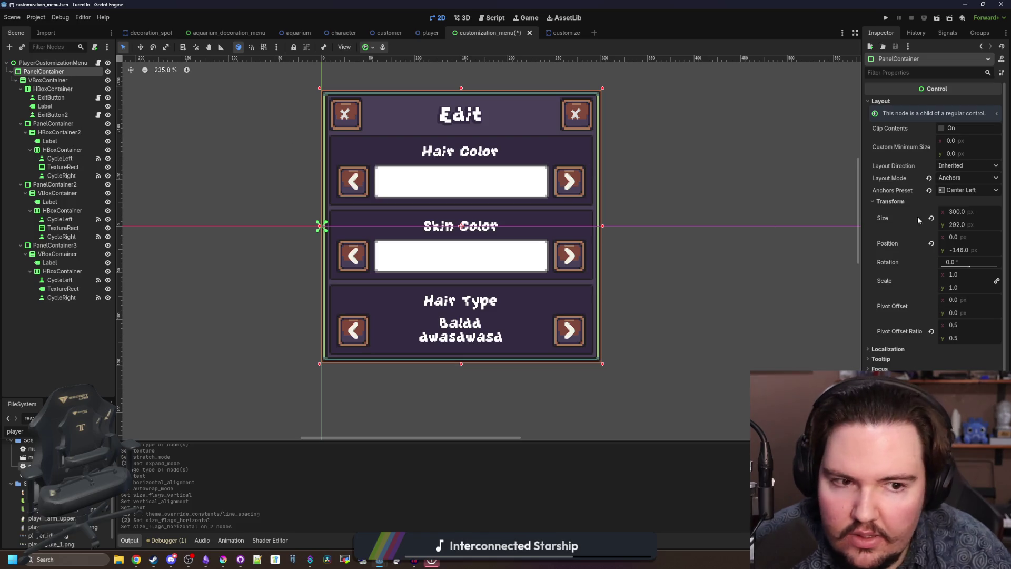
{"action": "mouse_move", "coordinate": [958, 212]}
{"action": "left_mouse_down"}
{"action": "mouse_move", "coordinate": [893, 211]}
{"action": "mouse_move", "coordinate": [967, 216]}
{"action": "left_mouse_up"}
{"action": "left_click", "coordinate": [964, 212]}
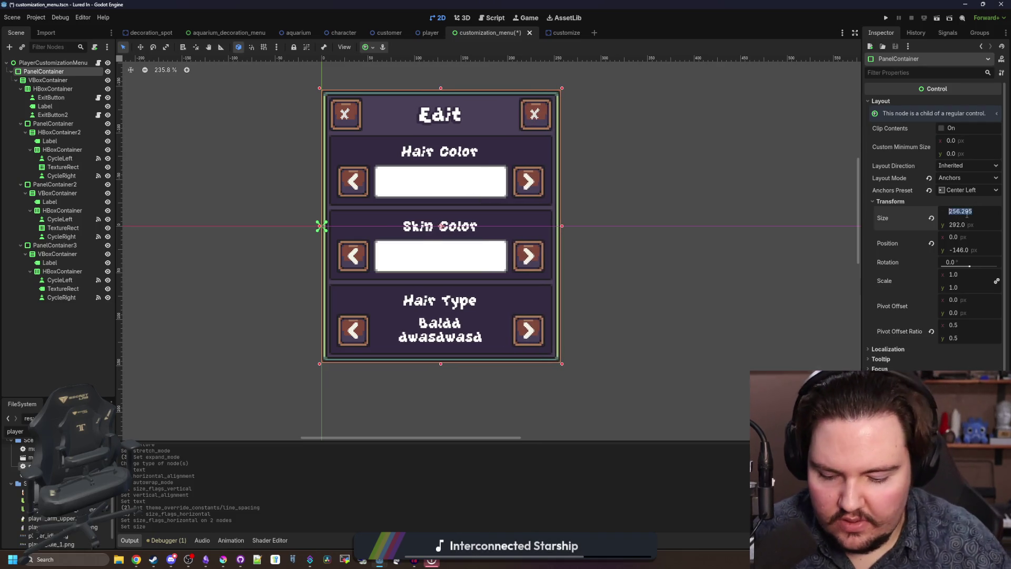
{"action": "type", "text": "256"}
{"action": "key", "text": "Return"}
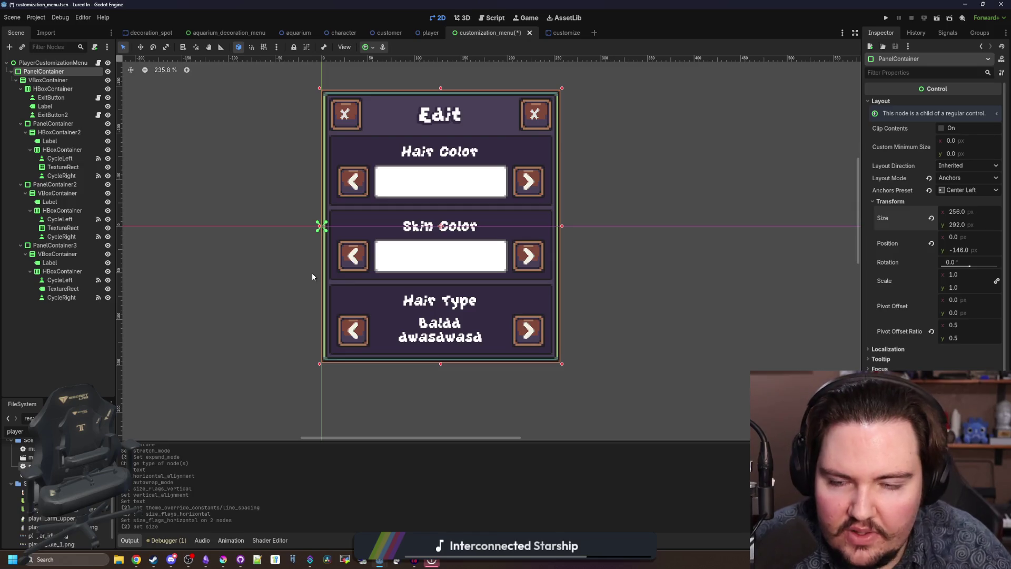
- Change the Hair Type TextureRect's type to Label and rename the node Label
{"action": "left_click", "coordinate": [70, 289]}
{"action": "right_click", "coordinate": [70, 289]}
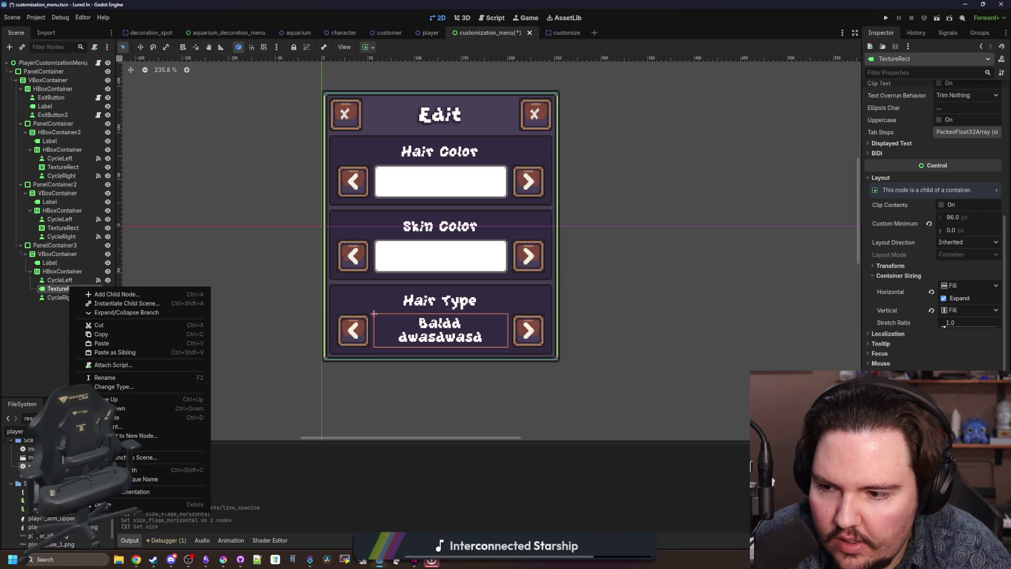
{"action": "left_click", "coordinate": [113, 387]}
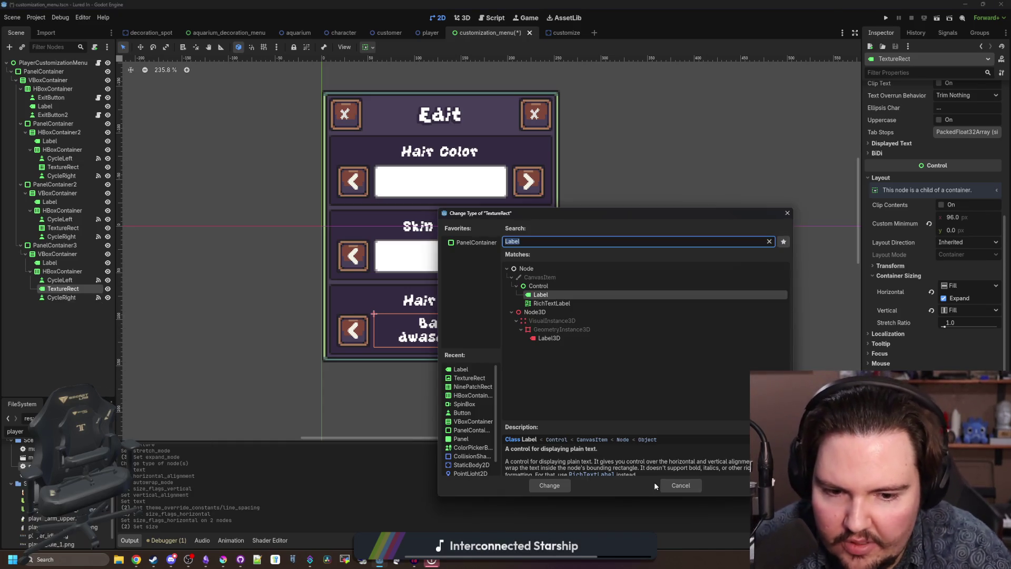
{"action": "key", "text": "Return"}
{"action": "right_click", "coordinate": [59, 280]}
{"action": "key", "text": "Escape"}
{"action": "right_click", "coordinate": [64, 289]}
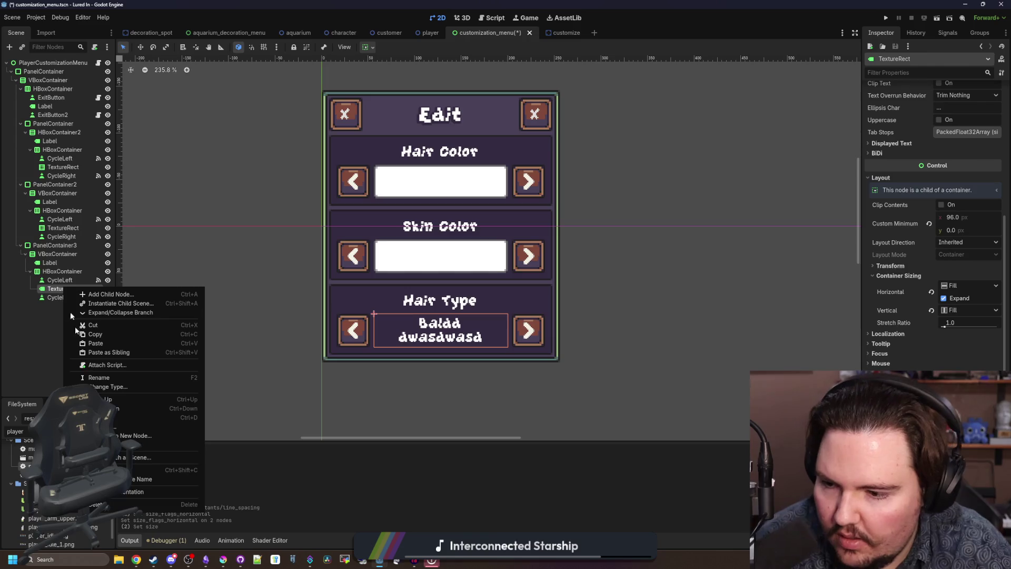
{"action": "left_click", "coordinate": [108, 378]}
{"action": "type", "text": "Labn"}
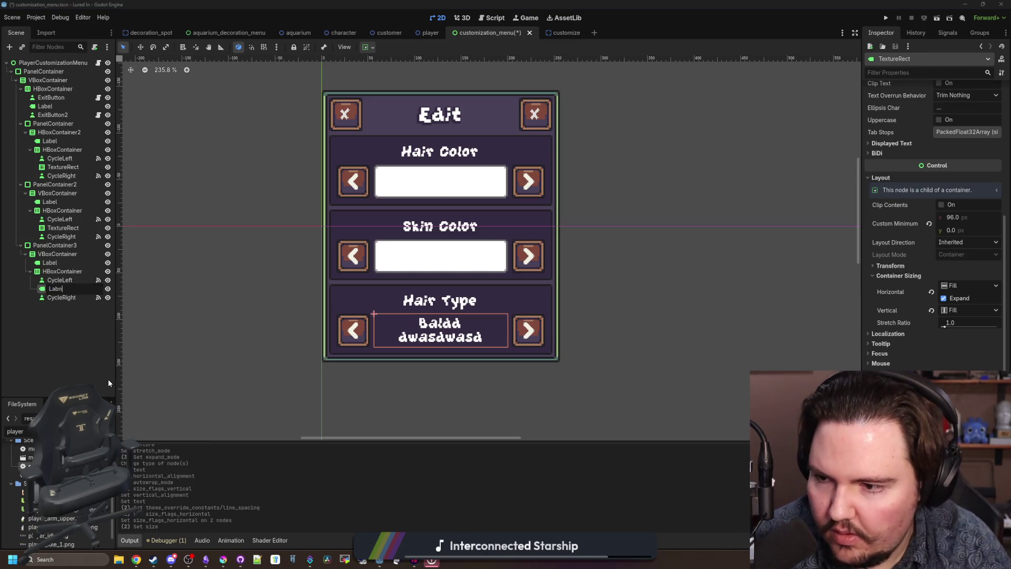
{"action": "key", "text": "BackSpace"}
{"action": "type", "text": "el"}
{"action": "key", "text": "Return"}
- Save the customization menu scene and switch to the customization_menu.gd script
{"action": "left_click", "coordinate": [90, 330]}
{"action": "key", "text": "ctrl+s"}
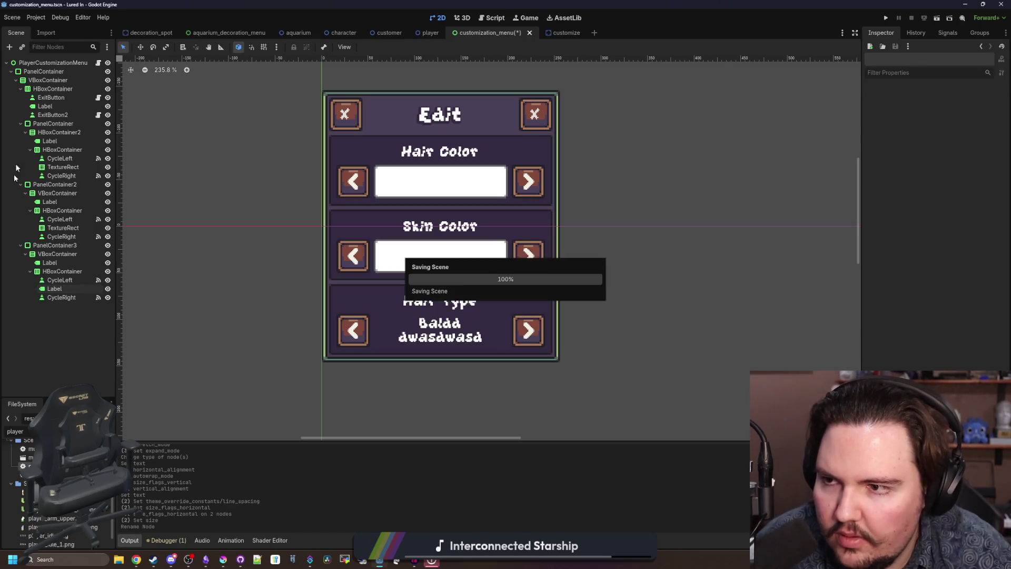
{"action": "left_click", "coordinate": [97, 63]}
{"action": "scroll", "coordinate": [345, 226], "scroll_direction": "up", "scroll_amount": 15}
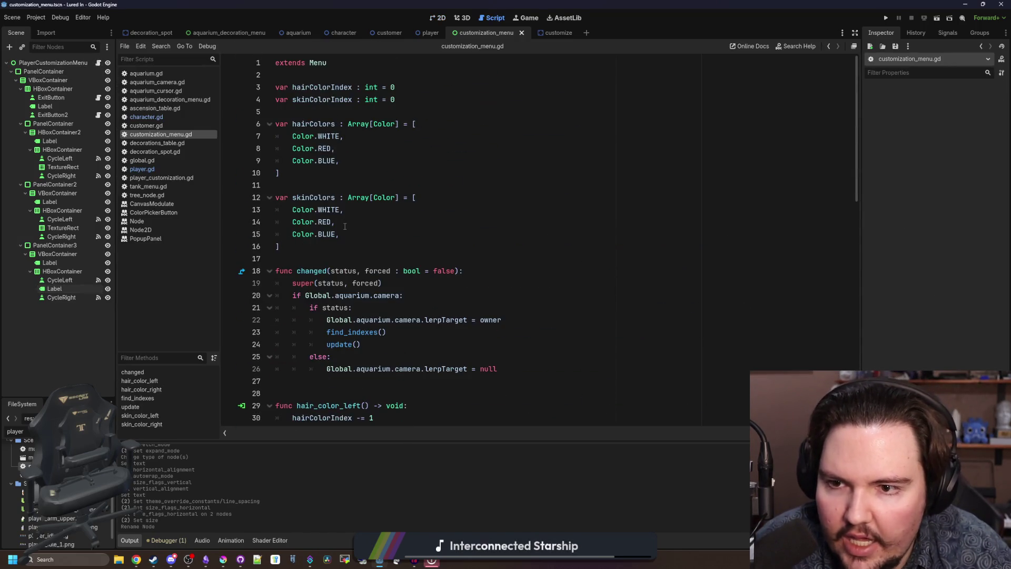
- Declare var hairTypes : Array[Dictionary] = [ after skinColors, starting its first dictionary
{"action": "left_click", "coordinate": [324, 242]}
{"action": "key", "text": "Return"}
{"action": "key", "text": "Return"}
{"action": "type", "text": "var hair"}
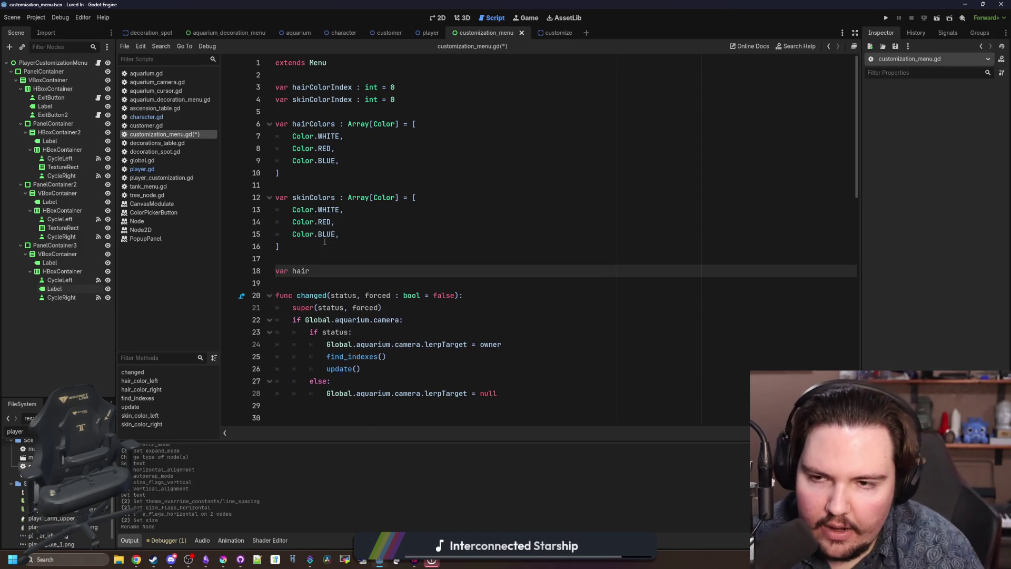
{"action": "type", "text": "Types "}
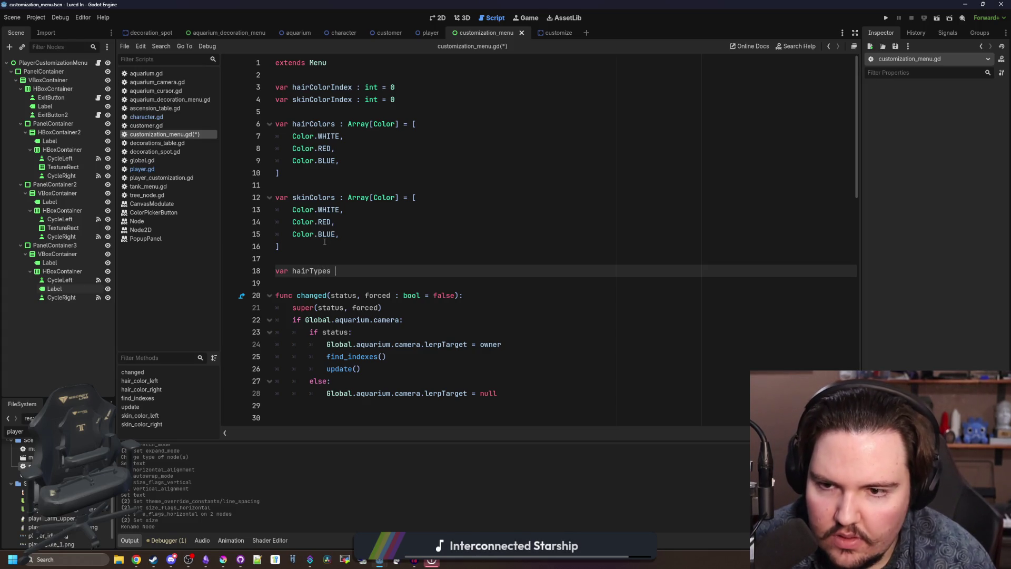
{"action": "type", "text": ": Array[]"}
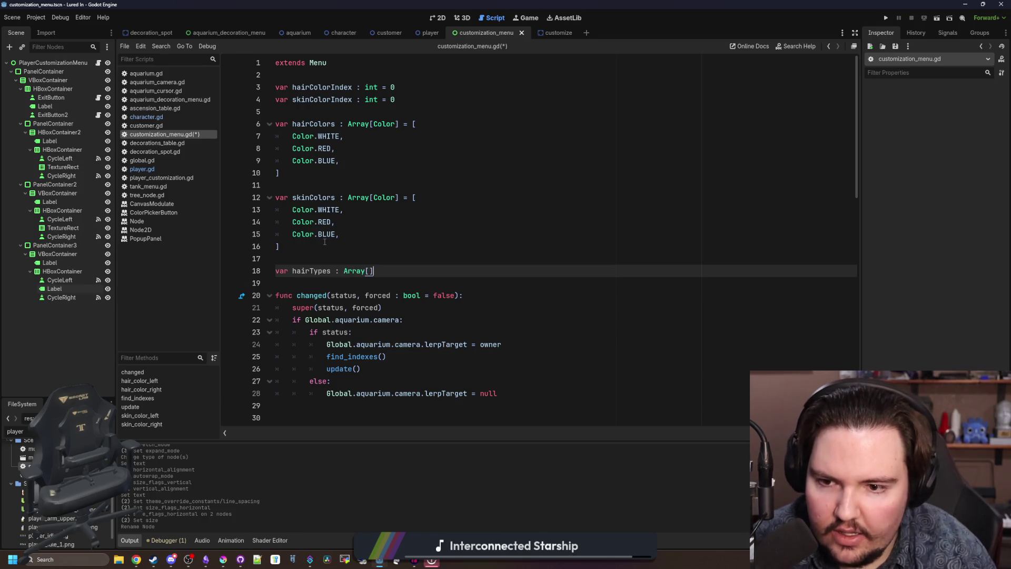
{"action": "key", "text": "BackSpace"}
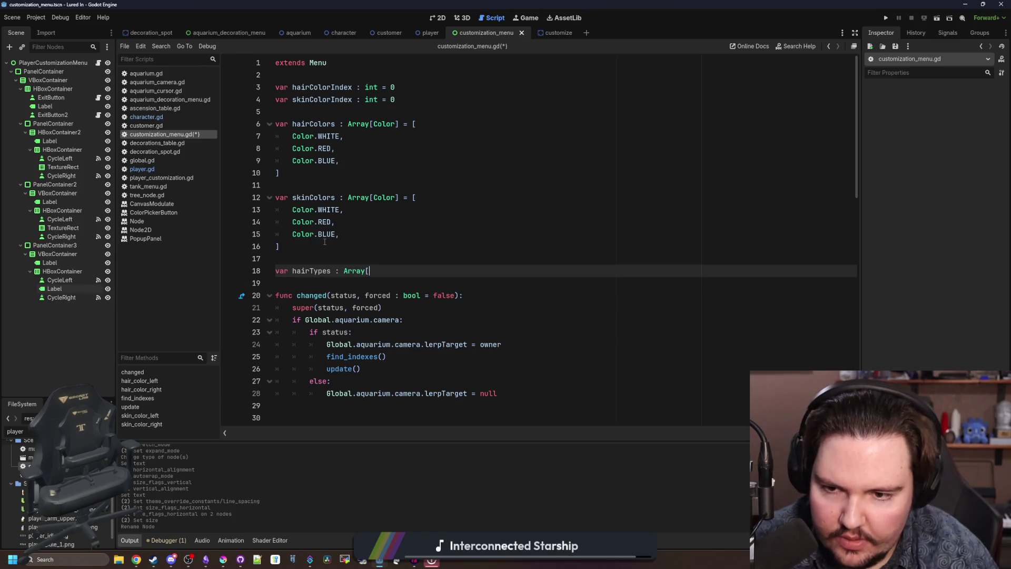
{"action": "type", "text": "Dictionary] "}
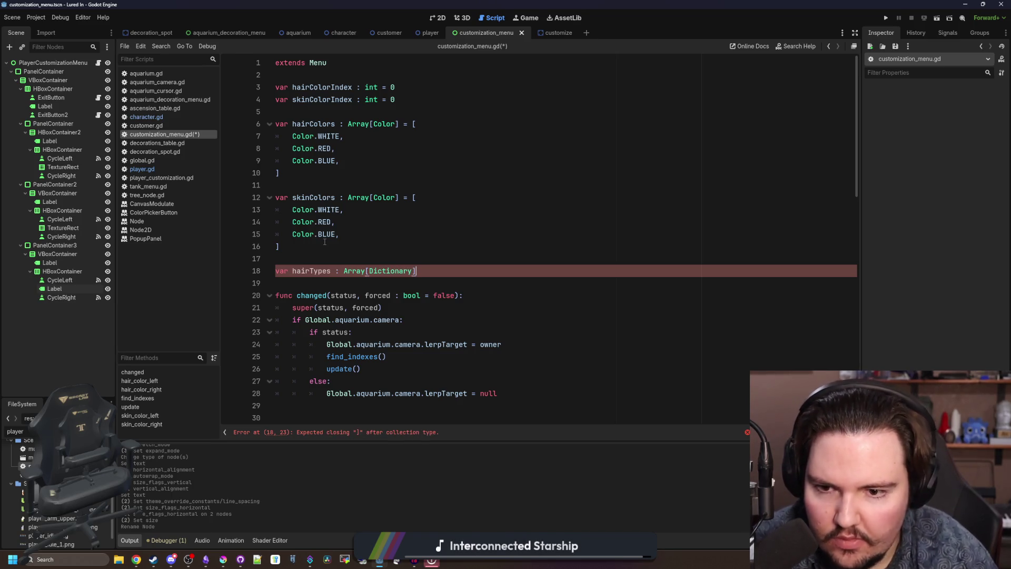
{"action": "type", "text": "= ["}
{"action": "key", "text": "Return"}
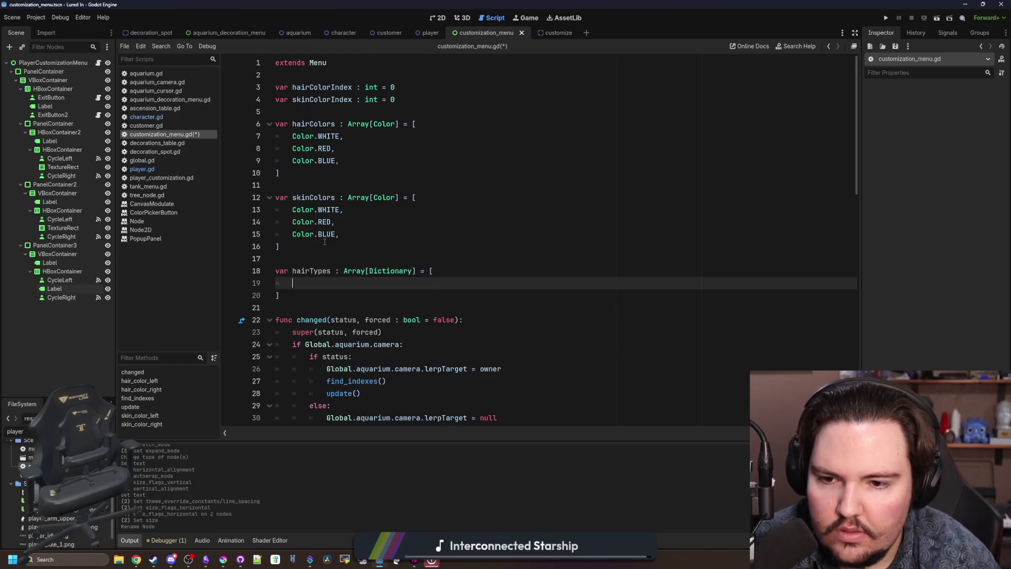
{"action": "type", "text": "{"}
{"action": "key", "text": "Return"}
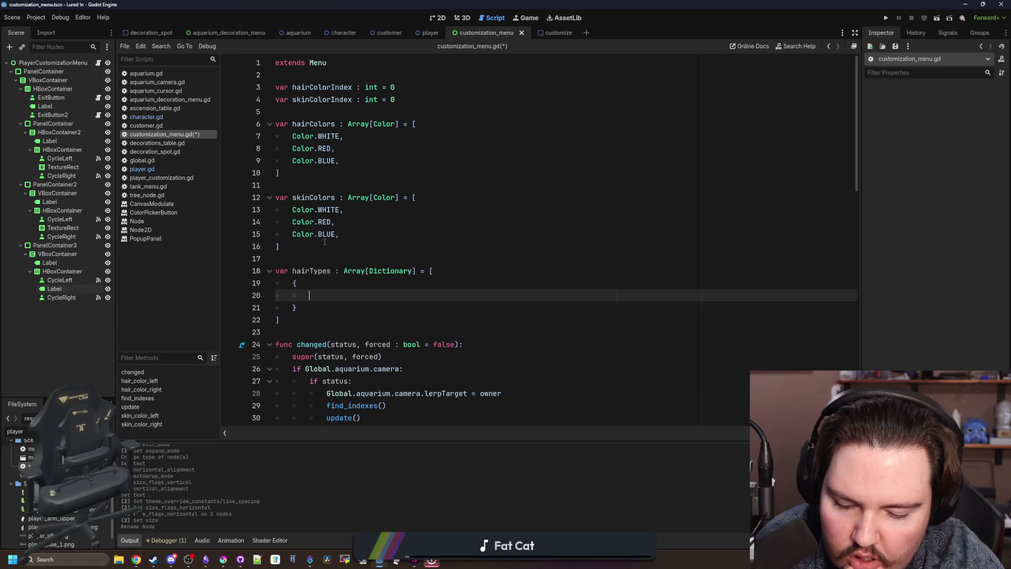
- Give the first entry "Name": "Bald" and an empty "Path" value
{"action": "type", "text": "\"Name\""}
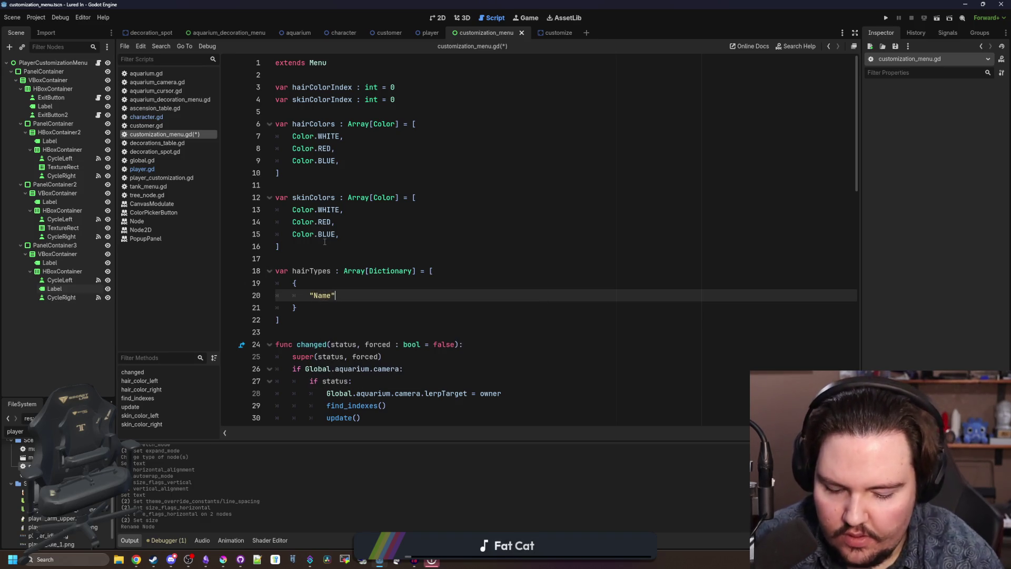
{"action": "type", "text": ": Bald,new()"}
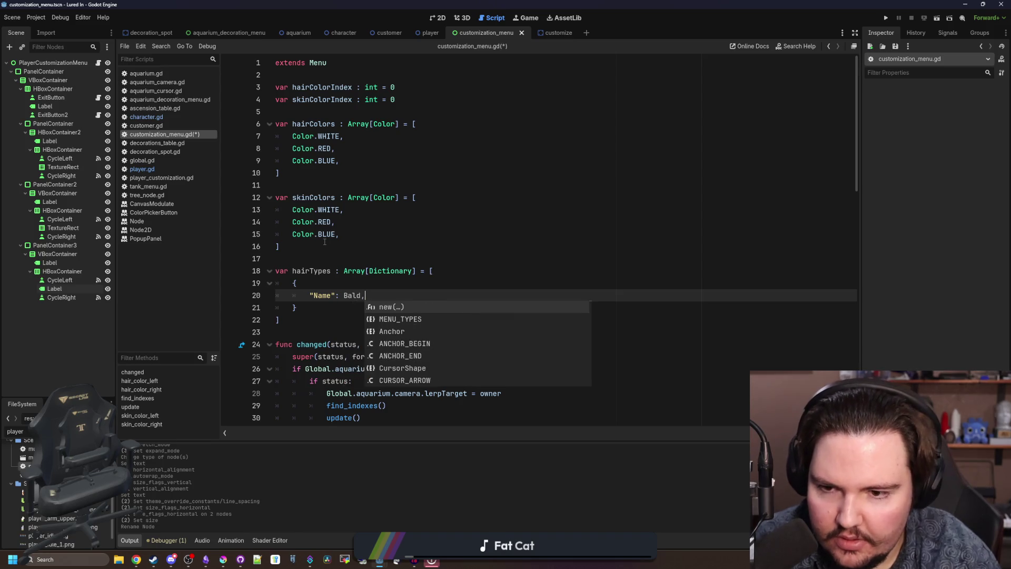
{"action": "key", "text": "BackSpace"}
{"action": "key", "text": "BackSpace"}
{"action": "key", "text": "BackSpace"}
{"action": "key", "text": "Return"}
{"action": "type", "text": "\""}
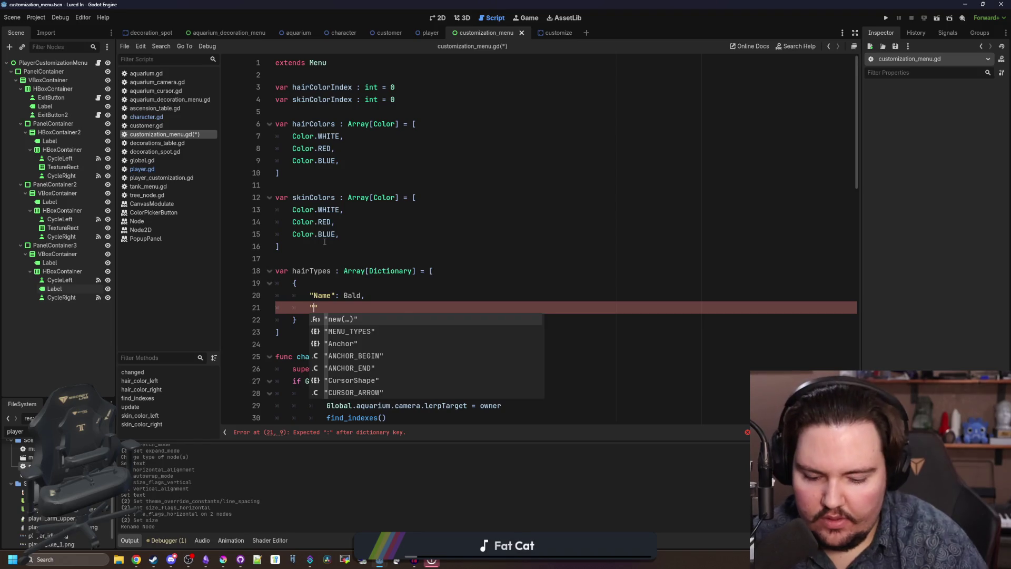
{"action": "type", "text": "Path\": \""}
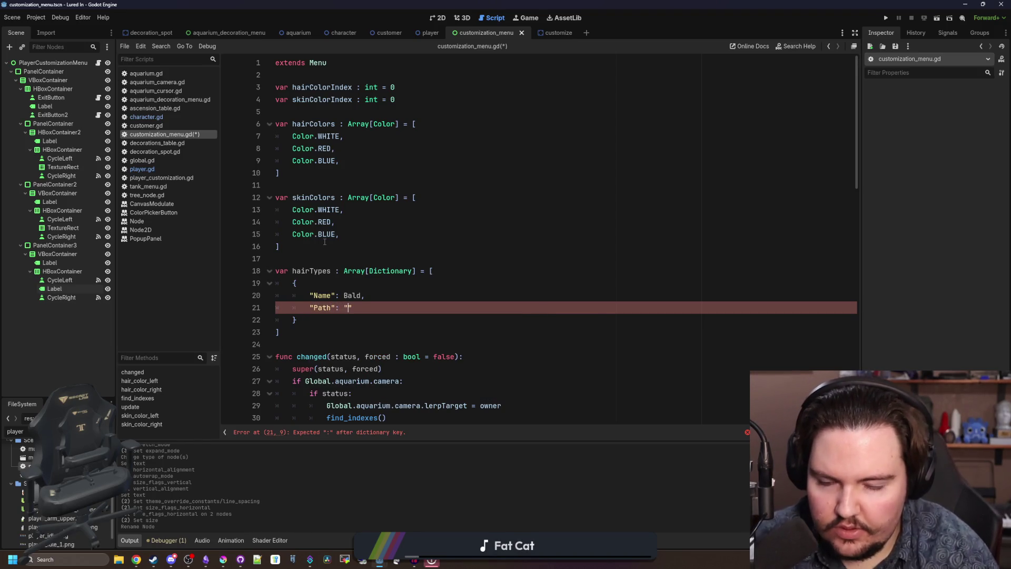
{"action": "key", "text": "Down"}
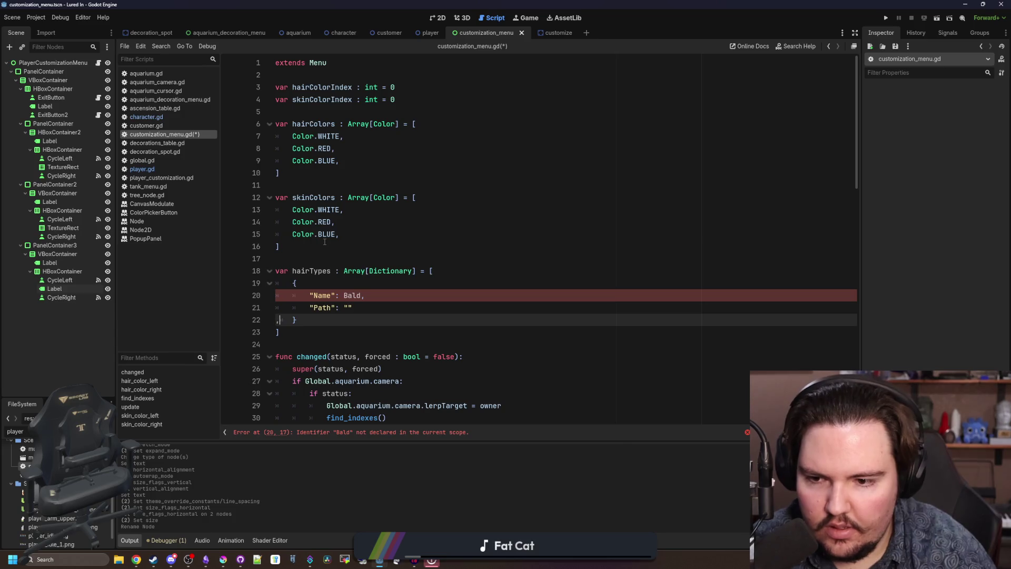
{"action": "key", "text": "BackSpace"}
{"action": "key", "text": "Up"}
{"action": "key", "text": "End"}
{"action": "type", "text": ","}
{"action": "key", "text": "Up"}
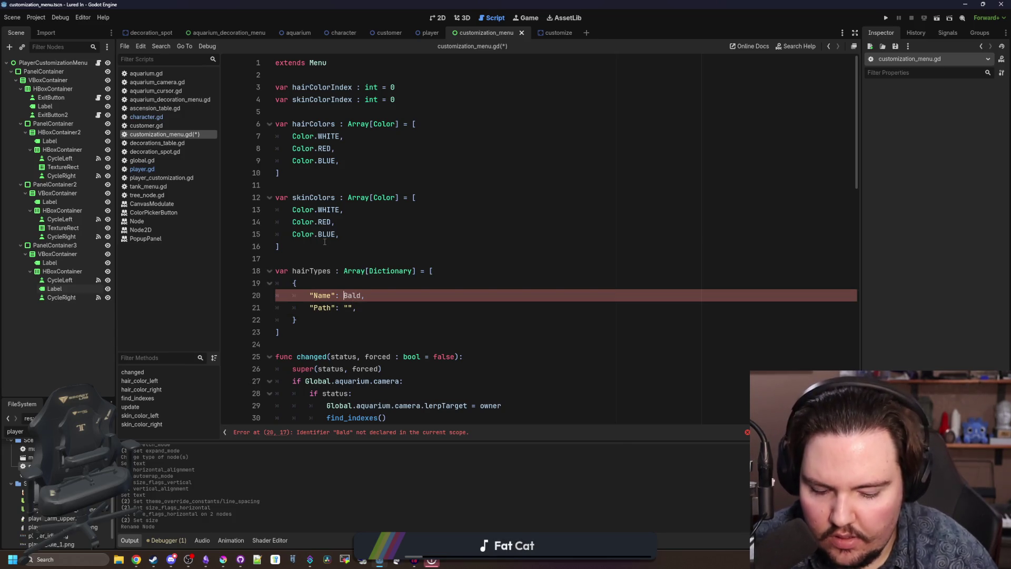
{"action": "type", "text": "\""}
{"action": "key", "text": "ctrl+Right"}
{"action": "type", "text": "\""}
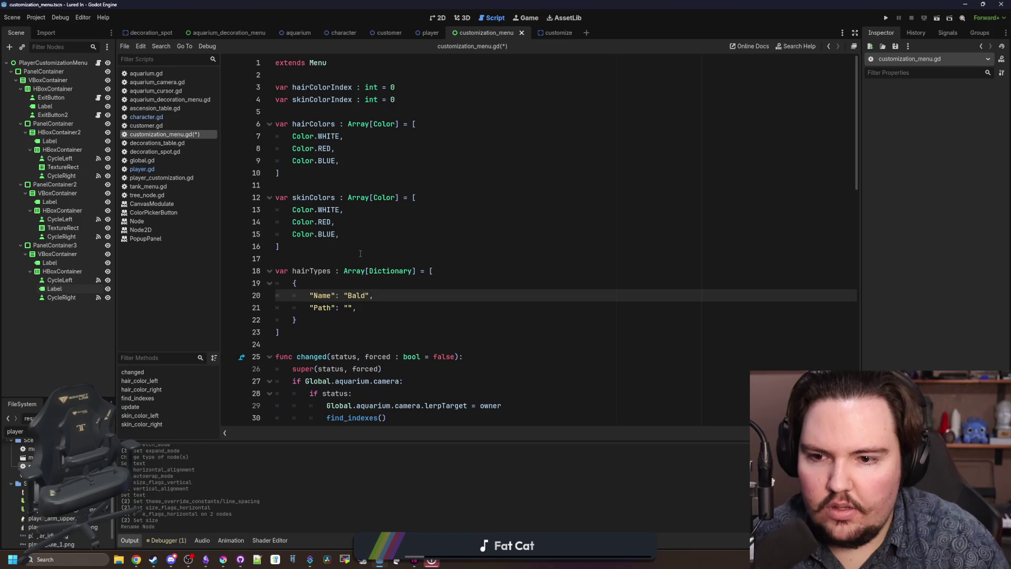
- Duplicate the Bald dictionary entry below itself, separated by a comma
{"action": "left_click", "coordinate": [424, 282]}
{"action": "scroll", "coordinate": [424, 283], "scroll_direction": "down", "scroll_amount": 2}
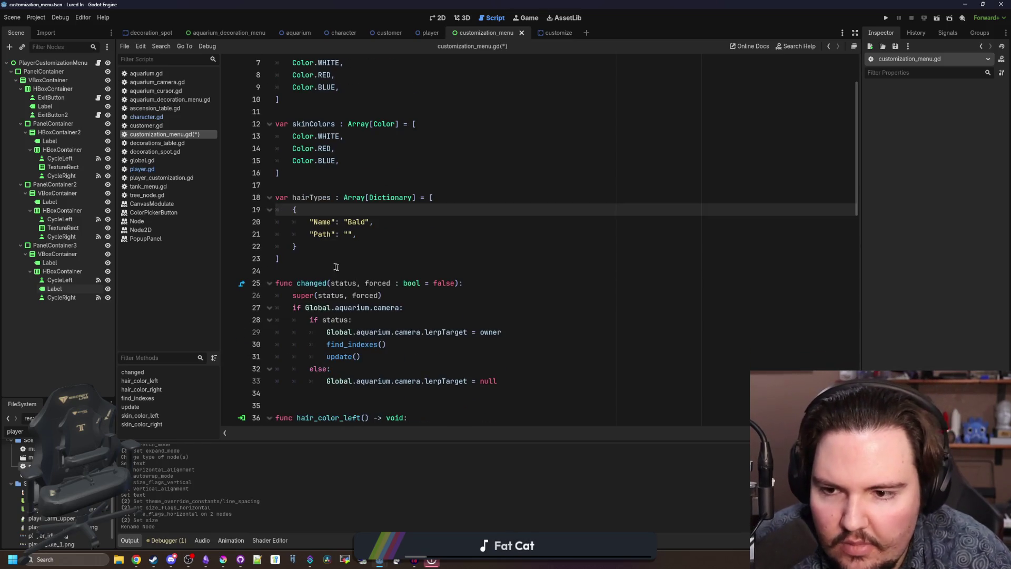
{"action": "mouse_move", "coordinate": [297, 247]}
{"action": "left_mouse_down"}
{"action": "mouse_move", "coordinate": [279, 227]}
{"action": "mouse_move", "coordinate": [238, 214]}
{"action": "left_mouse_up"}
{"action": "key", "text": "ctrl+c"}
{"action": "left_click", "coordinate": [331, 245]}
{"action": "key", "text": "Return"}
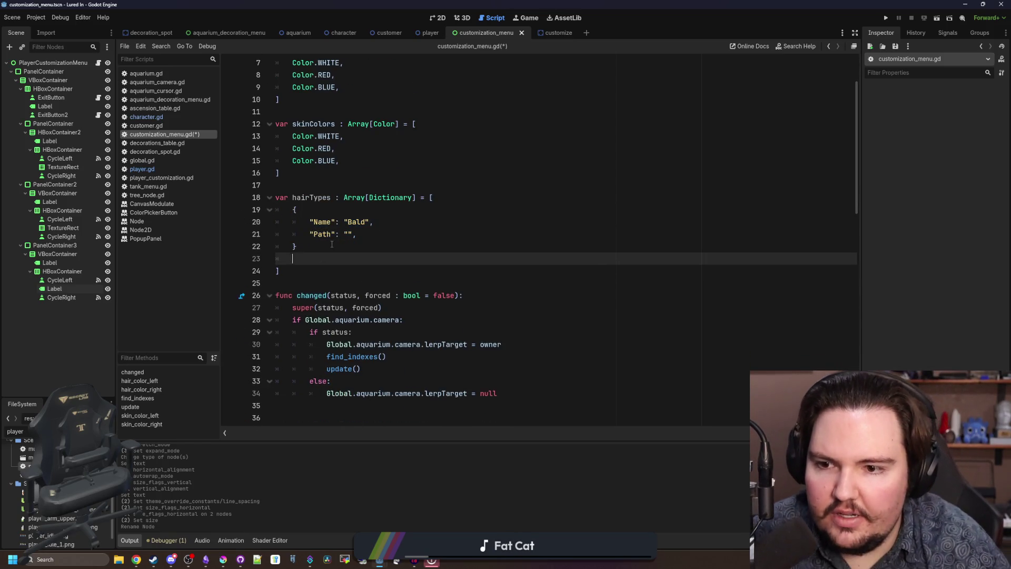
{"action": "key", "text": "ctrl+v"}
{"action": "left_click", "coordinate": [312, 257]}
{"action": "key", "text": "BackSpace"}
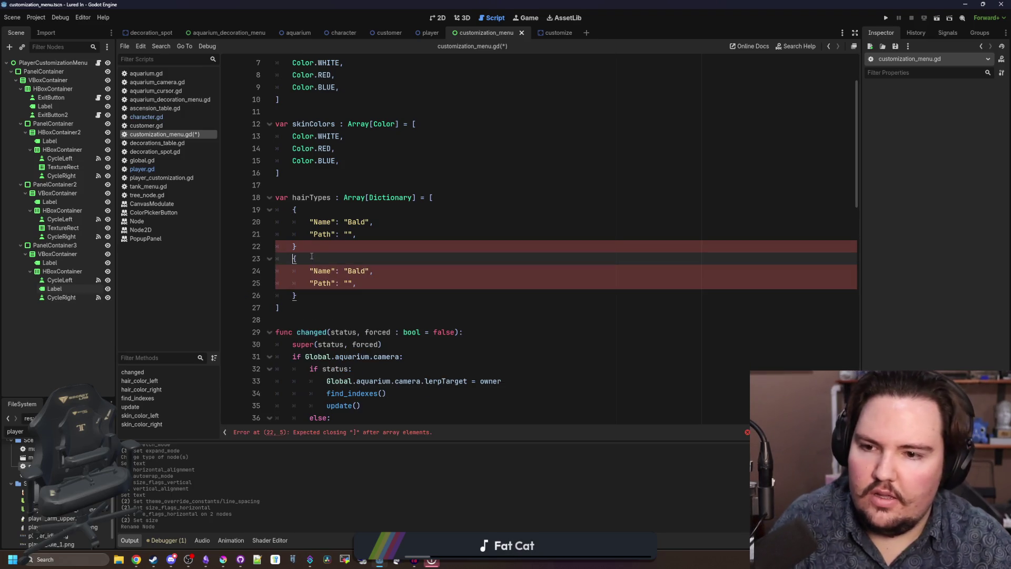
{"action": "left_click", "coordinate": [326, 248]}
{"action": "type", "text": ","}
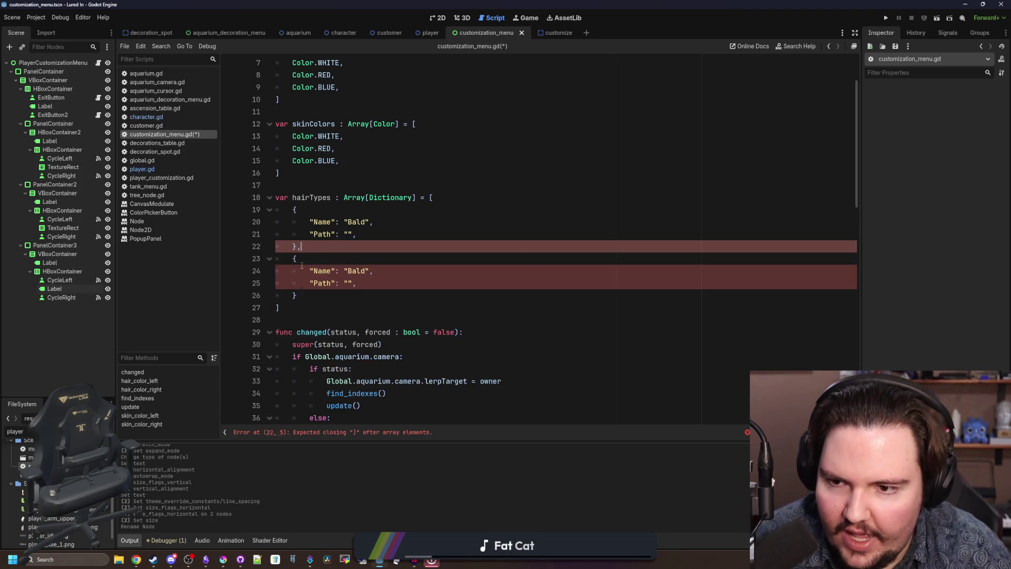
{"action": "key", "text": "Up"}
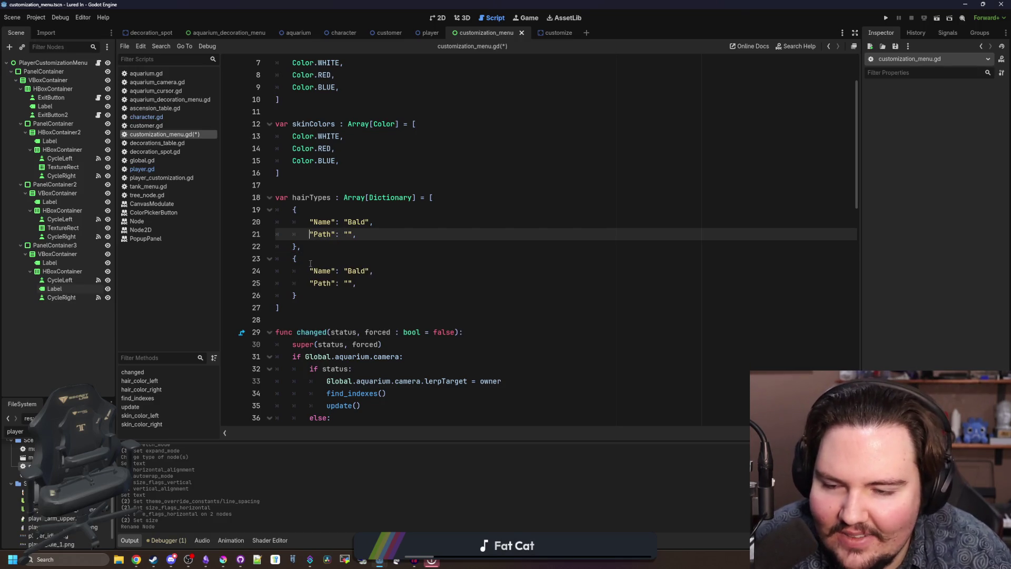
- Filter FileSystem for hair sprites and rename the second entry's Name to Buzz Cut
{"action": "left_click", "coordinate": [307, 270]}
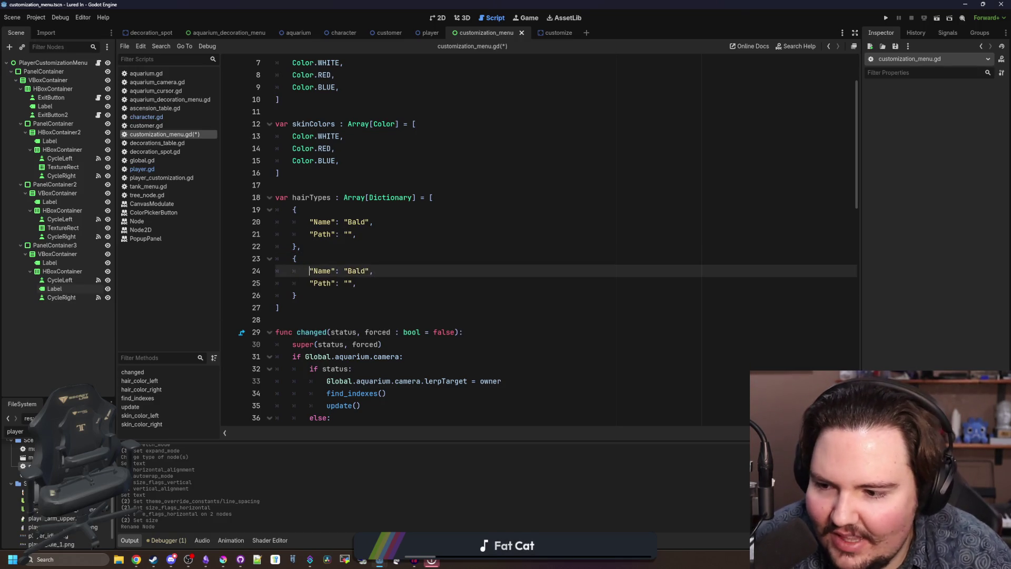
{"action": "key", "text": "ctrl+a"}
{"action": "type", "text": "hair"}
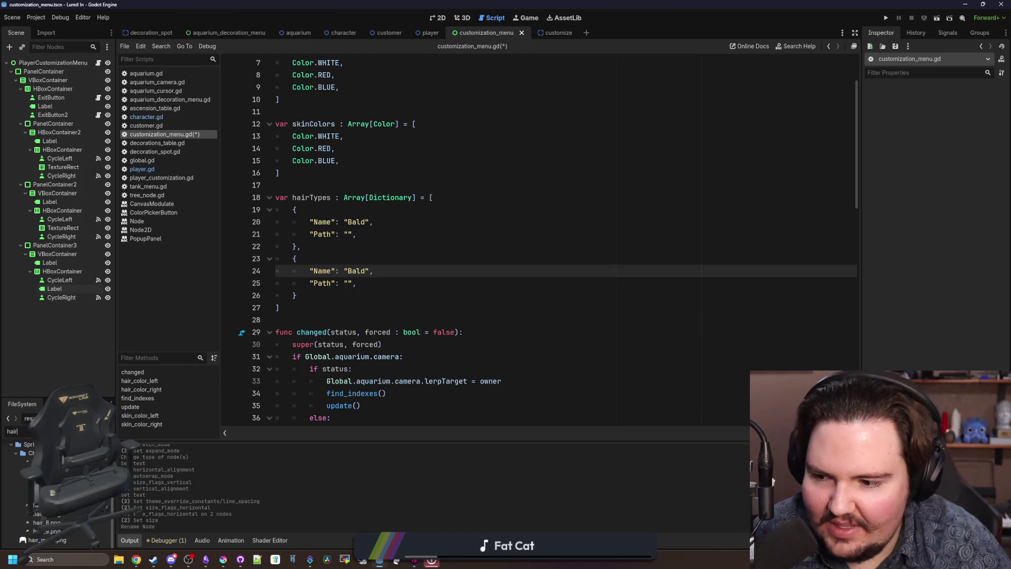
{"action": "left_click", "coordinate": [24, 461]}
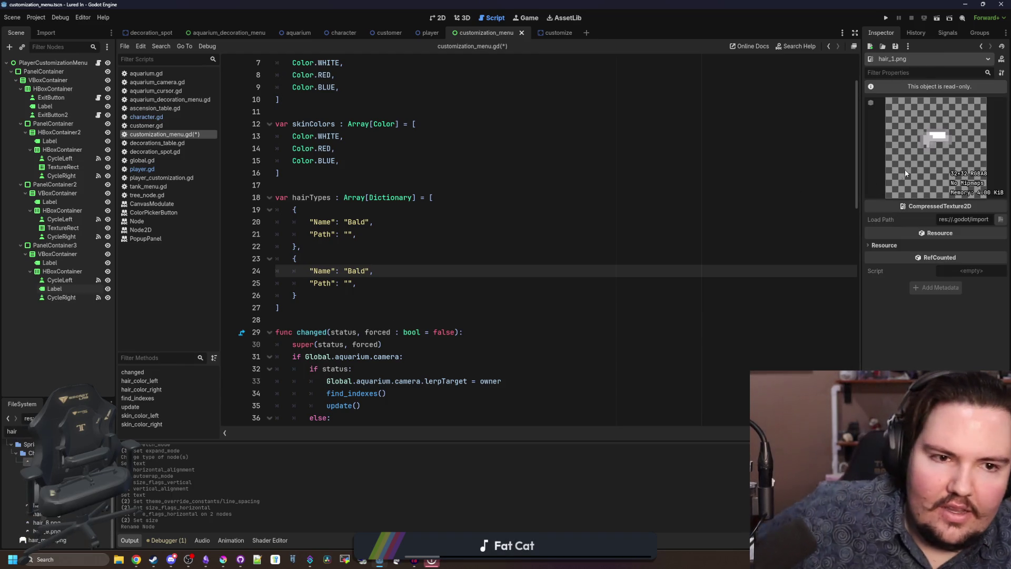
{"action": "double_click", "coordinate": [357, 270]}
{"action": "type", "text": "Buzzcu"}
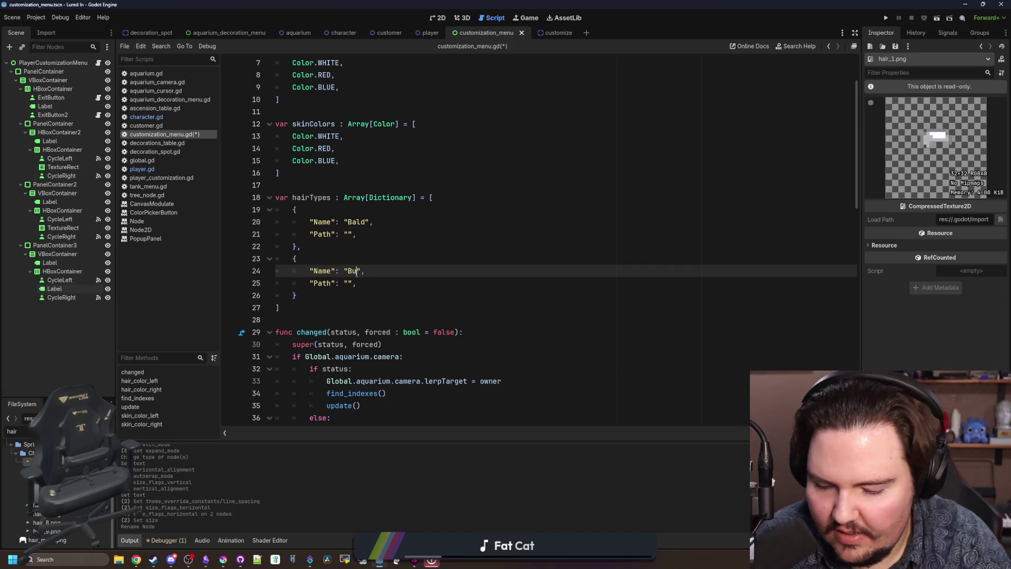
{"action": "type", "text": "t"}
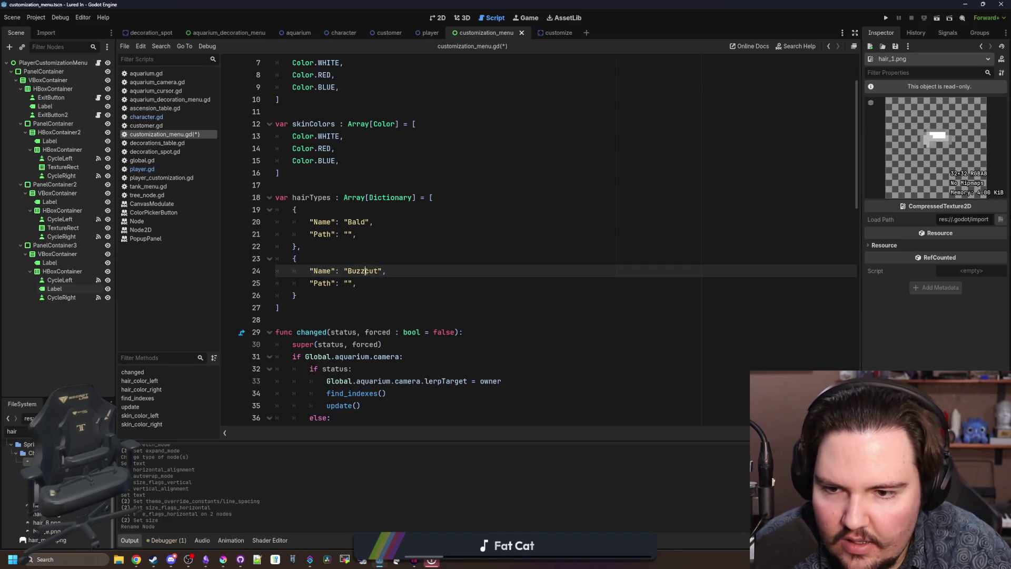
{"action": "key", "text": "Delete"}
{"action": "type", "text": "C"}
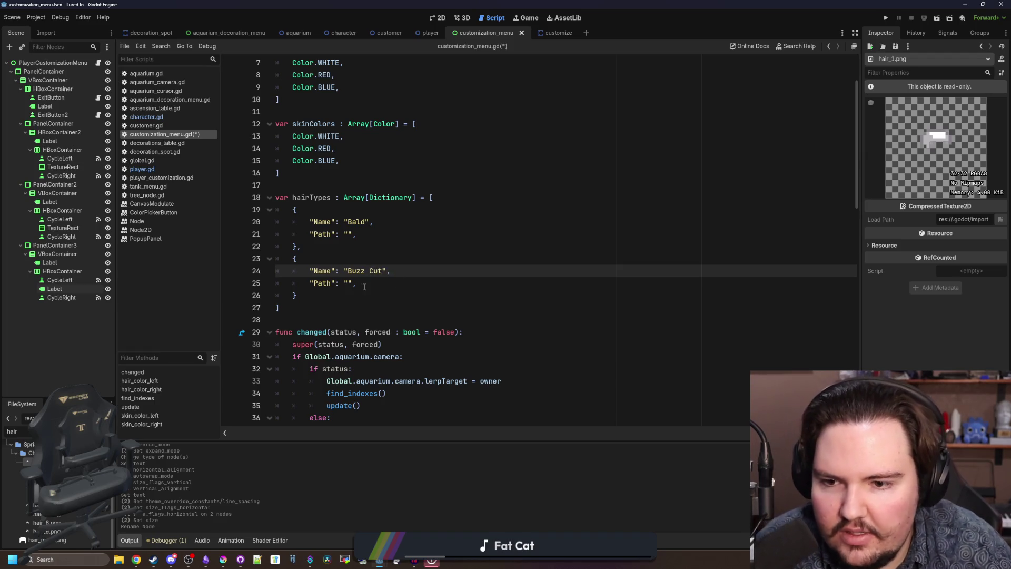
- Drop hair_1.png into the second entry's Path, giving res://Sprites/CharacterParts/hair_1.png
{"action": "left_click", "coordinate": [351, 283]}
{"action": "mouse_move", "coordinate": [27, 453]}
{"action": "left_mouse_down"}
{"action": "mouse_move", "coordinate": [338, 318]}
{"action": "mouse_move", "coordinate": [349, 284]}
{"action": "left_mouse_up"}
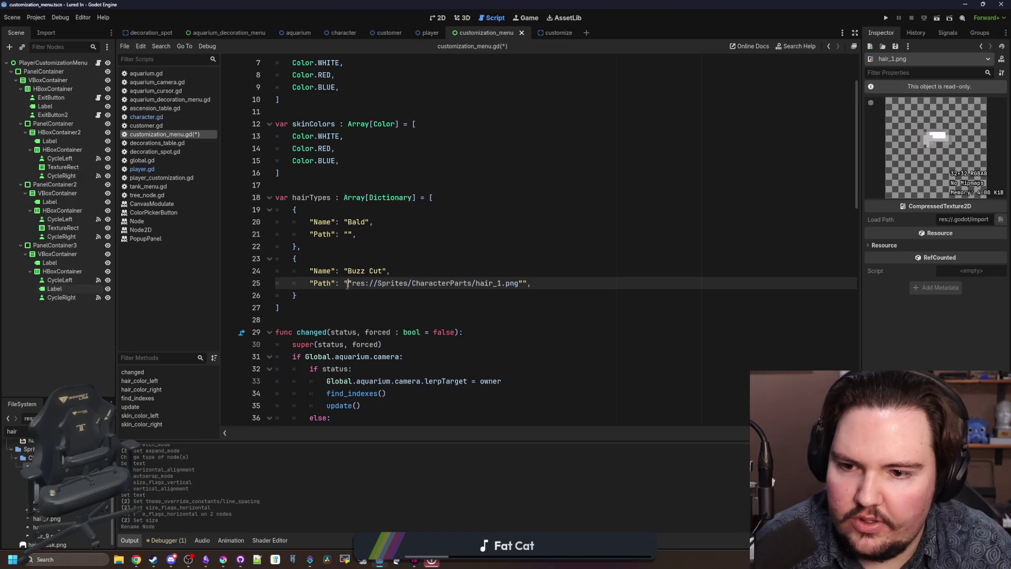
{"action": "key", "text": "BackSpace"}
{"action": "type", "text": "\""}
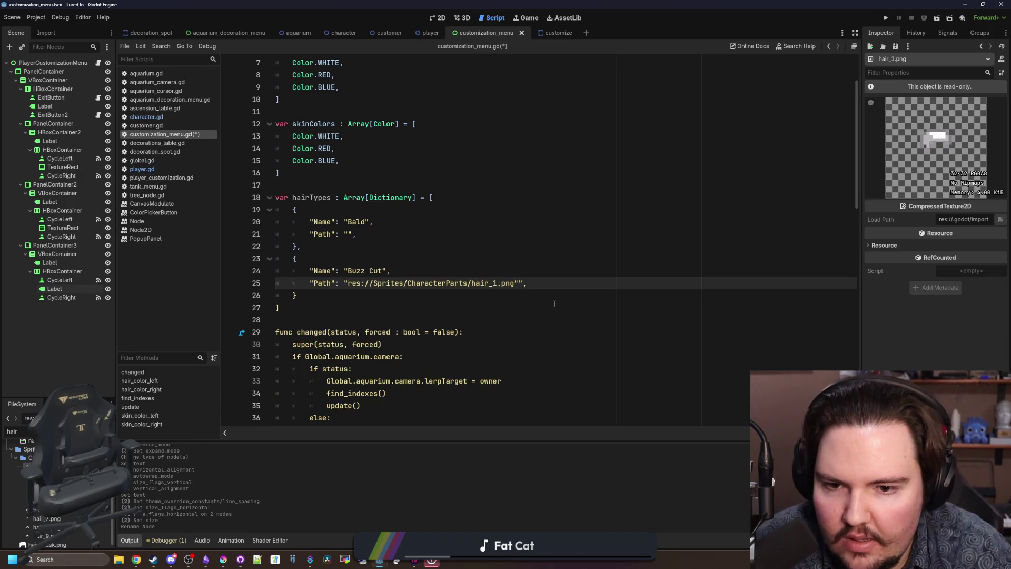
{"action": "key", "text": "BackSpace"}
{"action": "key", "text": "Up"}
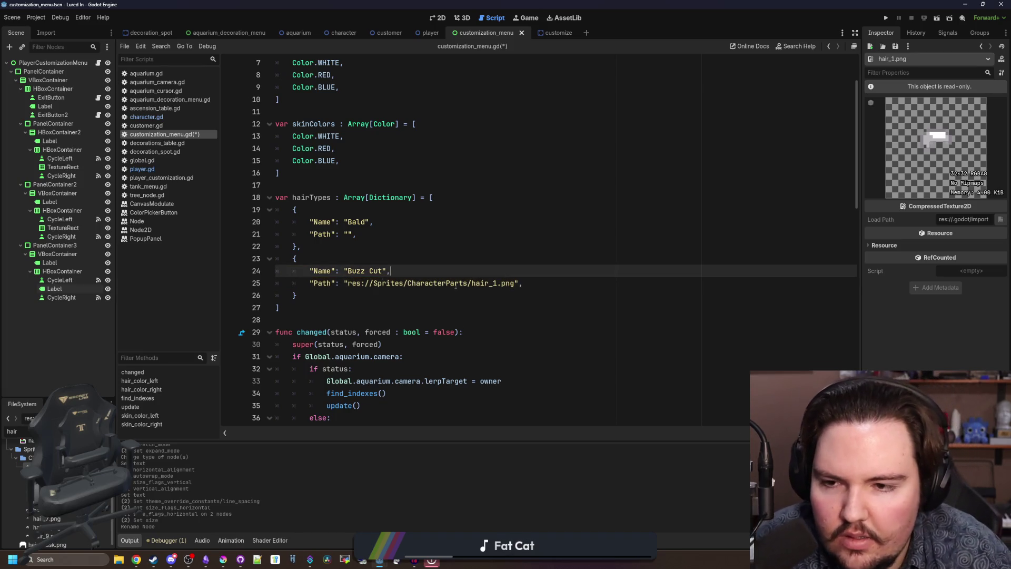
{"action": "scroll", "coordinate": [335, 261], "scroll_direction": "up", "scroll_amount": 1}
{"action": "left_click", "coordinate": [296, 247]}
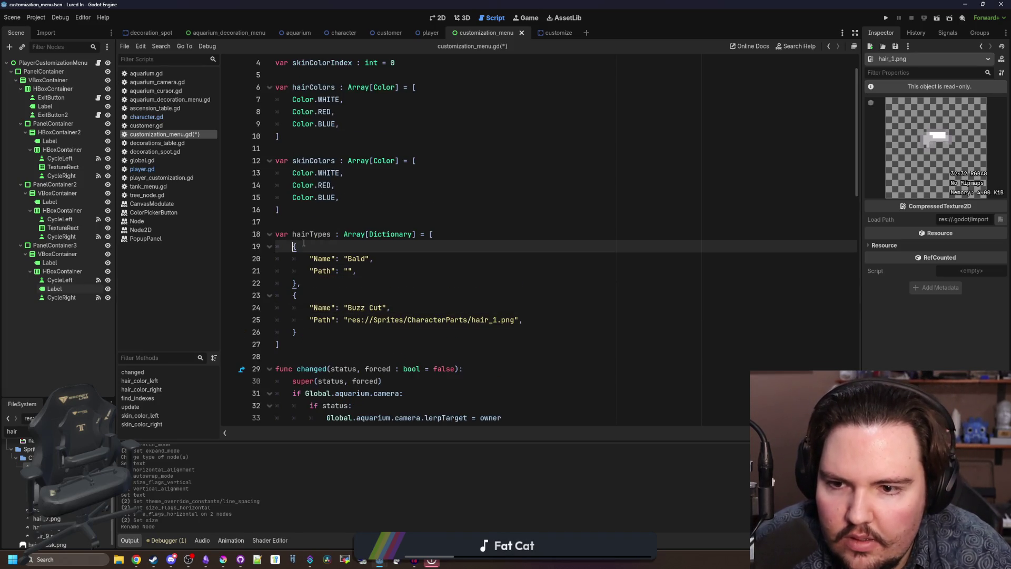
- Retype hairTypes as Dictionary[String, Dictionary] opening with { instead of [
{"action": "left_click", "coordinate": [370, 234]}
{"action": "type", "text": "String"}
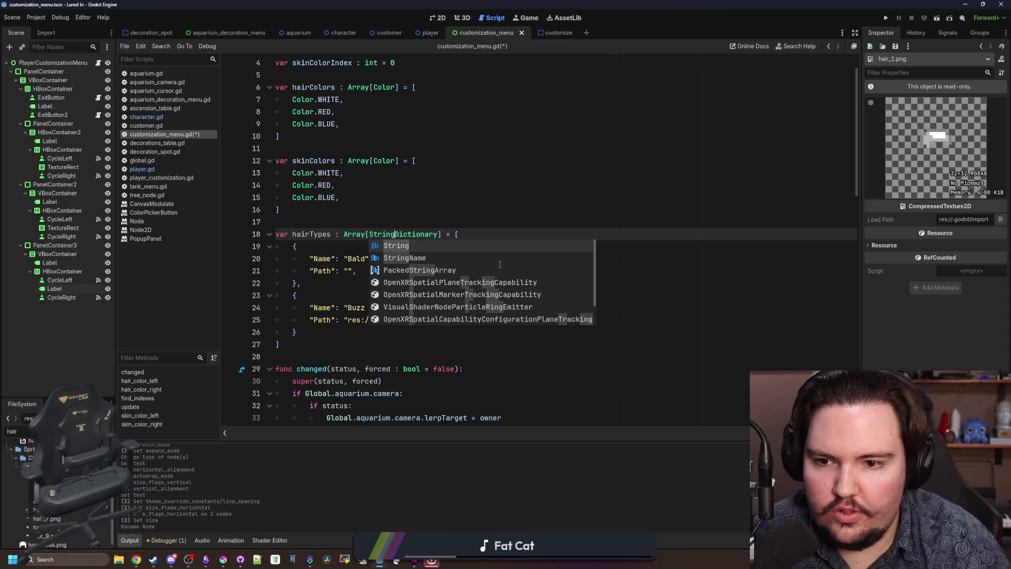
{"action": "double_click", "coordinate": [353, 235]}
{"action": "type", "text": "Dictionary[String"}
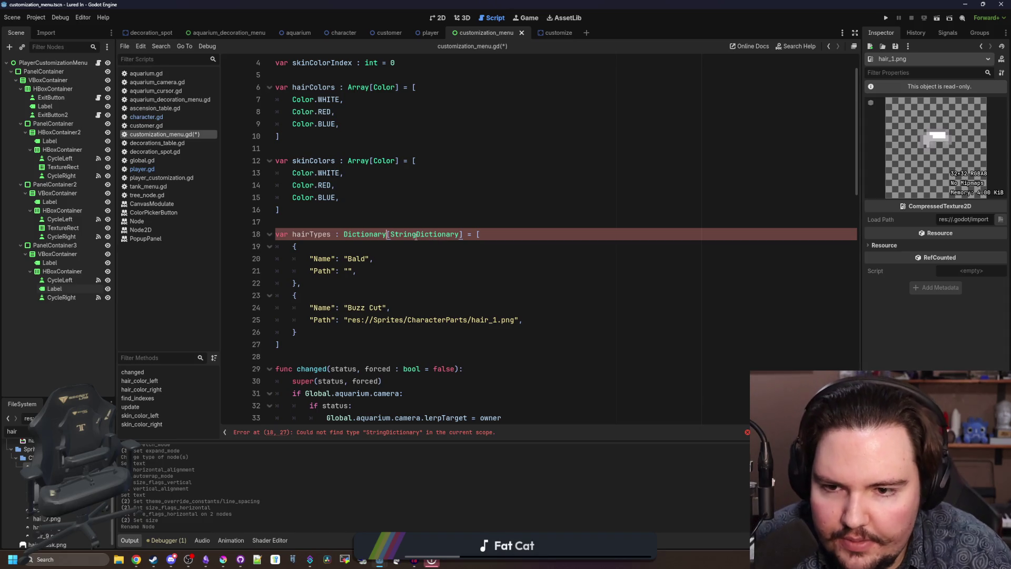
{"action": "type", "text": ","}
{"action": "left_click", "coordinate": [506, 232]}
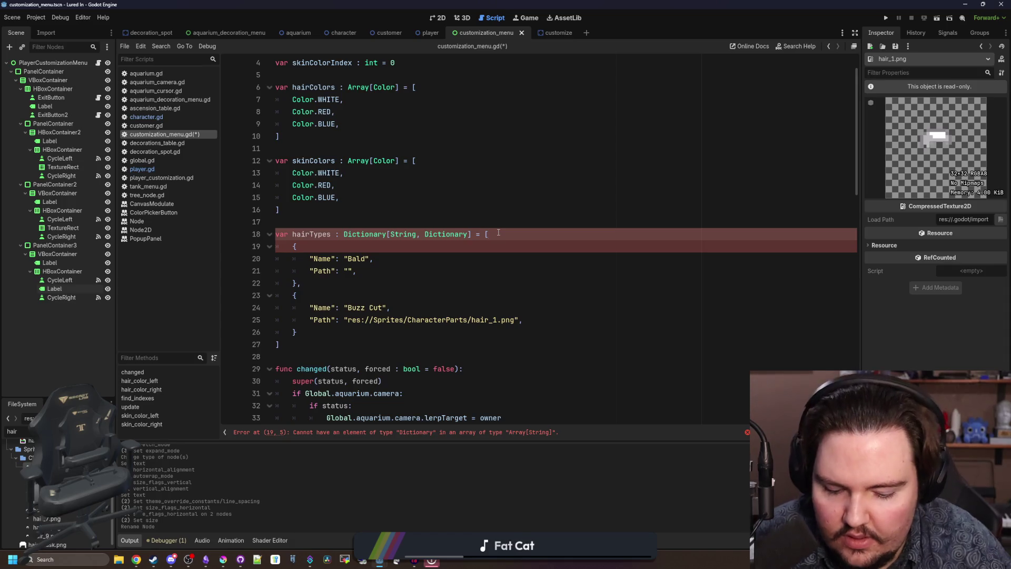
{"action": "key", "text": "BackSpace"}
{"action": "type", "text": "{"}
{"action": "left_click", "coordinate": [314, 341]}
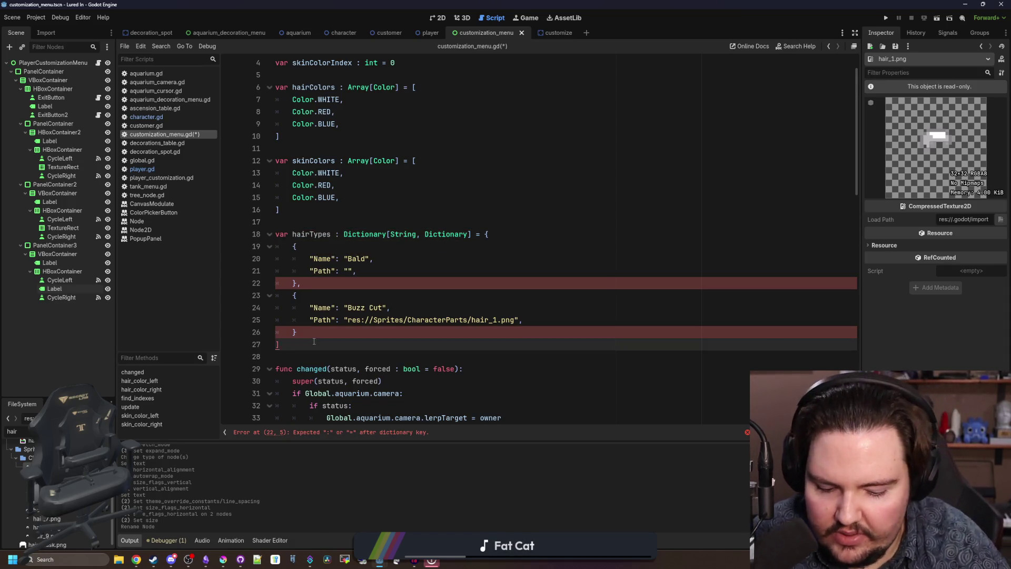
{"action": "type", "text": "}"}
{"action": "left_click", "coordinate": [508, 232]}
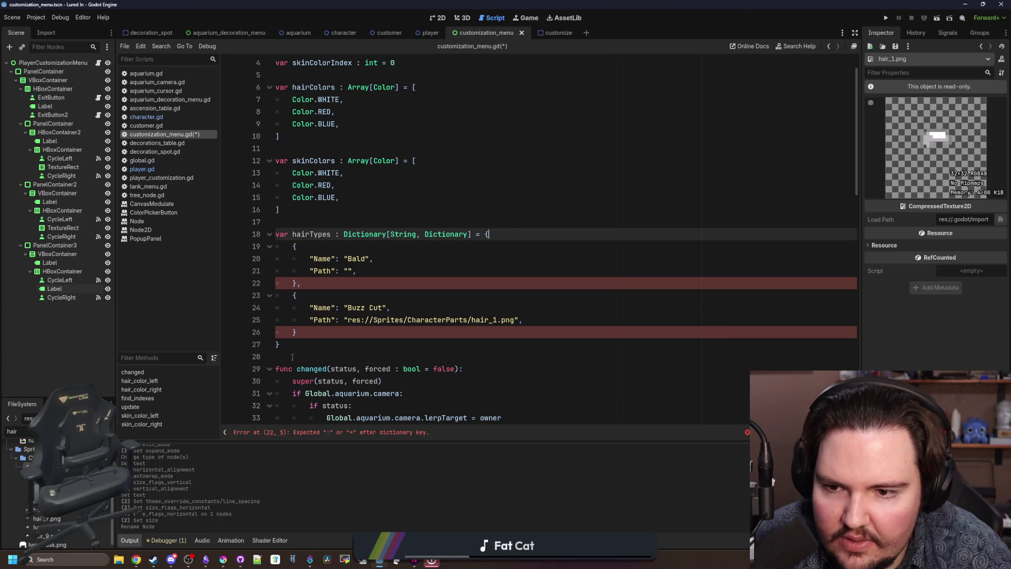
- Remove the whole hairTypes declaration and leftover blank lines, then save the script
{"action": "left_click_drag", "start_coordinate": [293, 350], "coordinate": [281, 226]}
{"action": "key", "text": "ctrl+c"}
{"action": "key", "text": "BackSpace"}
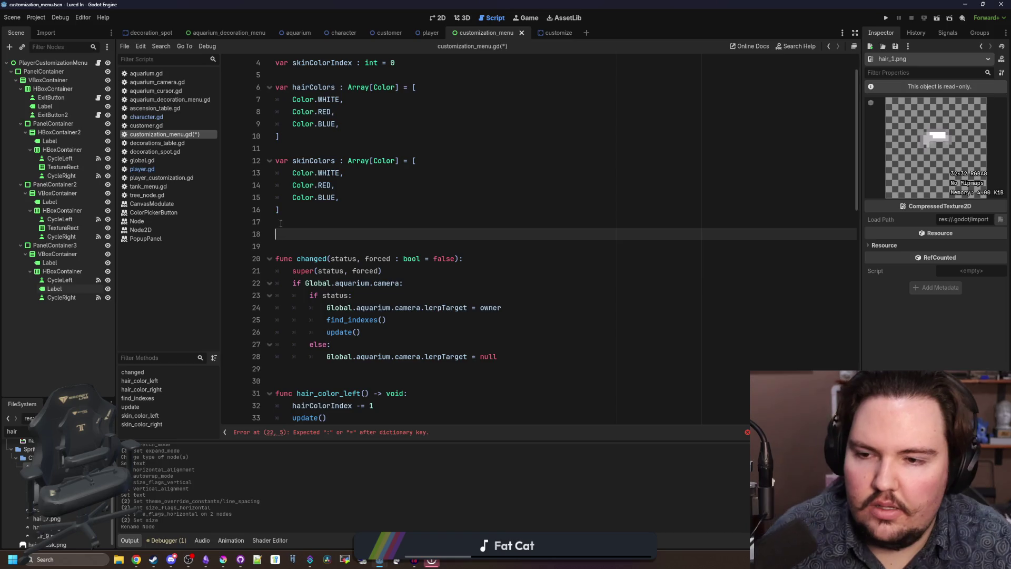
{"action": "key", "text": "BackSpace"}
{"action": "key", "text": "BackSpace"}
{"action": "left_click", "coordinate": [280, 221]}
{"action": "key", "text": "ctrl+s"}
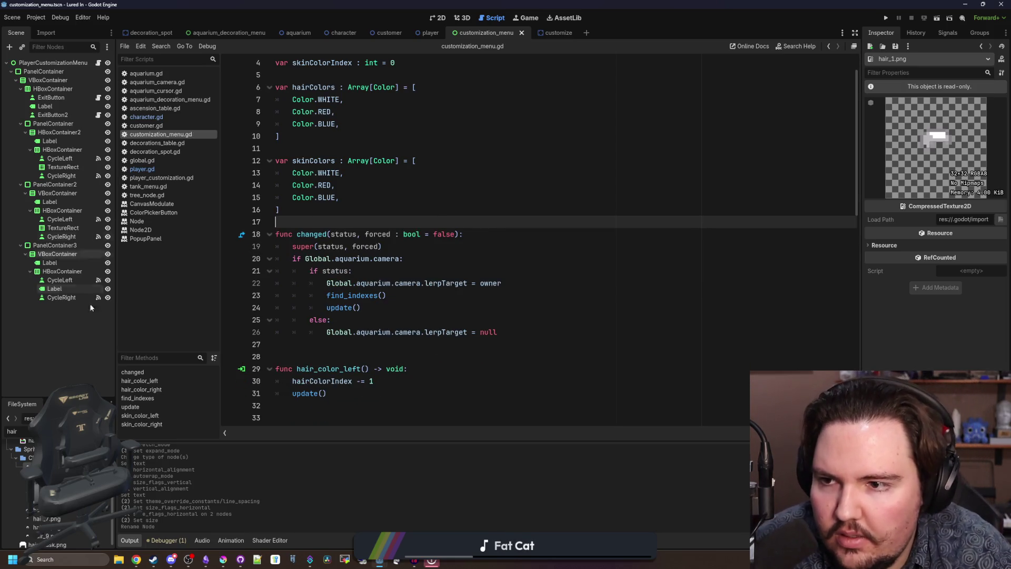
- Filter FileSystem for "glob" and open global.gd in the script editor
{"action": "double_click", "coordinate": [11, 431]}
{"action": "type", "text": "glob"}
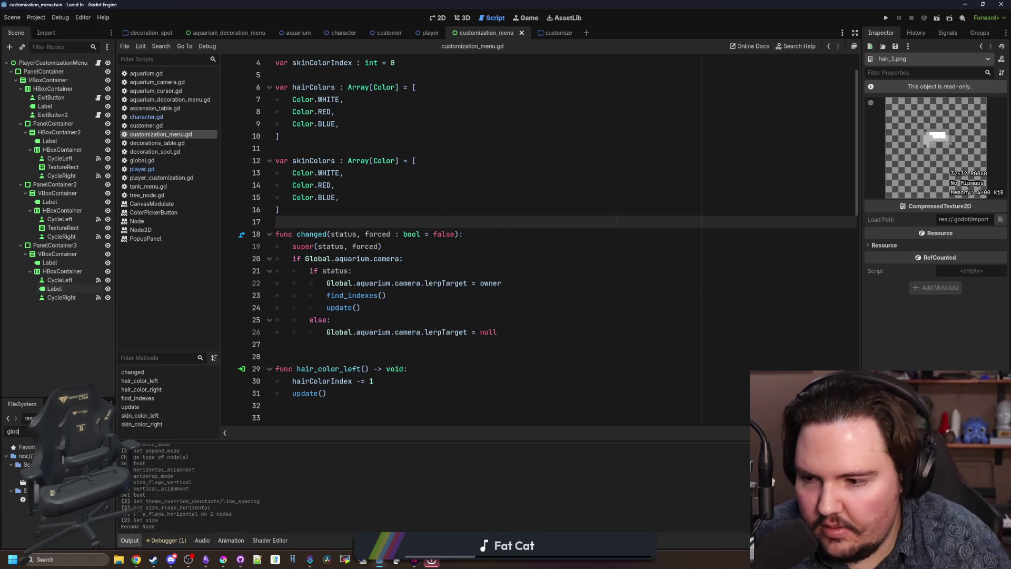
{"action": "double_click", "coordinate": [23, 499]}
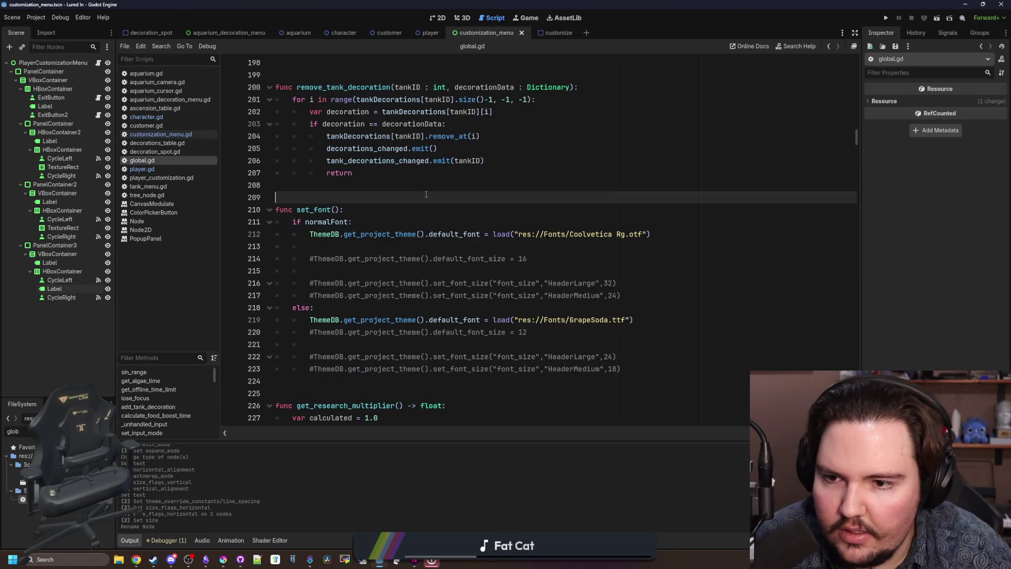
{"action": "scroll", "coordinate": [426, 195], "scroll_direction": "up", "scroll_amount": 10}
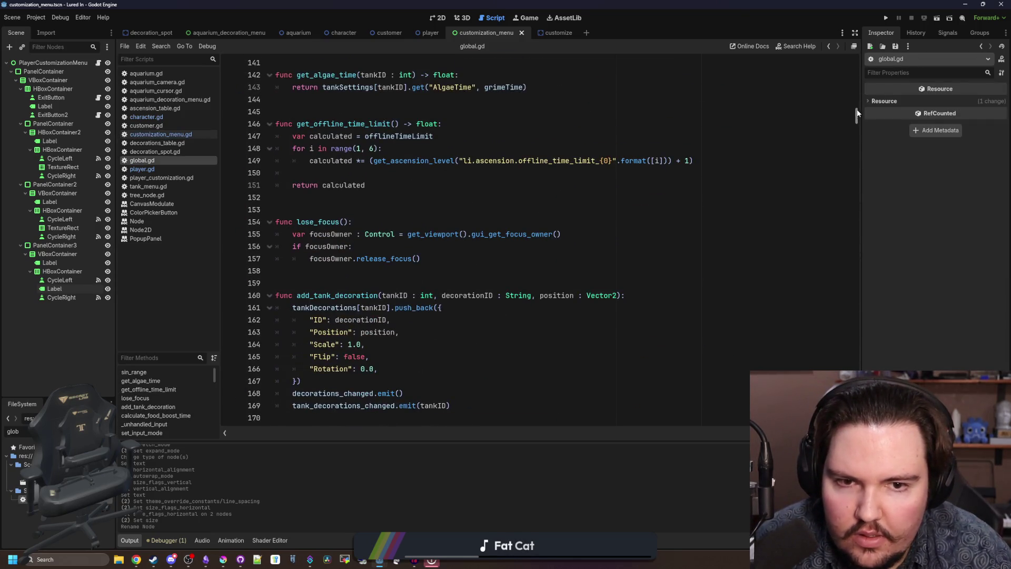
{"action": "left_click_drag", "start_coordinate": [858, 113], "coordinate": [858, 61]}
{"action": "scroll", "coordinate": [370, 268], "scroll_direction": "down", "scroll_amount": 10}
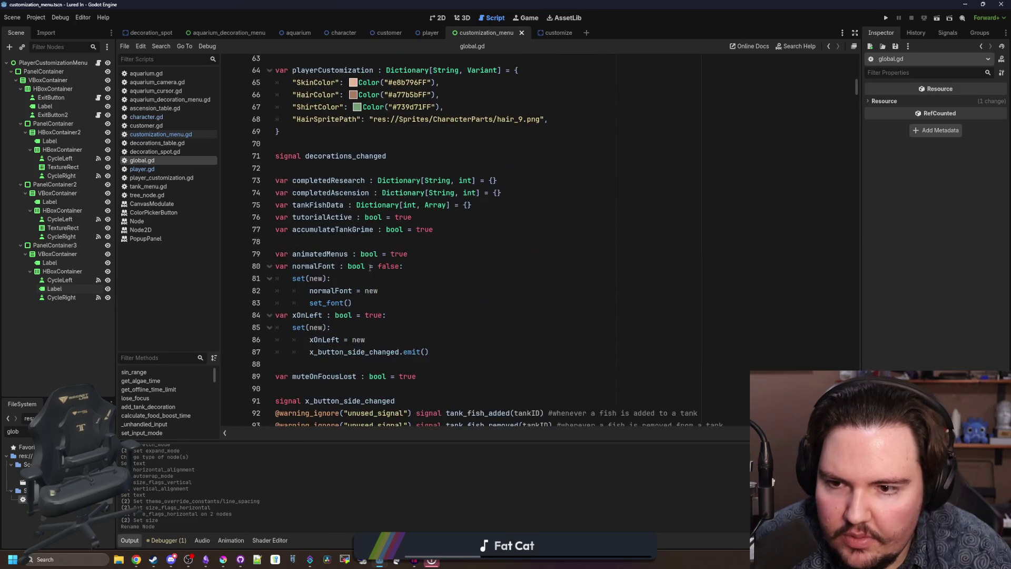
{"action": "scroll", "coordinate": [370, 268], "scroll_direction": "up", "scroll_amount": 1}
- Paste the hairTypes declaration below the playerCustomization dictionary in global.gd
{"action": "left_click", "coordinate": [310, 174]}
{"action": "key", "text": "Return"}
{"action": "key", "text": "Return"}
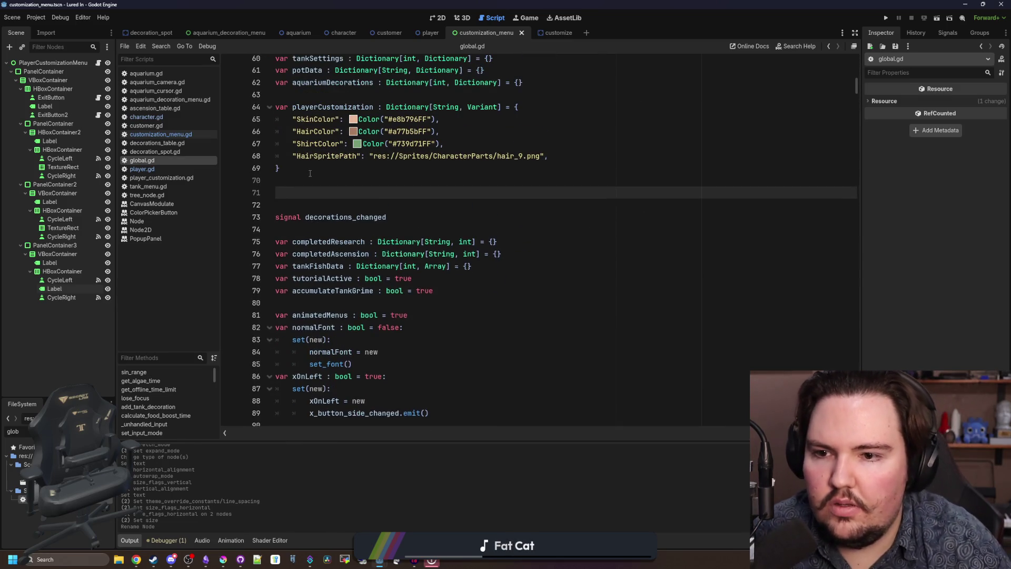
{"action": "key", "text": "ctrl+v"}
{"action": "scroll", "coordinate": [365, 276], "scroll_direction": "up", "scroll_amount": 2}
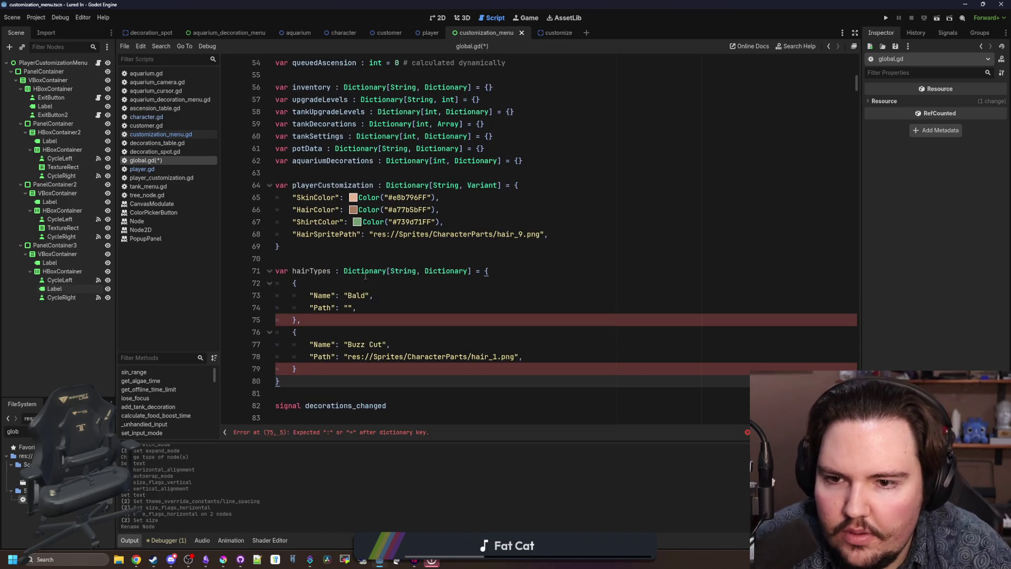
{"action": "left_click", "coordinate": [393, 267]}
{"action": "left_click", "coordinate": [420, 254]}
- Preview the hair_9.png texture from line 68 and select its path
{"action": "left_click", "coordinate": [544, 235]}
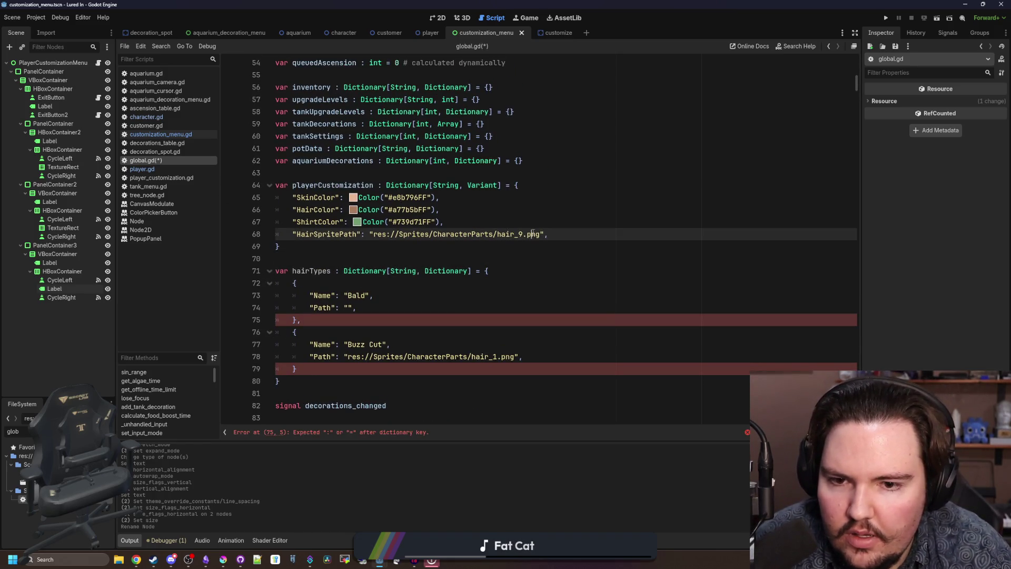
{"action": "left_click", "coordinate": [519, 235], "text": "ctrl"}
{"action": "left_click", "coordinate": [522, 259]}
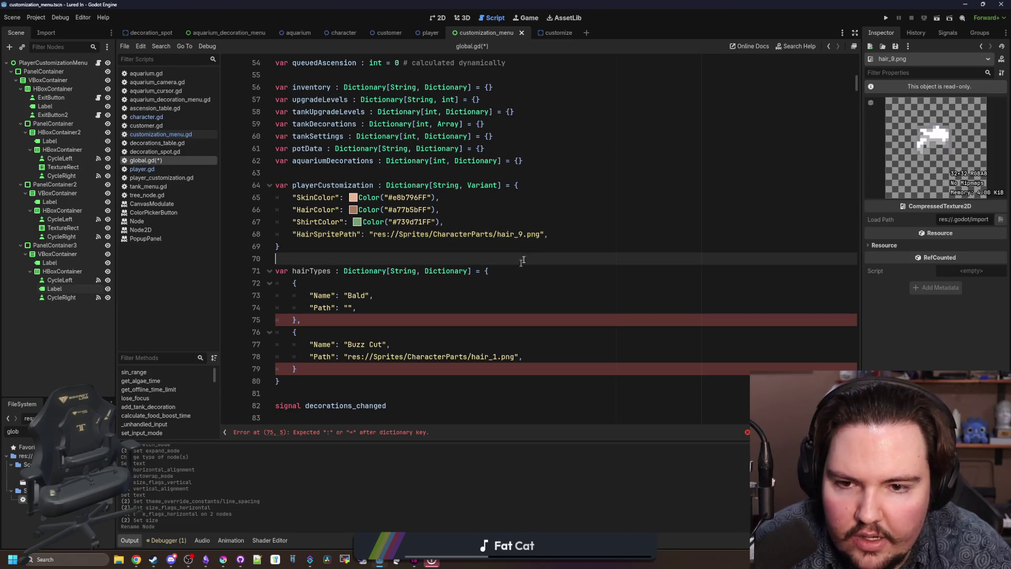
{"action": "left_click_drag", "start_coordinate": [542, 234], "coordinate": [368, 235]}
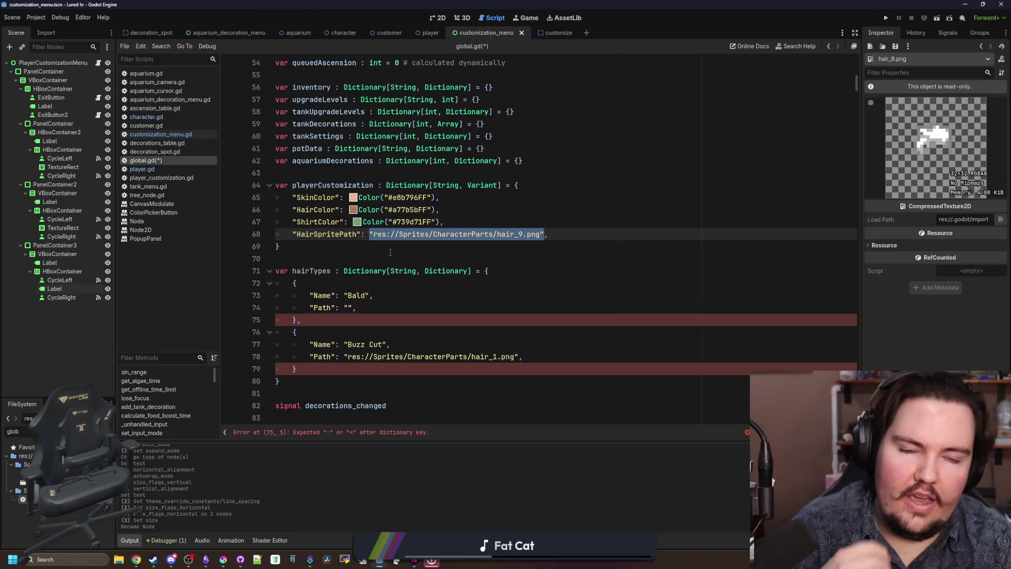
{"action": "scroll", "coordinate": [390, 252], "scroll_direction": "down", "scroll_amount": 1}
{"action": "left_click", "coordinate": [328, 284]}
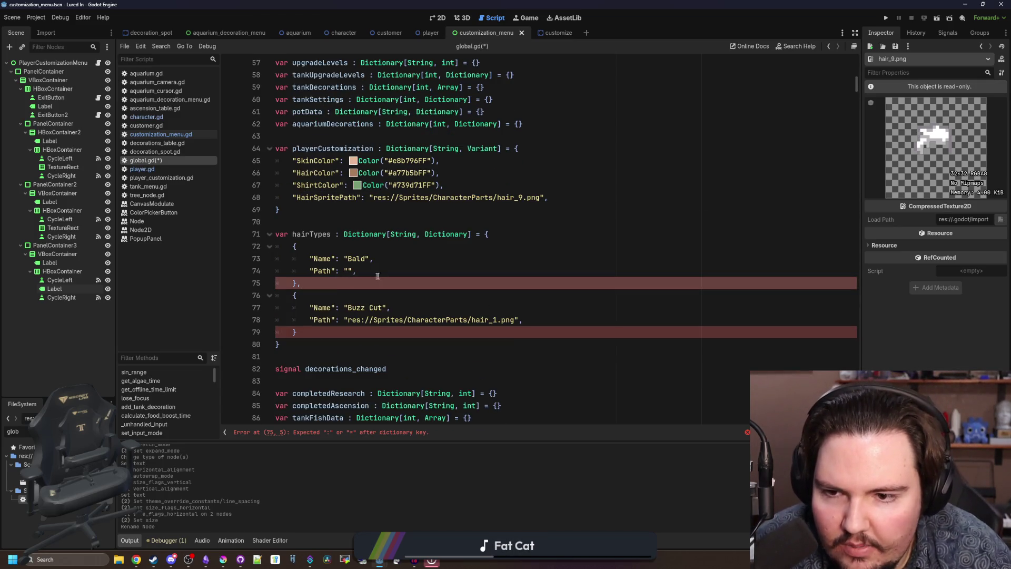
{"action": "left_click", "coordinate": [377, 274]}
{"action": "left_click", "coordinate": [299, 245]}
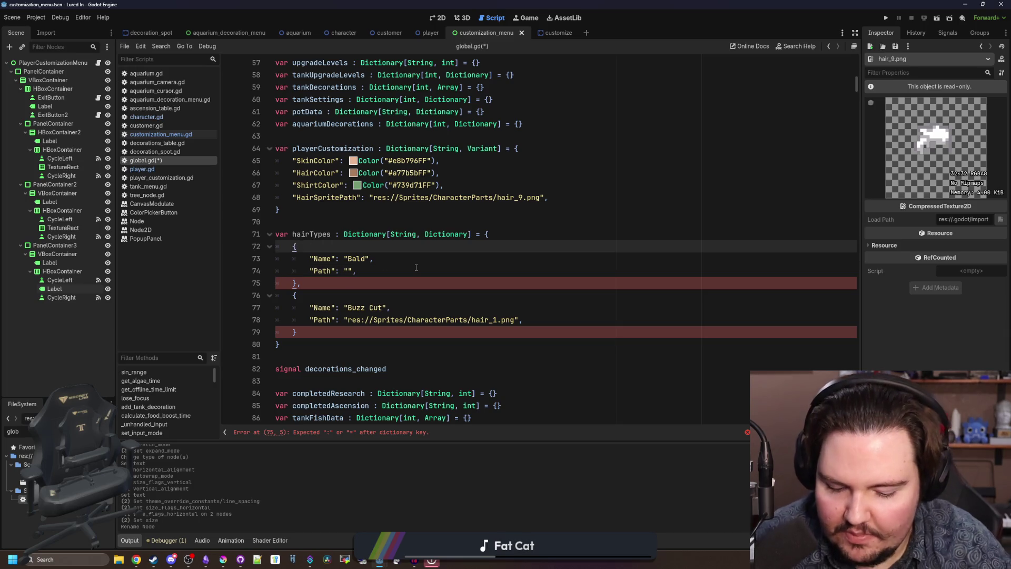
- Key the first hairTypes entry as "li.hair.bald"
{"action": "type", "text": "\"\":"}
{"action": "key", "text": "Left"}
{"action": "key", "text": "Left"}
{"action": "key", "text": "Left"}
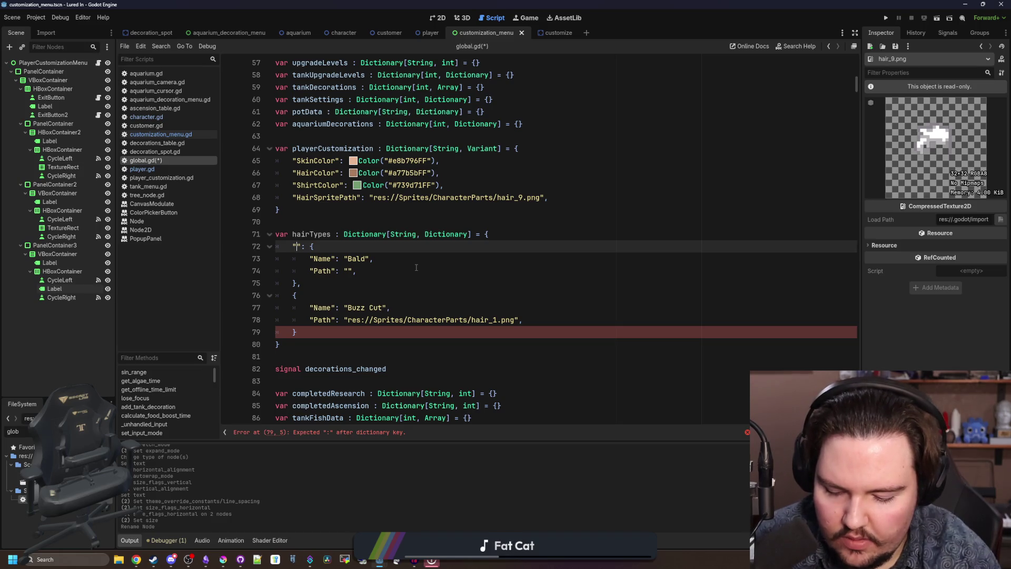
{"action": "type", "text": "li.hair_"}
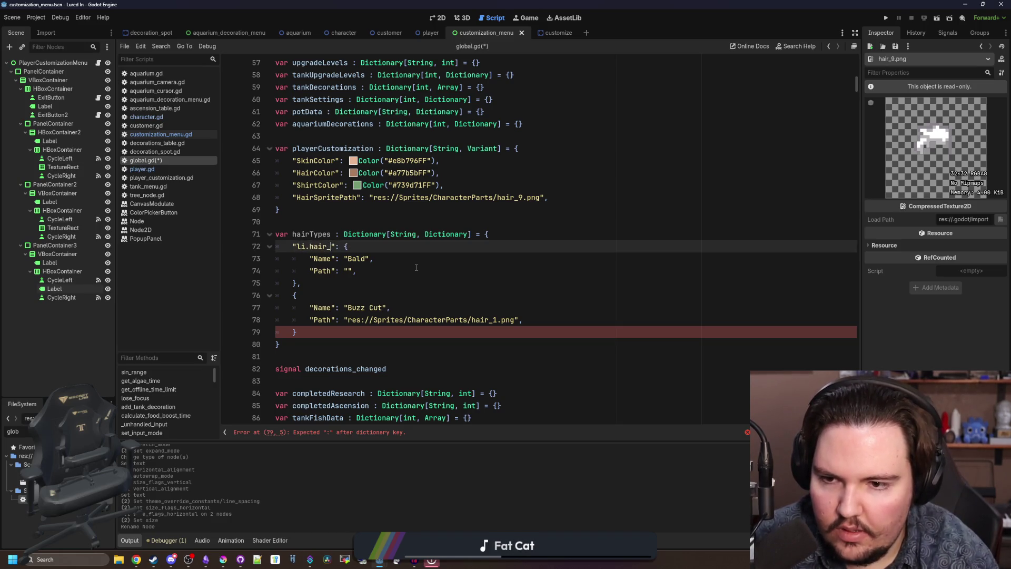
{"action": "key", "text": "BackSpace"}
{"action": "type", "text": ".bald"}
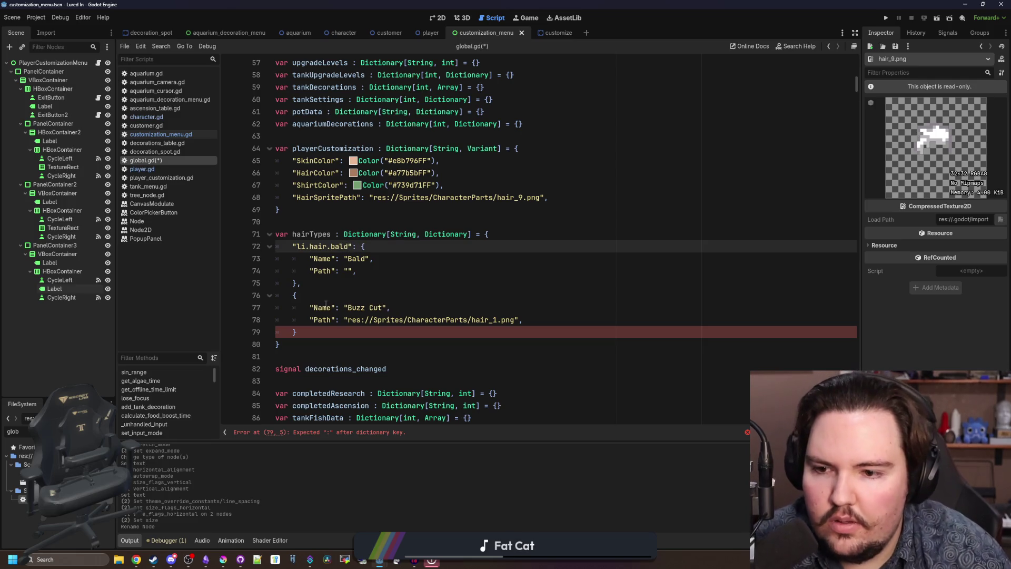
- Key the second entry as "li.hair.buzz_cut" and search the script for the li.hair.bald key
{"action": "left_click", "coordinate": [293, 295]}
{"action": "type", "text": "\"li.hair"}
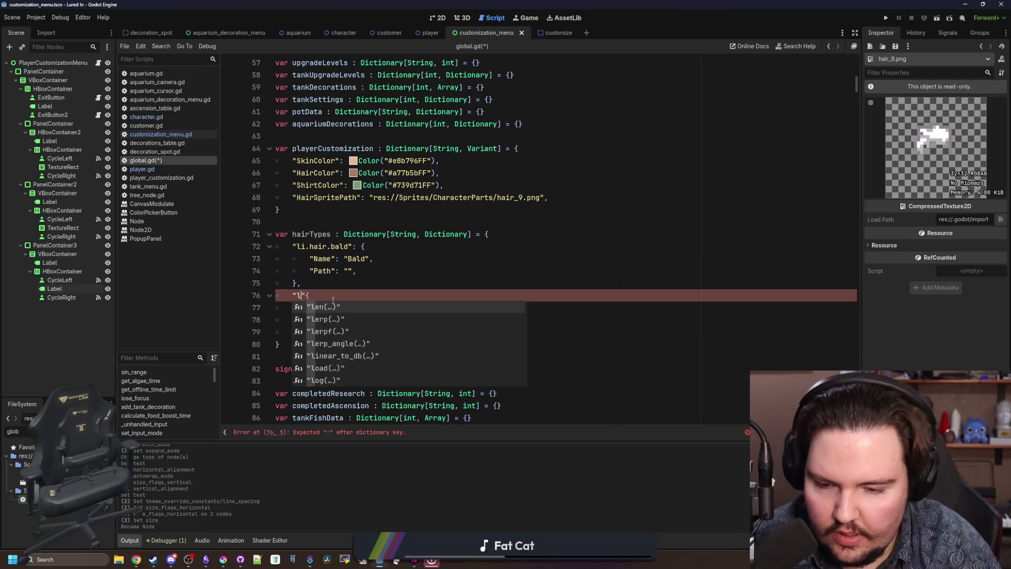
{"action": "type", "text": "."}
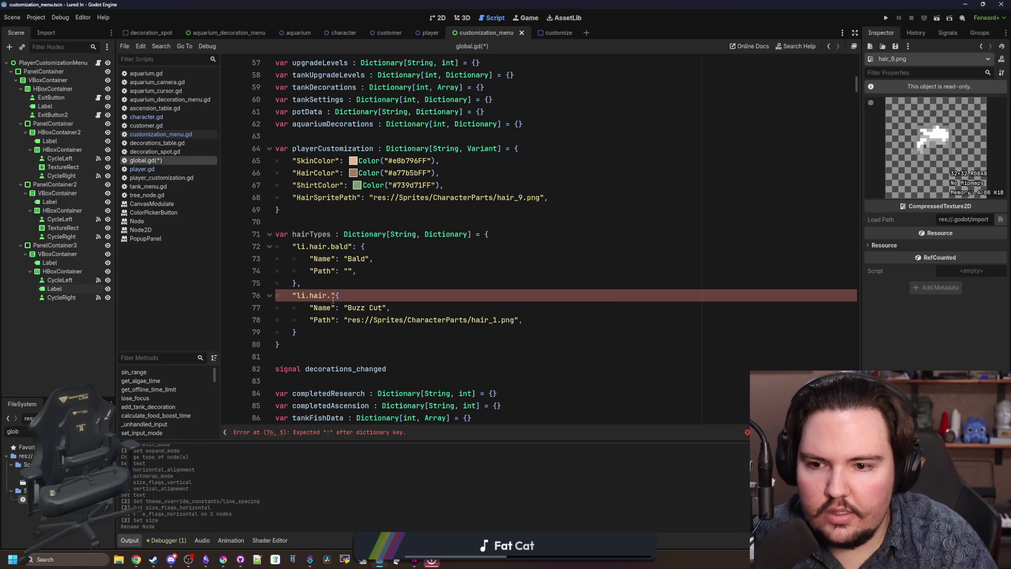
{"action": "type", "text": "buzz_cut\""}
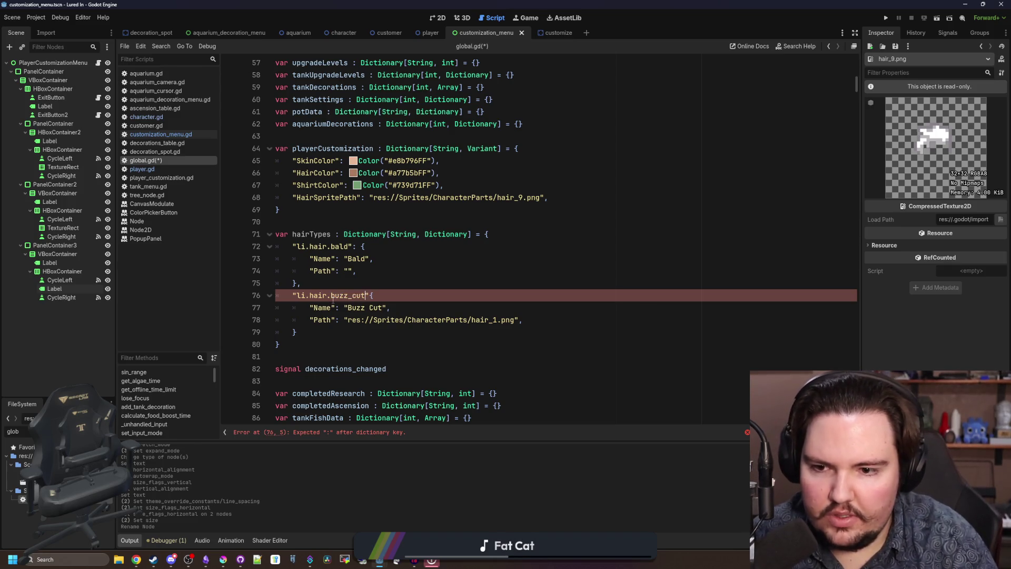
{"action": "type", "text": ":"}
{"action": "left_click", "coordinate": [339, 331]}
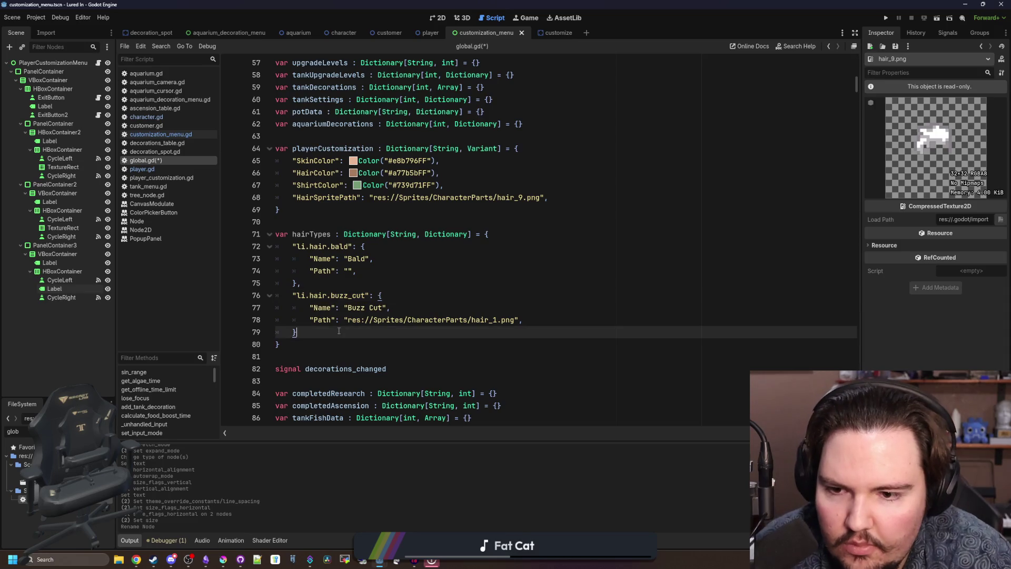
{"action": "scroll", "coordinate": [339, 331], "scroll_direction": "down", "scroll_amount": 1}
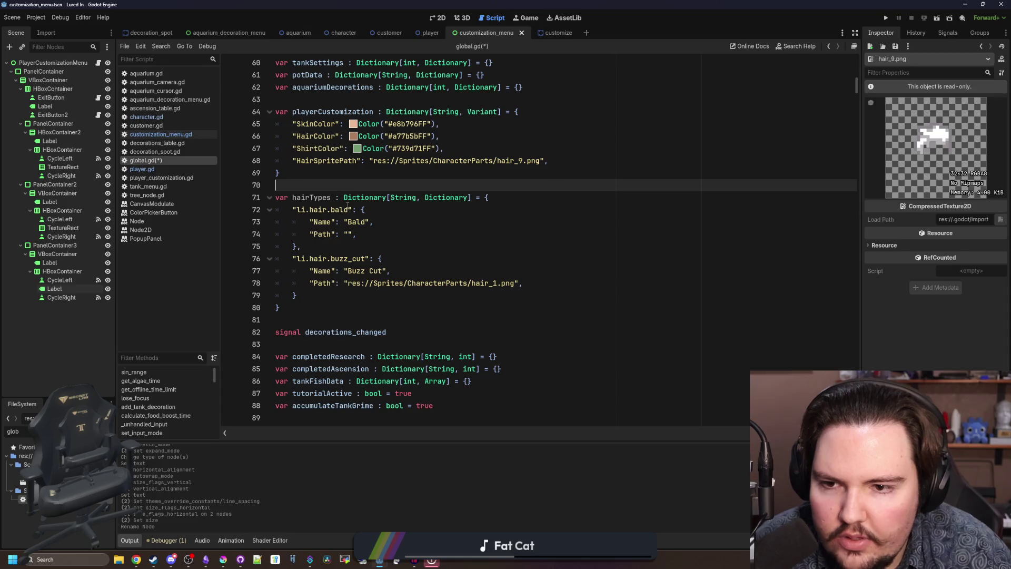
{"action": "left_click_drag", "start_coordinate": [348, 210], "coordinate": [297, 211]}
{"action": "key", "text": "ctrl+f"}
{"action": "scroll", "coordinate": [316, 200], "scroll_direction": "down", "scroll_amount": 10}
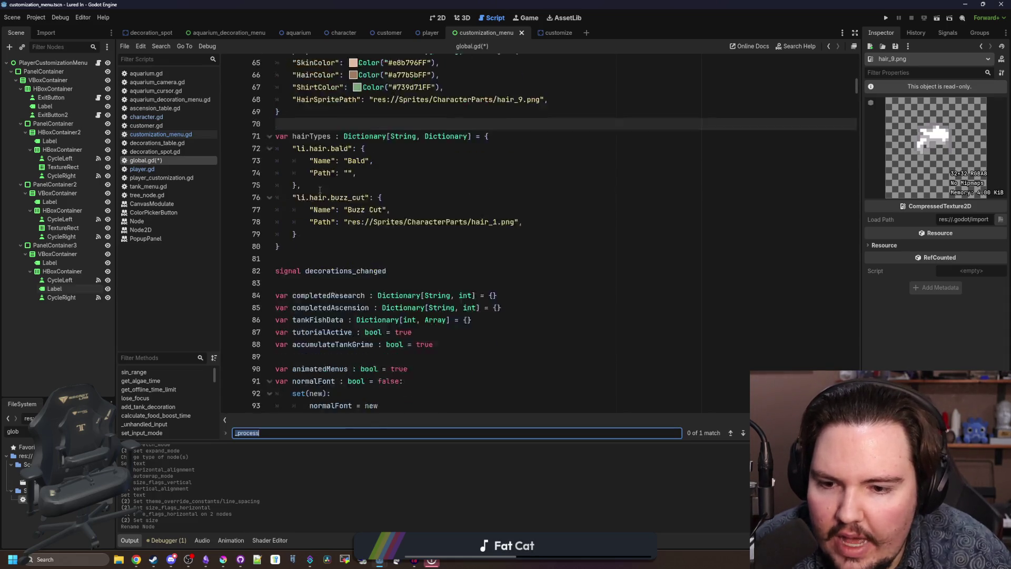
- Search for 'hair' and rename the HairSpritePath key on line 68 to HairID
{"action": "scroll", "coordinate": [319, 191], "scroll_direction": "down", "scroll_amount": 4}
{"action": "type", "text": "hair"}
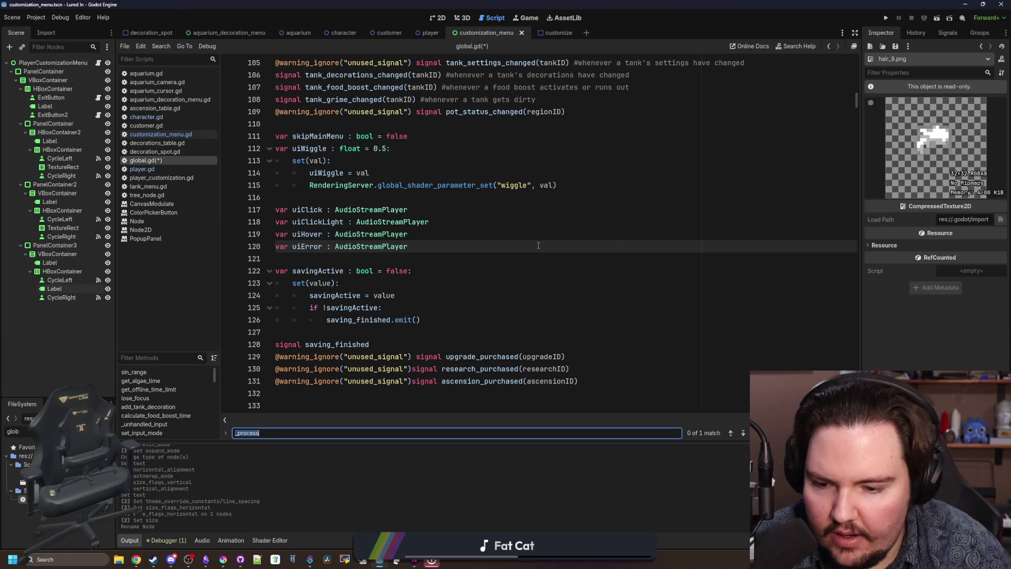
{"action": "double_click", "coordinate": [336, 259]}
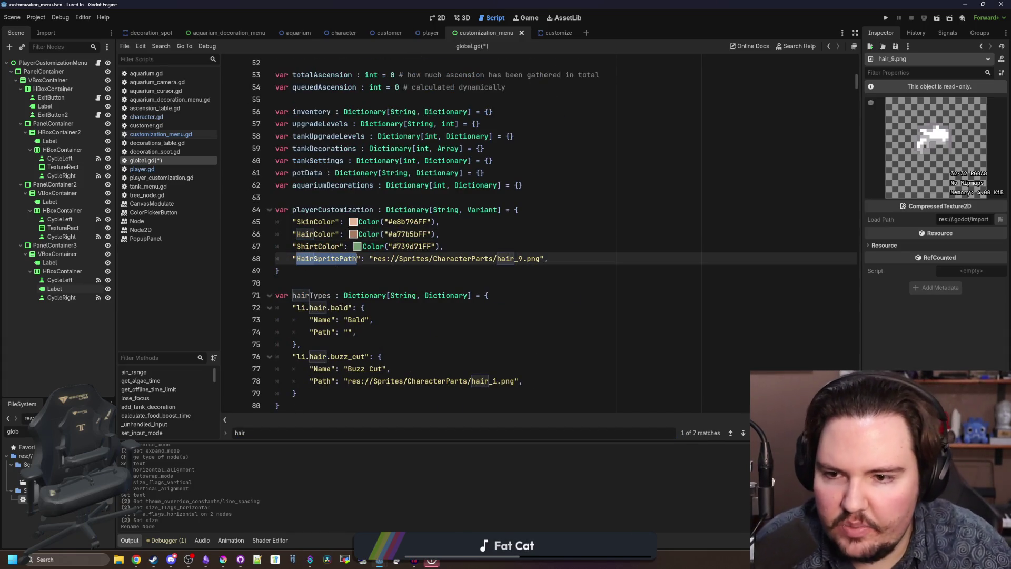
{"action": "type", "text": "HairID"}
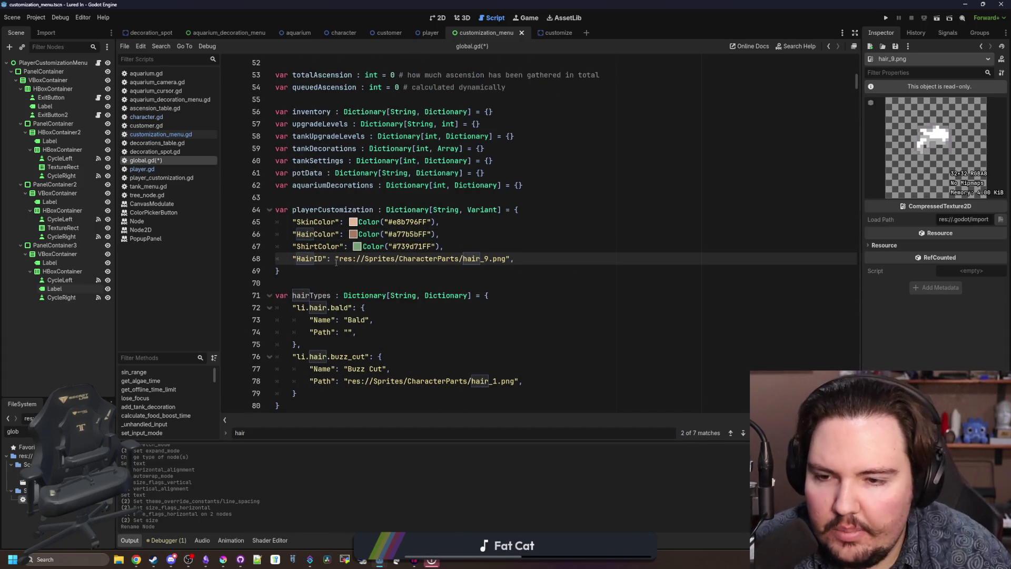
{"action": "mouse_move", "coordinate": [375, 259]}
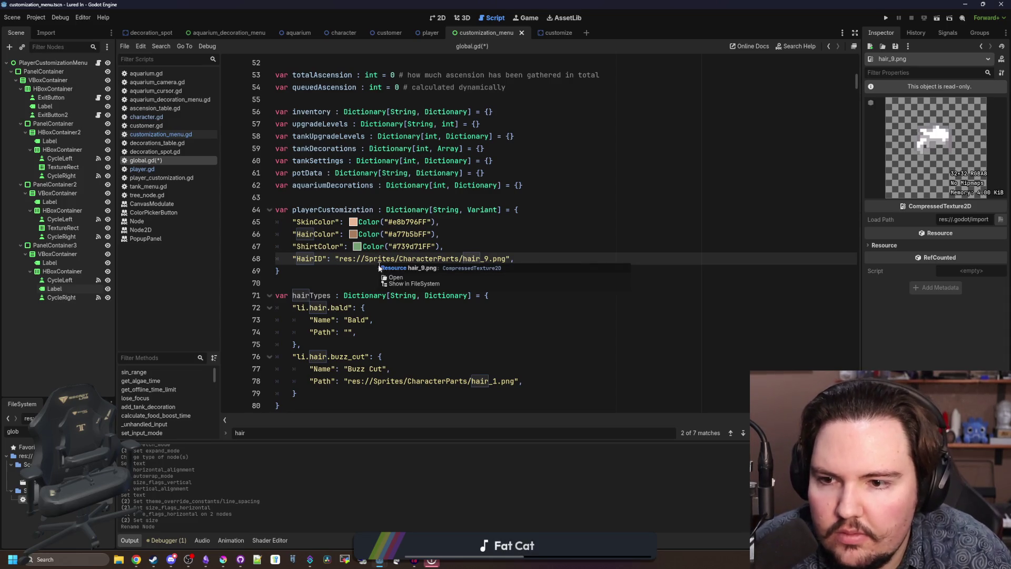
{"action": "left_click", "coordinate": [350, 273]}
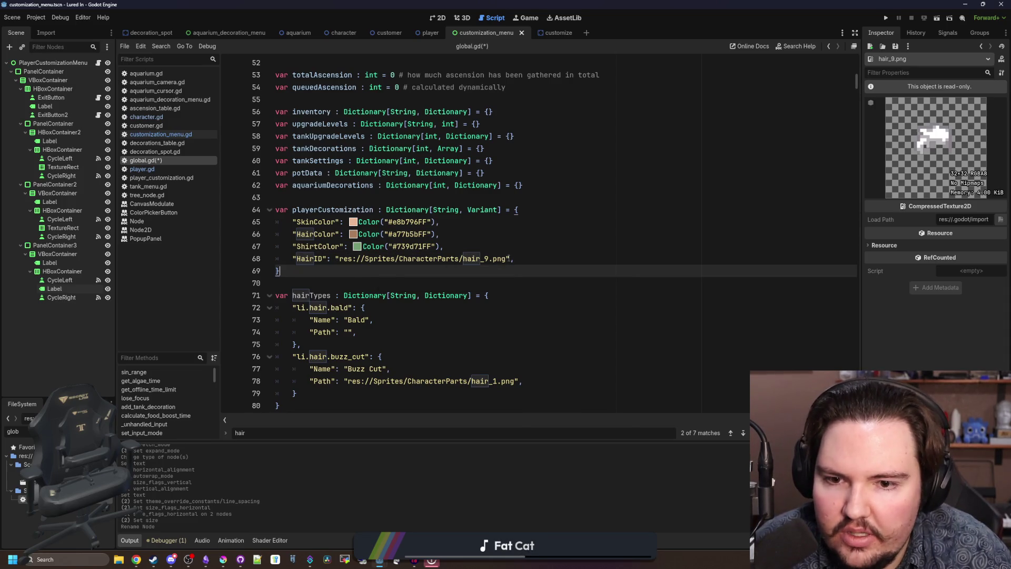
- Replace the hair_9.png path value with 'li.hair.bald'
{"action": "left_click_drag", "start_coordinate": [506, 259], "coordinate": [341, 262]}
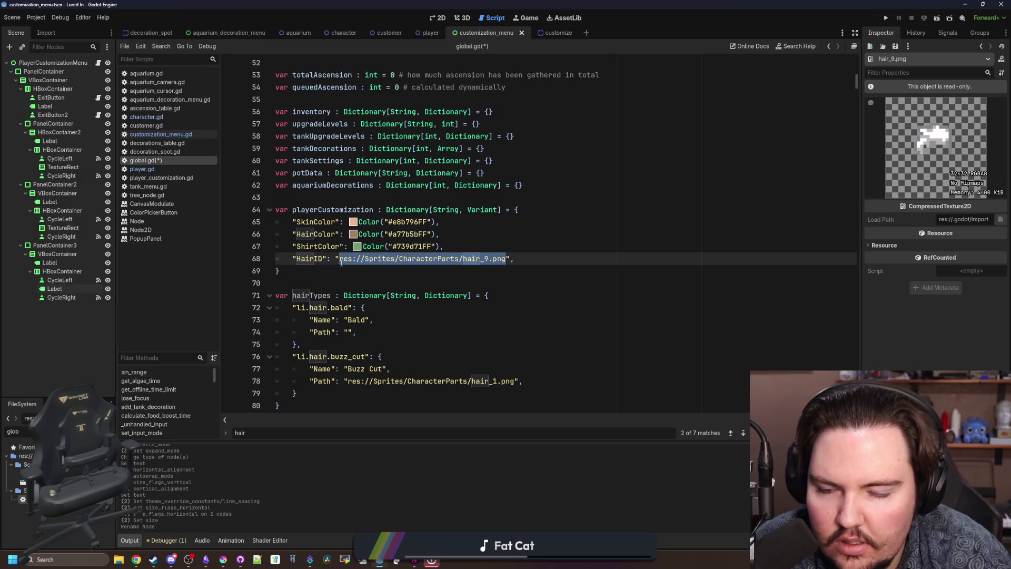
{"action": "scroll", "coordinate": [364, 315], "scroll_direction": "up", "scroll_amount": 1}
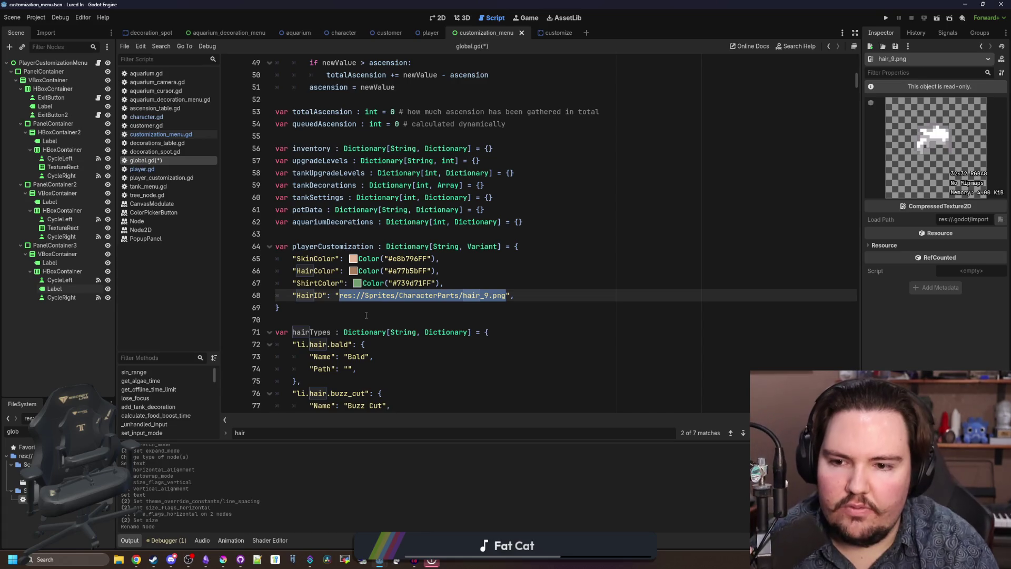
{"action": "key", "text": "BackSpace"}
{"action": "type", "text": "li.hair."}
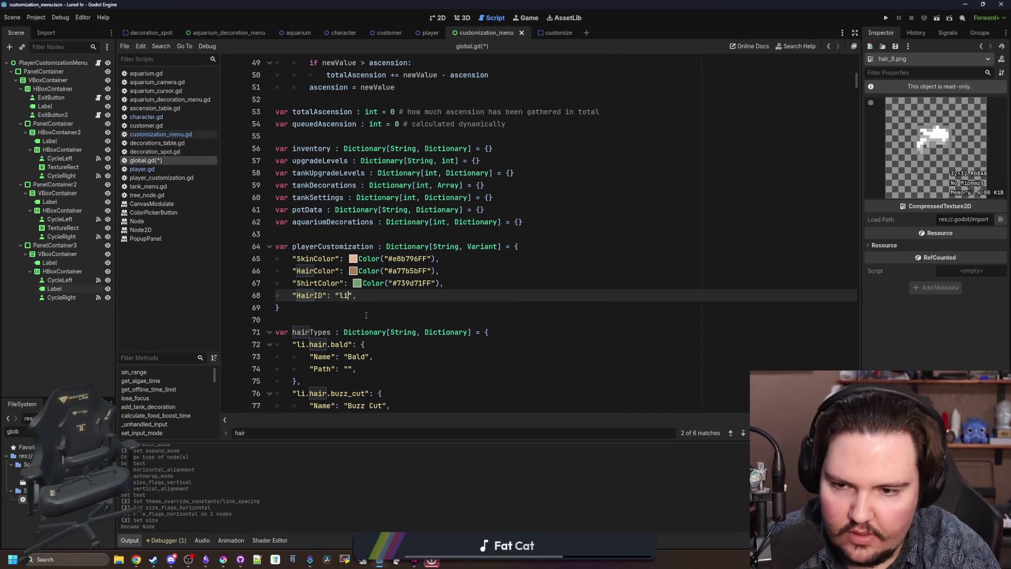
{"action": "type", "text": "bald"}
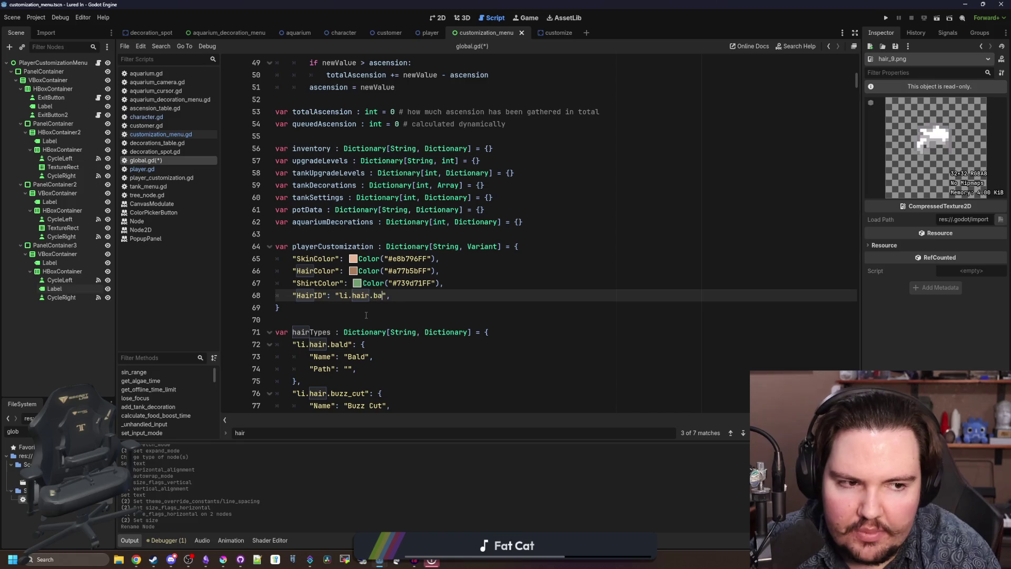
- Remove the trailing comma after li.hair.bald on line 68
{"action": "double_click", "coordinate": [375, 290]}
{"action": "left_click", "coordinate": [399, 295]}
{"action": "key", "text": "BackSpace"}
{"action": "left_click_drag", "start_coordinate": [398, 295], "coordinate": [300, 295]}
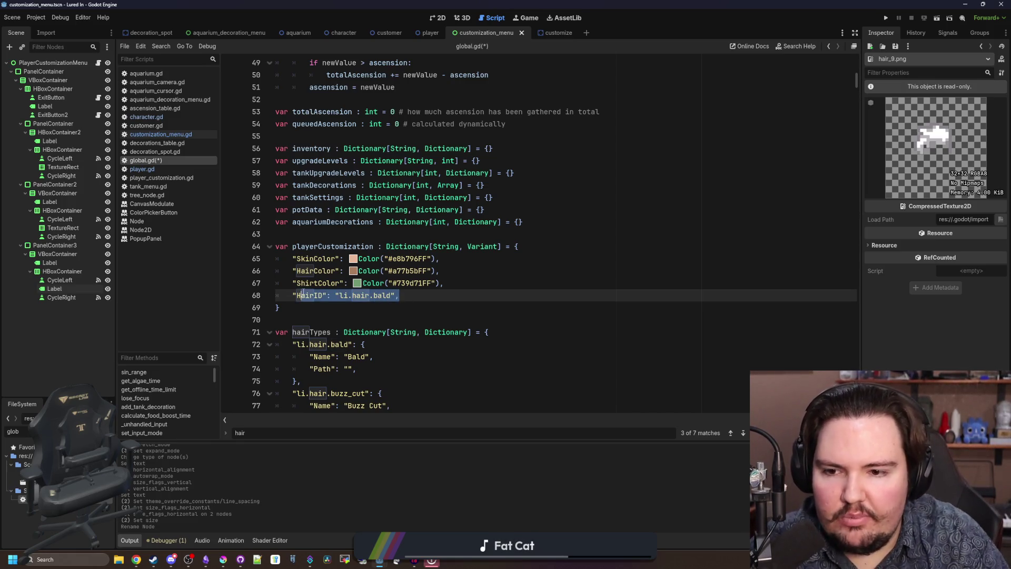
{"action": "left_click", "coordinate": [398, 295]}
{"action": "left_click_drag", "start_coordinate": [399, 295], "coordinate": [292, 295]}
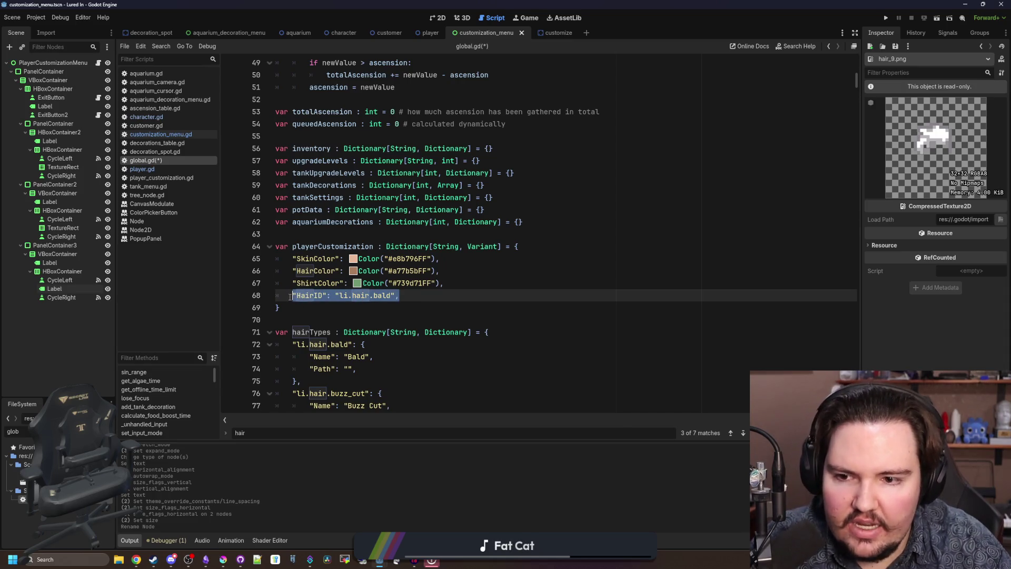
- Select the li.hair.buzz_cut entry in hairTypes, lines 76–79
{"action": "left_click", "coordinate": [314, 308]}
{"action": "scroll", "coordinate": [313, 308], "scroll_direction": "down", "scroll_amount": 4}
{"action": "left_click", "coordinate": [315, 295]}
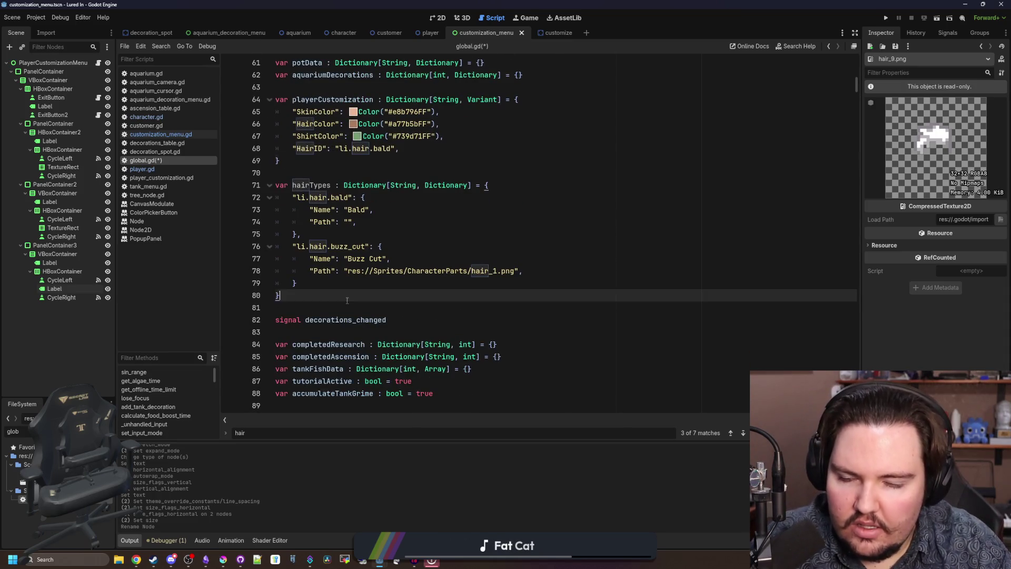
{"action": "scroll", "coordinate": [376, 238], "scroll_direction": "up", "scroll_amount": 2}
{"action": "left_click", "coordinate": [376, 238]}
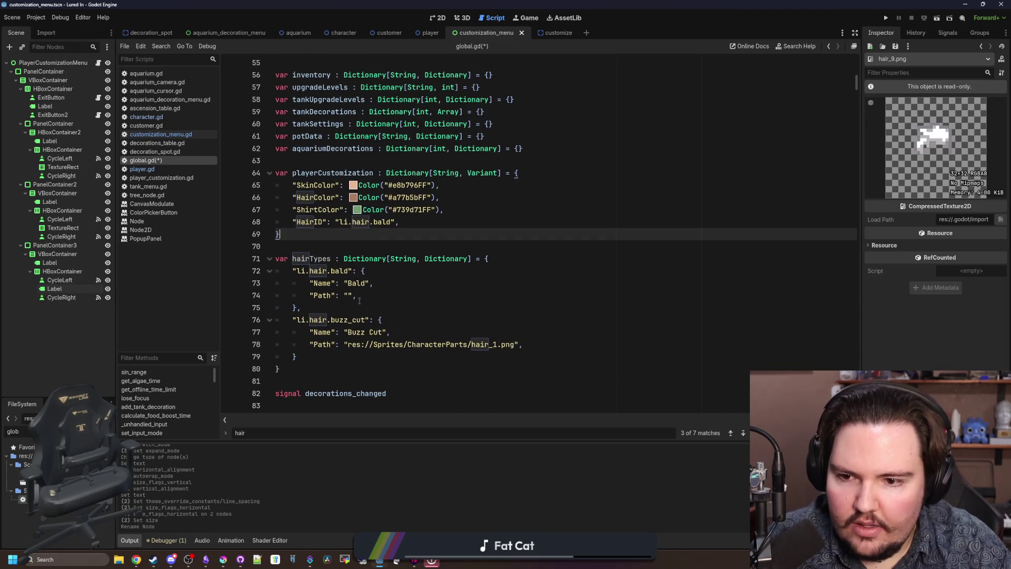
{"action": "left_click_drag", "start_coordinate": [318, 356], "coordinate": [261, 321]}
{"action": "key", "text": "ctrl+c"}
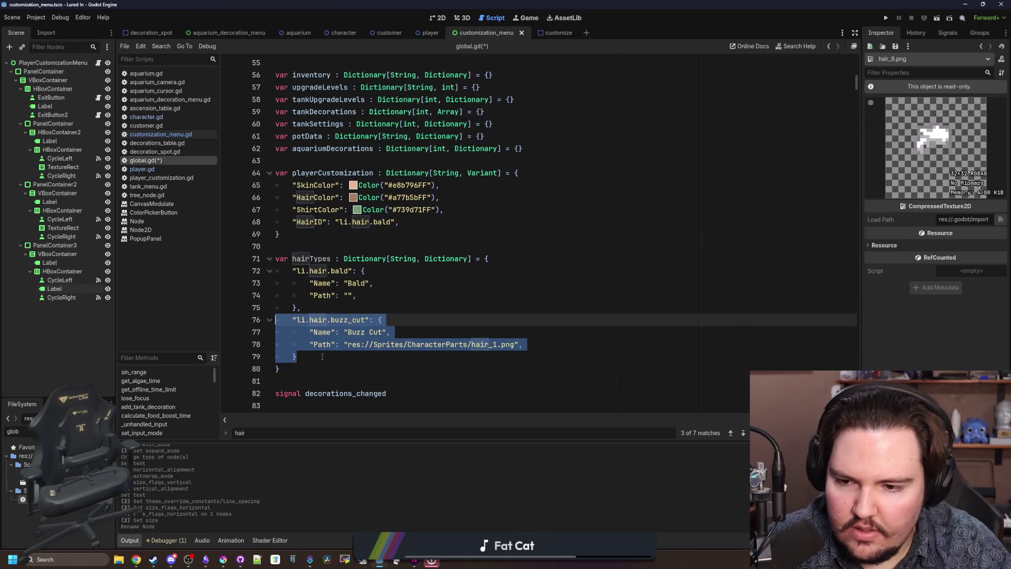
- Paste a duplicate of the li.hair.buzz_cut entry below the original and fix its indentation
{"action": "left_click", "coordinate": [321, 353]}
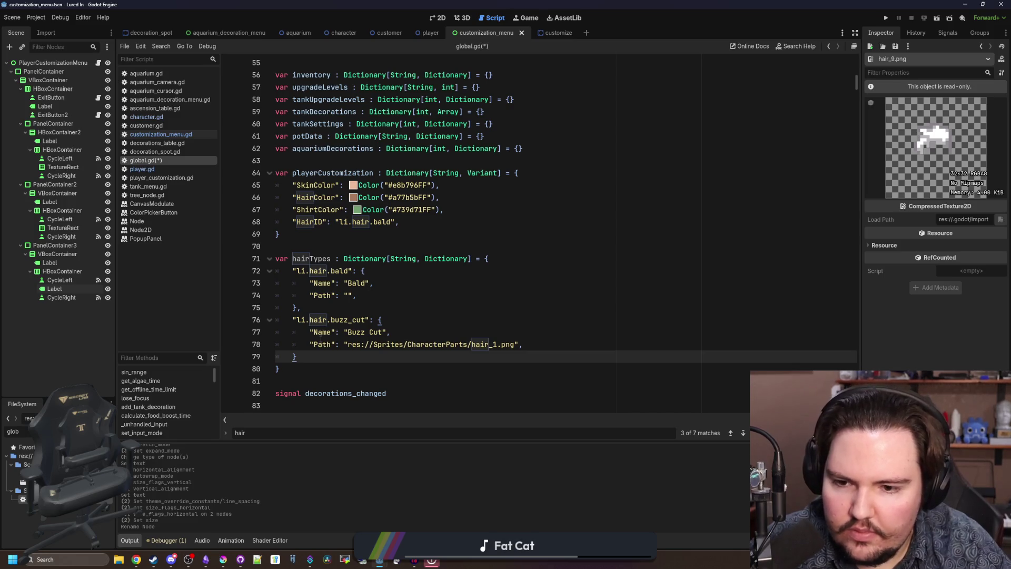
{"action": "key", "text": "Return"}
{"action": "key", "text": "ctrl+v"}
{"action": "left_click", "coordinate": [303, 372]}
{"action": "key", "text": "BackSpace"}
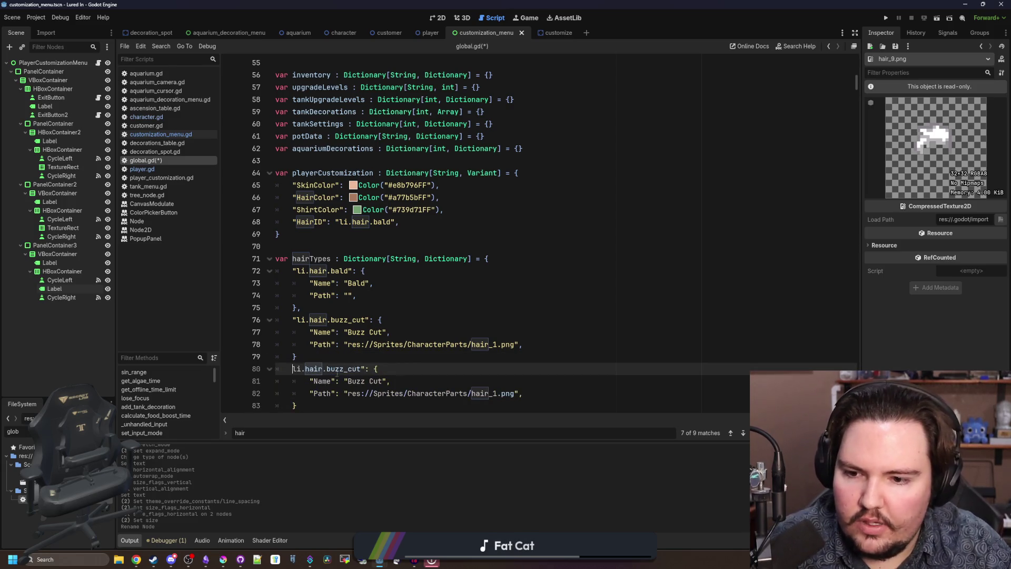
- Change the duplicated entry's image path from hair_1.png to hair_9.png
{"action": "scroll", "coordinate": [354, 369], "scroll_direction": "down", "scroll_amount": 1}
{"action": "left_click", "coordinate": [500, 342]}
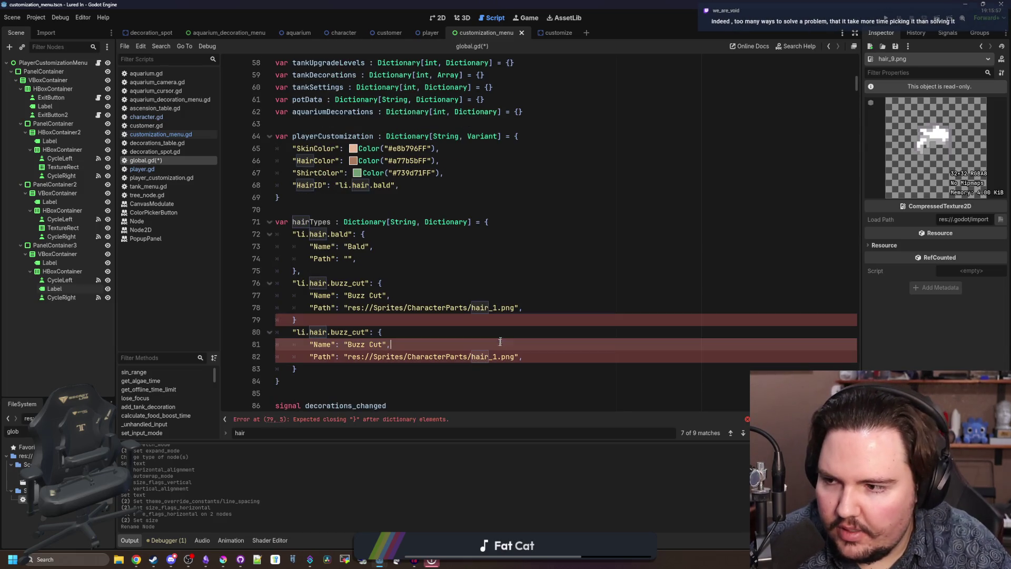
{"action": "left_click", "coordinate": [484, 319]}
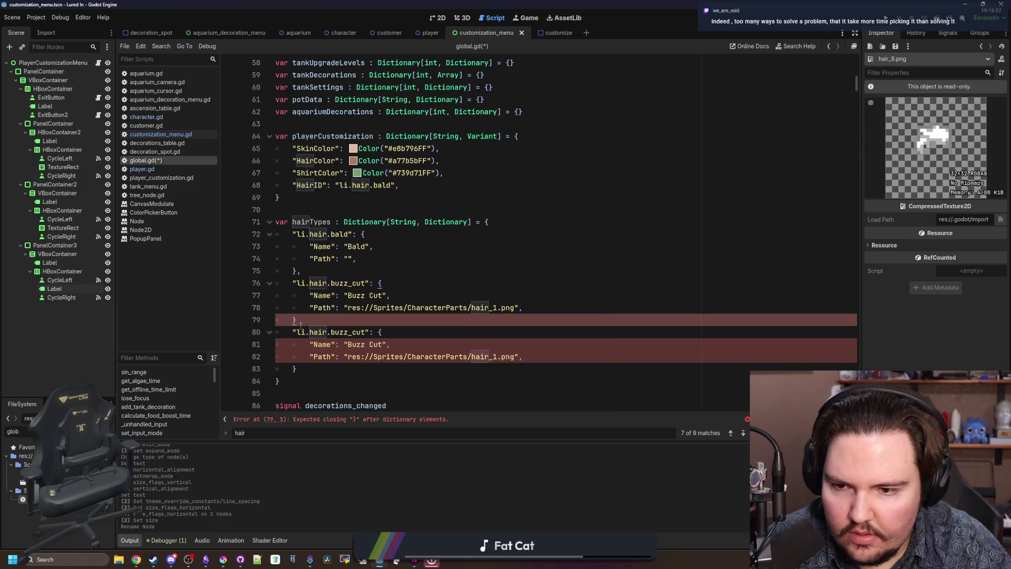
{"action": "left_click", "coordinate": [364, 331]}
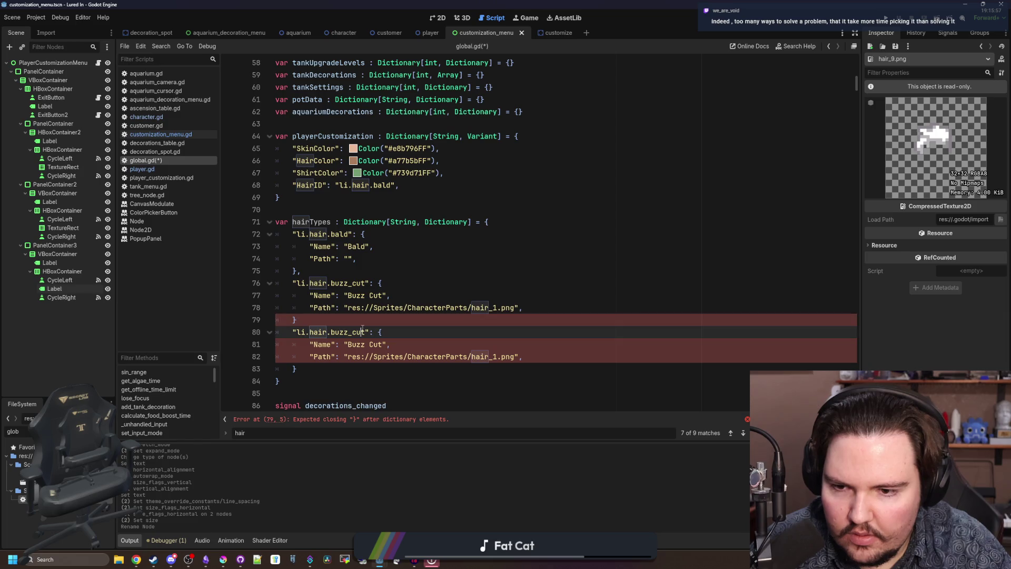
{"action": "left_click", "coordinate": [522, 359]}
{"action": "key", "text": "Left"}
{"action": "key", "text": "Left"}
{"action": "key", "text": "Left"}
{"action": "key", "text": "BackSpace"}
{"action": "type", "text": "9"}
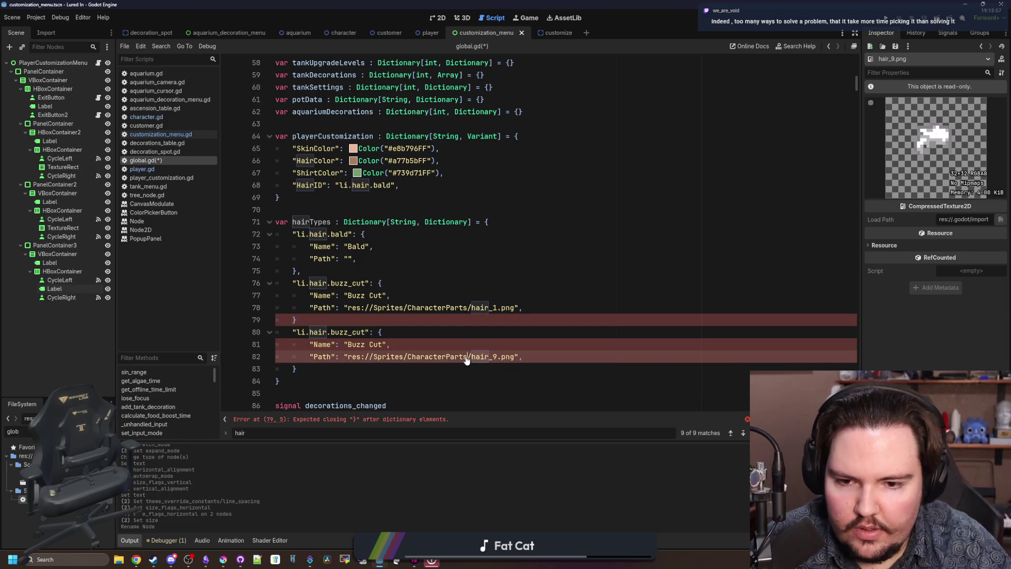
- Filter FileSystem for 'hair', widen the preview panel, and add a comma after the first entry's brace
{"action": "key", "text": "Up"}
{"action": "key", "text": "Up"}
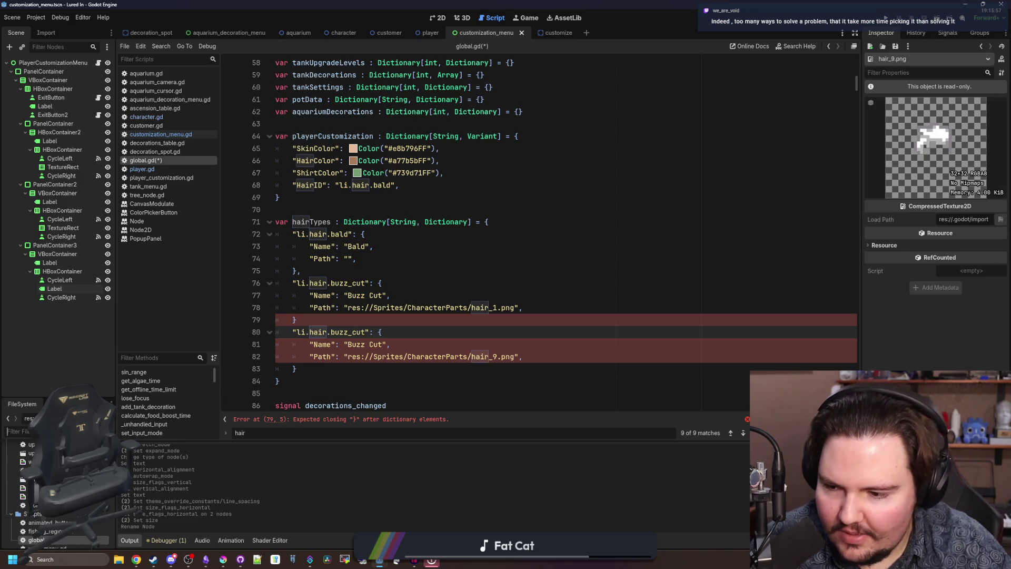
{"action": "type", "text": "hair"}
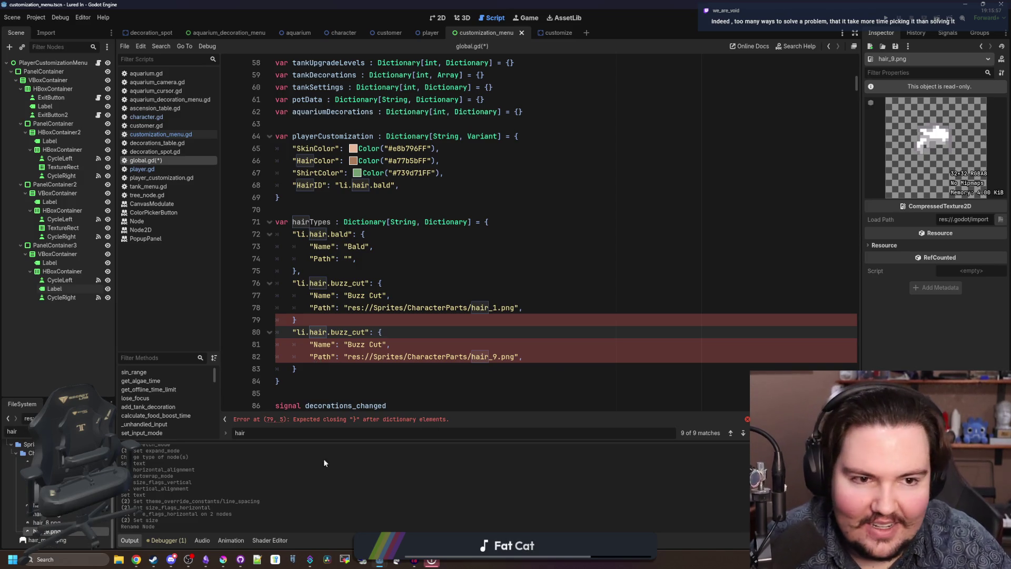
{"action": "left_click_drag", "start_coordinate": [861, 197], "coordinate": [659, 197]}
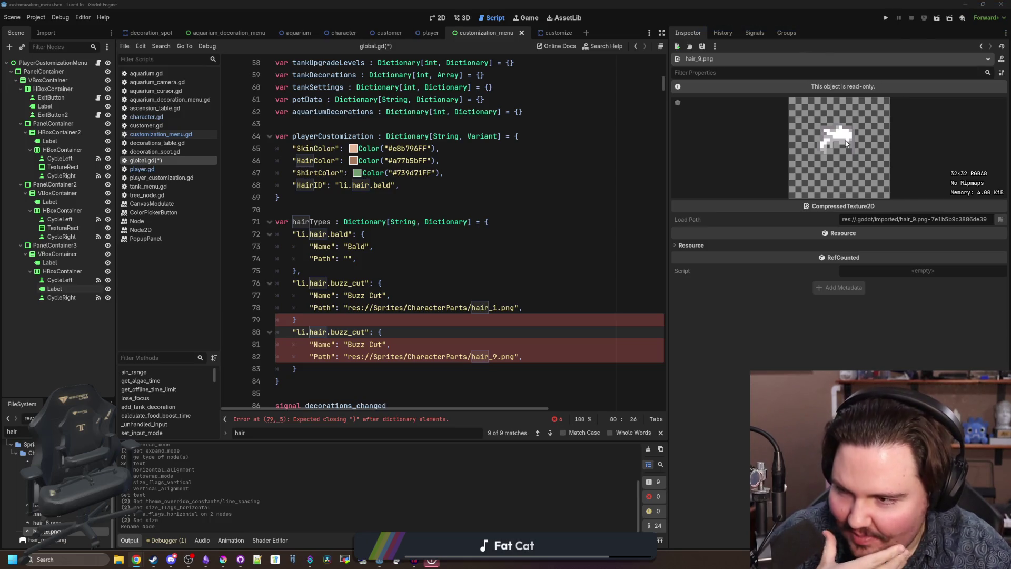
{"action": "left_click", "coordinate": [375, 318]}
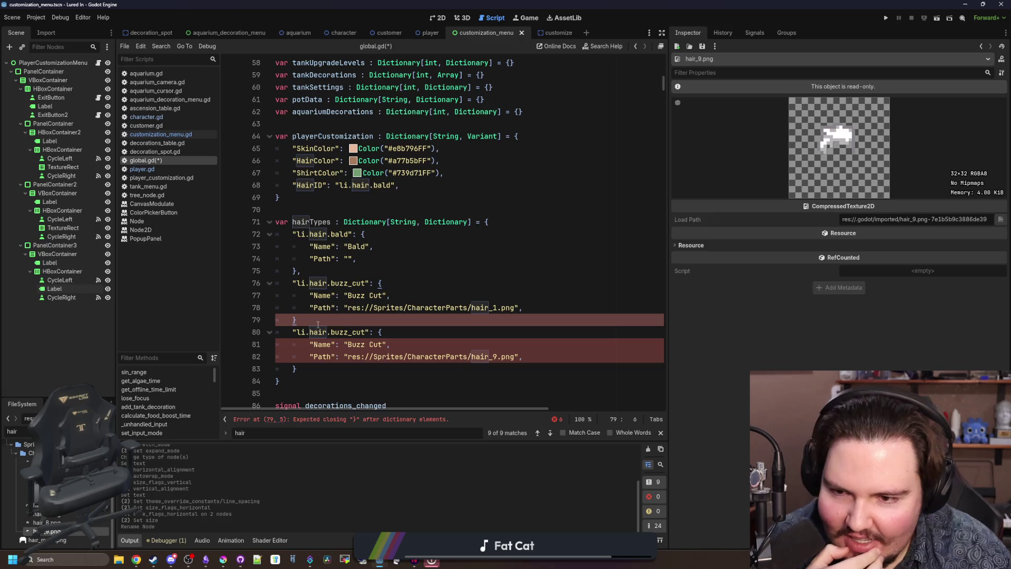
{"action": "type", "text": ","}
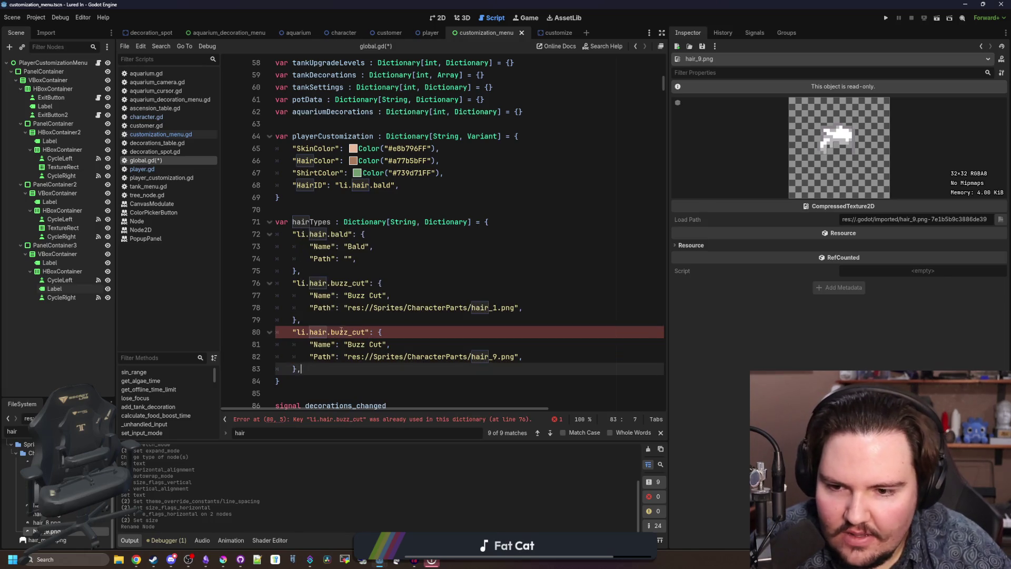
{"action": "left_click_drag", "start_coordinate": [366, 332], "coordinate": [331, 332]}
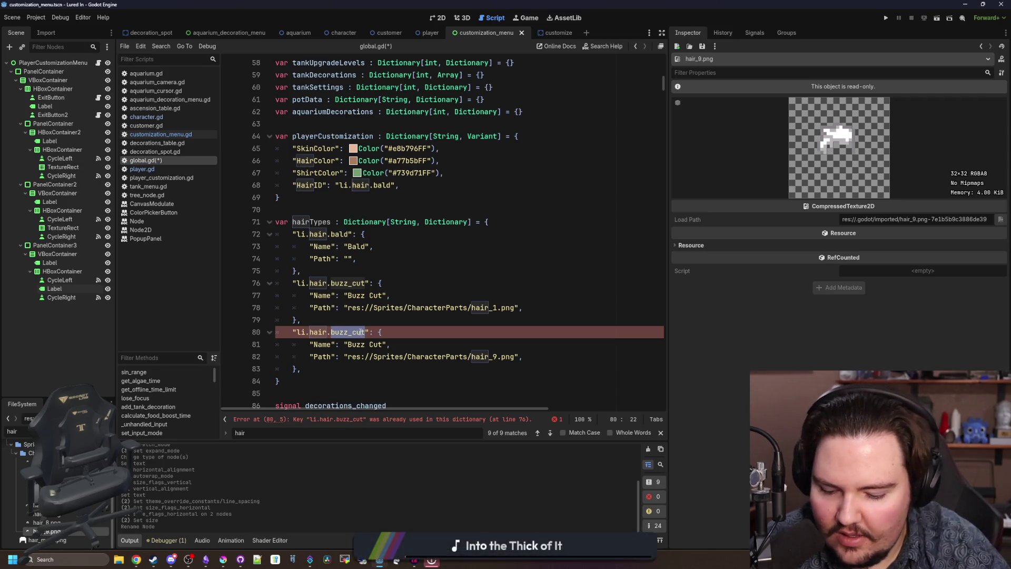
- Rename the duplicate entry's key to li.hair.bed_head and its Name to 'Bed Head'
{"action": "type", "text": "bed_head"}
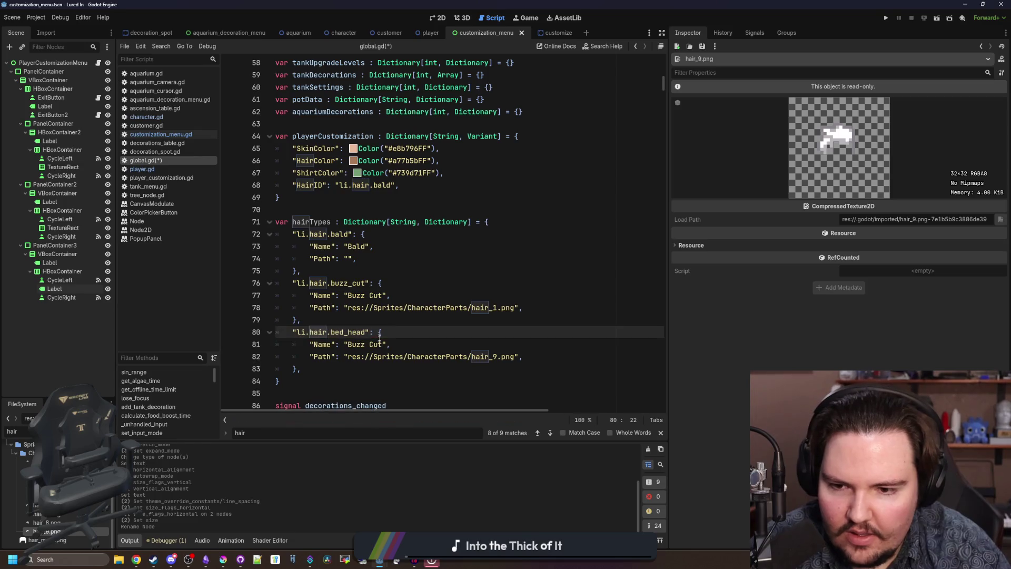
{"action": "double_click", "coordinate": [376, 344]}
{"action": "key", "text": "BackSpace"}
{"action": "key", "text": "BackSpace"}
{"action": "key", "text": "BackSpace"}
{"action": "type", "text": "Bed He"}
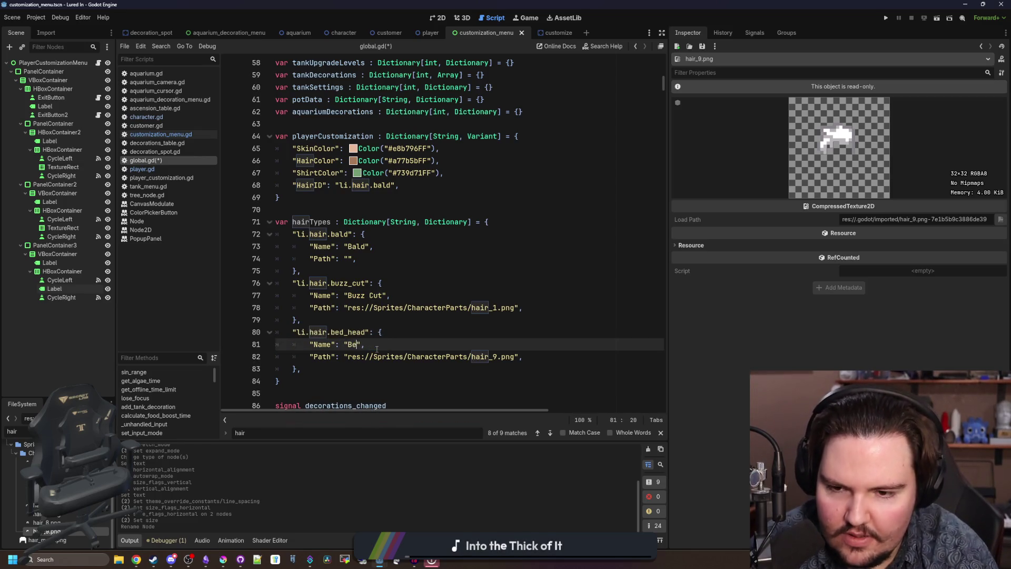
{"action": "type", "text": "ad"}
{"action": "left_click", "coordinate": [382, 332]}
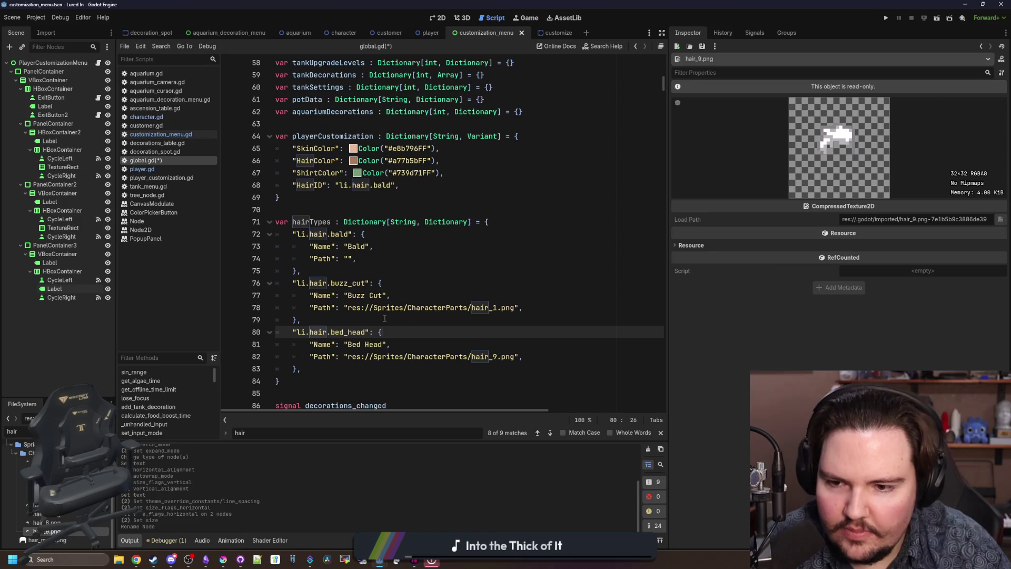
{"action": "left_click", "coordinate": [385, 319]}
- Set the default HairID to li.hair.bed_head, save global.gd, and switch to the 2D view
{"action": "double_click", "coordinate": [383, 185]}
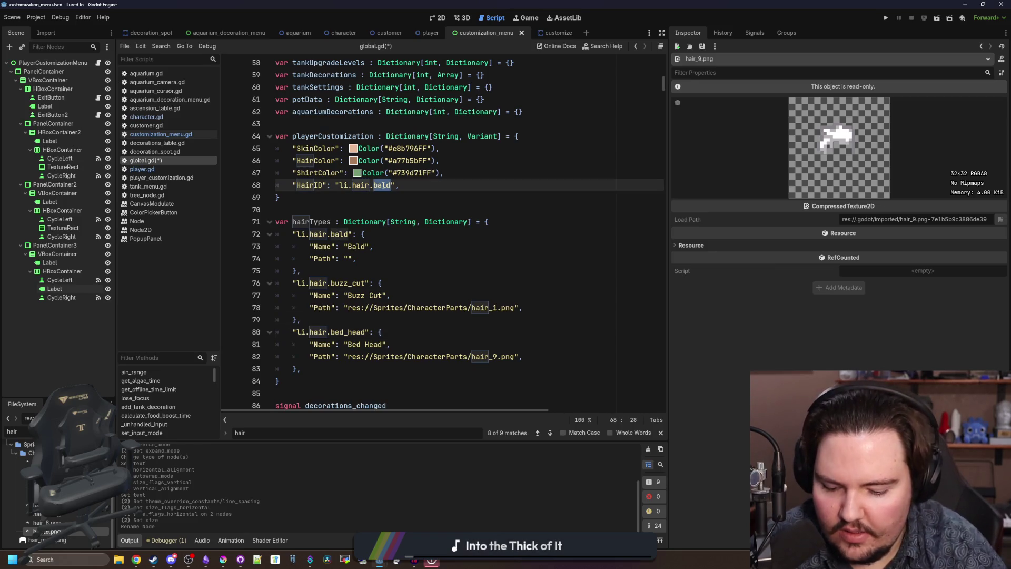
{"action": "type", "text": "bed_head"}
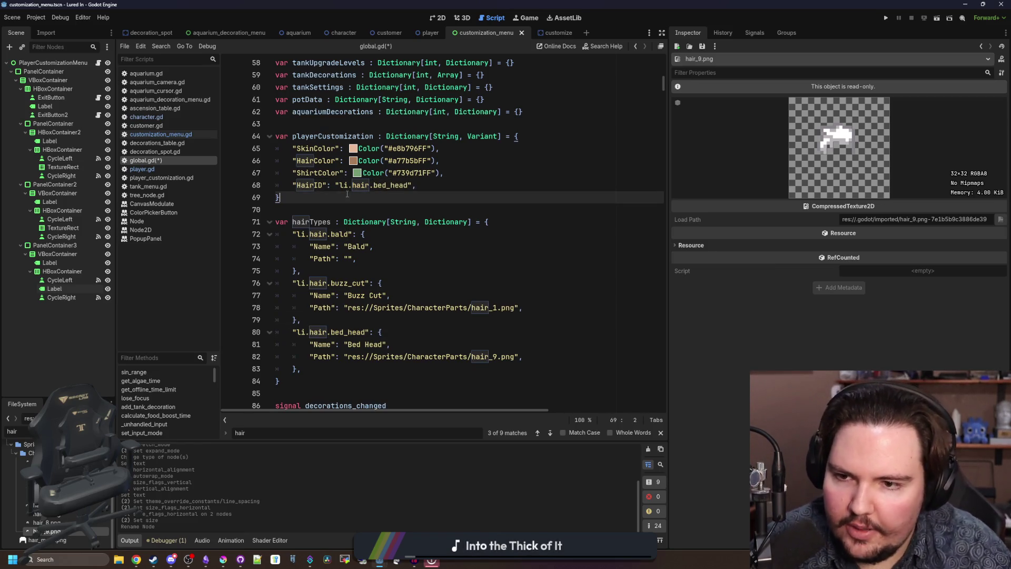
{"action": "left_click", "coordinate": [373, 197]}
{"action": "key", "text": "ctrl+s"}
{"action": "scroll", "coordinate": [373, 225], "scroll_direction": "up", "scroll_amount": 1}
{"action": "scroll", "coordinate": [374, 225], "scroll_direction": "up", "scroll_amount": 1}
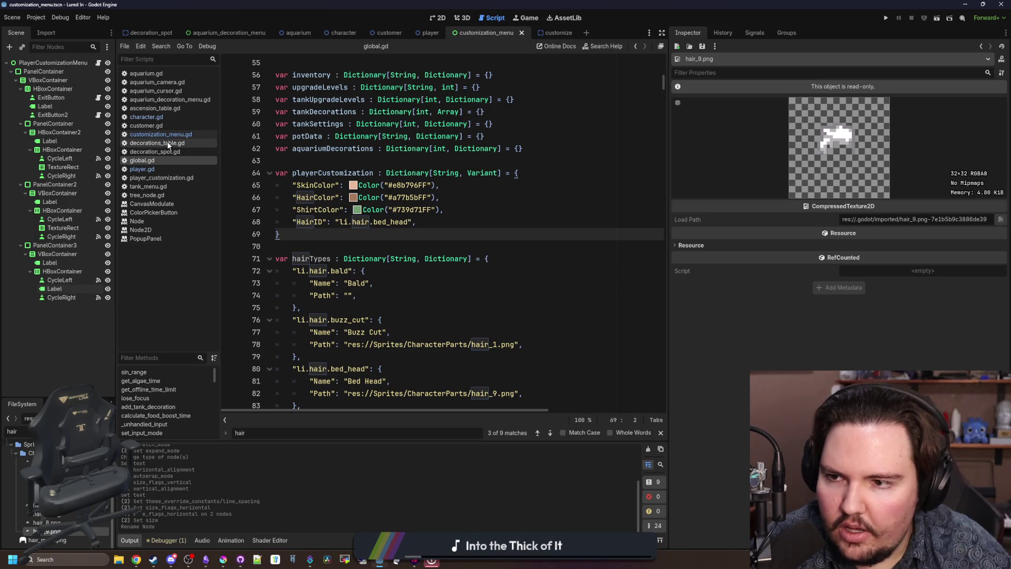
{"action": "left_click", "coordinate": [439, 18]}
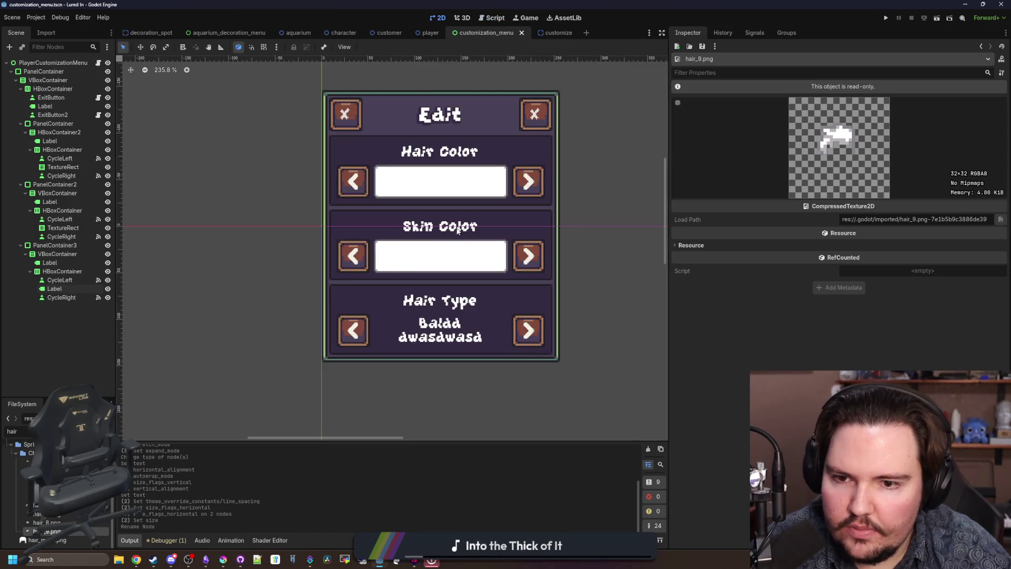
- Reconnect the Hair Type left arrow's pressed signal from skin_color_left to a new hair_left method
{"action": "left_click", "coordinate": [98, 63]}
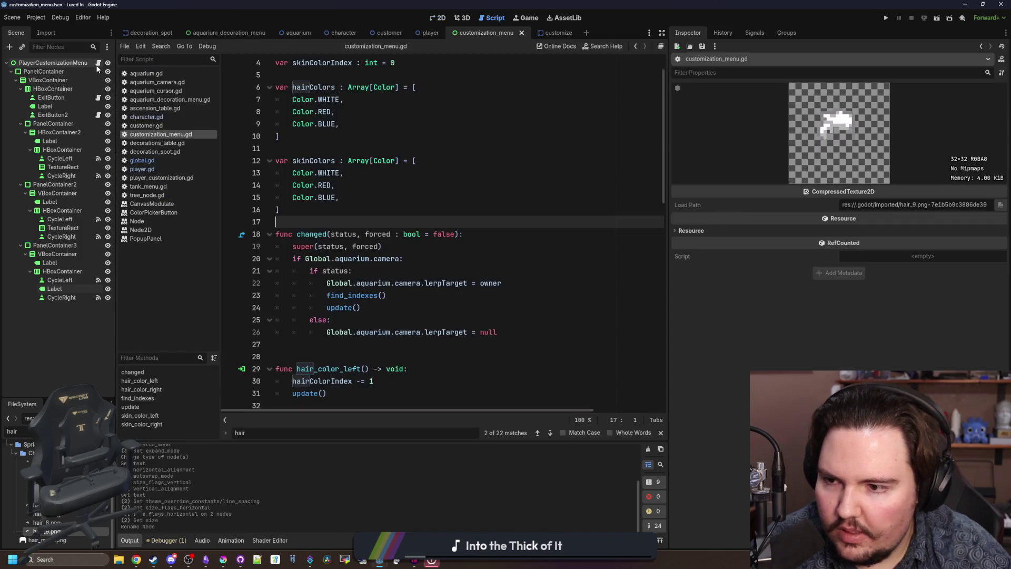
{"action": "left_click", "coordinate": [367, 309]}
{"action": "left_click", "coordinate": [60, 280]}
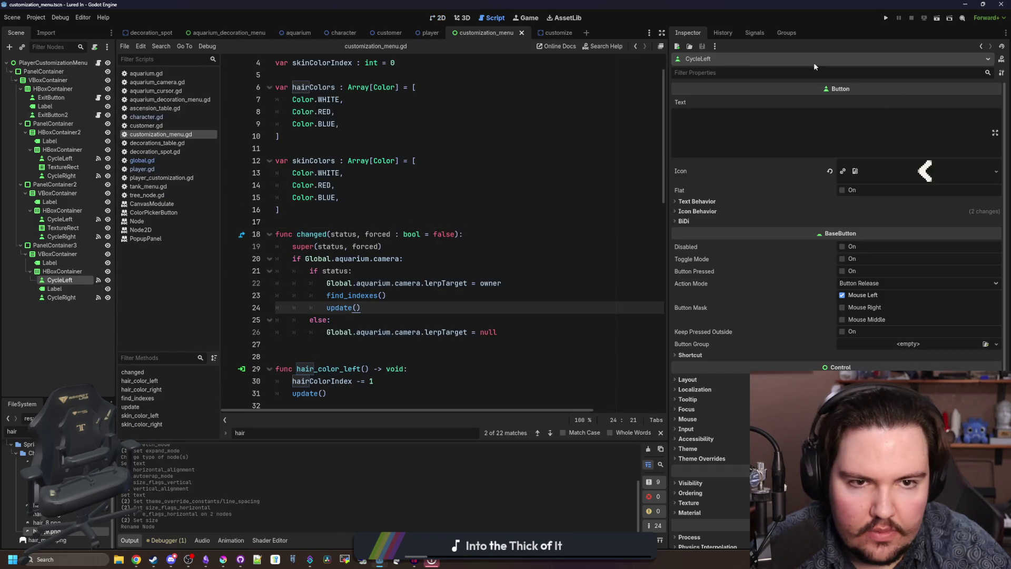
{"action": "left_click", "coordinate": [754, 32]}
{"action": "right_click", "coordinate": [727, 98]}
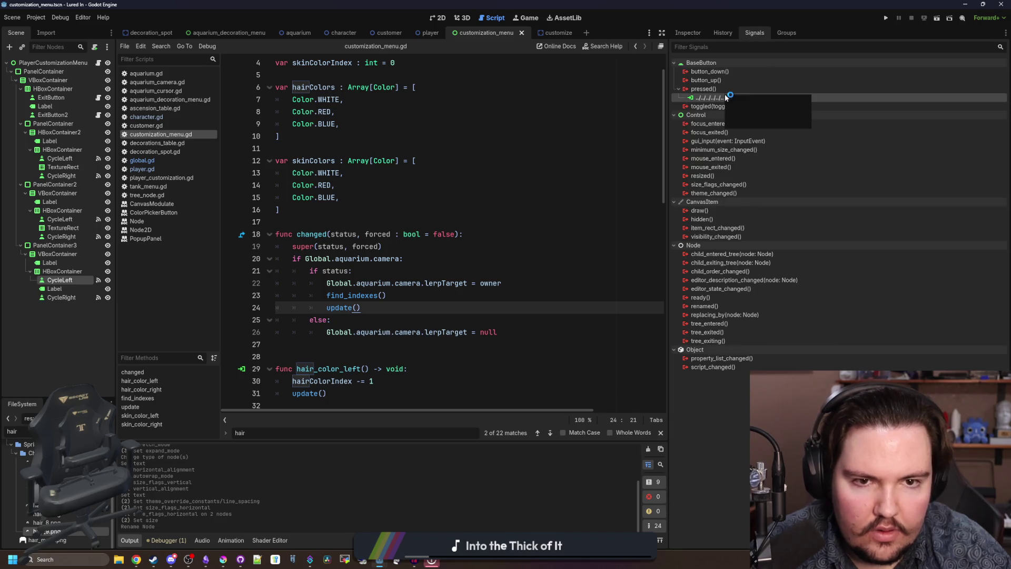
{"action": "left_click", "coordinate": [746, 120]}
{"action": "right_click", "coordinate": [709, 90]}
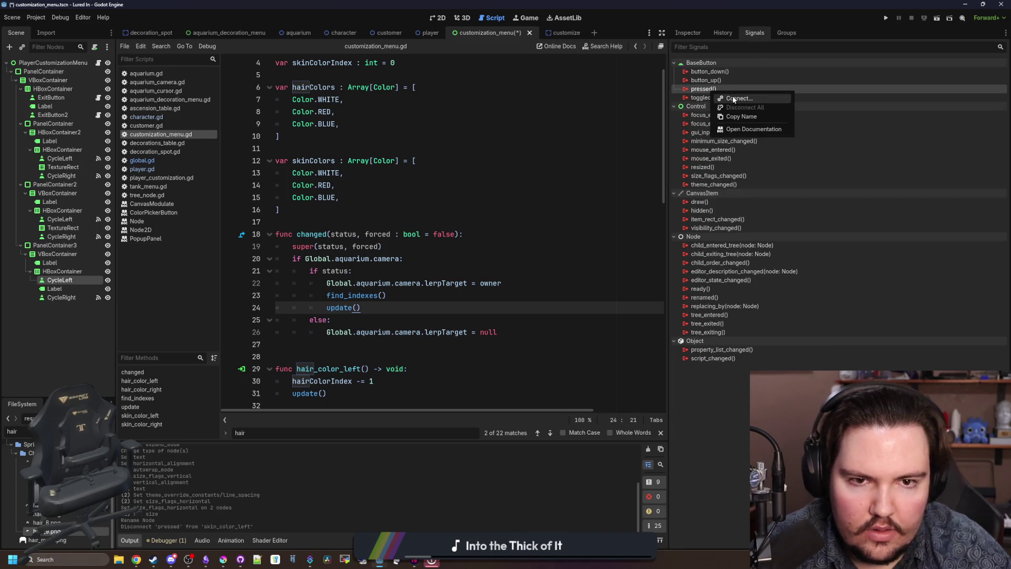
{"action": "left_click", "coordinate": [737, 99]}
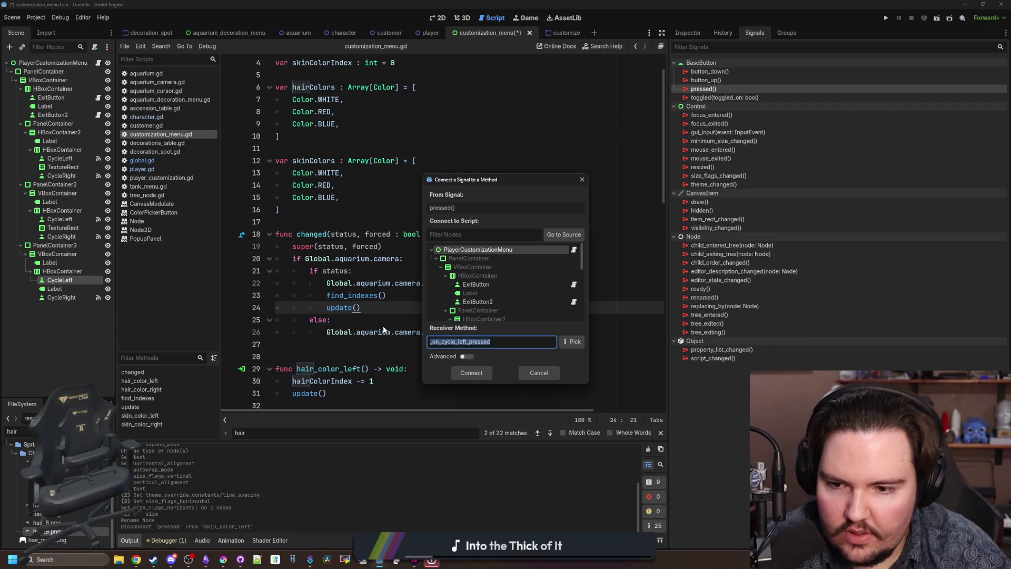
{"action": "type", "text": "hair_left"}
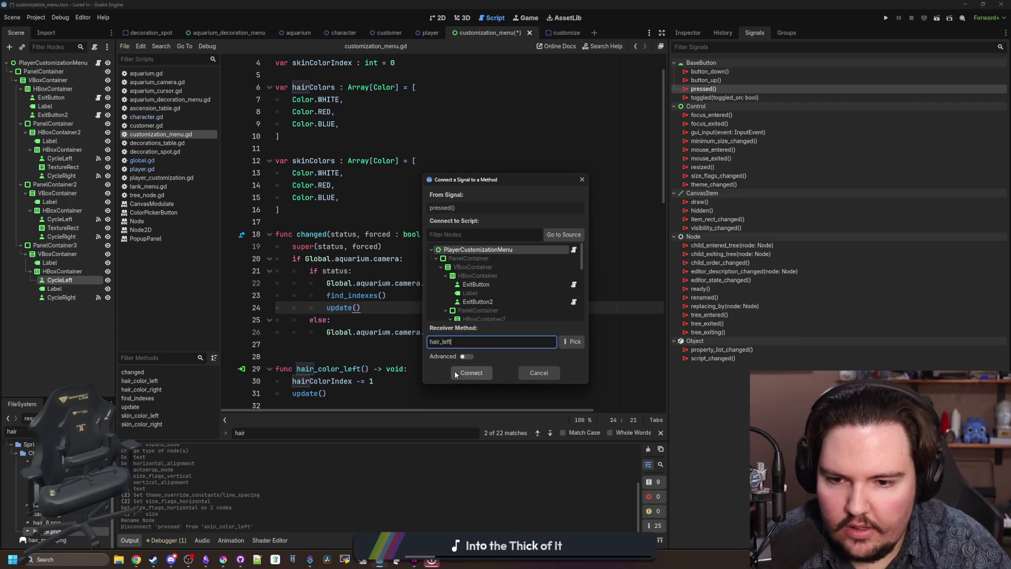
{"action": "left_click", "coordinate": [455, 373]}
- Reconnect the Hair Type right arrow's pressed signal from skin_color_right to a new hair_right method
{"action": "left_click", "coordinate": [62, 297]}
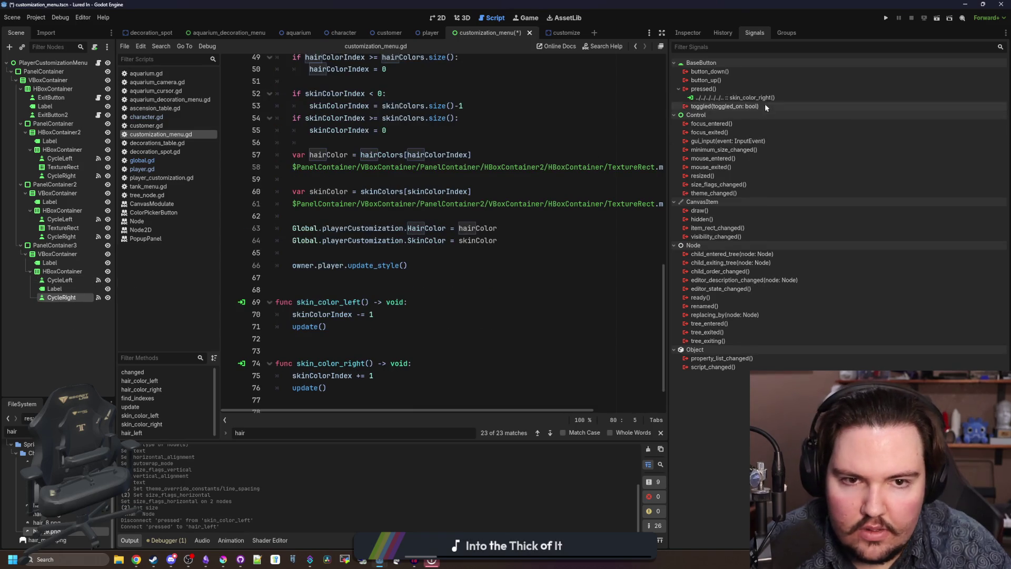
{"action": "right_click", "coordinate": [756, 97]}
{"action": "left_click", "coordinate": [745, 100]}
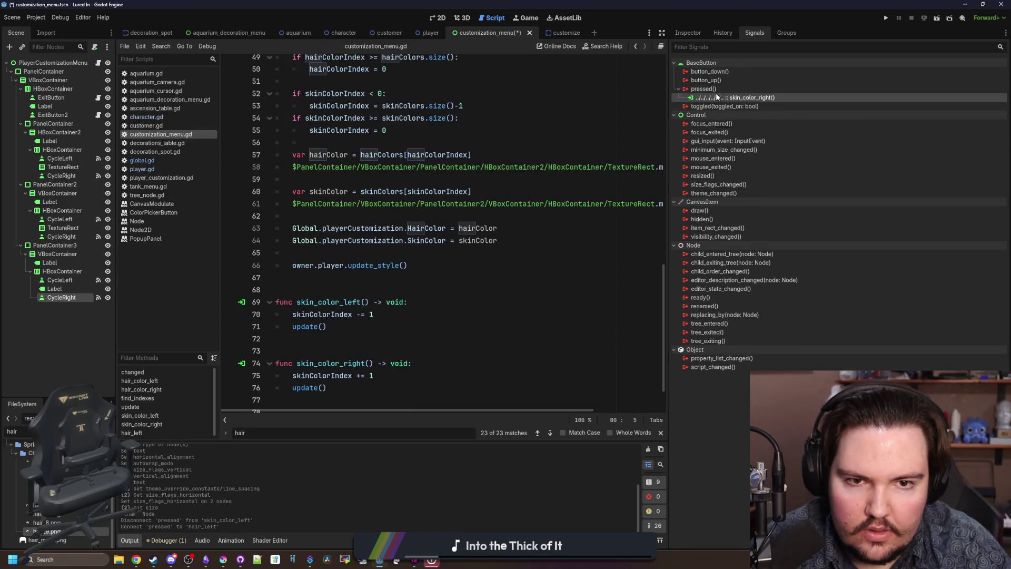
{"action": "right_click", "coordinate": [715, 92]}
{"action": "left_click", "coordinate": [737, 121]}
{"action": "right_click", "coordinate": [734, 90]}
{"action": "left_click", "coordinate": [738, 97]}
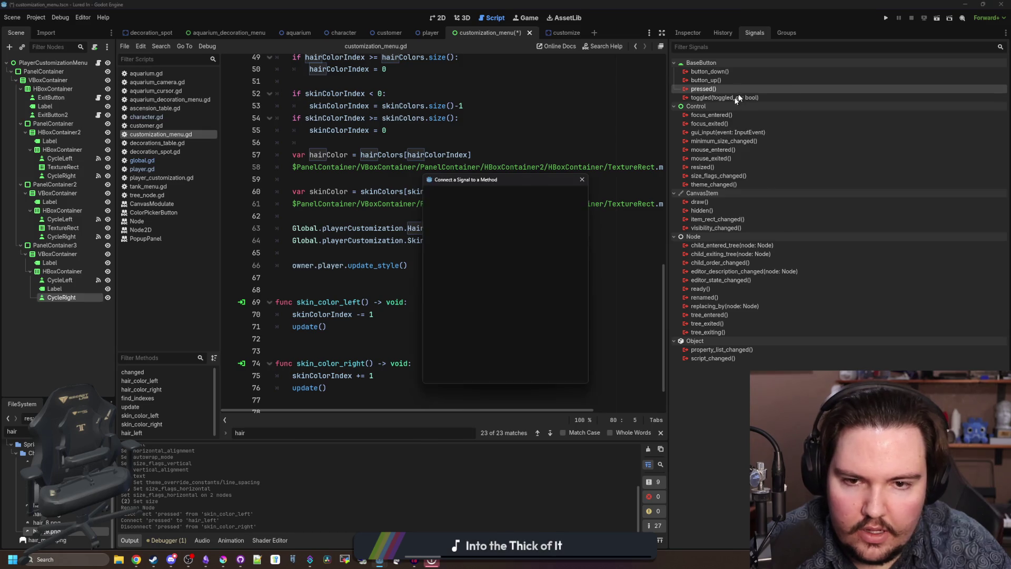
{"action": "type", "text": "hair_right"}
{"action": "key", "text": "Return"}
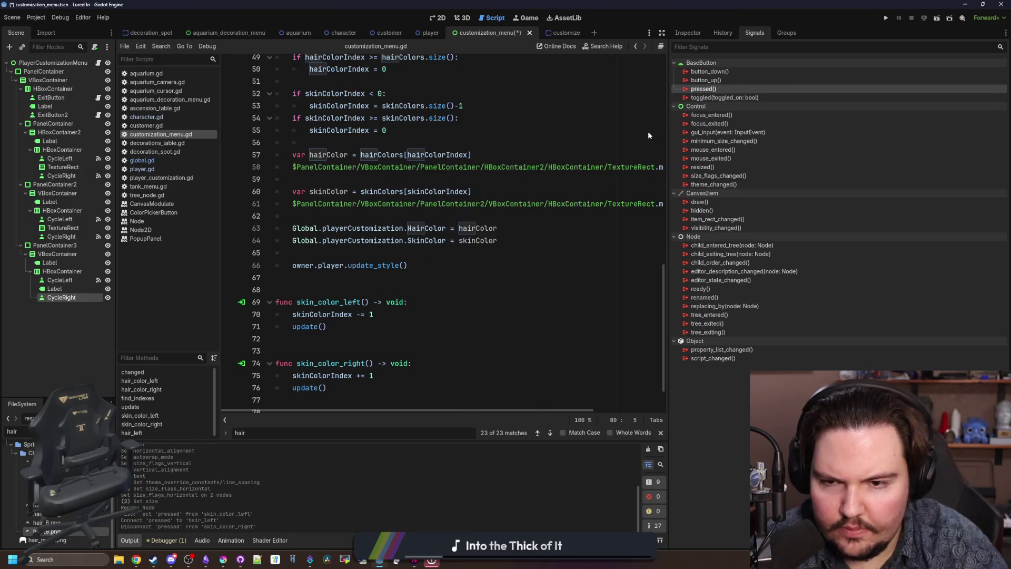
- Select the placeholder body of the new hair_left function
{"action": "left_click", "coordinate": [432, 343]}
{"action": "left_click_drag", "start_coordinate": [432, 341], "coordinate": [290, 343]}
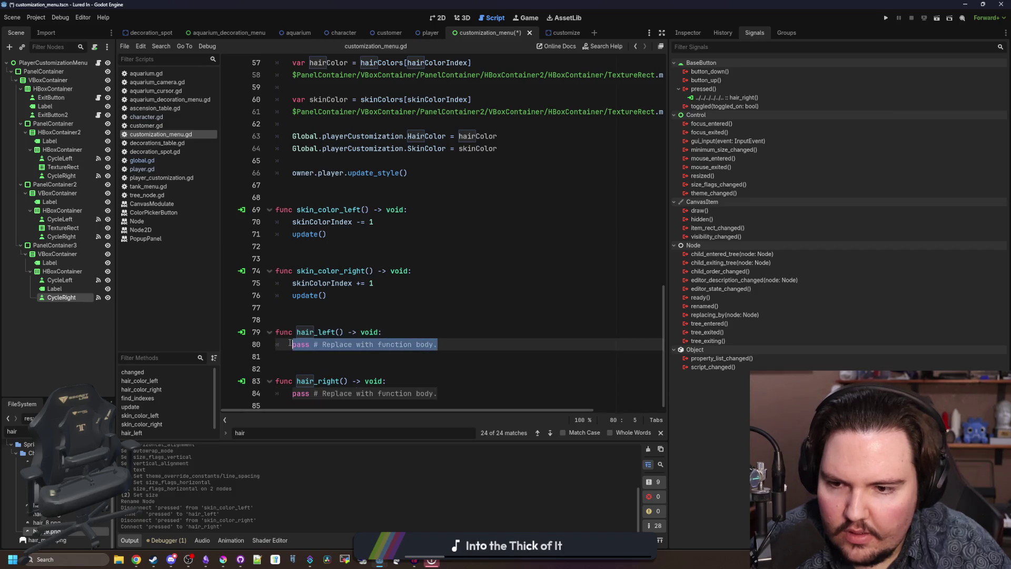
{"action": "scroll", "coordinate": [398, 255], "scroll_direction": "up", "scroll_amount": 15}
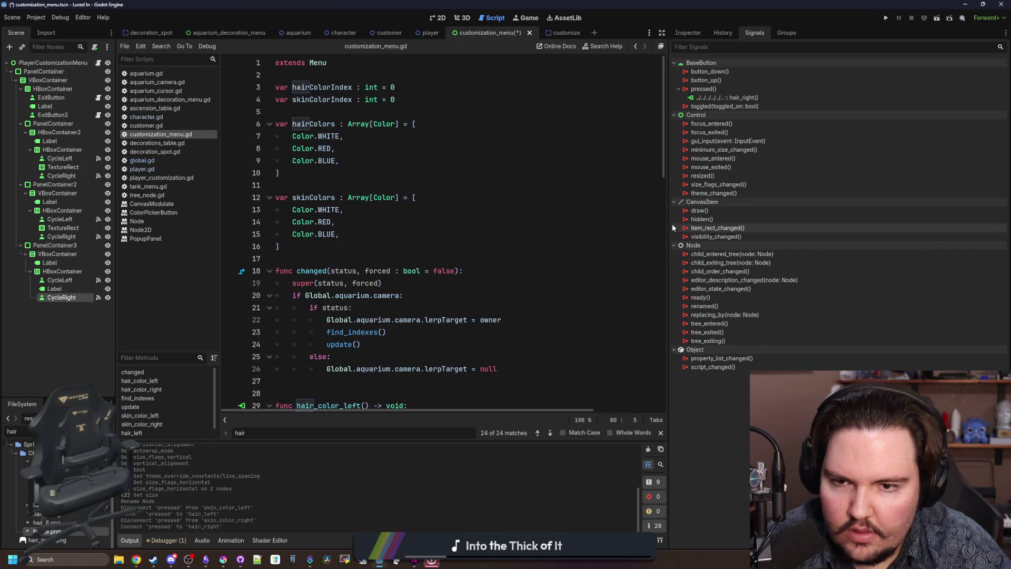
- Declare 'var hairIndex : int = 0' below skinColorIndex and save the script
{"action": "left_click_drag", "start_coordinate": [667, 217], "coordinate": [793, 217]}
{"action": "left_click", "coordinate": [421, 99]}
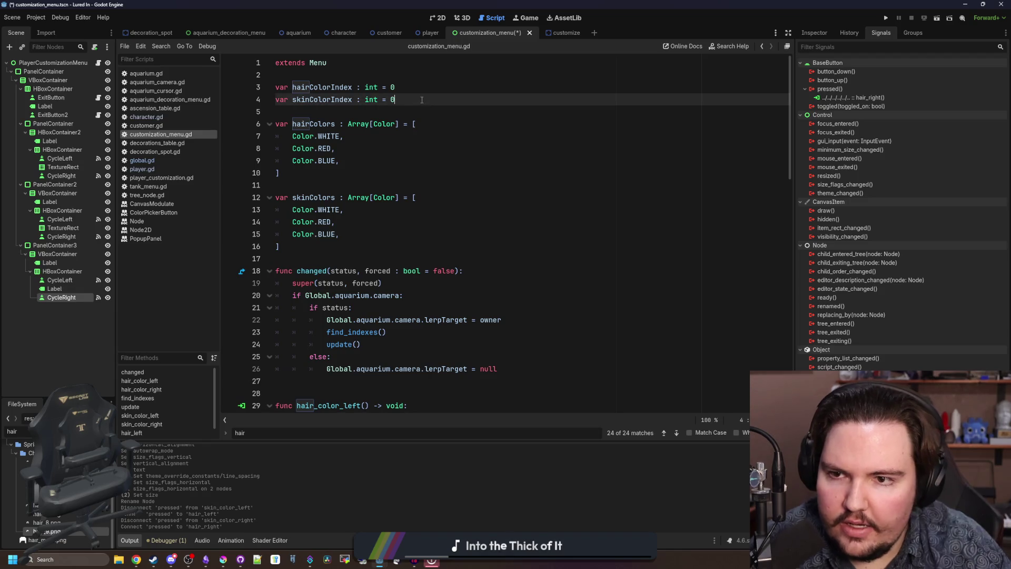
{"action": "key", "text": "Return"}
{"action": "type", "text": "var hairIndex "}
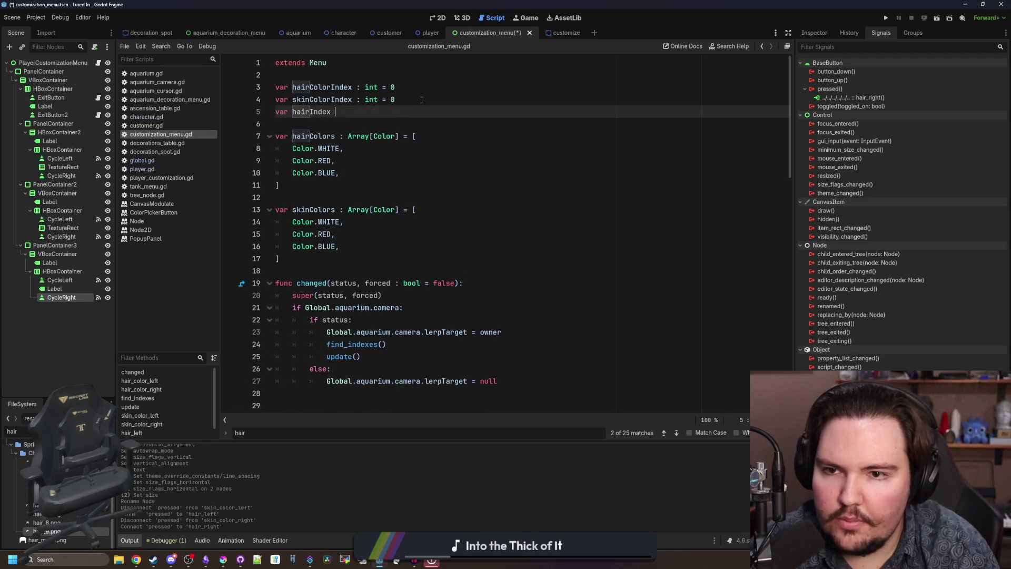
{"action": "type", "text": ": int = 0"}
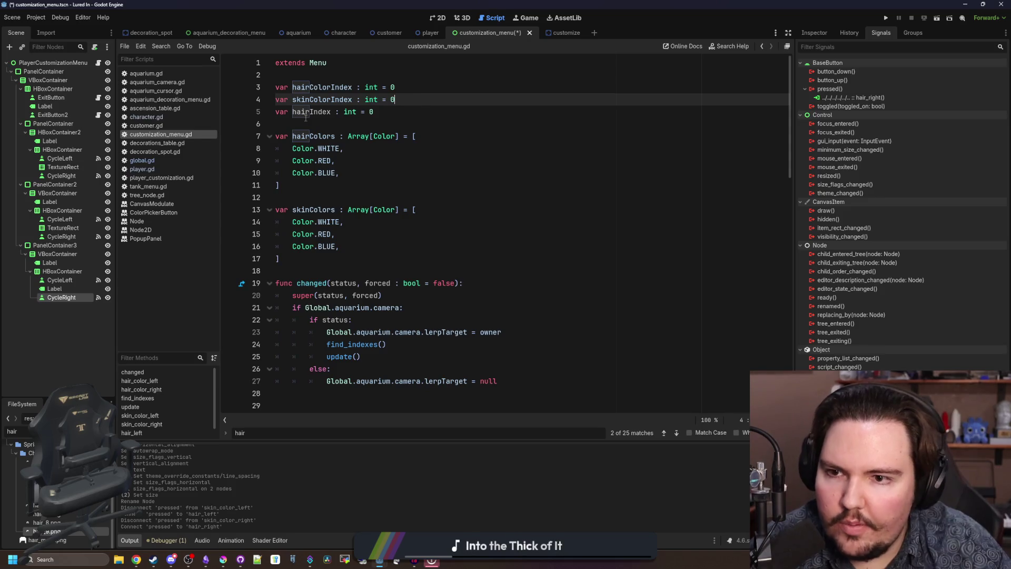
{"action": "key", "text": "Return"}
{"action": "key", "text": "BackSpace"}
{"action": "left_click", "coordinate": [315, 123]}
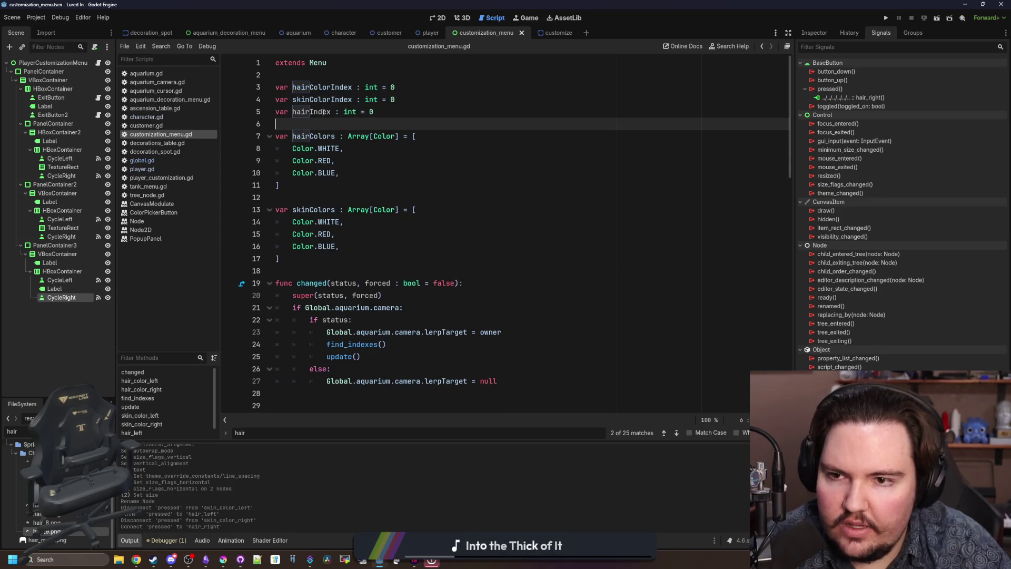
{"action": "key", "text": "ctrl+s"}
- Paste a copy of the hair colour lookup loop below the original in find_indexes
{"action": "scroll", "coordinate": [373, 181], "scroll_direction": "down", "scroll_amount": 8}
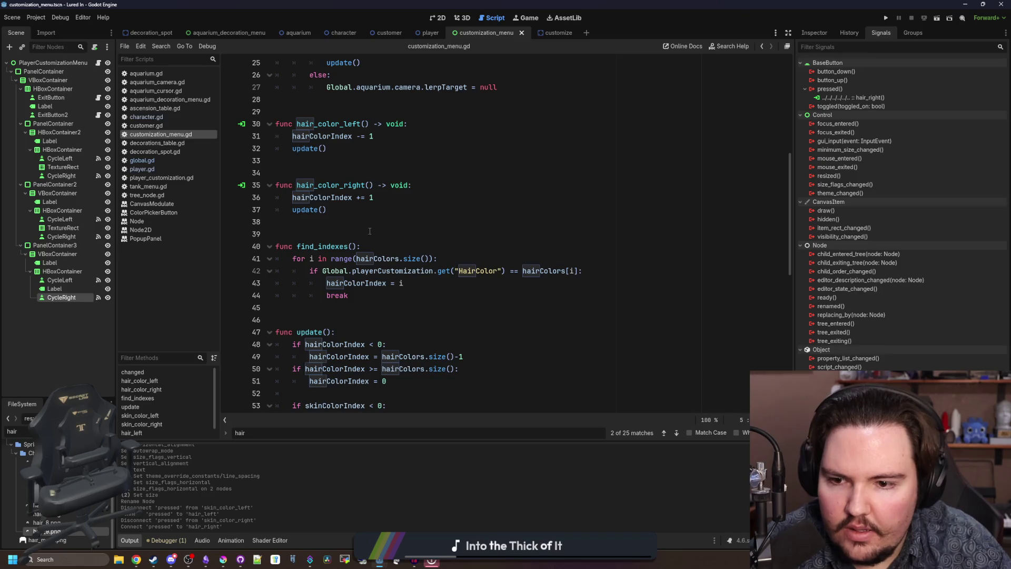
{"action": "left_click", "coordinate": [359, 298]}
{"action": "key", "text": "Return"}
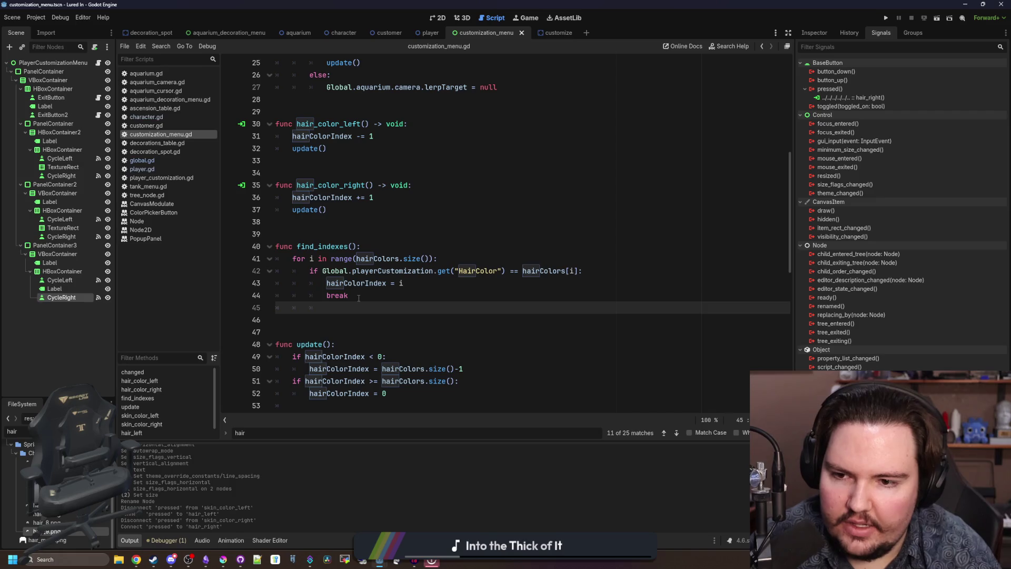
{"action": "scroll", "coordinate": [358, 298], "scroll_direction": "down", "scroll_amount": 4}
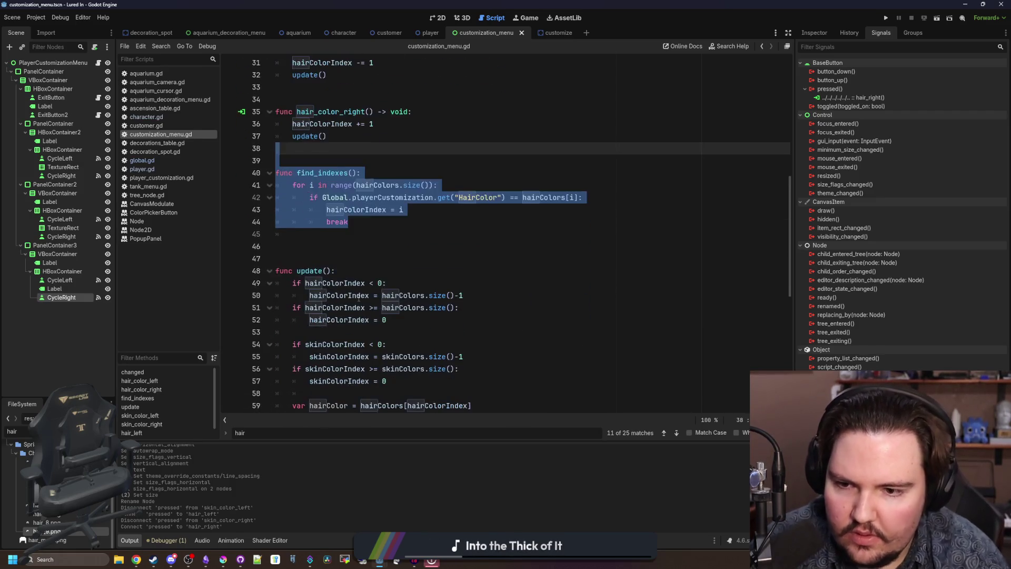
{"action": "left_click", "coordinate": [276, 187], "text": "shift"}
{"action": "left_click", "coordinate": [370, 220]}
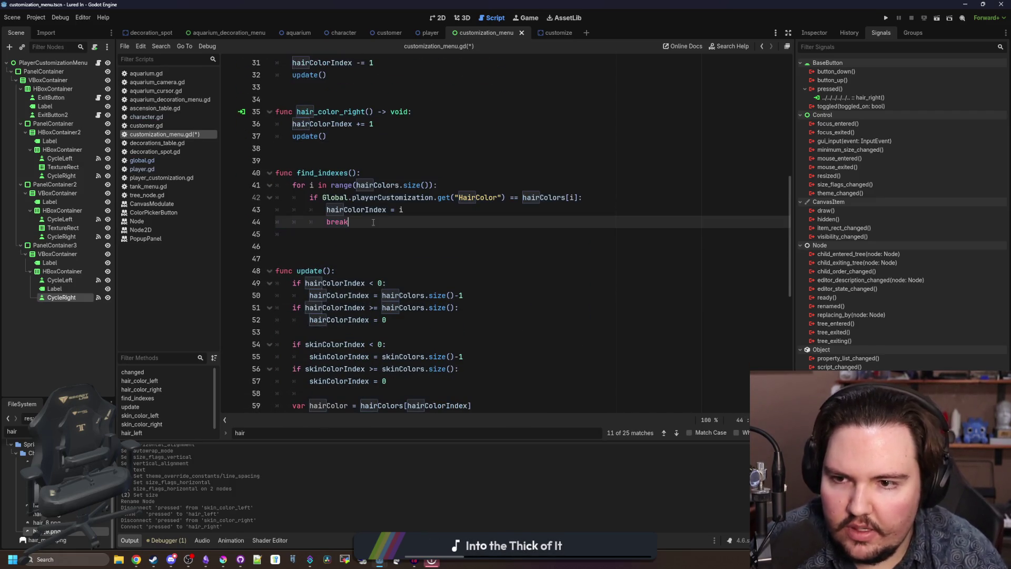
{"action": "key", "text": "Return"}
{"action": "type", "text": "for i in range(hairColors.size()): \t\tif Global.playerCustomization.get(\"HairColor\") == hairColors[i]: \t\t\thairColorIndex = i \t\t\tbreak"}
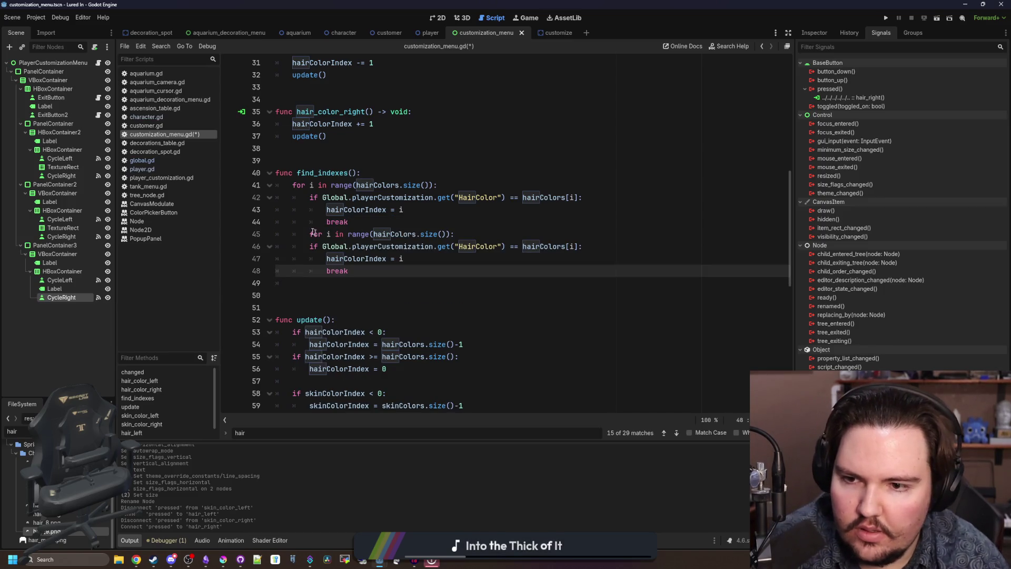
{"action": "left_click", "coordinate": [313, 234]}
{"action": "key", "text": "BackSpace"}
{"action": "left_click", "coordinate": [362, 222]}
{"action": "key", "text": "Return"}
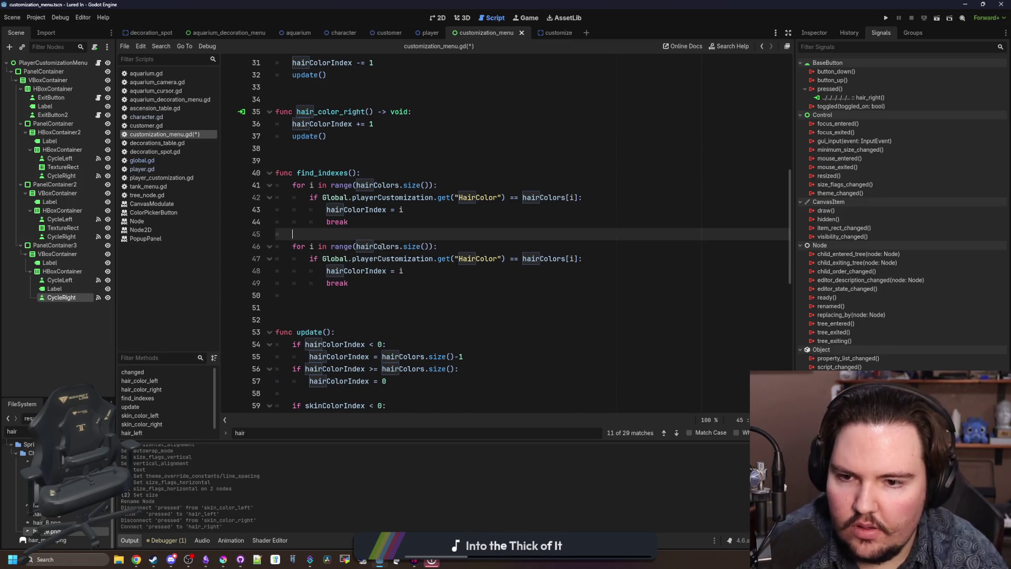
- Adapt the copied loop to use skinColors, the SkinColor key, and skinColorIndex
{"action": "double_click", "coordinate": [380, 247]}
{"action": "type", "text": "skinCol"}
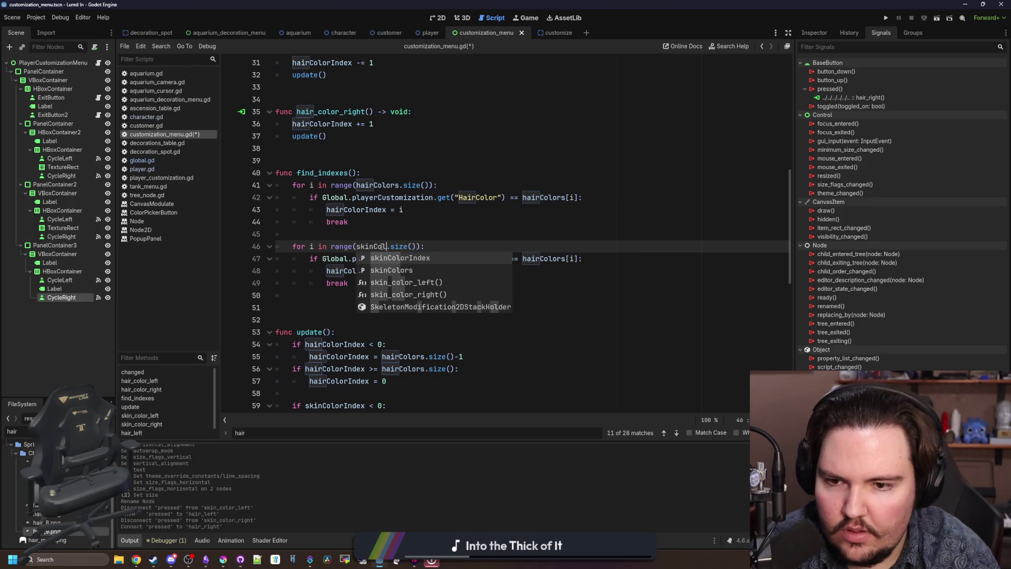
{"action": "type", "text": "ors"}
{"action": "double_click", "coordinate": [476, 258]}
{"action": "type", "text": "SkinColor"}
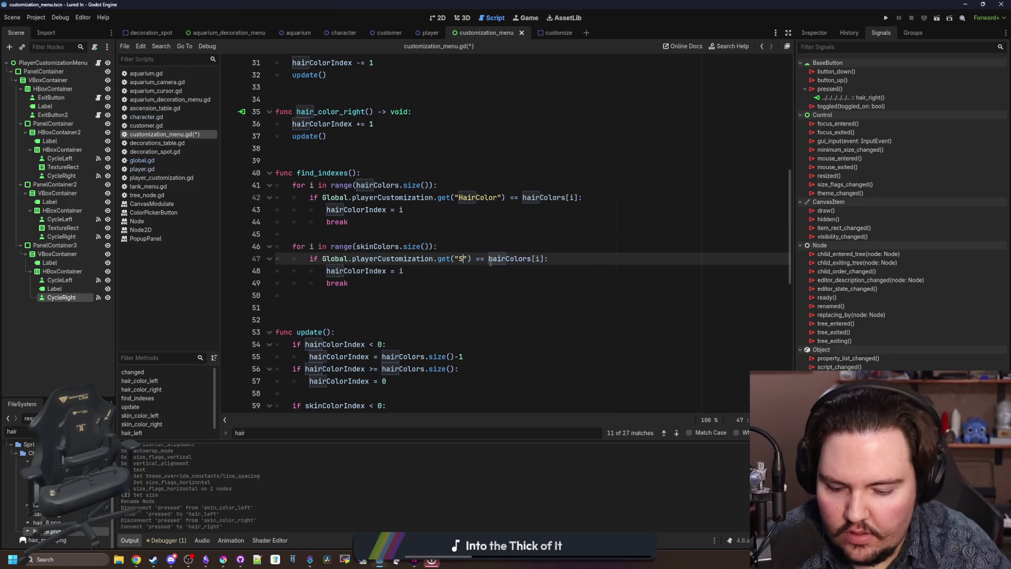
{"action": "double_click", "coordinate": [546, 258]}
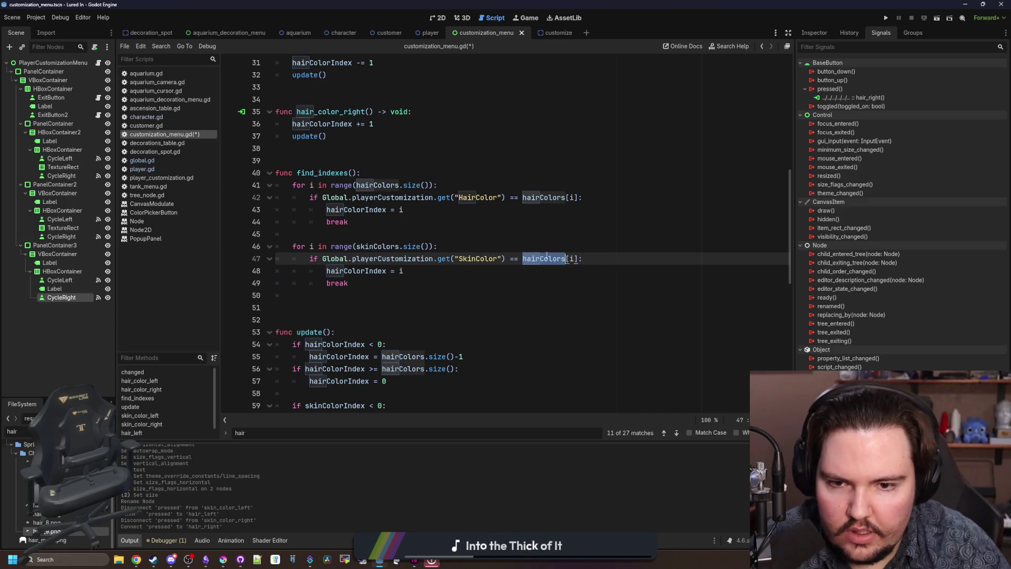
{"action": "type", "text": "skinColors"}
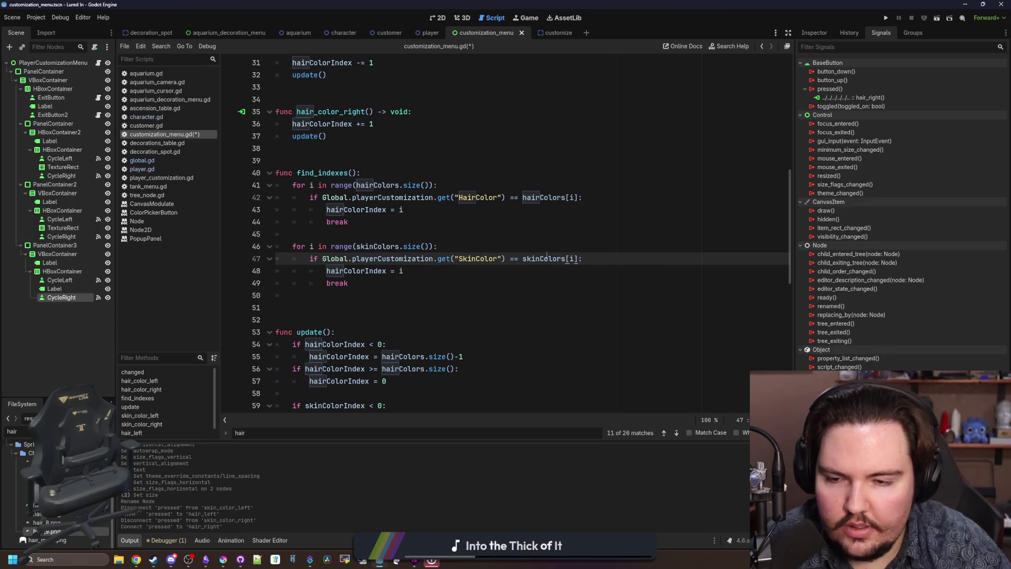
{"action": "double_click", "coordinate": [363, 271]}
{"action": "type", "text": "skinColor"}
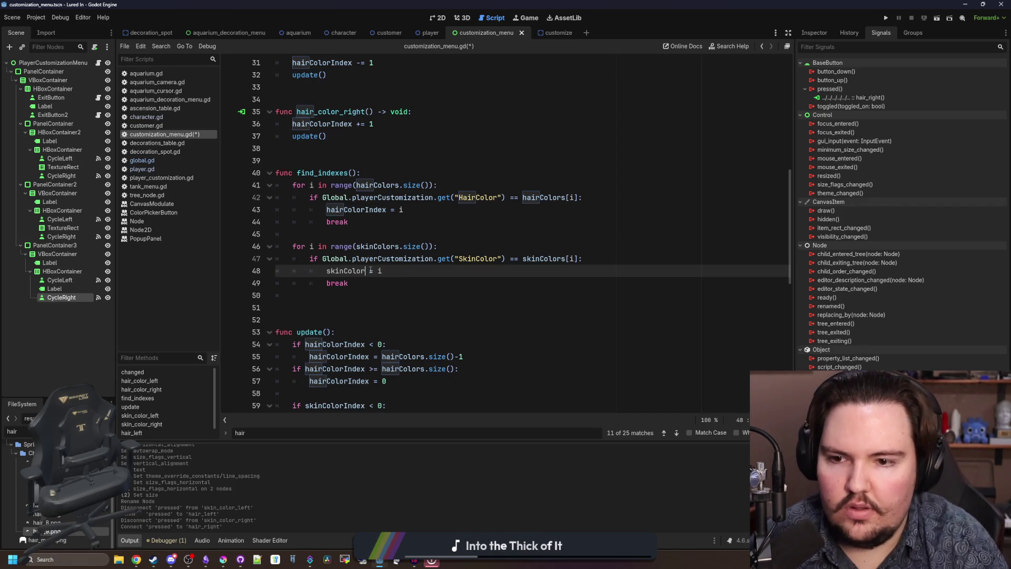
{"action": "type", "text": "Index"}
{"action": "left_click", "coordinate": [339, 293]}
{"action": "key", "text": "Return"}
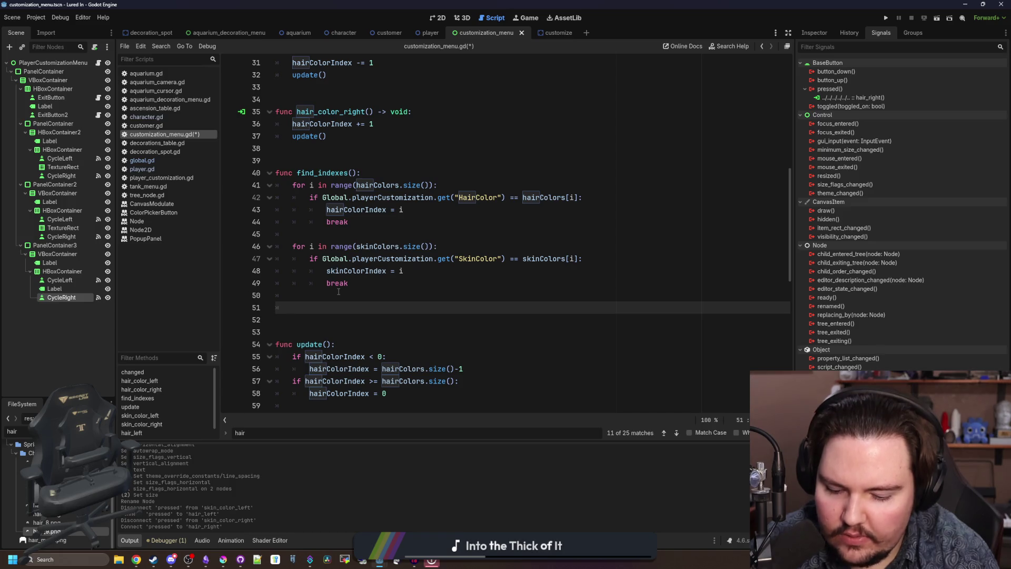
- Add 'var hairIndex = 0' and a loop over Global.hairTypes that increments hairIndex by 1
{"action": "type", "text": "for i in Global."}
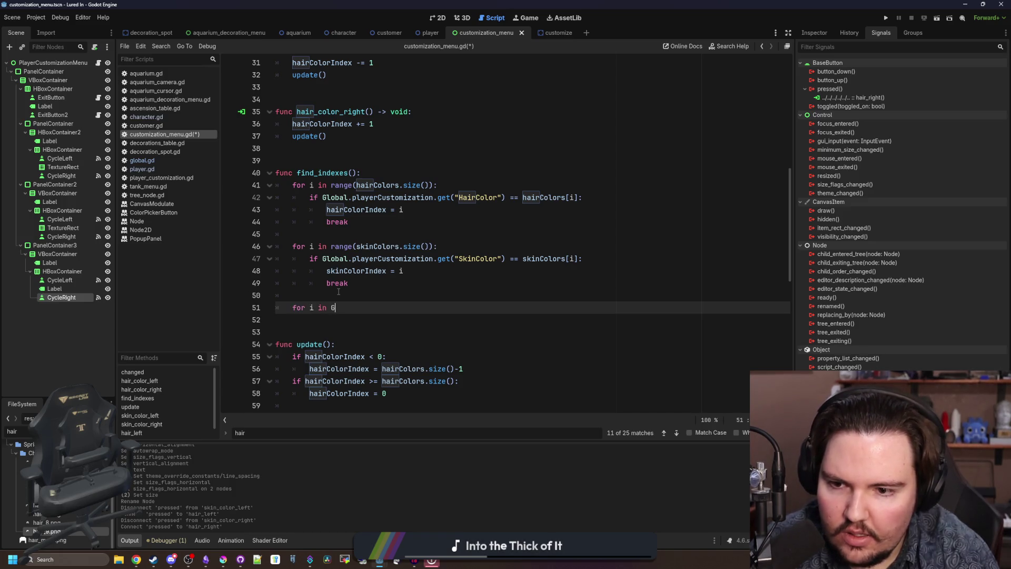
{"action": "type", "text": "hair"}
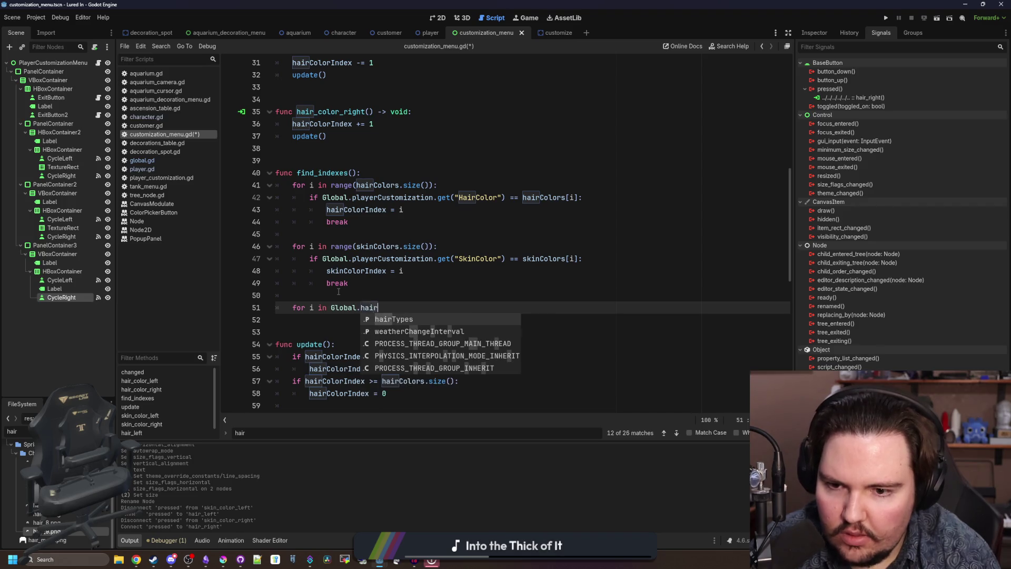
{"action": "key", "text": "Return"}
{"action": "type", "text": ":"}
{"action": "key", "text": "Return"}
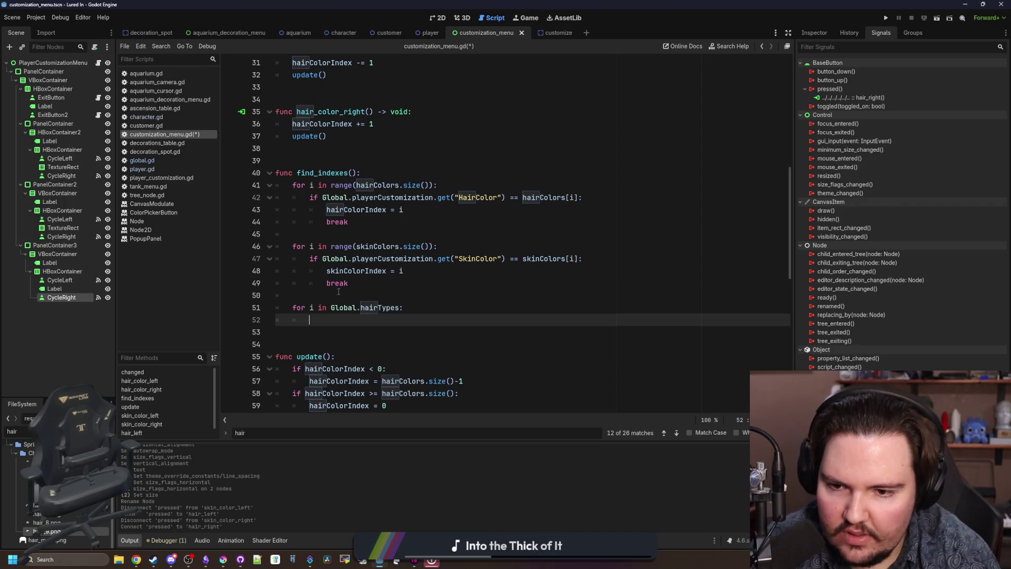
{"action": "key", "text": "Up"}
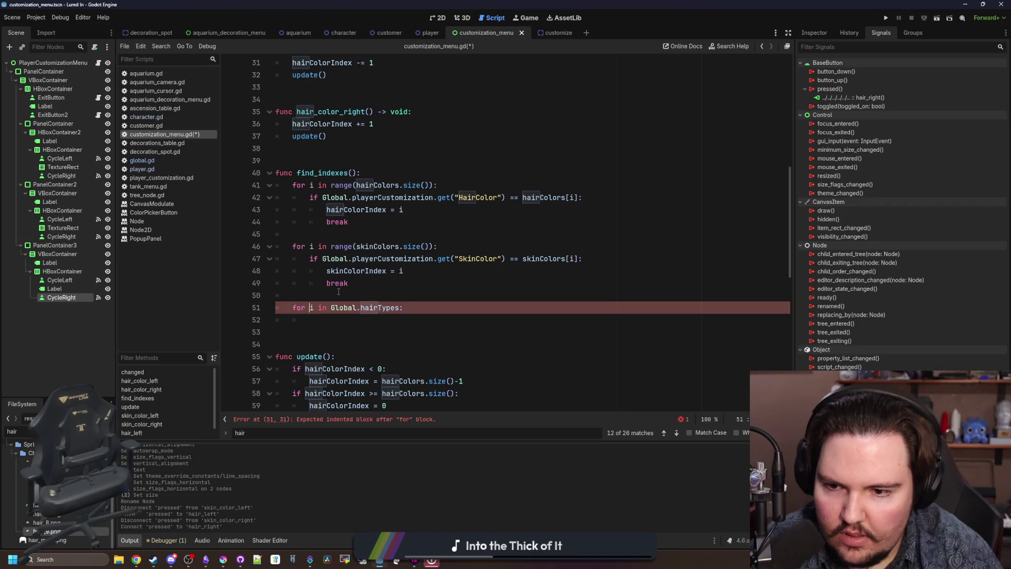
{"action": "key", "text": "Right"}
{"action": "key", "text": "Right"}
{"action": "key", "text": "Right"}
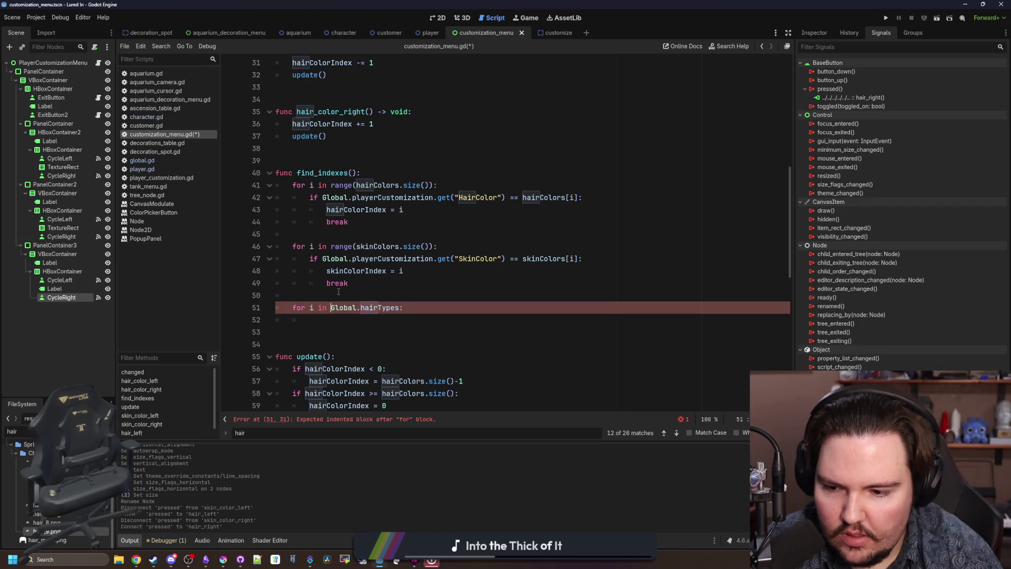
{"action": "key", "text": "ctrl+shift+Return"}
{"action": "type", "text": "var "}
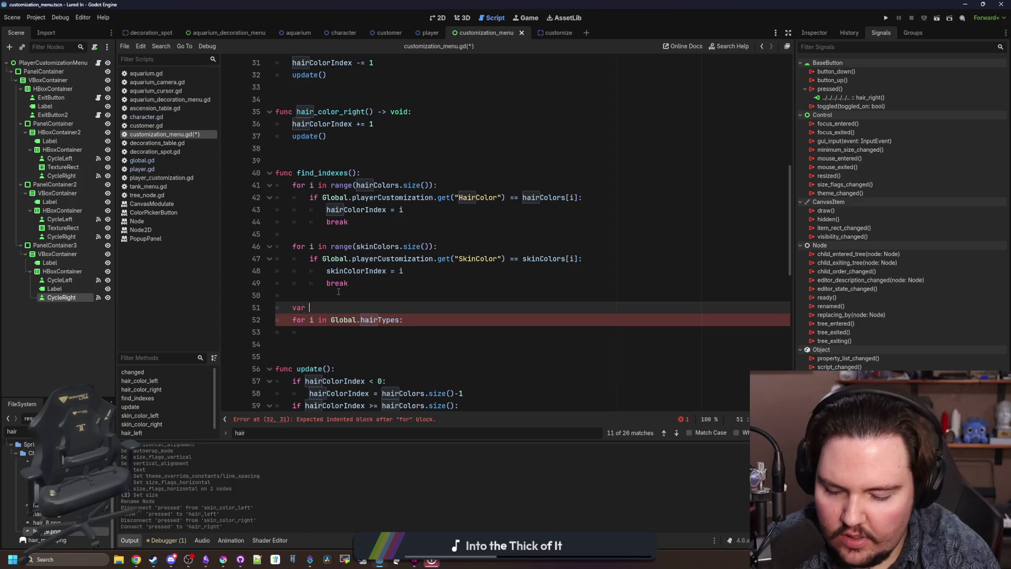
{"action": "type", "text": "hairIndex"}
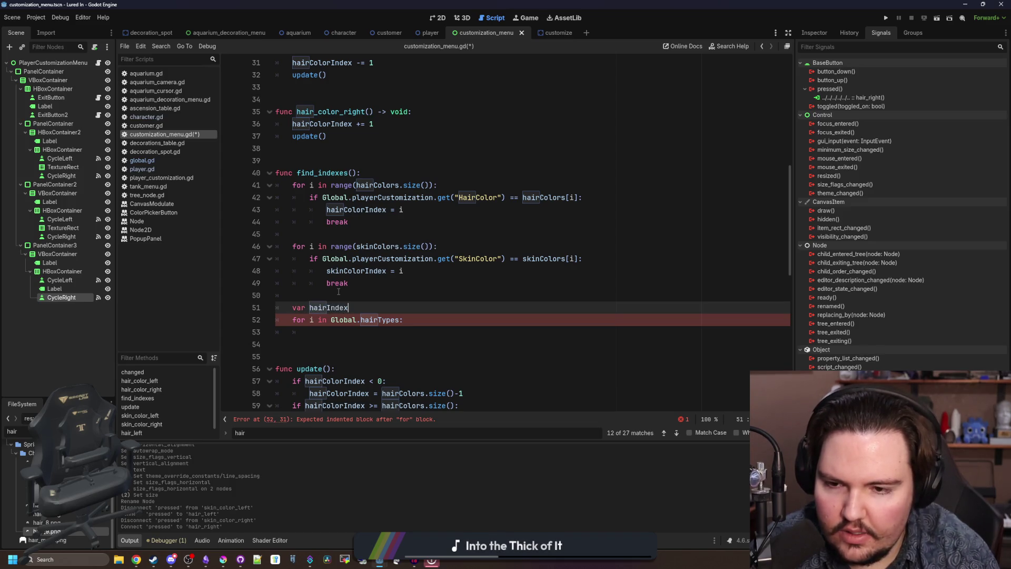
{"action": "type", "text": " = 0"}
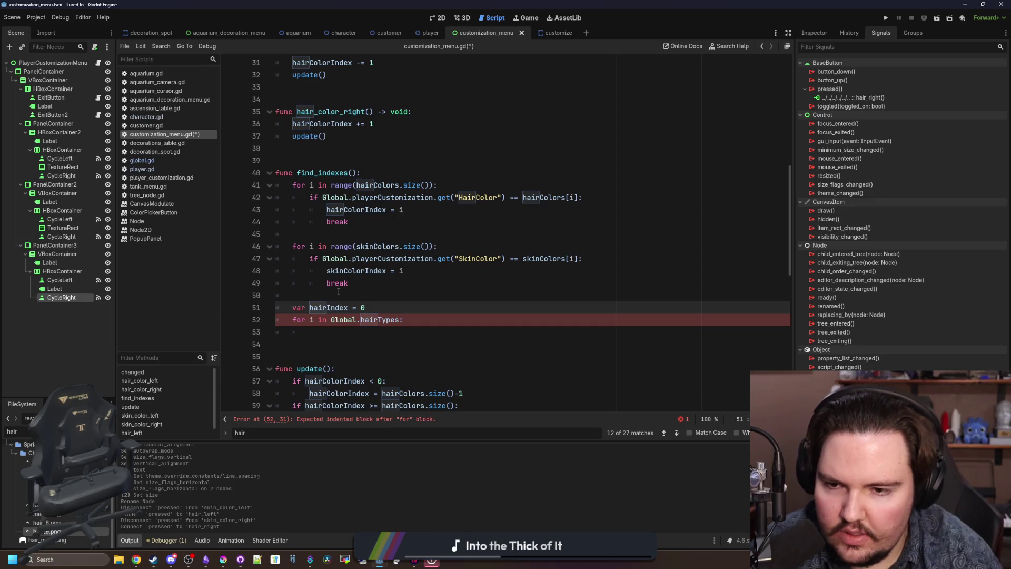
{"action": "key", "text": "Down"}
{"action": "key", "text": "Down"}
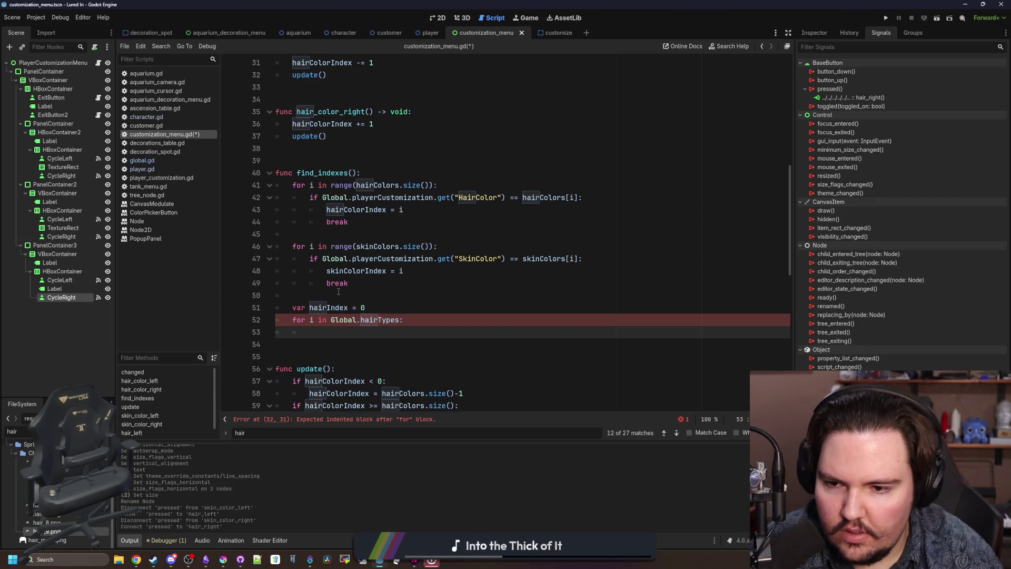
{"action": "type", "text": "hairIndex +"}
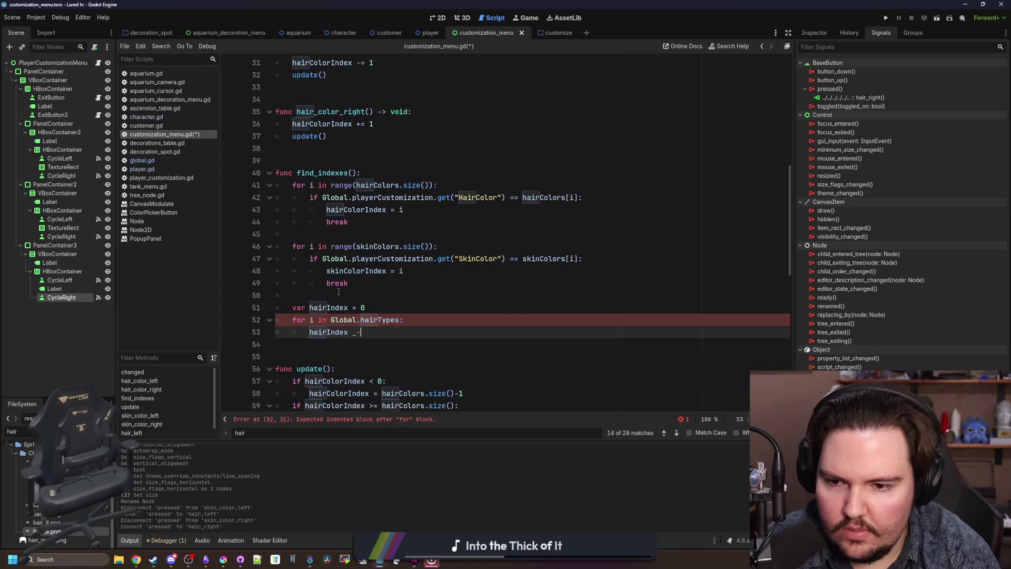
{"action": "type", "text": "+= 0"}
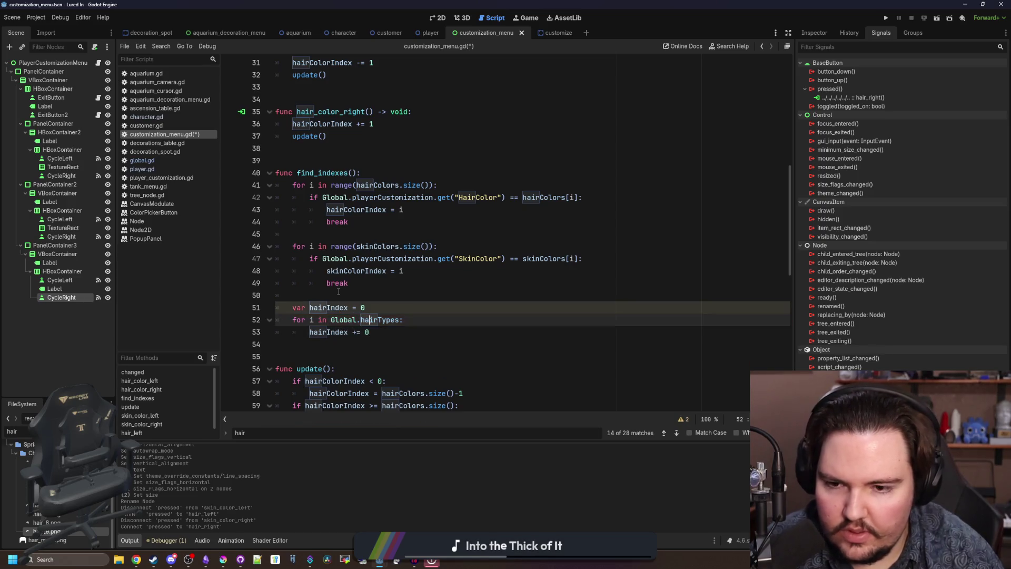
{"action": "key", "text": "BackSpace"}
{"action": "type", "text": "1"}
{"action": "key", "text": "Up"}
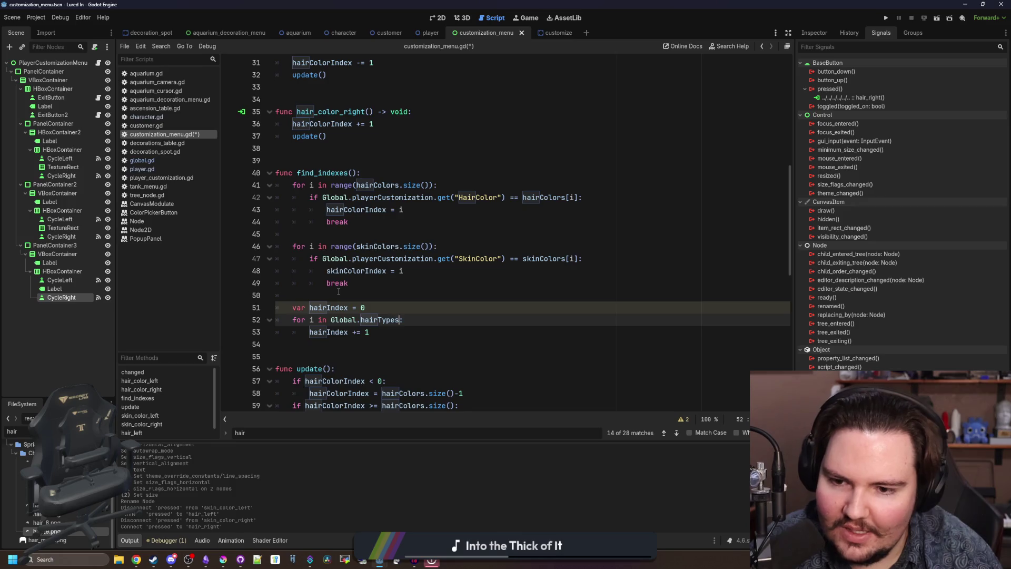
{"action": "key", "text": "Return"}
- Break out of the loop when playerCustomization's HairID matches i
{"action": "type", "text": "if"}
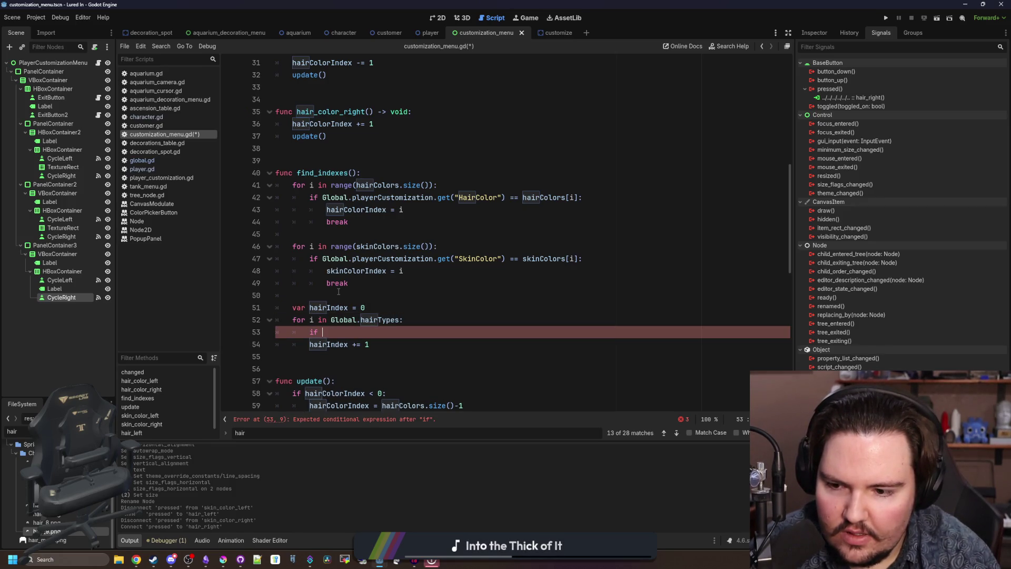
{"action": "type", "text": " i"}
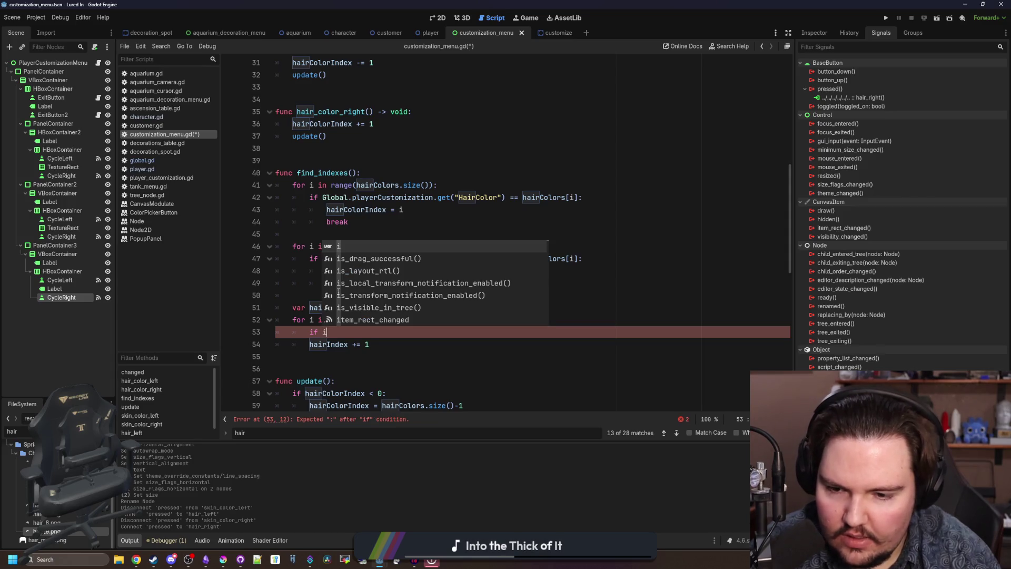
{"action": "key", "text": "BackSpace"}
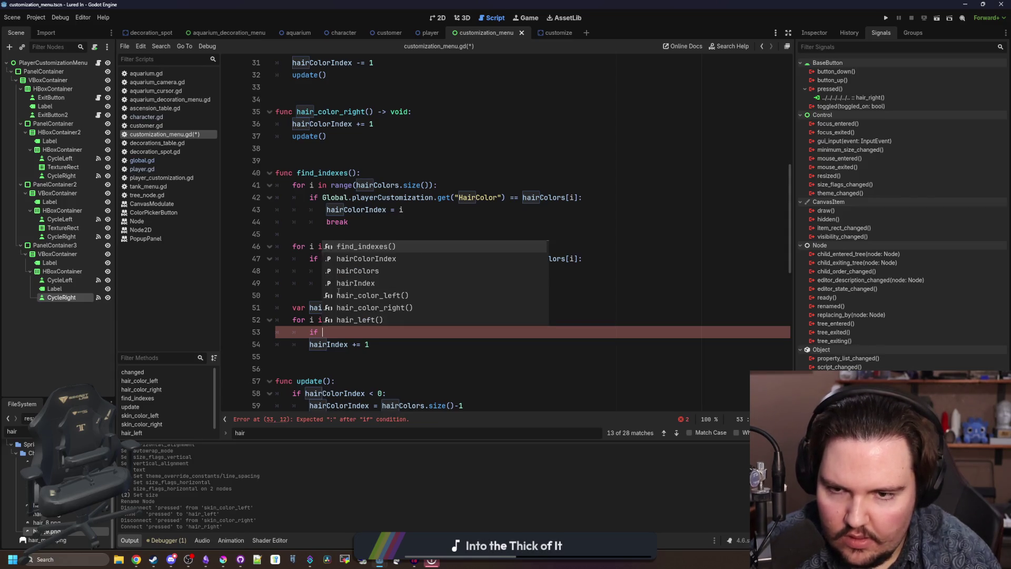
{"action": "type", "text": "Global.p"}
{"action": "type", "text": "ola"}
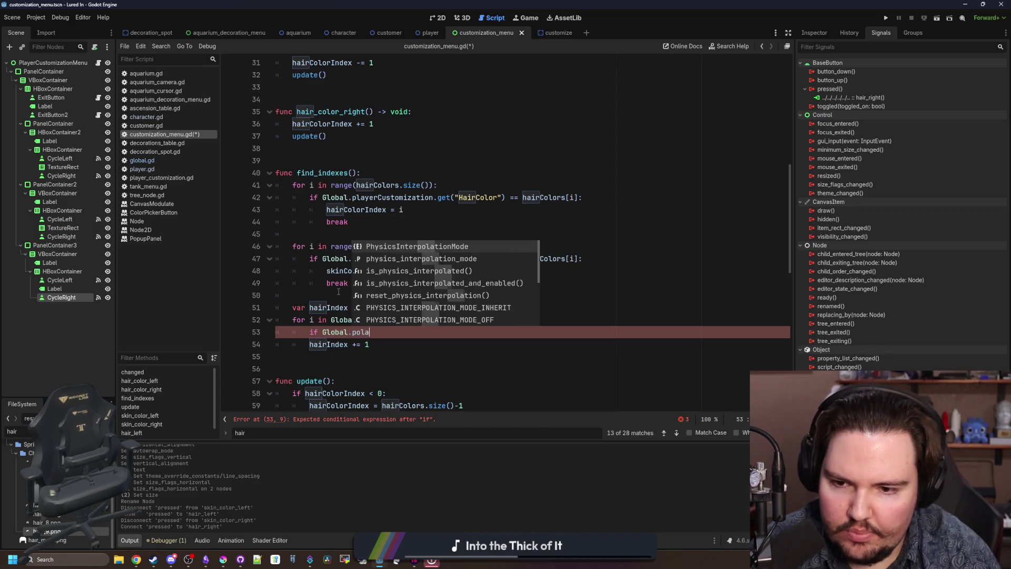
{"action": "key", "text": "BackSpace"}
{"action": "key", "text": "BackSpace"}
{"action": "key", "text": "BackSpace"}
{"action": "type", "text": "layerCustomization.g"}
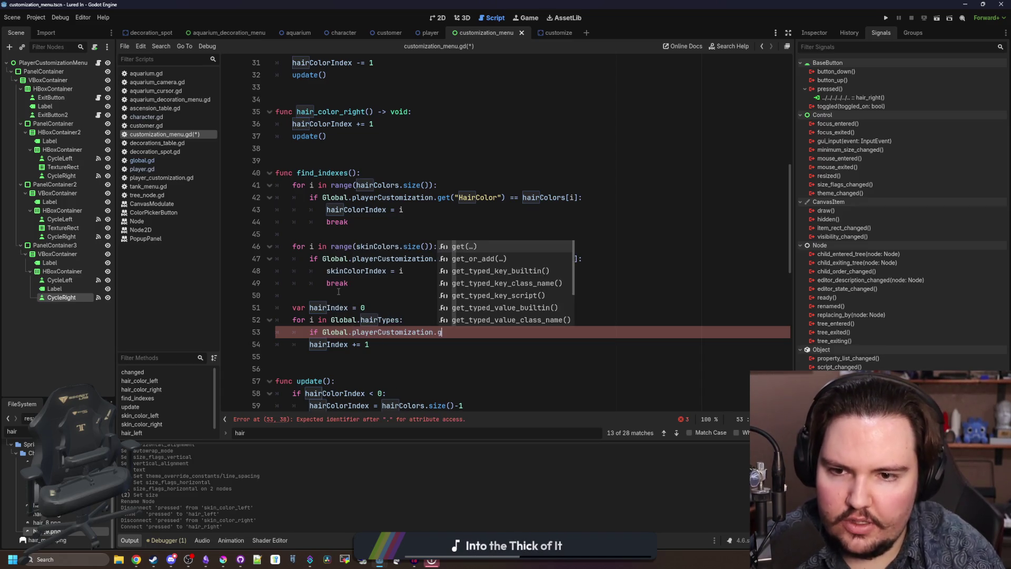
{"action": "type", "text": "et(\"HairID\""}
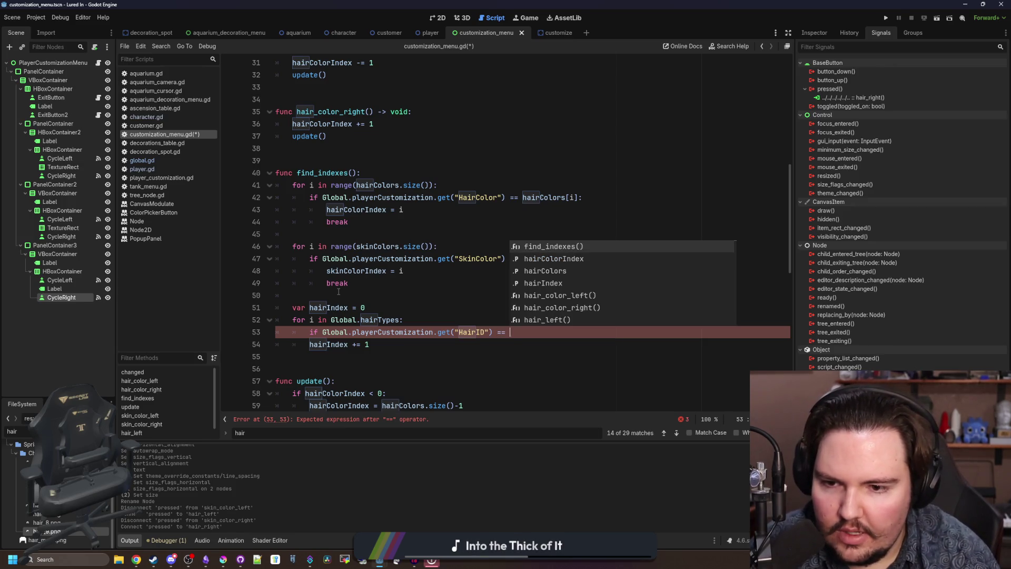
{"action": "type", "text": "i:"}
{"action": "key", "text": "Return"}
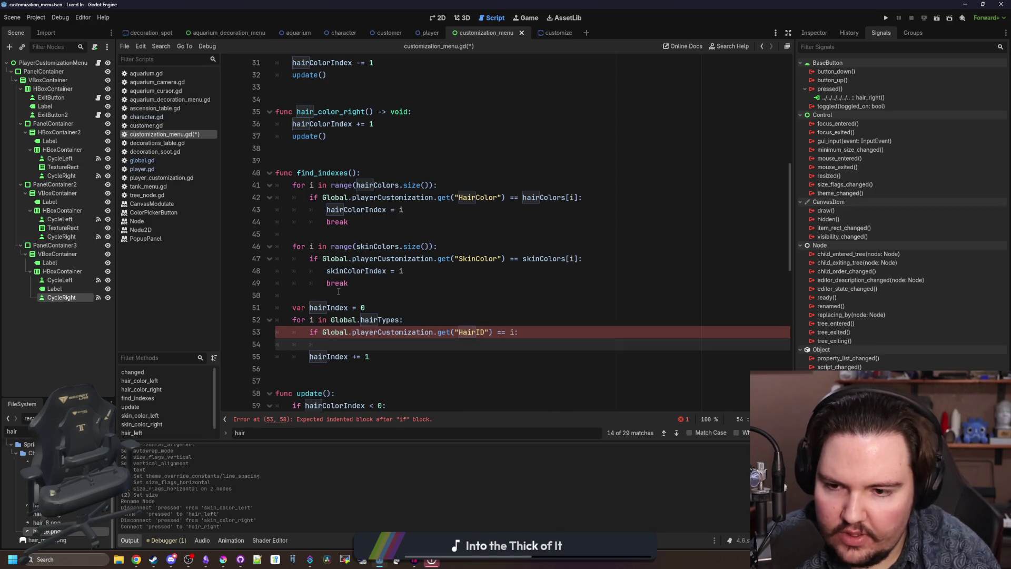
{"action": "type", "text": "break"}
{"action": "left_click", "coordinate": [338, 292]}
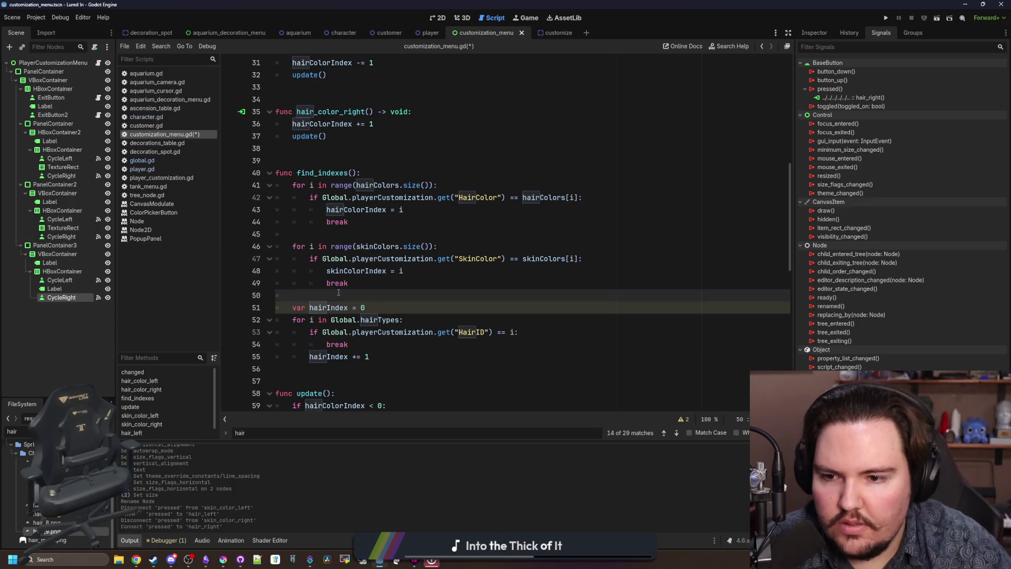
{"action": "scroll", "coordinate": [338, 292], "scroll_direction": "down", "scroll_amount": 2}
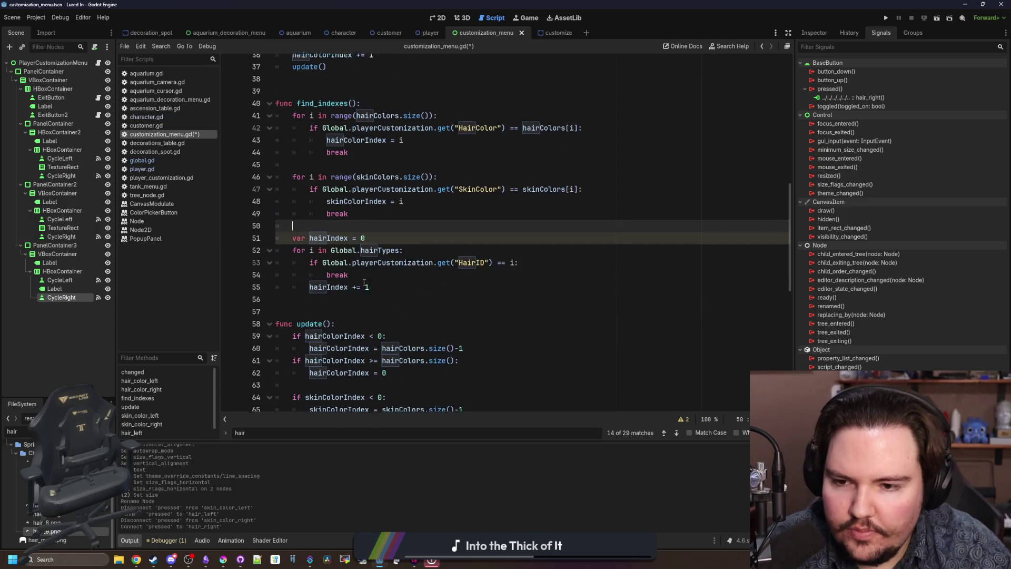
{"action": "left_click", "coordinate": [319, 290]}
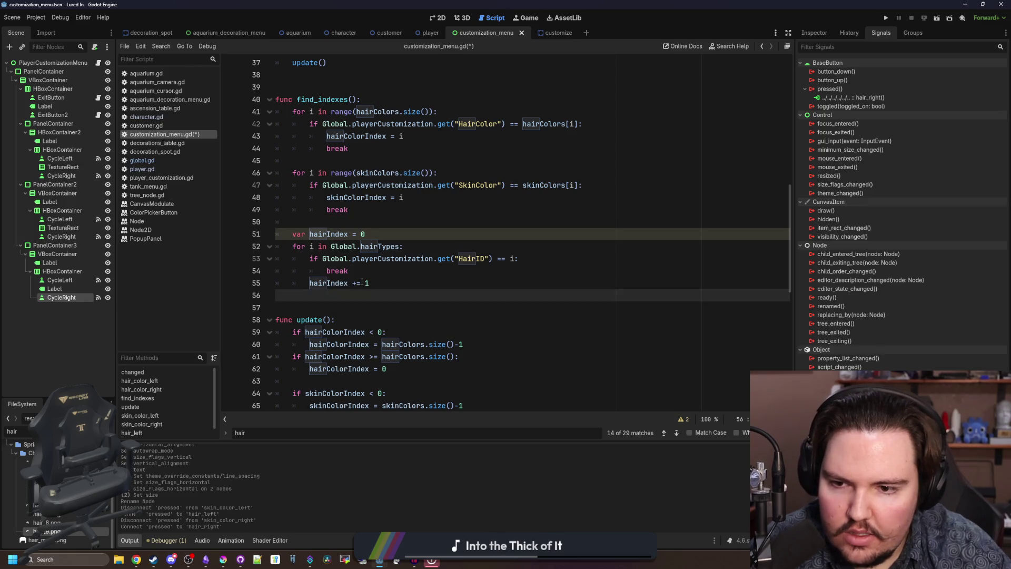
{"action": "scroll", "coordinate": [376, 272], "scroll_direction": "down", "scroll_amount": 6}
{"action": "scroll", "coordinate": [376, 273], "scroll_direction": "up", "scroll_amount": 7}
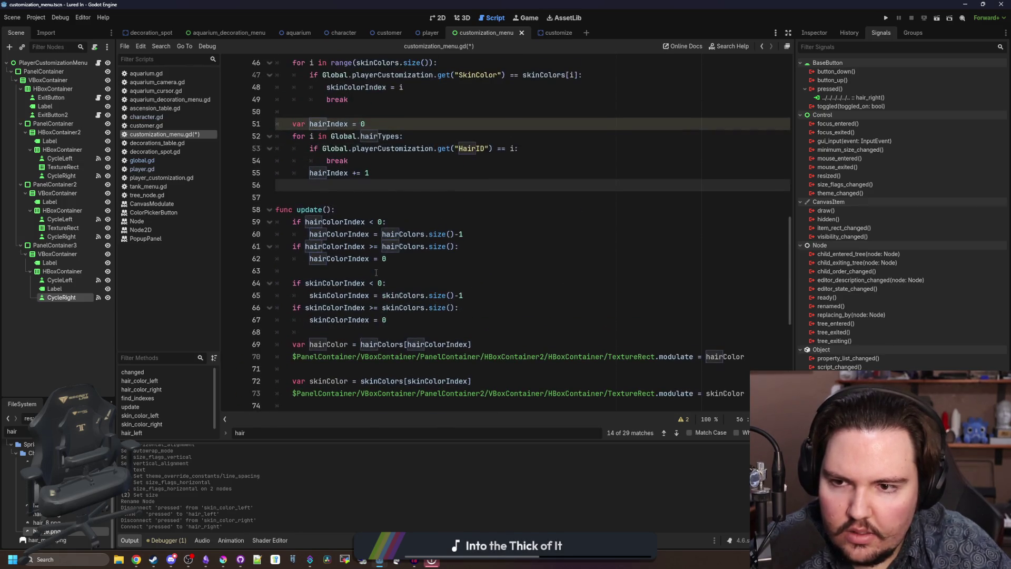
{"action": "scroll", "coordinate": [375, 272], "scroll_direction": "down", "scroll_amount": 3}
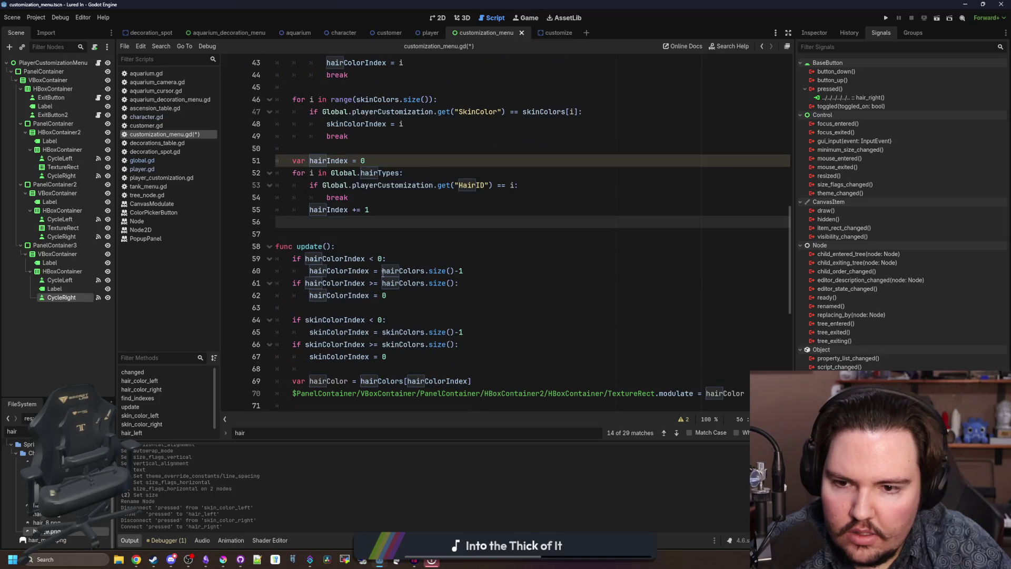
{"action": "scroll", "coordinate": [383, 273], "scroll_direction": "up", "scroll_amount": 5}
{"action": "scroll", "coordinate": [383, 274], "scroll_direction": "up", "scroll_amount": 4}
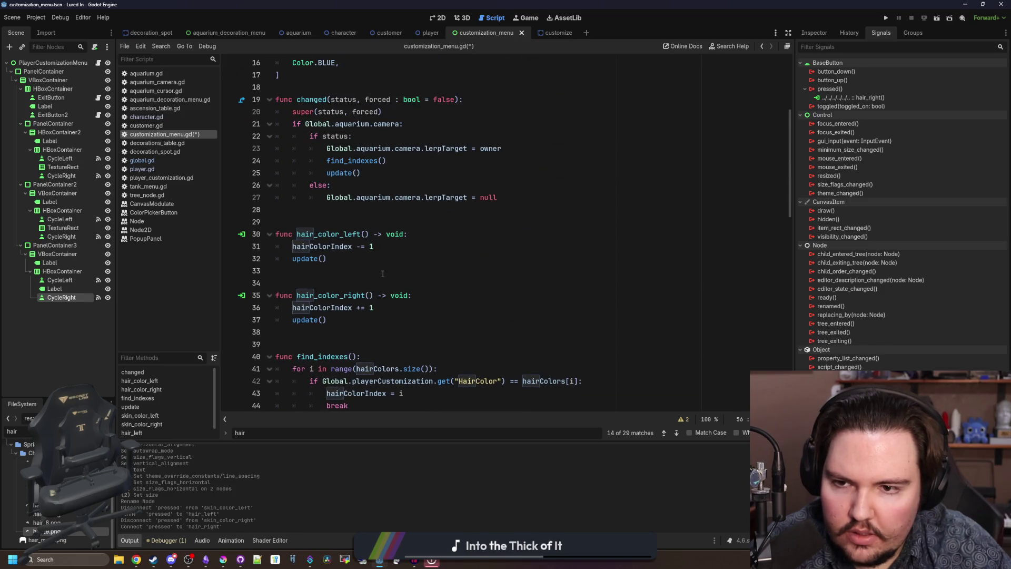
{"action": "scroll", "coordinate": [382, 274], "scroll_direction": "down", "scroll_amount": 16}
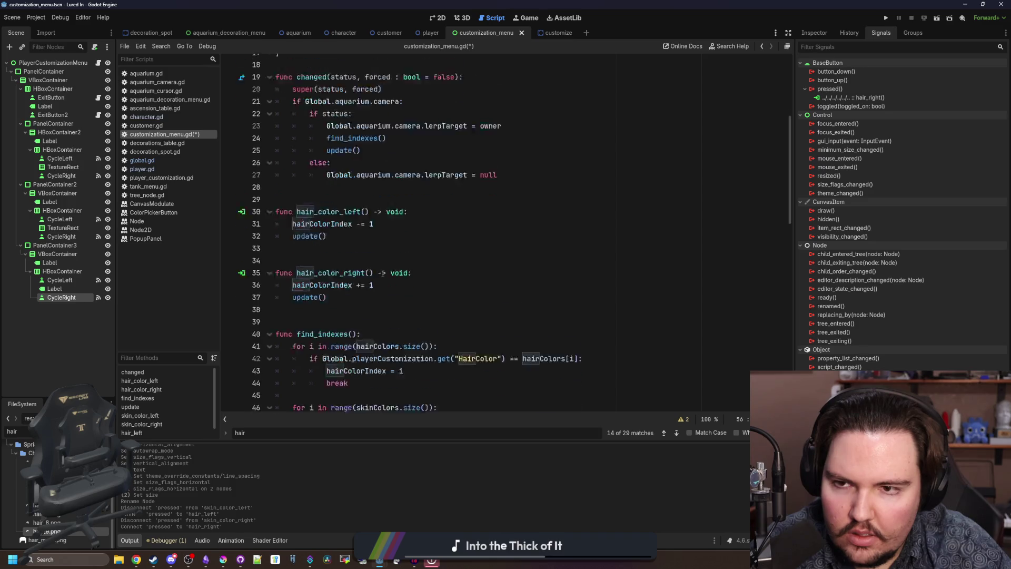
{"action": "scroll", "coordinate": [383, 273], "scroll_direction": "up", "scroll_amount": 4}
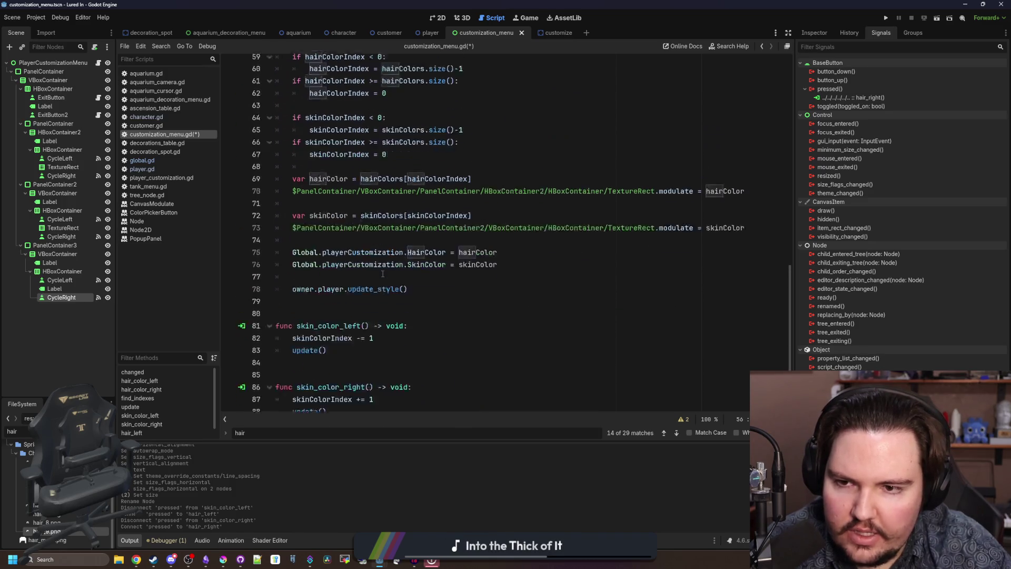
{"action": "left_click", "coordinate": [350, 369]}
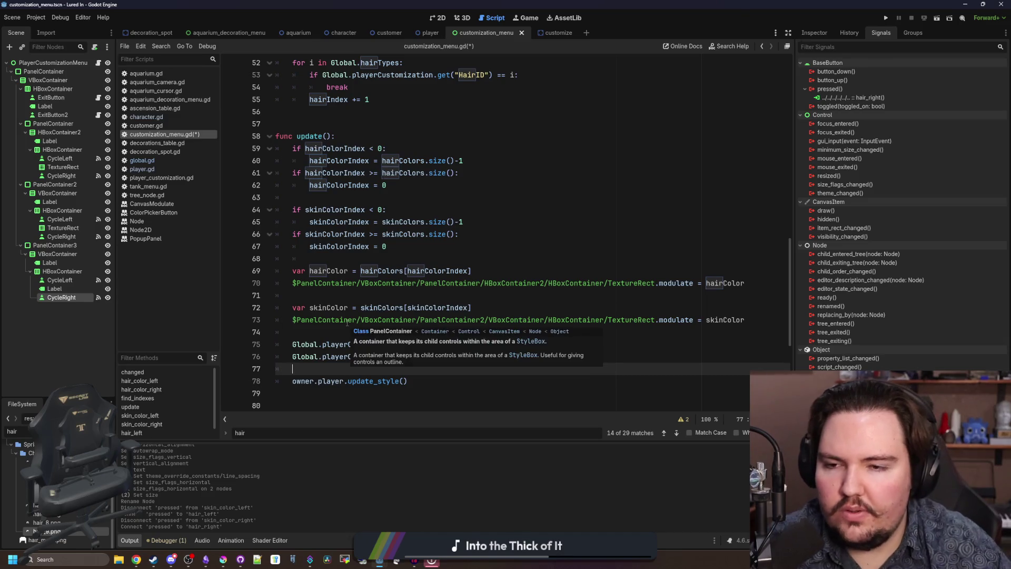
{"action": "left_click", "coordinate": [347, 283]}
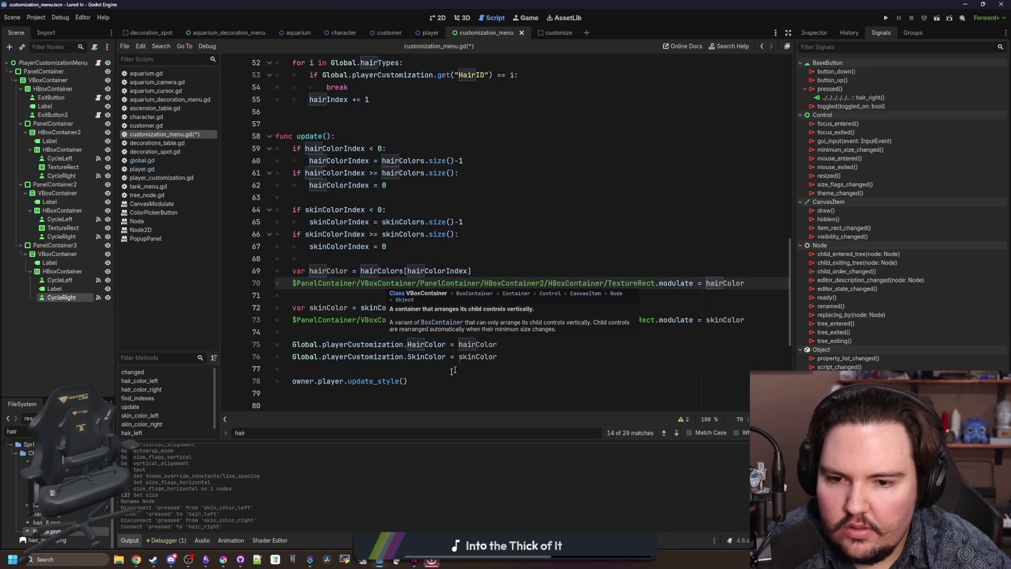
{"action": "left_click", "coordinate": [348, 369]}
{"action": "scroll", "coordinate": [348, 369], "scroll_direction": "down", "scroll_amount": 1}
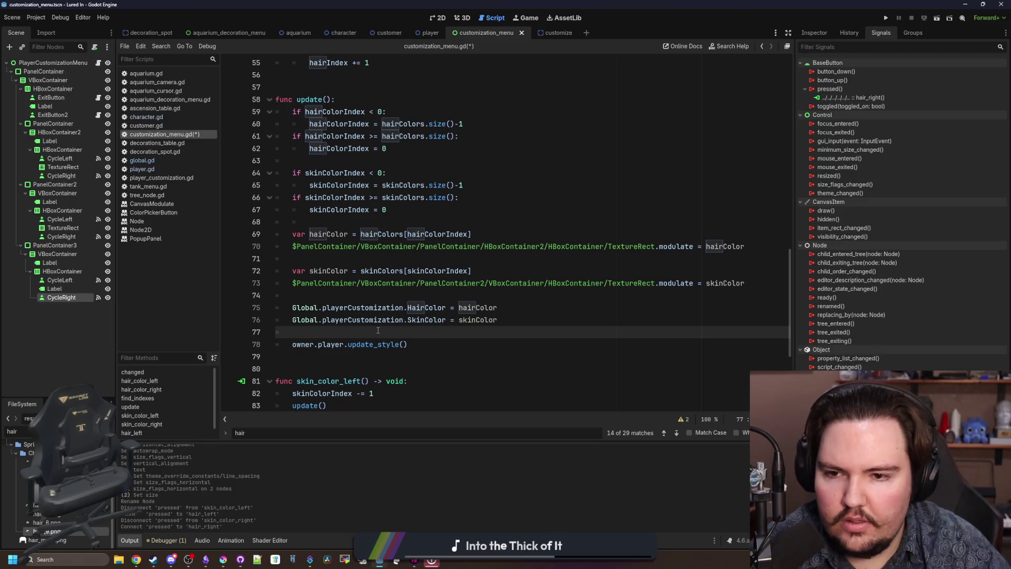
- In update(), begin a line assigning Global.playerCustomization.HairID = Global.hairTypes.get()
{"action": "key", "text": "Return"}
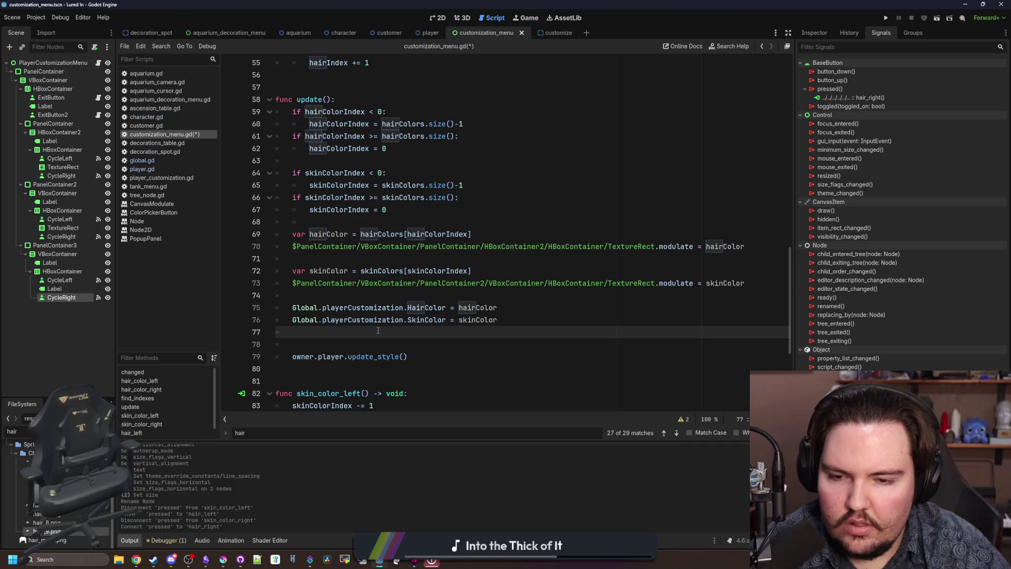
{"action": "type", "text": "Globqal"}
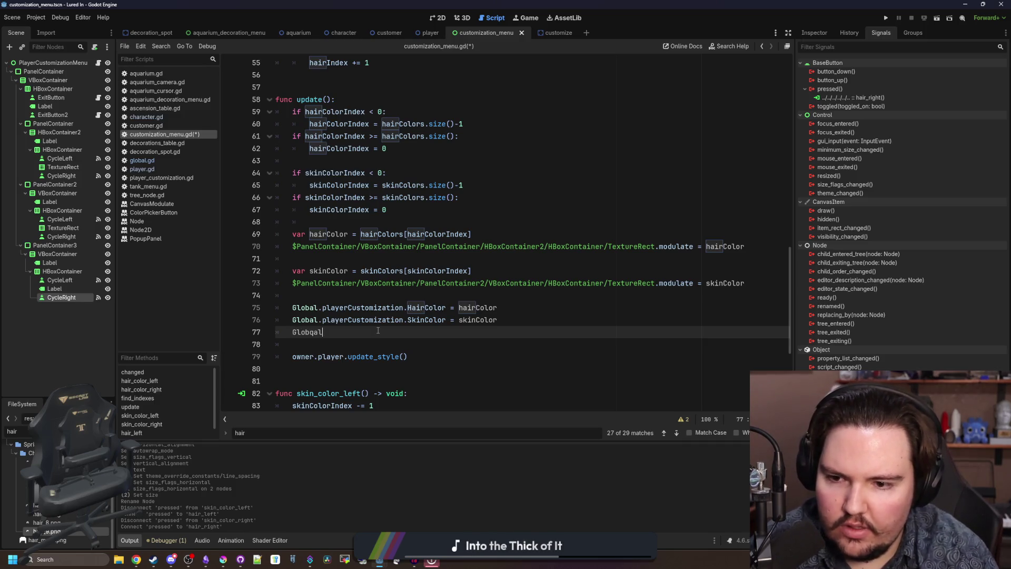
{"action": "key", "text": "BackSpace"}
{"action": "key", "text": "BackSpace"}
{"action": "key", "text": "BackSpace"}
{"action": "type", "text": "al.playerCustom"}
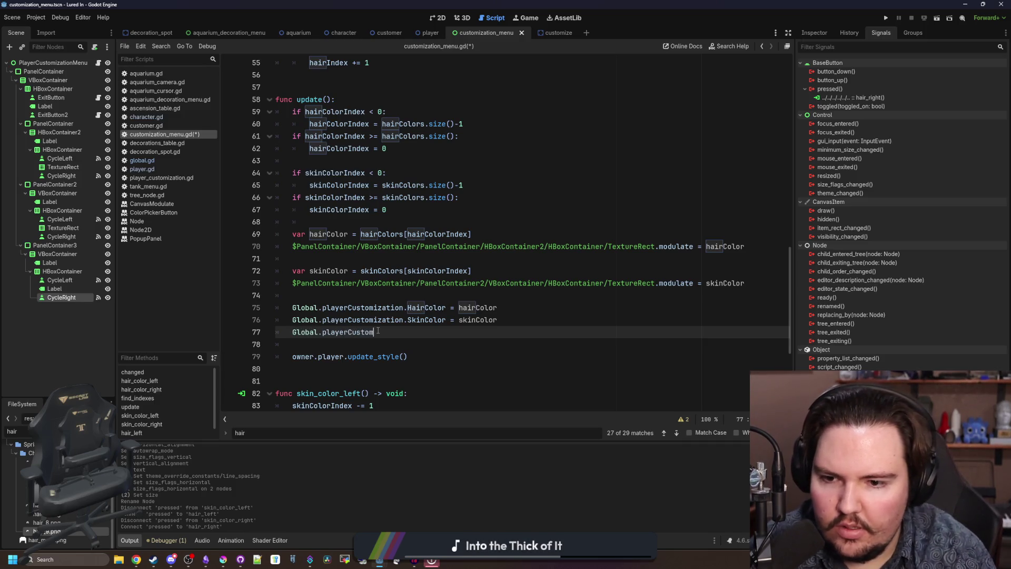
{"action": "type", "text": "ization.Hair"}
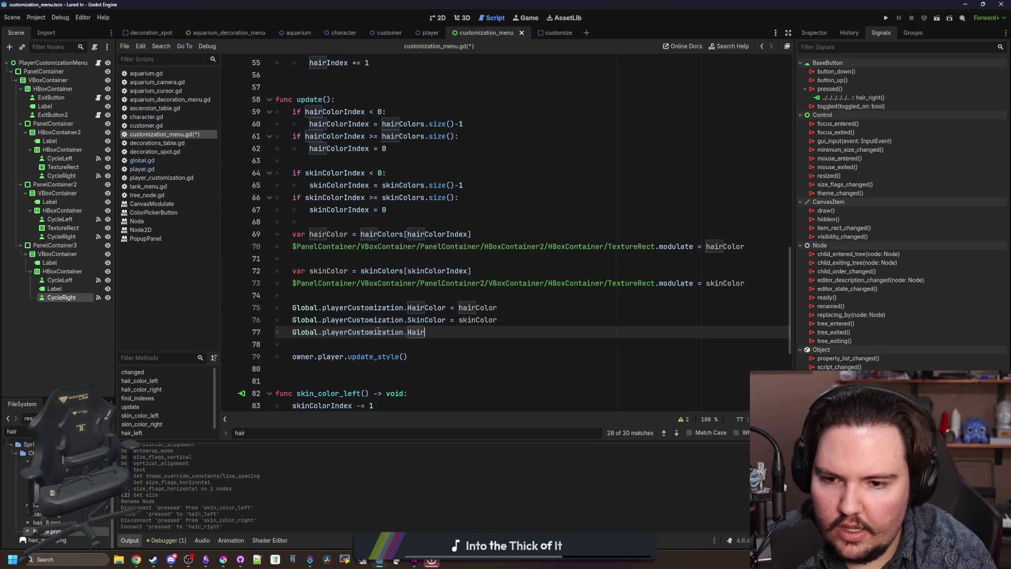
{"action": "type", "text": "ID = hairID"}
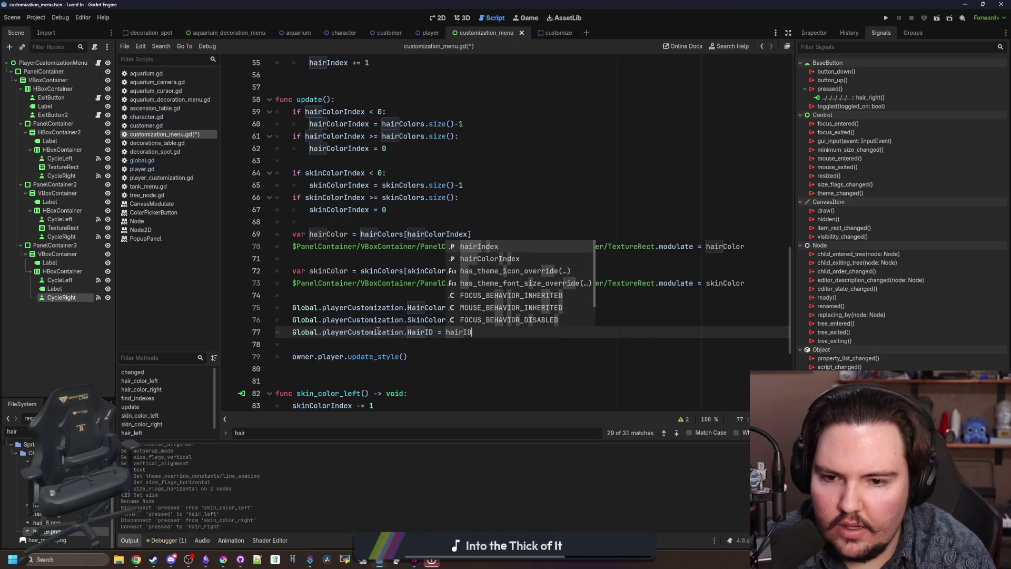
{"action": "key", "text": "BackSpace"}
{"action": "key", "text": "BackSpace"}
{"action": "key", "text": "BackSpace"}
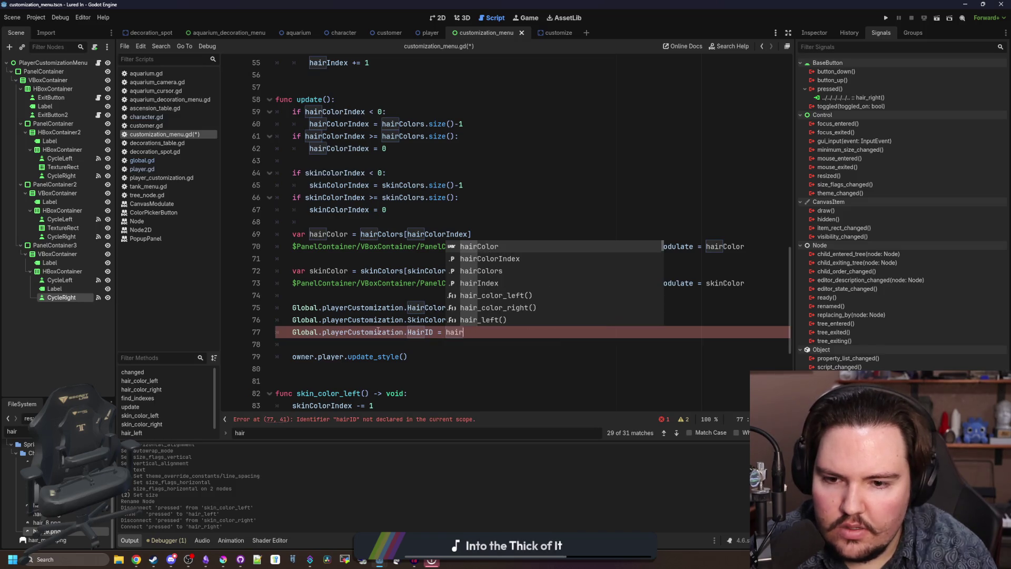
{"action": "type", "text": "ai"}
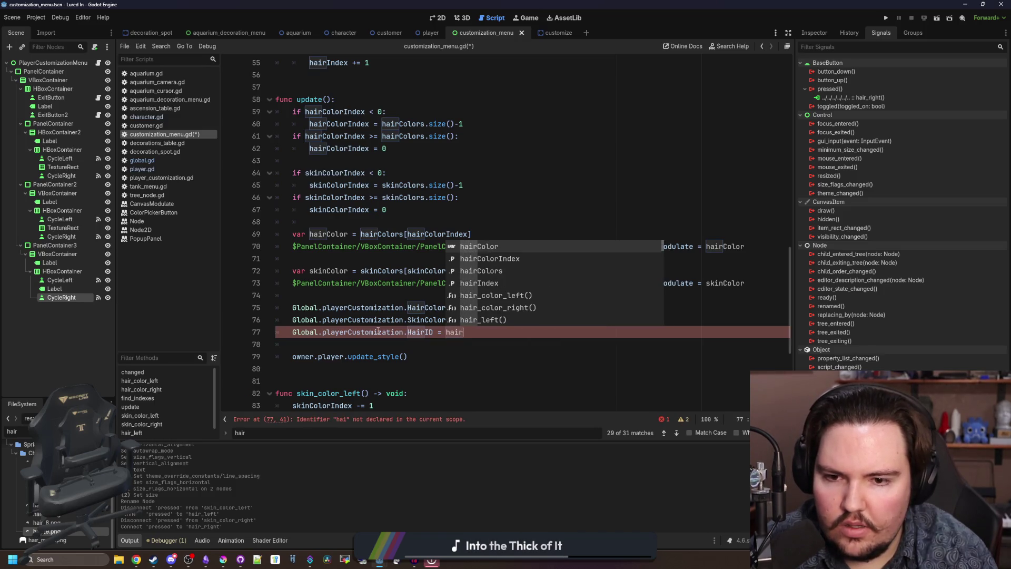
{"action": "key", "text": "BackSpace"}
{"action": "key", "text": "BackSpace"}
{"action": "key", "text": "BackSpace"}
{"action": "type", "text": "Global.hairt"}
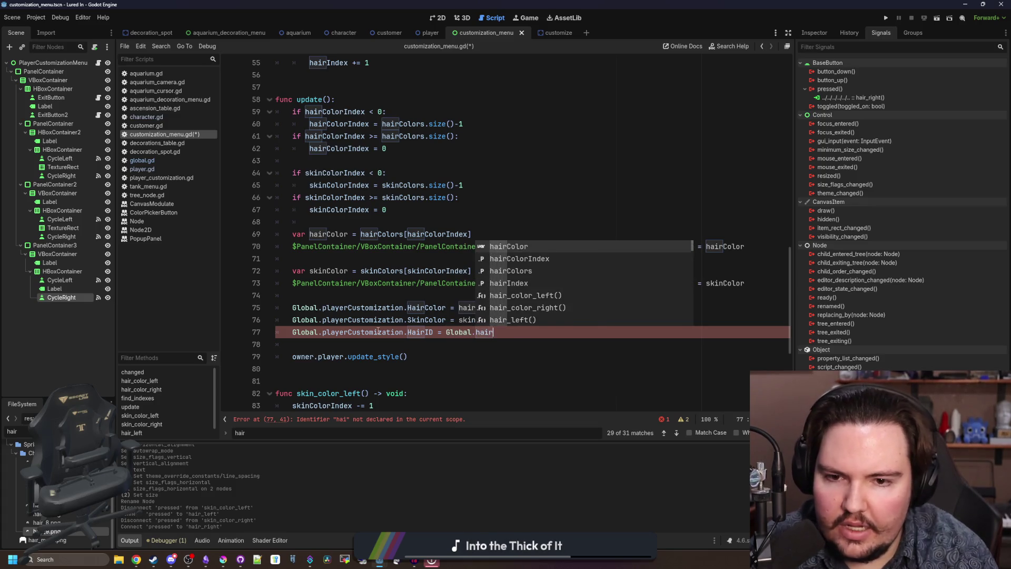
{"action": "key", "text": "Return"}
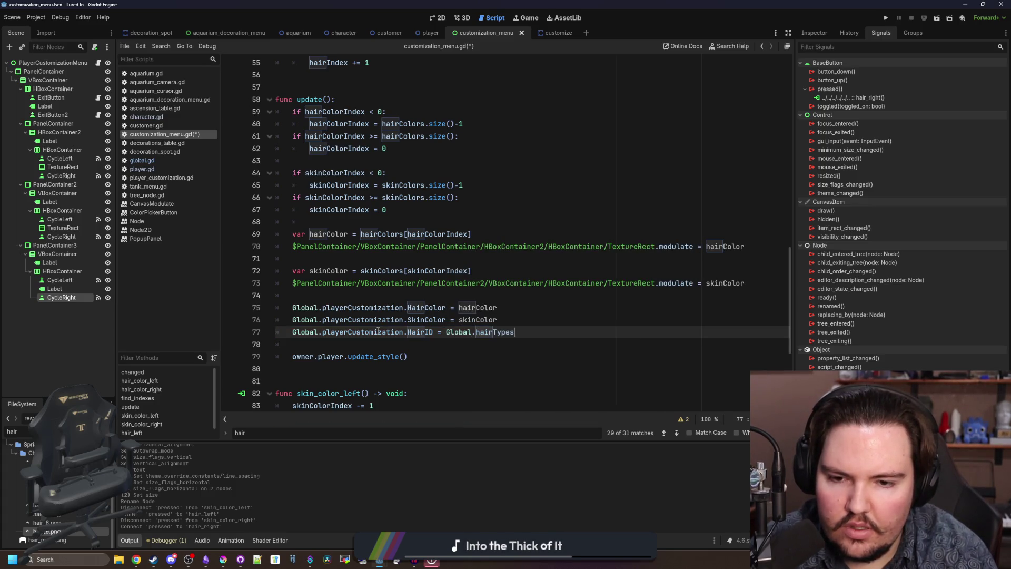
{"action": "type", "text": ".get("}
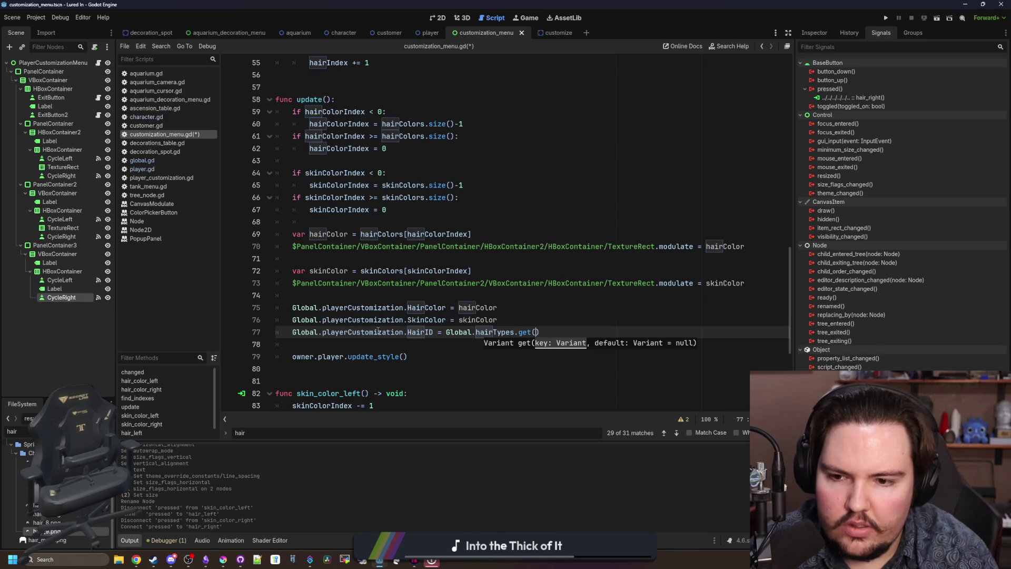
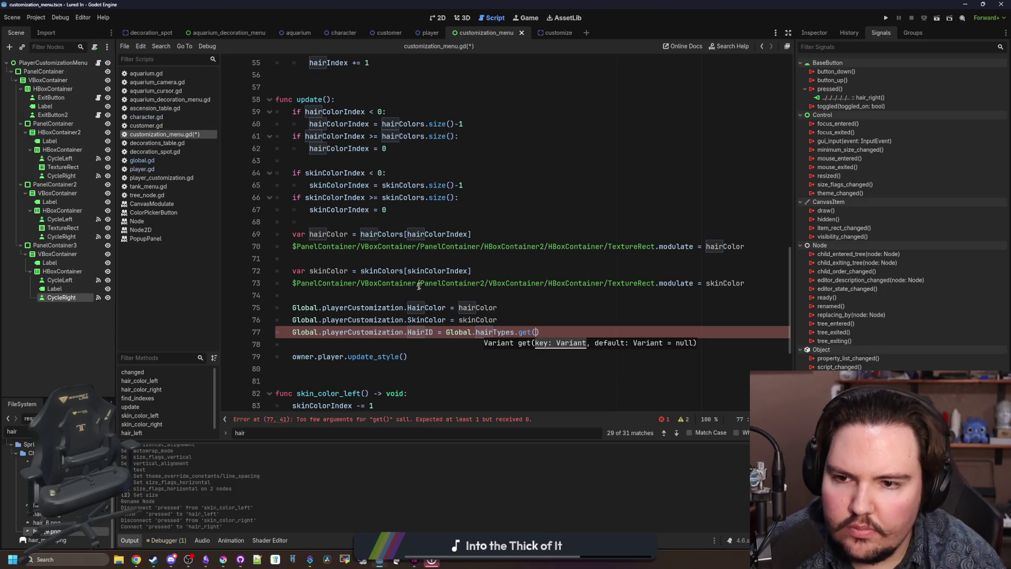
- Add a _ready() function that loops over Global.hairTypes with hairList.push_back(i)
{"action": "scroll", "coordinate": [404, 227], "scroll_direction": "up", "scroll_amount": 3}
{"action": "scroll", "coordinate": [404, 227], "scroll_direction": "up", "scroll_amount": 3}
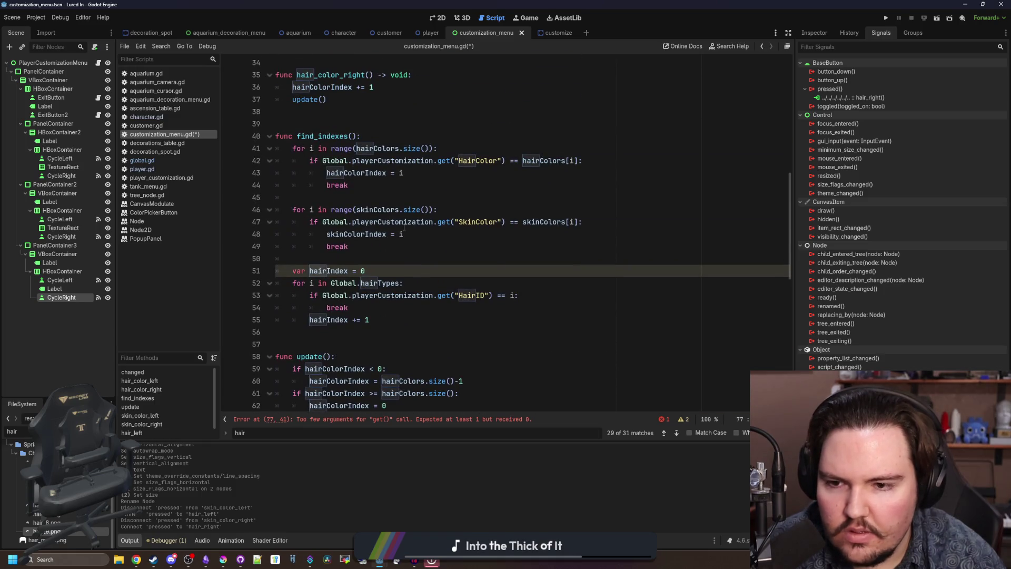
{"action": "scroll", "coordinate": [404, 227], "scroll_direction": "up", "scroll_amount": 8}
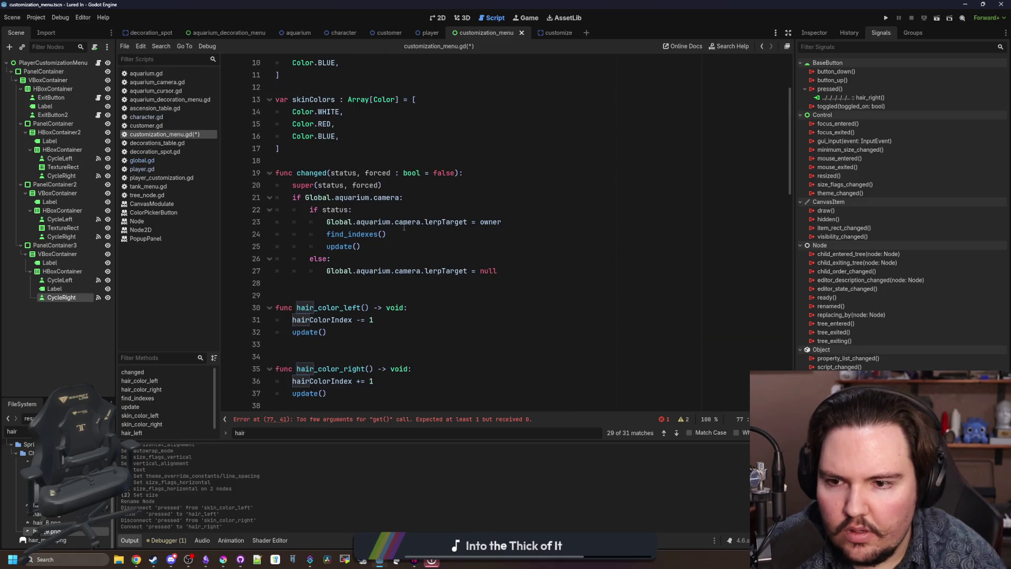
{"action": "scroll", "coordinate": [404, 227], "scroll_direction": "up", "scroll_amount": 3}
{"action": "left_click", "coordinate": [315, 270]}
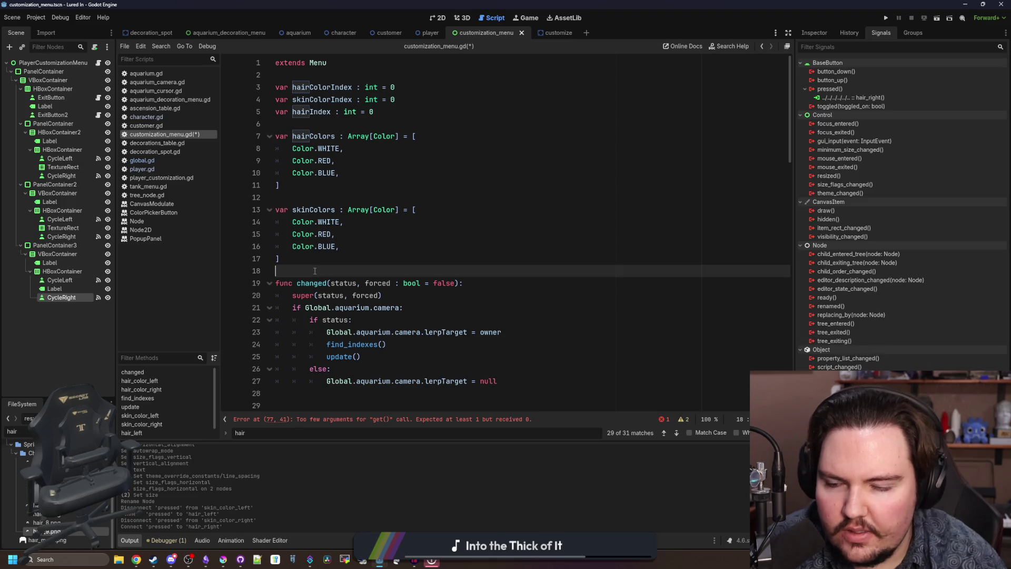
{"action": "key", "text": "Return"}
{"action": "key", "text": "Return"}
{"action": "key", "text": "Return"}
{"action": "key", "text": "Up"}
{"action": "type", "text": "func _rea"}
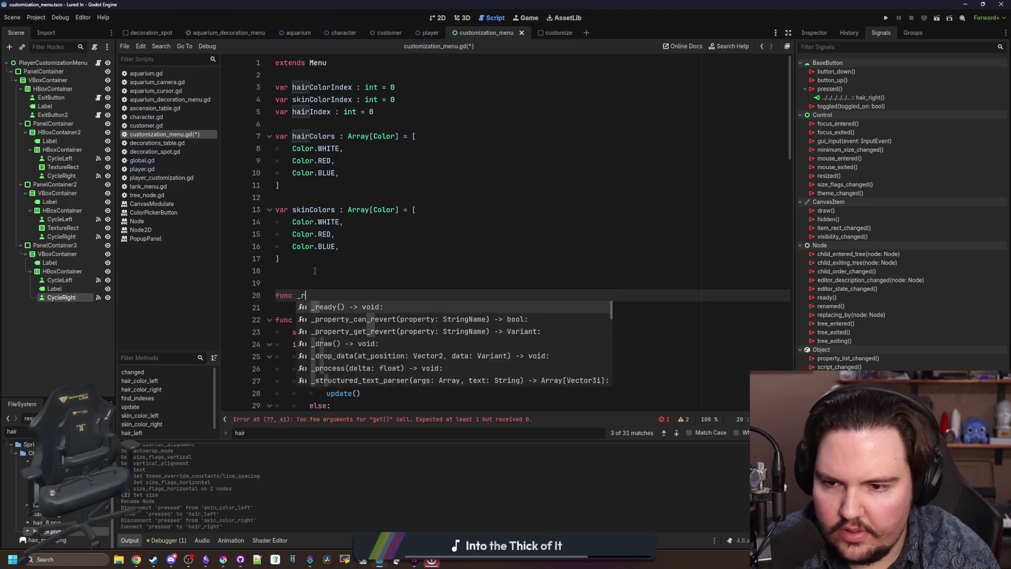
{"action": "key", "text": "Return"}
{"action": "key", "text": "Return"}
{"action": "type", "text": "var"}
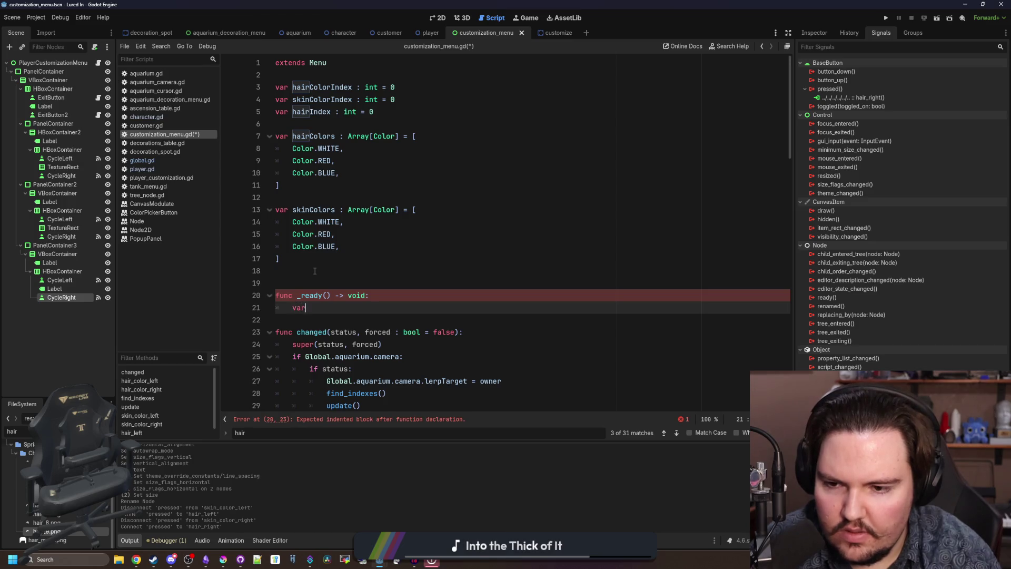
{"action": "key", "text": "BackSpace"}
{"action": "key", "text": "BackSpace"}
{"action": "key", "text": "BackSpace"}
{"action": "type", "text": "for i in"}
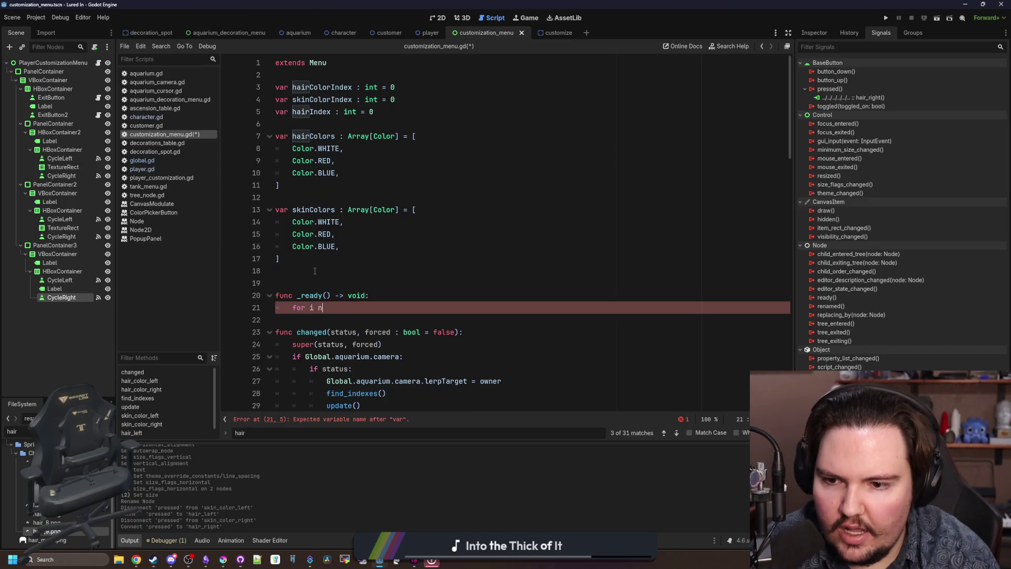
{"action": "type", "text": " Global.hairT"}
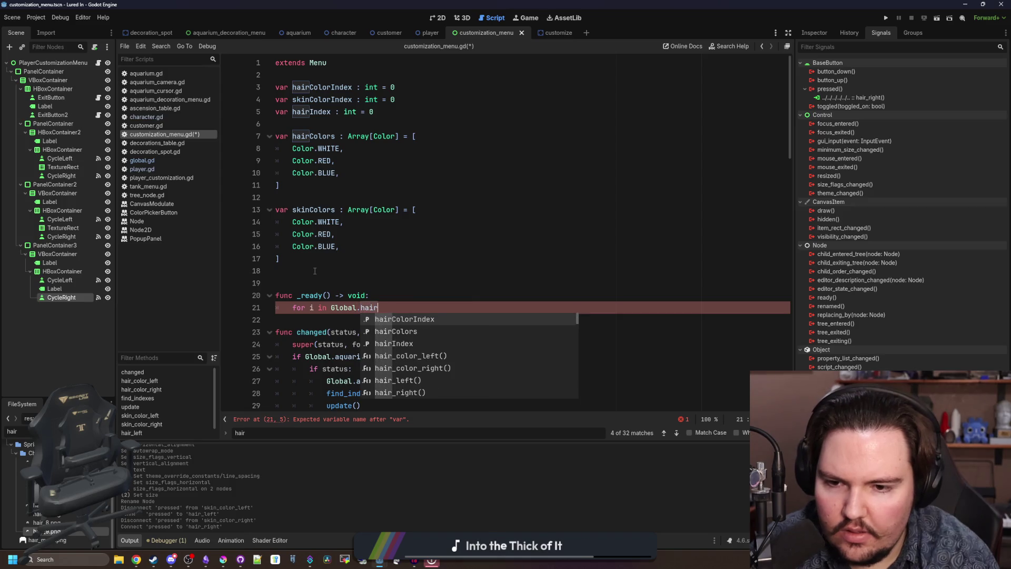
{"action": "key", "text": "Return"}
{"action": "type", "text": ":"}
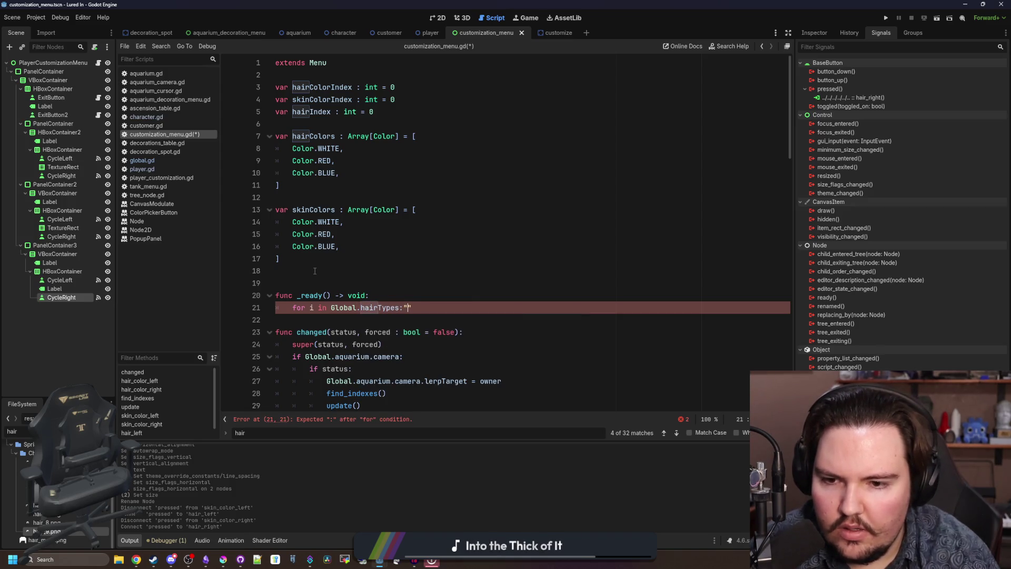
{"action": "key", "text": "Return"}
{"action": "type", "text": "hair"}
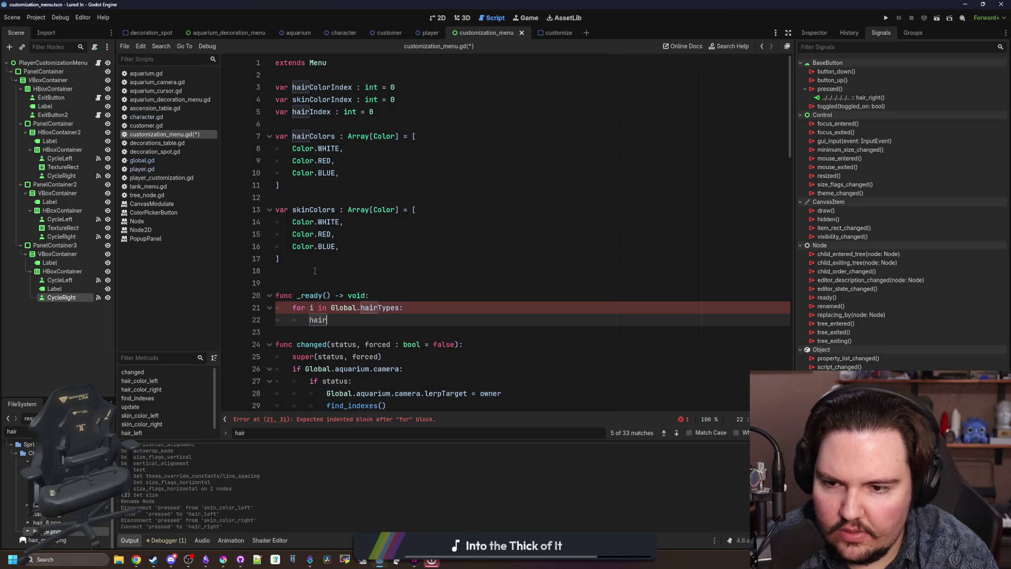
{"action": "type", "text": "Lis"}
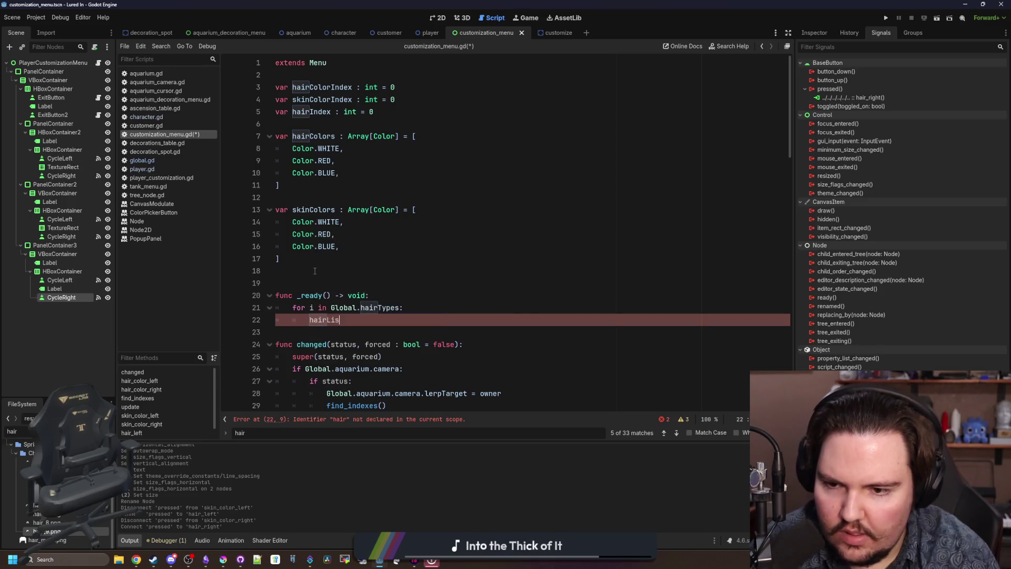
{"action": "type", "text": "t.push_back(i"}
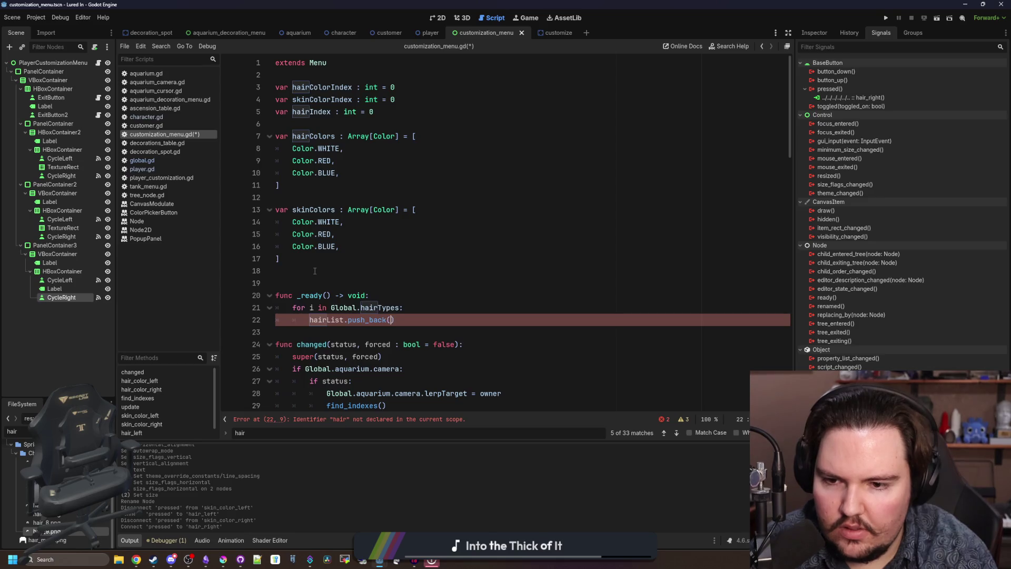
- Declare var hairList : Array = [] above _ready()
{"action": "left_click", "coordinate": [315, 271]}
{"action": "key", "text": "Return"}
{"action": "key", "text": "Return"}
{"action": "key", "text": "Up"}
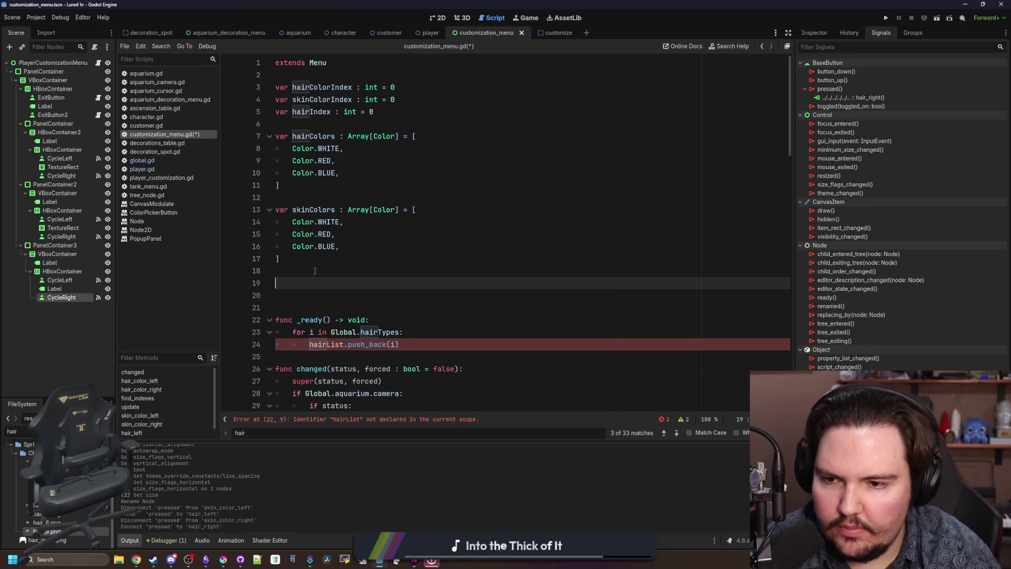
{"action": "type", "text": "var hairList : Array = []"}
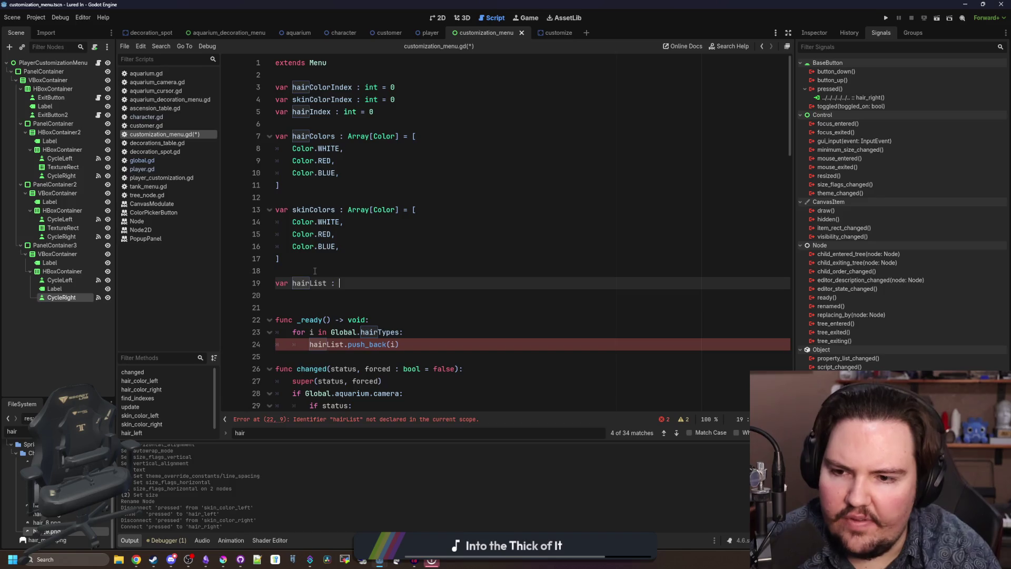
- Remove the extra blank line above the _ready() function
{"action": "left_click", "coordinate": [305, 310]}
{"action": "key", "text": "BackSpace"}
{"action": "scroll", "coordinate": [341, 300], "scroll_direction": "down", "scroll_amount": 14}
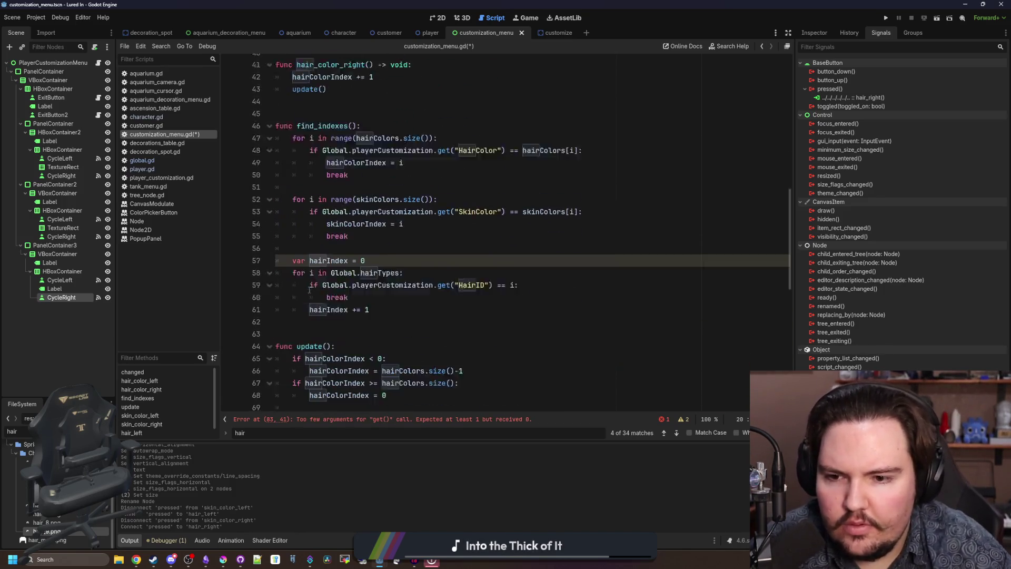
{"action": "scroll", "coordinate": [353, 289], "scroll_direction": "down", "scroll_amount": 9}
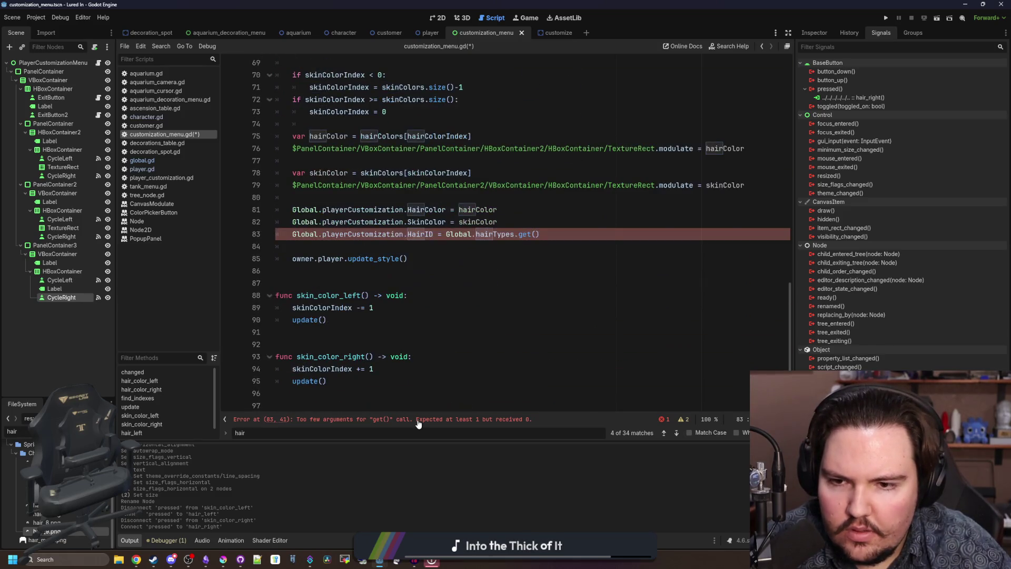
{"action": "scroll", "coordinate": [474, 358], "scroll_direction": "up", "scroll_amount": 4}
- Replace Global.hairTypes.get() in update()'s HairID assignment with hairList[hairIndex]
{"action": "left_click", "coordinate": [486, 370]}
{"action": "scroll", "coordinate": [486, 368], "scroll_direction": "down", "scroll_amount": 3}
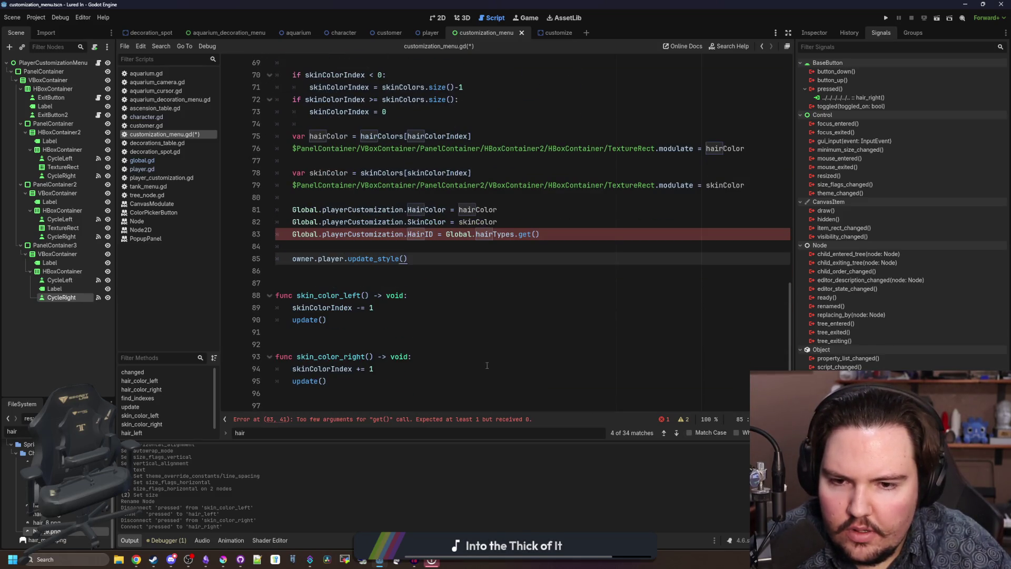
{"action": "left_click", "coordinate": [509, 248]}
{"action": "scroll", "coordinate": [495, 329], "scroll_direction": "up", "scroll_amount": 1}
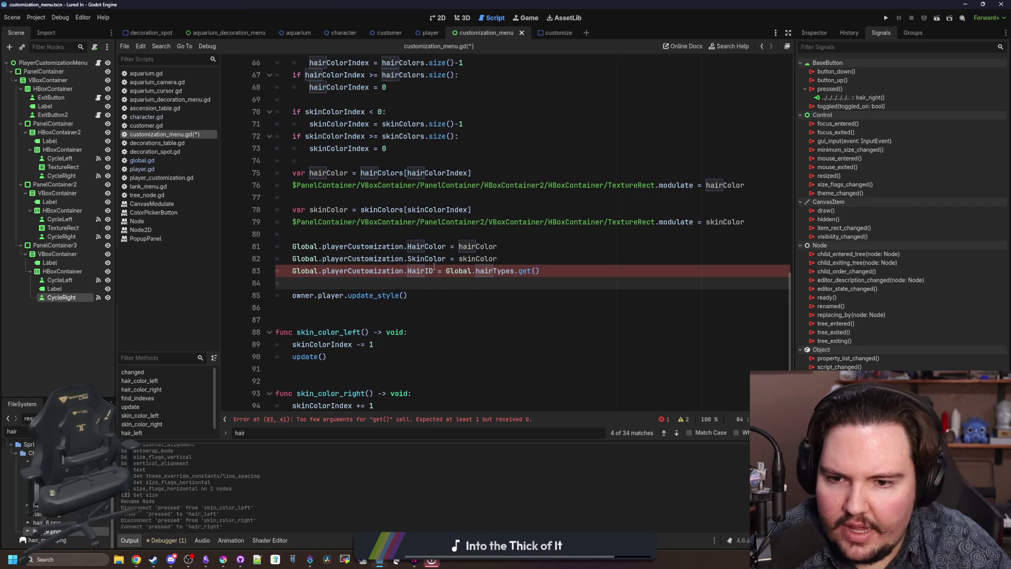
{"action": "left_click_drag", "start_coordinate": [539, 271], "coordinate": [446, 271]}
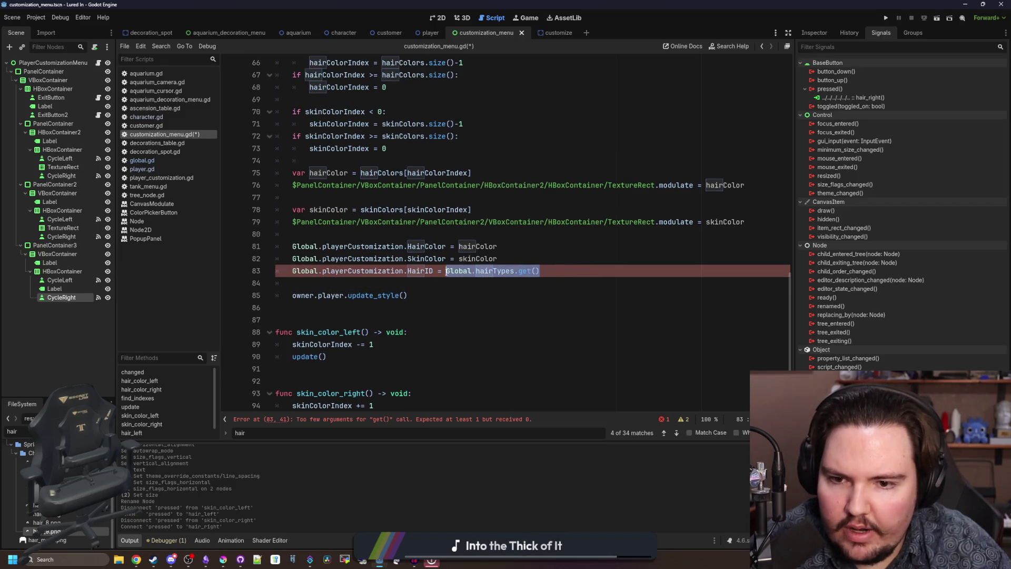
{"action": "type", "text": "hair"}
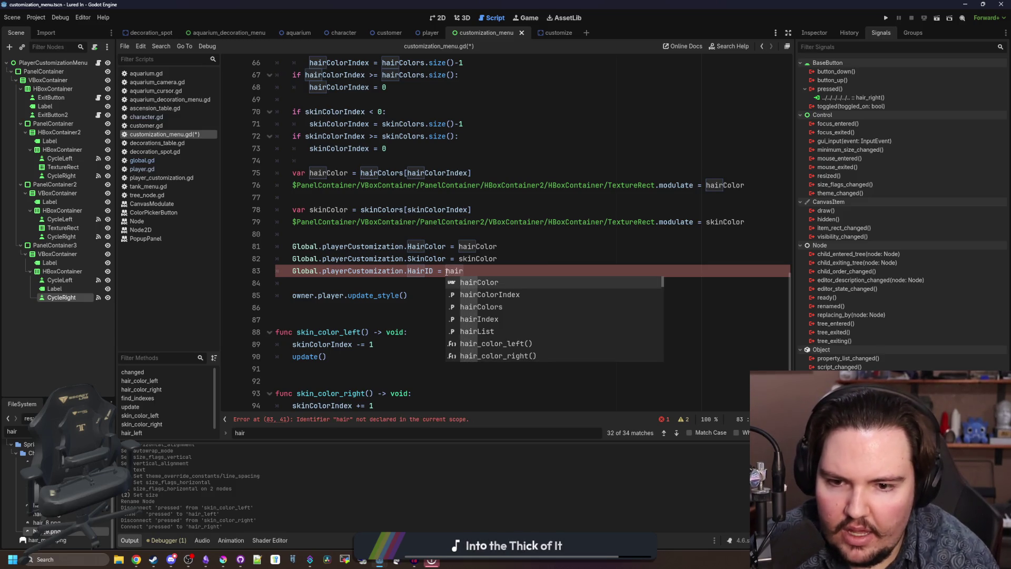
{"action": "type", "text": "List."}
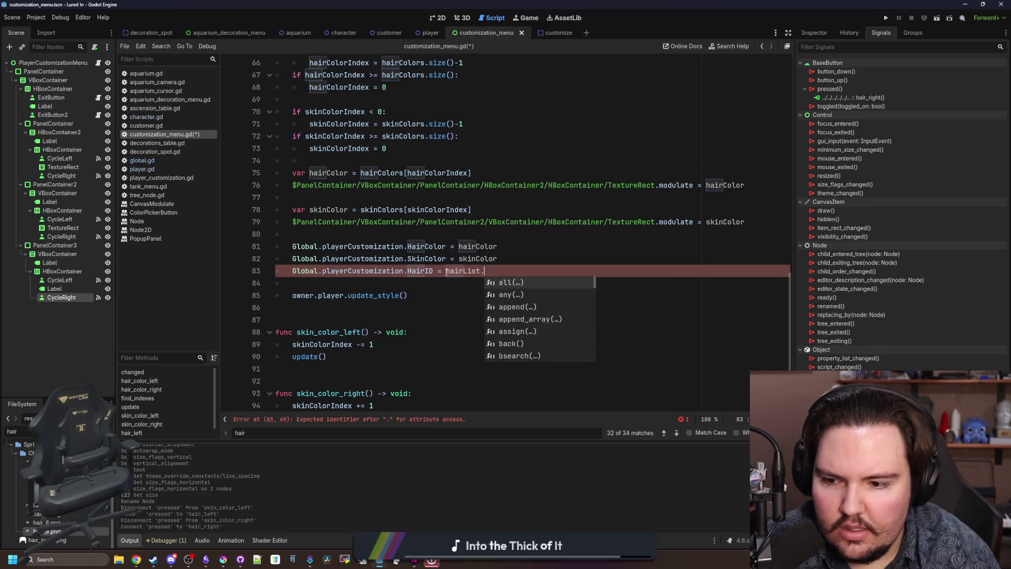
{"action": "key", "text": "BackSpace"}
{"action": "type", "text": "["}
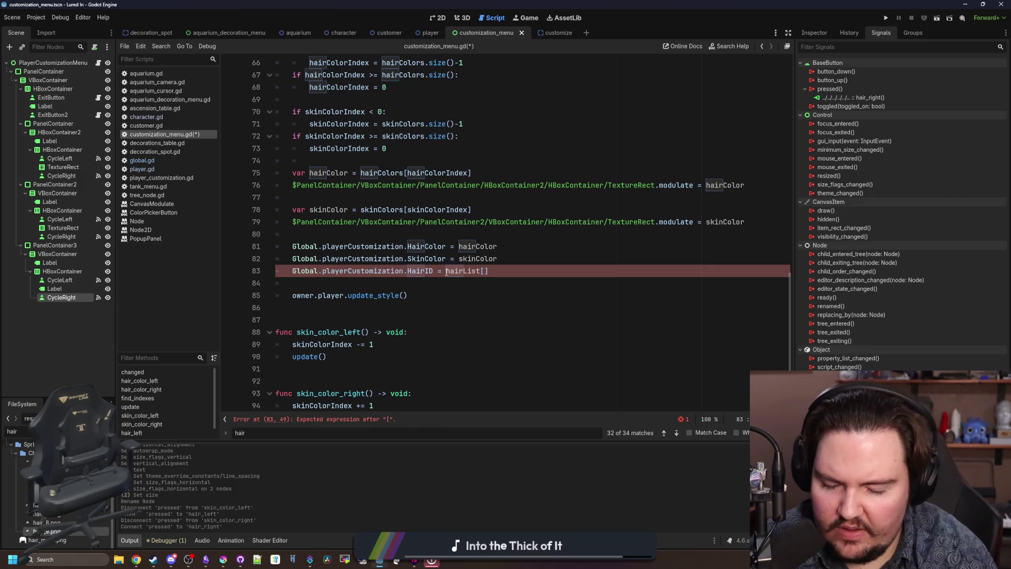
{"action": "type", "text": "hairIndex"}
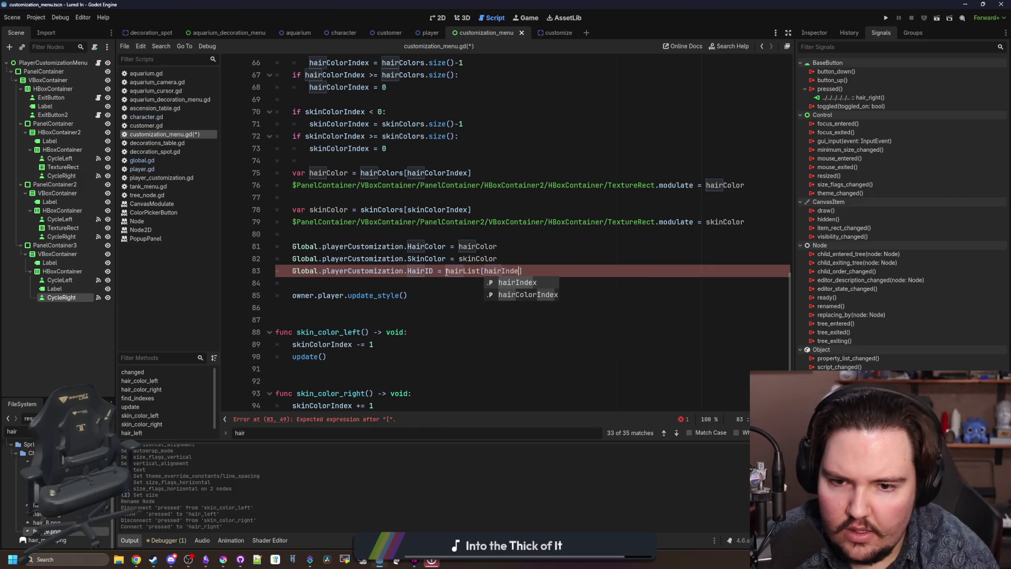
{"action": "scroll", "coordinate": [446, 271], "scroll_direction": "up", "scroll_amount": 9}
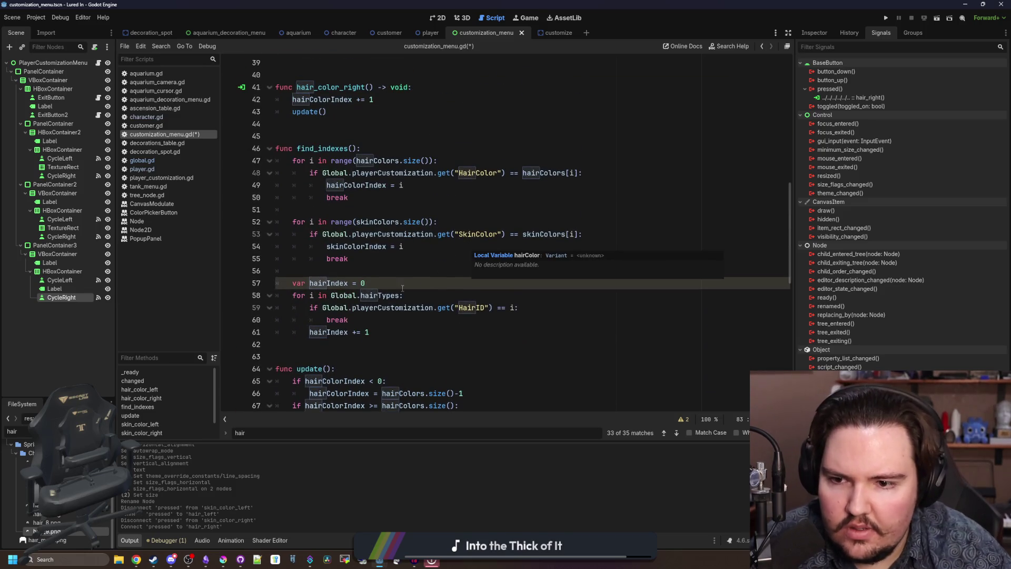
- In find_indexes, start a hairList.find() call below the hairIndex declaration
{"action": "left_click", "coordinate": [388, 267]}
{"action": "left_click", "coordinate": [400, 315]}
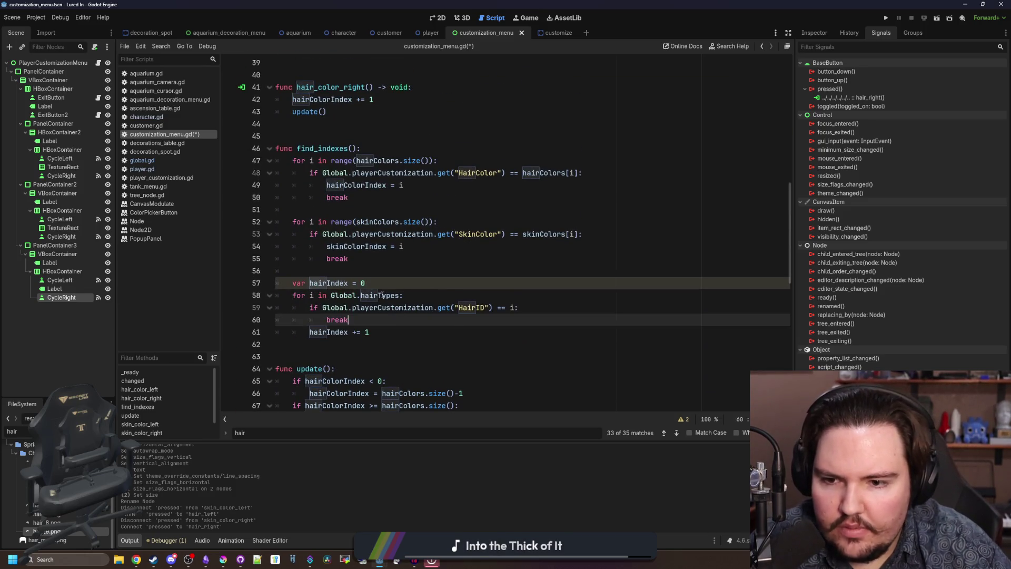
{"action": "double_click", "coordinate": [379, 295]}
{"action": "scroll", "coordinate": [353, 270], "scroll_direction": "up", "scroll_amount": 6}
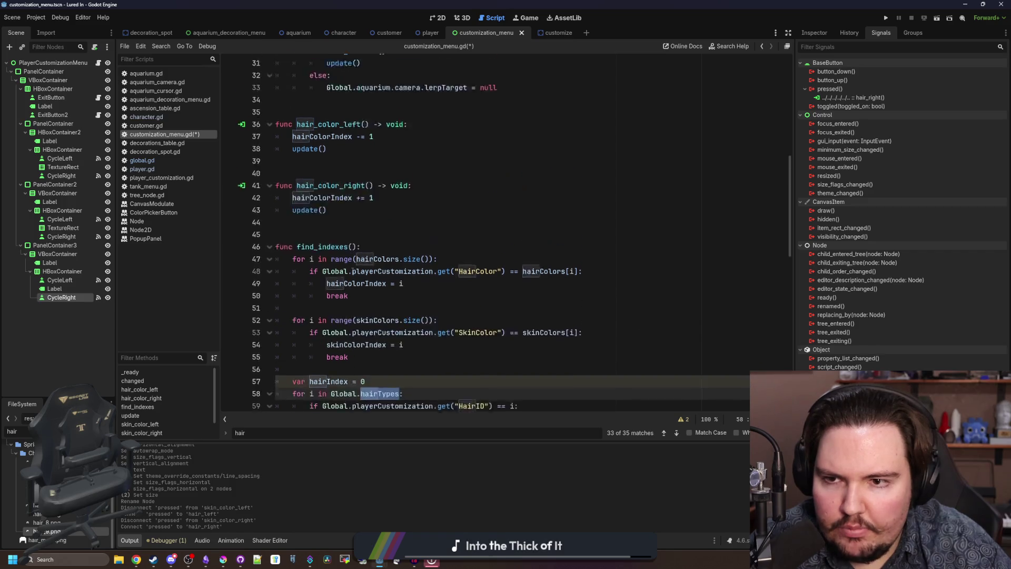
{"action": "scroll", "coordinate": [385, 244], "scroll_direction": "down", "scroll_amount": 5}
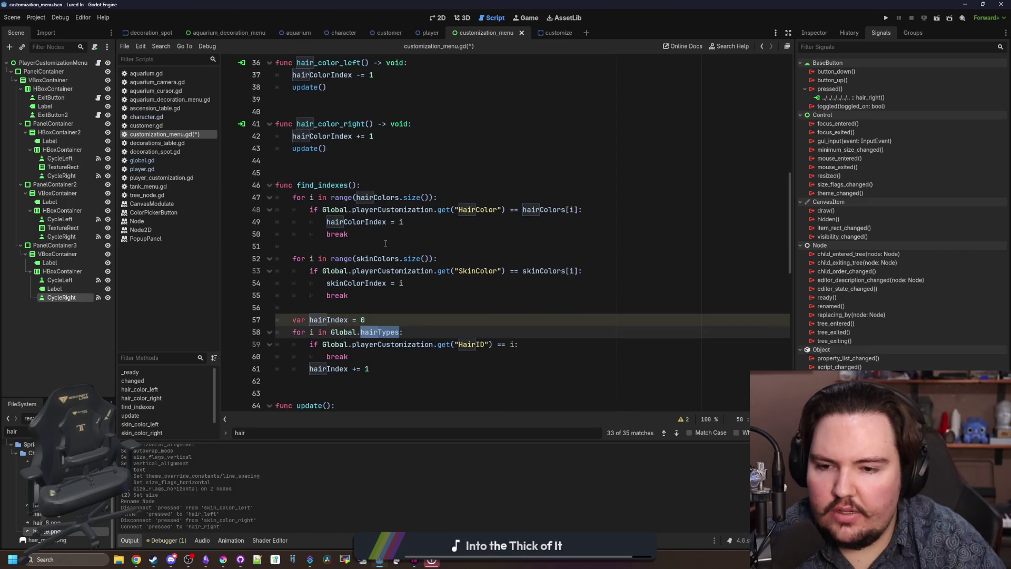
{"action": "left_click", "coordinate": [375, 332]}
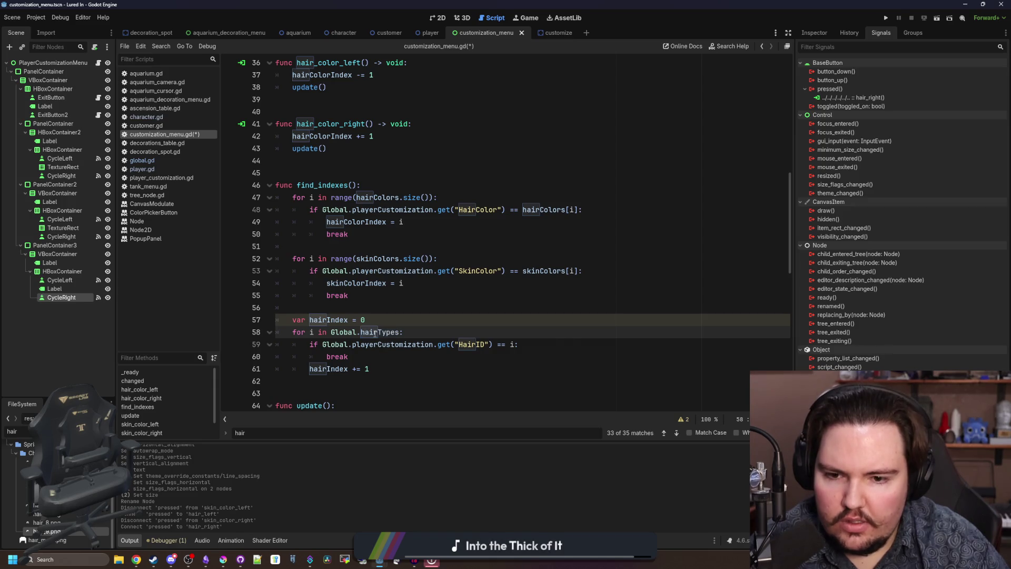
{"action": "left_click", "coordinate": [394, 317]}
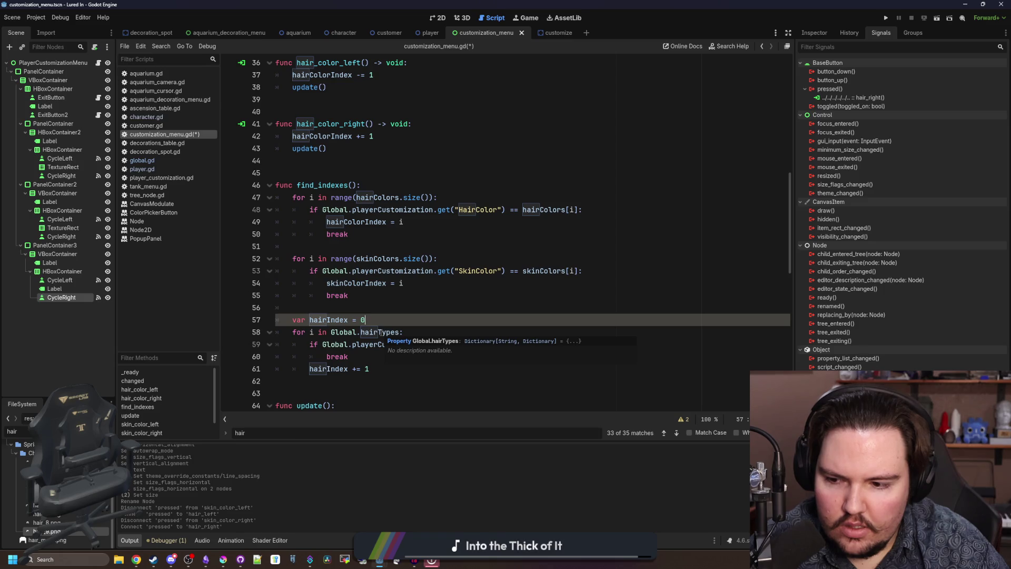
{"action": "key", "text": "Return"}
{"action": "key", "text": "Return"}
{"action": "key", "text": "Up"}
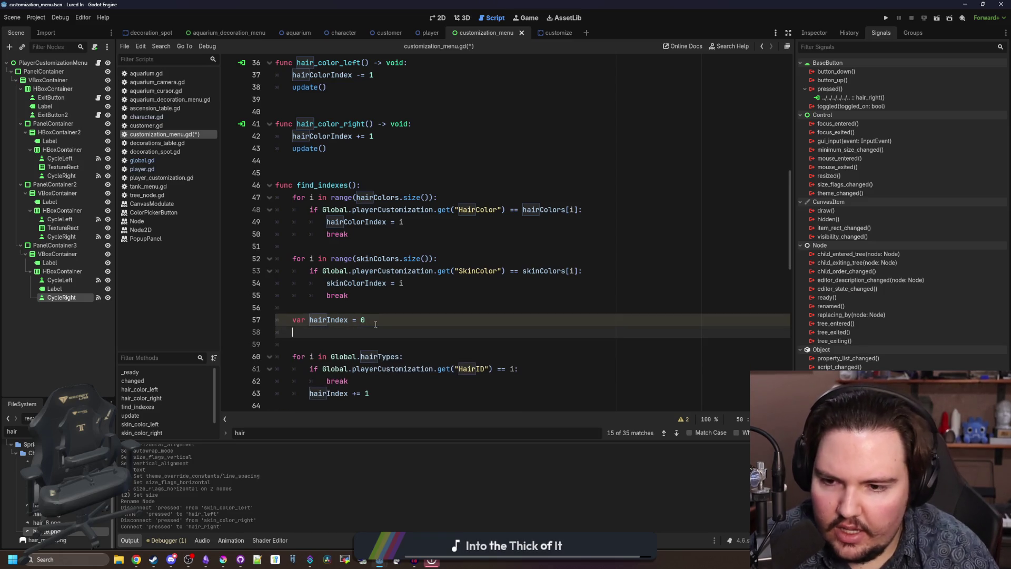
{"action": "type", "text": "hairT"}
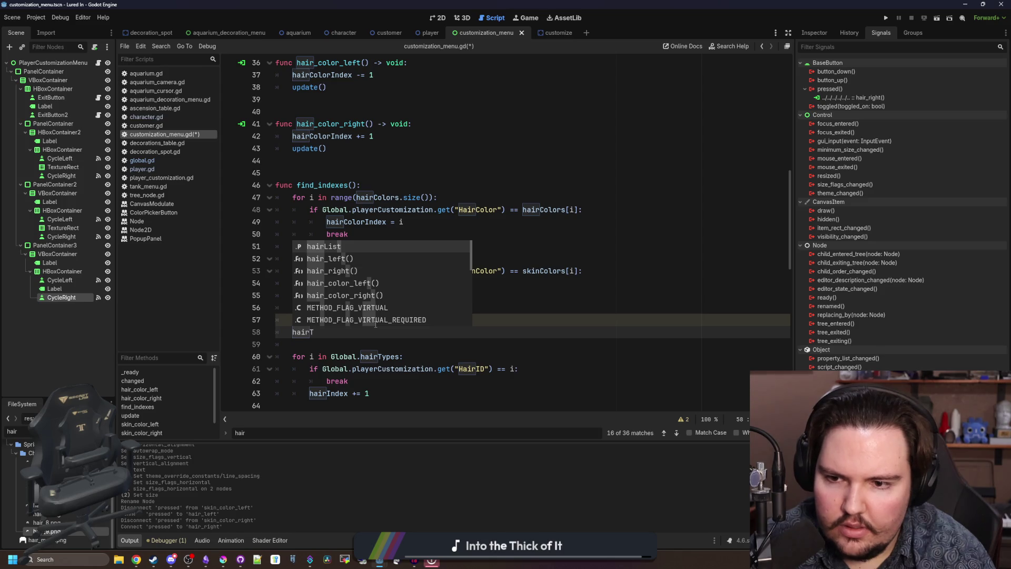
{"action": "key", "text": "BackSpace"}
{"action": "type", "text": "L"}
{"action": "key", "text": "Return"}
{"action": "type", "text": ".find"}
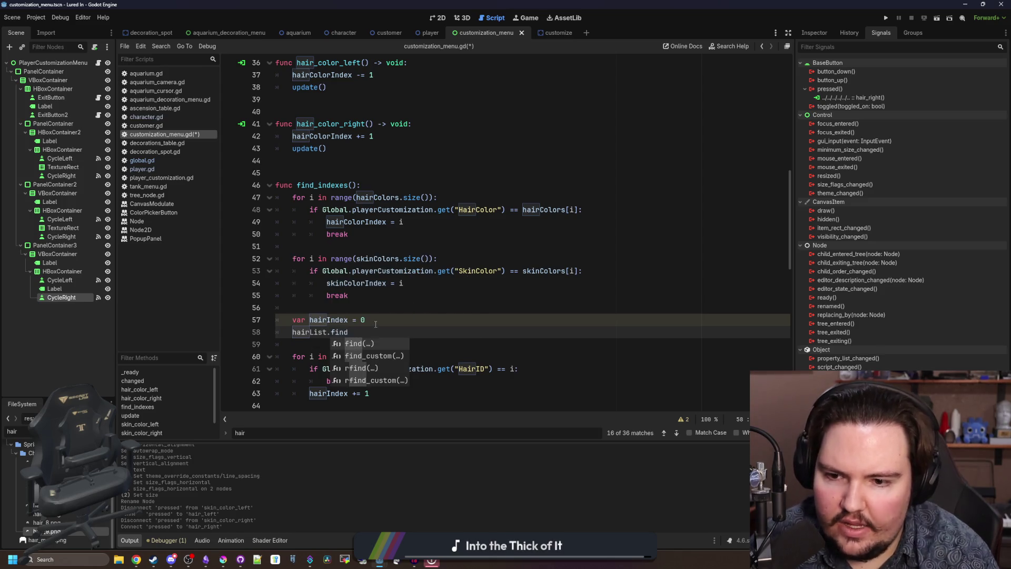
{"action": "key", "text": "Return"}
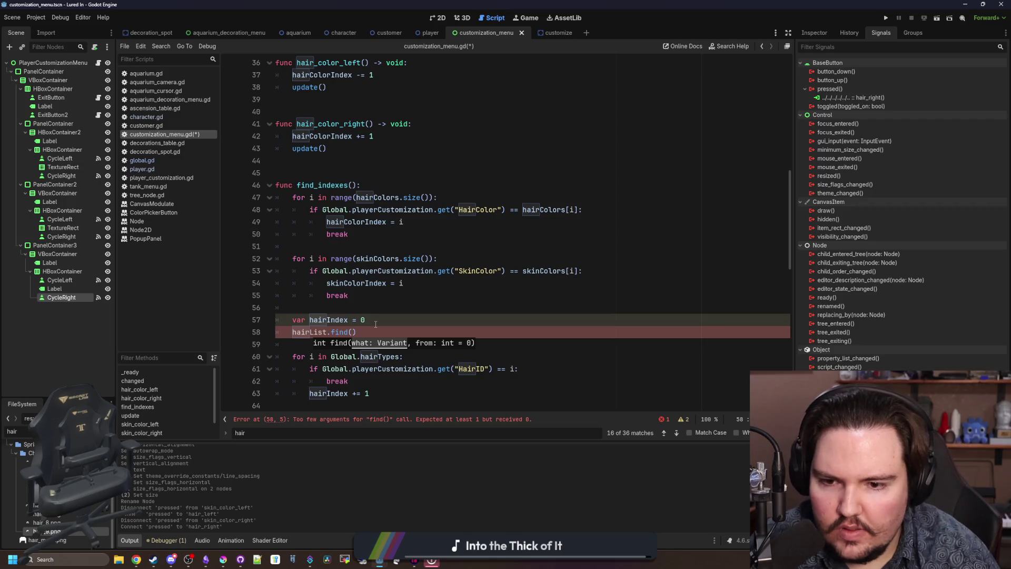
- Move the Global.playerCustomization HairID lookup into the find() parentheses
{"action": "scroll", "coordinate": [384, 326], "scroll_direction": "down", "scroll_amount": 1}
{"action": "left_click", "coordinate": [495, 344]}
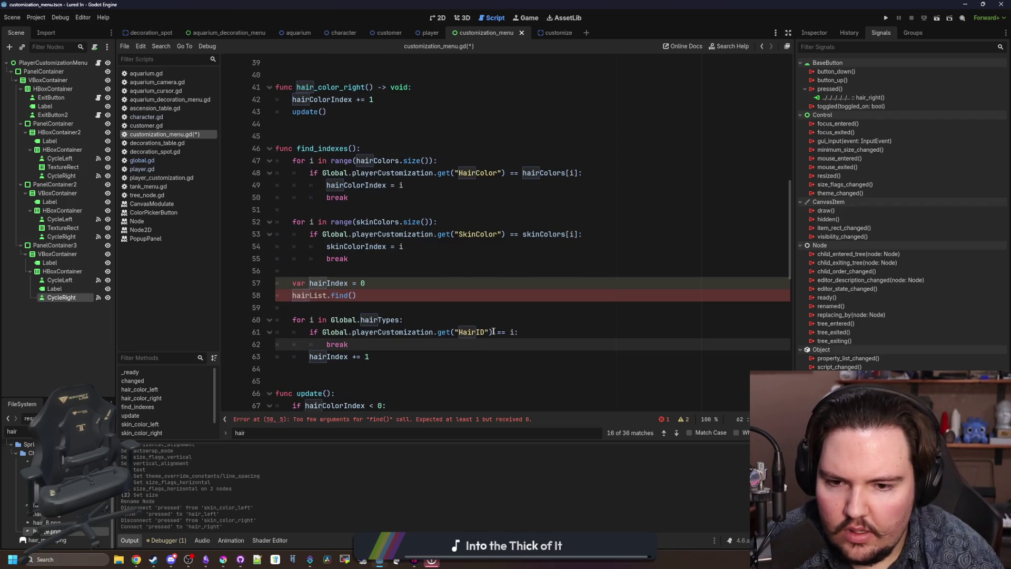
{"action": "left_click_drag", "start_coordinate": [493, 332], "coordinate": [319, 332]}
{"action": "key", "text": "ctrl+c"}
{"action": "key", "text": "BackSpace"}
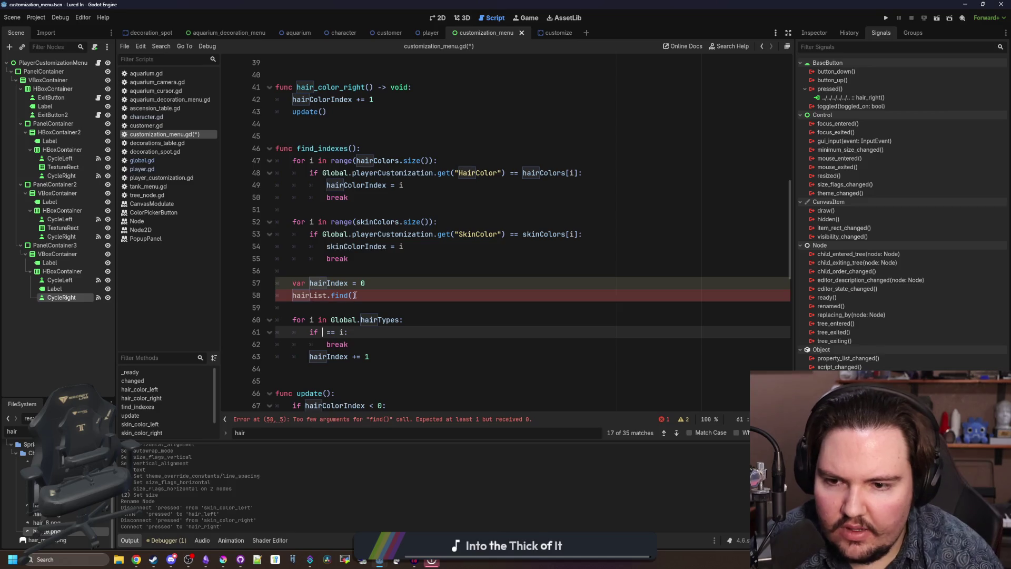
{"action": "left_click", "coordinate": [352, 295]}
{"action": "key", "text": "ctrl+v"}
{"action": "left_click", "coordinate": [350, 305]}
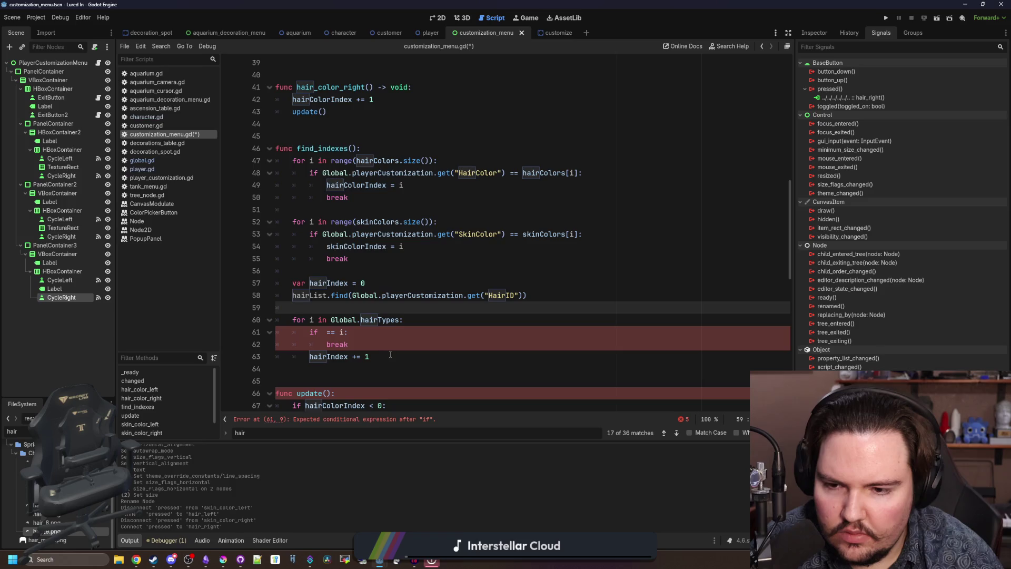
- Remove the old hair loop and declaration, making the line hairIndex = hairList.find(...)
{"action": "left_click_drag", "start_coordinate": [390, 356], "coordinate": [264, 315]}
{"action": "triple_click", "coordinate": [344, 284]}
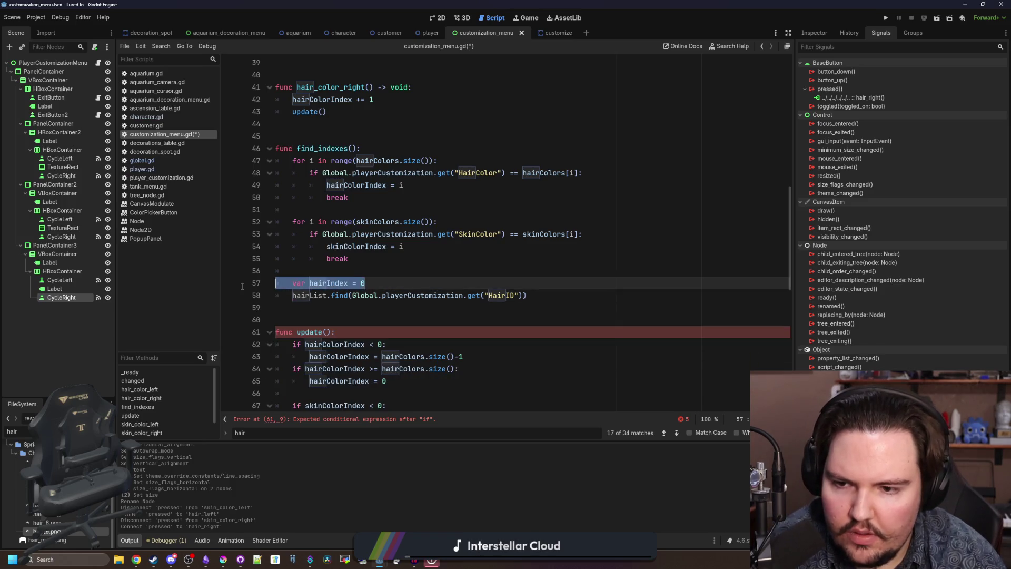
{"action": "key", "text": "BackSpace"}
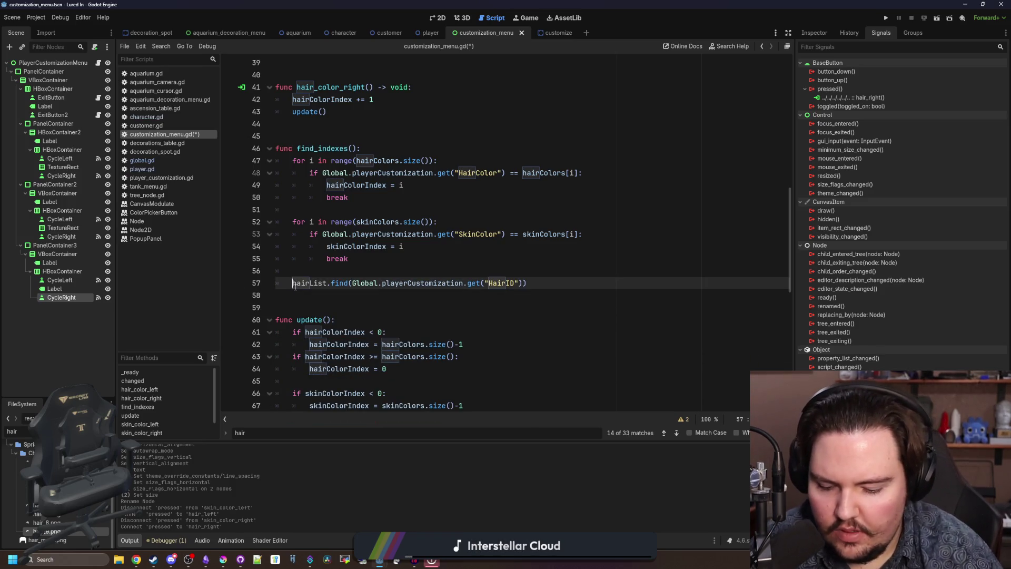
{"action": "type", "text": "hairIndex ="}
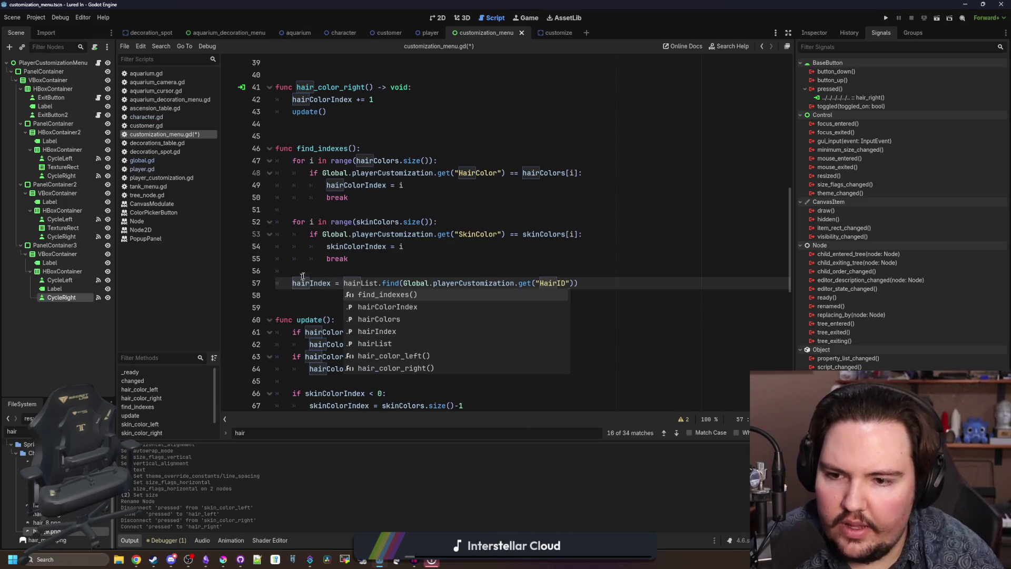
{"action": "left_click", "coordinate": [303, 275]}
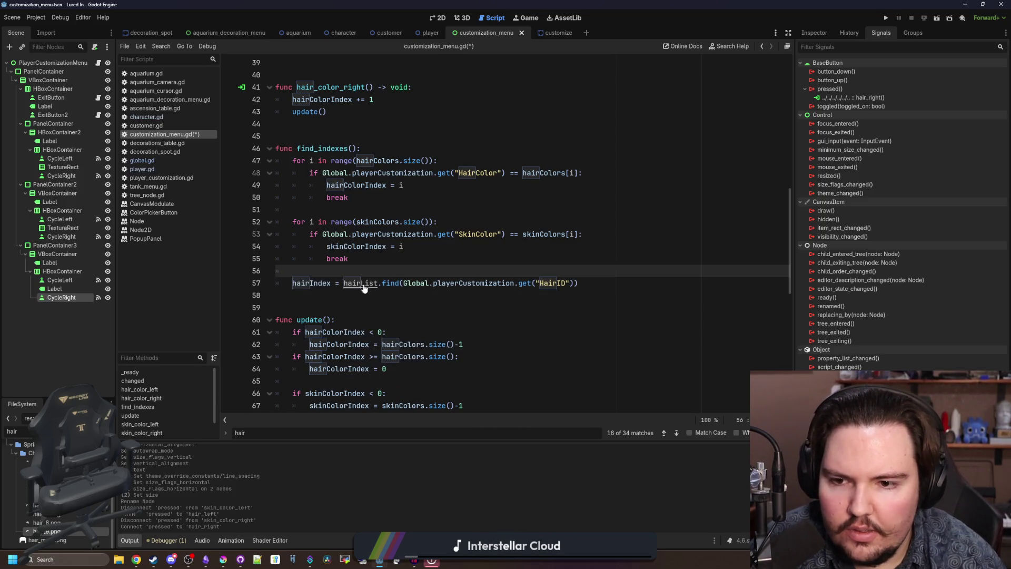
{"action": "left_click", "coordinate": [390, 283], "text": "ctrl"}
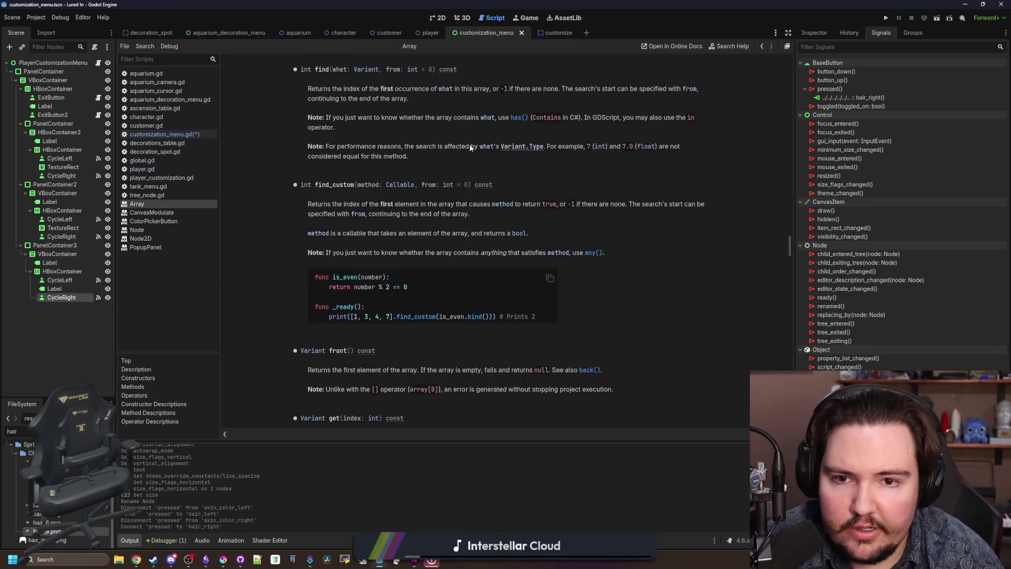
{"action": "key", "text": "alt+Left"}
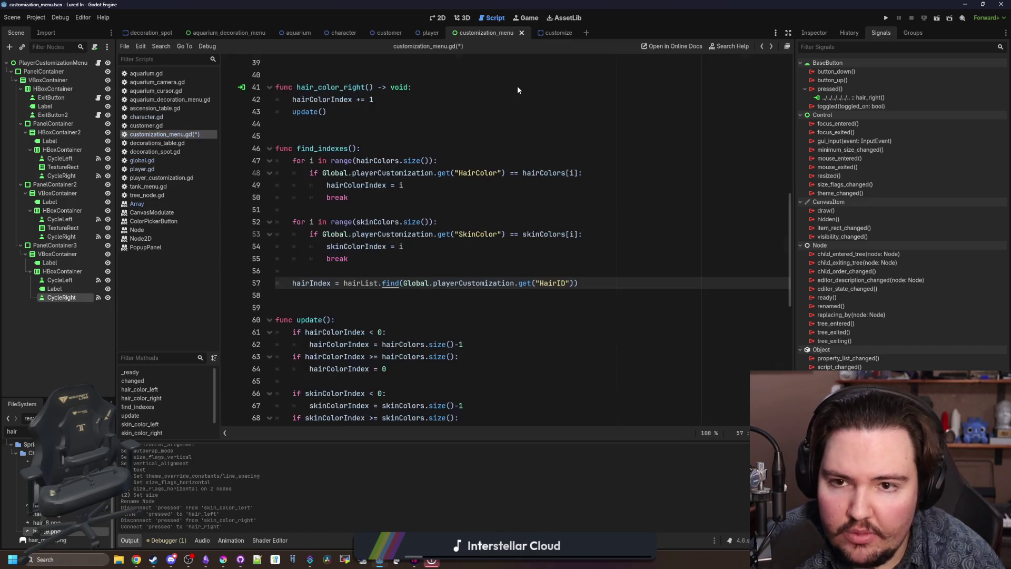
- Wrap the find call in clampi(..., 0.0, INF) and save customization_menu.gd
{"action": "left_click", "coordinate": [344, 282]}
{"action": "type", "text": "clampf("}
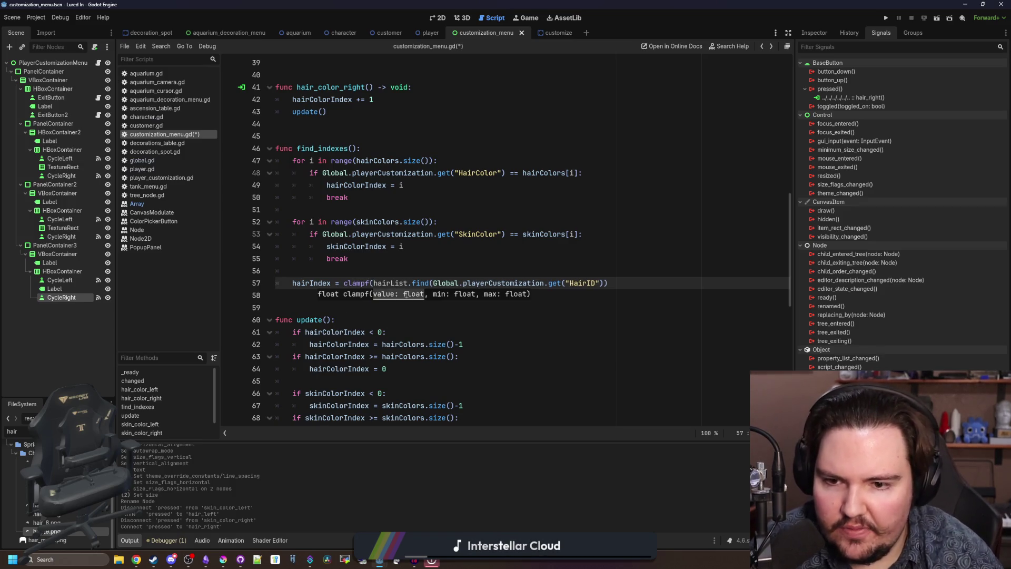
{"action": "left_click", "coordinate": [678, 284]}
{"action": "type", "text": "), 0.0,"}
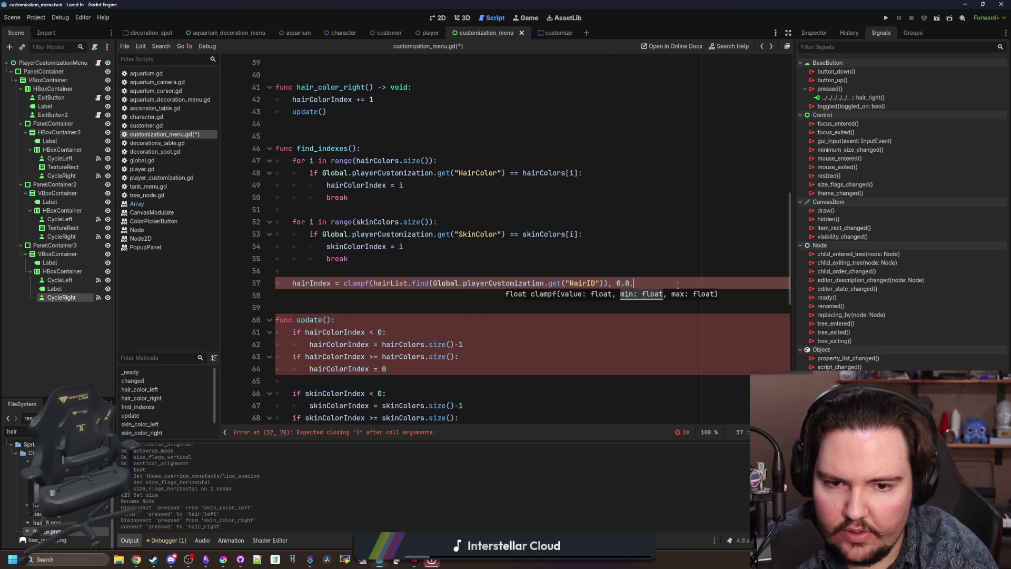
{"action": "type", "text": " INF)"}
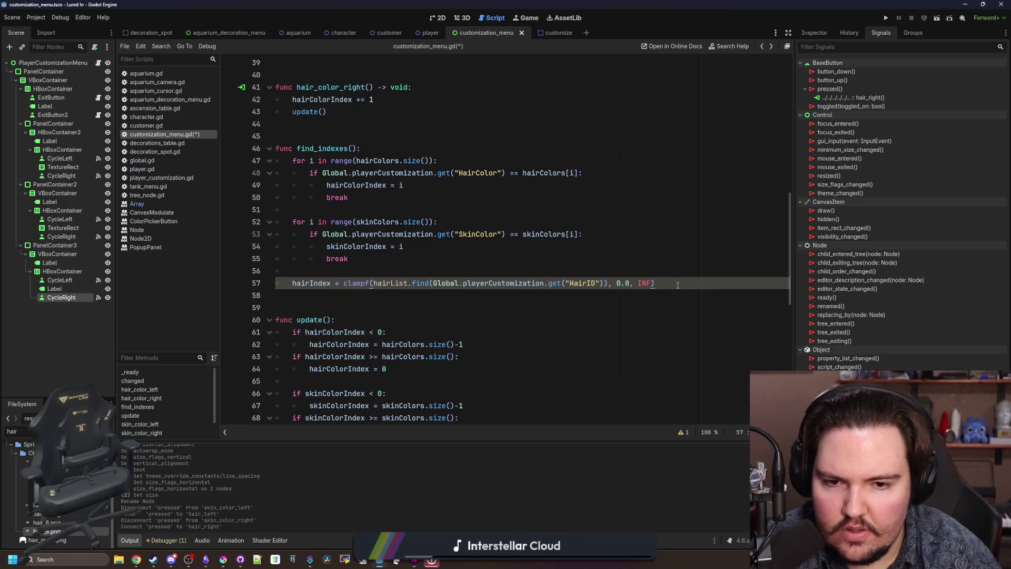
{"action": "left_click", "coordinate": [488, 270]}
{"action": "left_click", "coordinate": [374, 284]}
{"action": "key", "text": "BackSpace"}
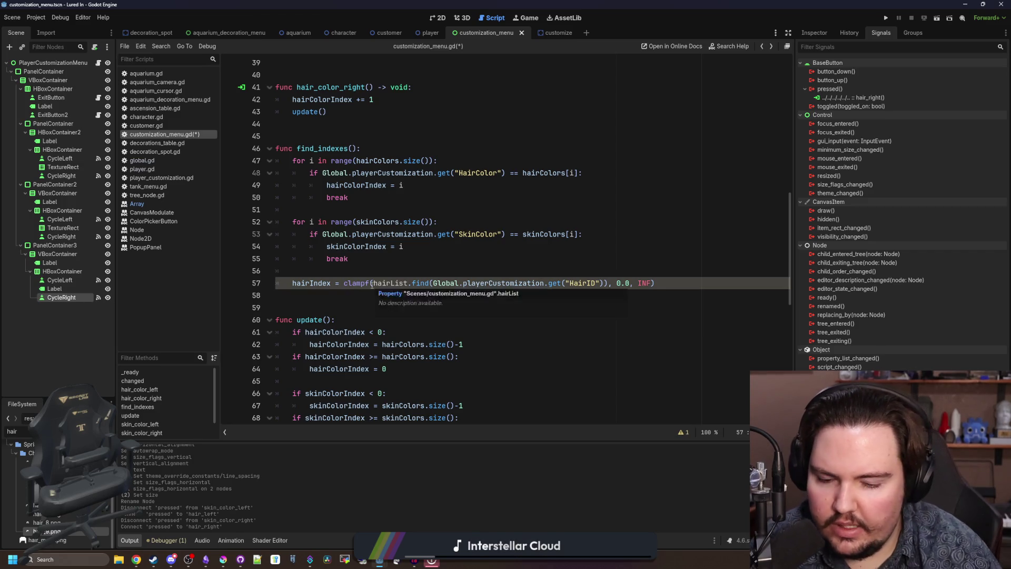
{"action": "type", "text": "i"}
{"action": "left_click", "coordinate": [421, 285], "text": "ctrl"}
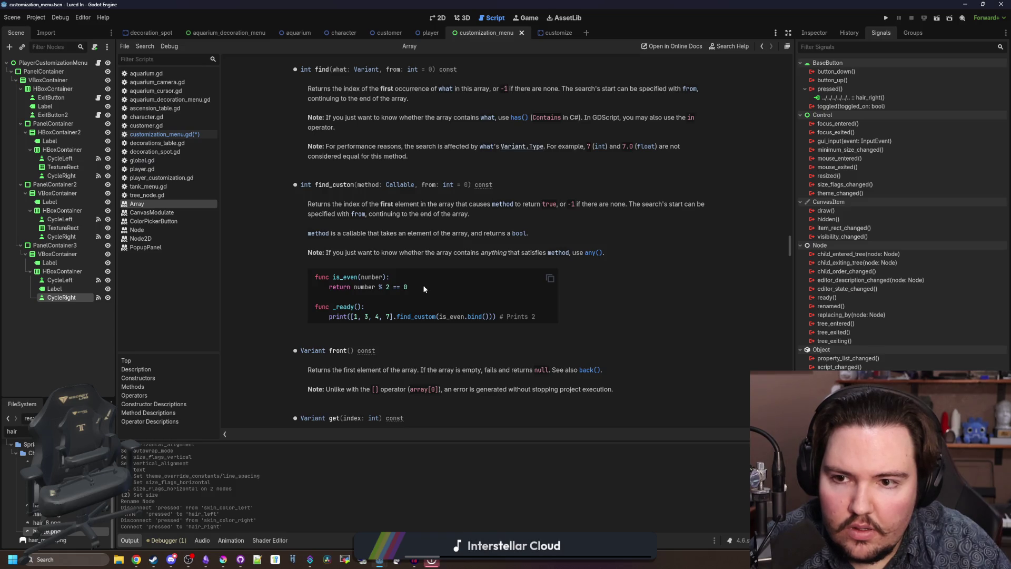
{"action": "key", "text": "alt+Left"}
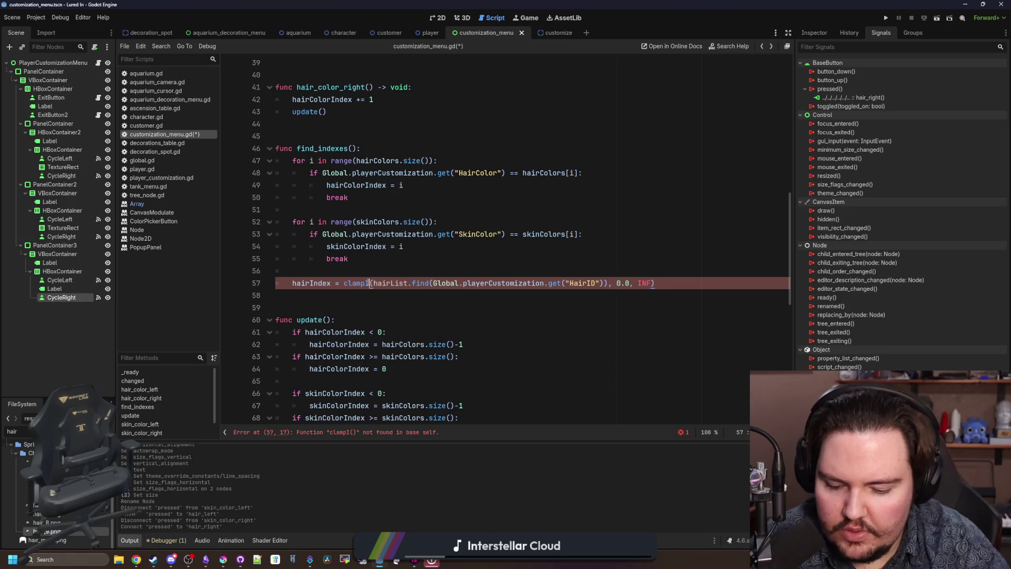
{"action": "key", "text": "BackSpace"}
{"action": "type", "text": "i"}
{"action": "left_click", "coordinate": [389, 270]}
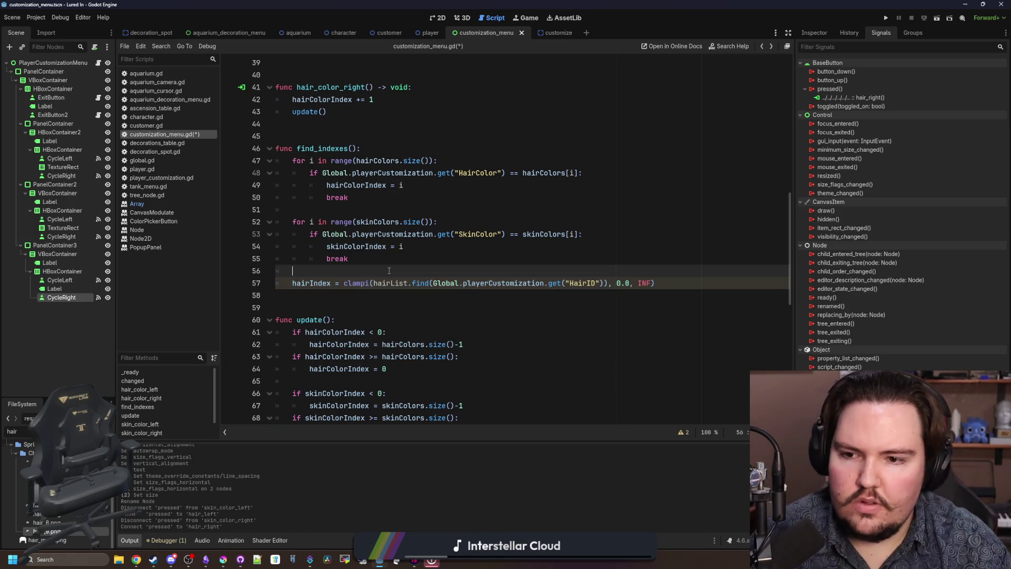
{"action": "key", "text": "ctrl+s"}
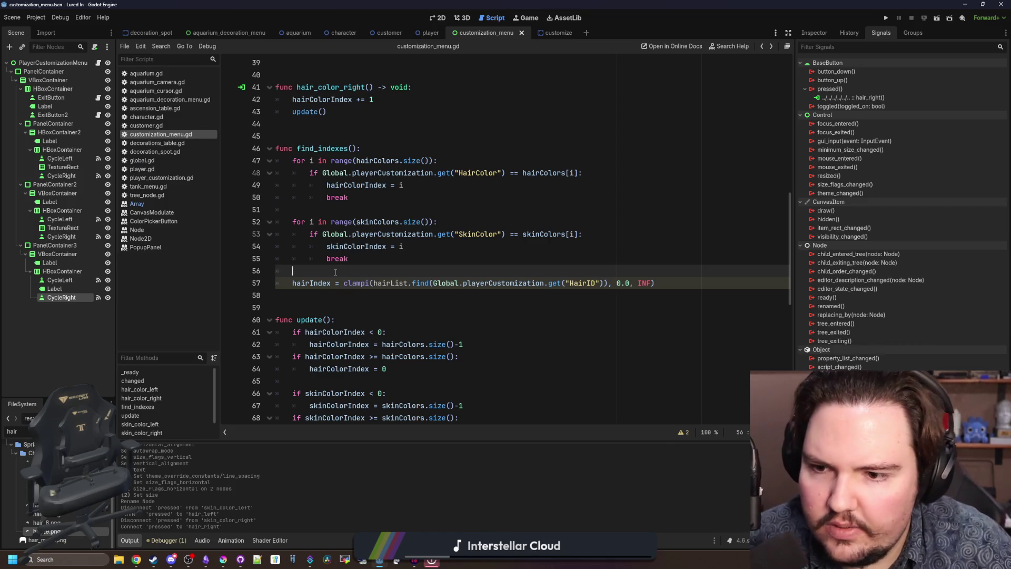
{"action": "left_click", "coordinate": [152, 169]}
- Review the HairSpritePath check and its else branch in the player script
{"action": "scroll", "coordinate": [474, 263], "scroll_direction": "up", "scroll_amount": 1}
{"action": "left_click", "coordinate": [499, 241]}
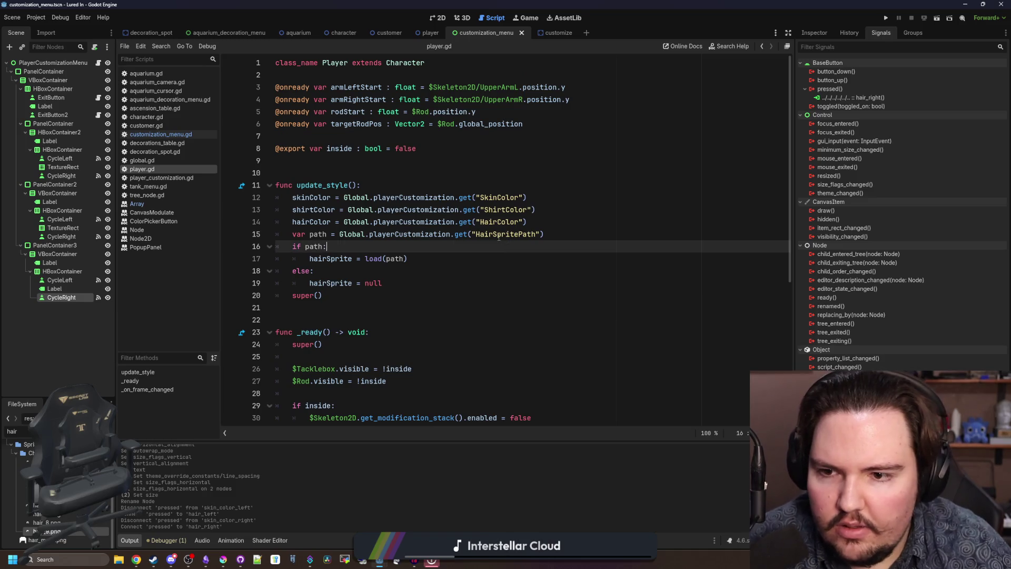
{"action": "left_click", "coordinate": [429, 266]}
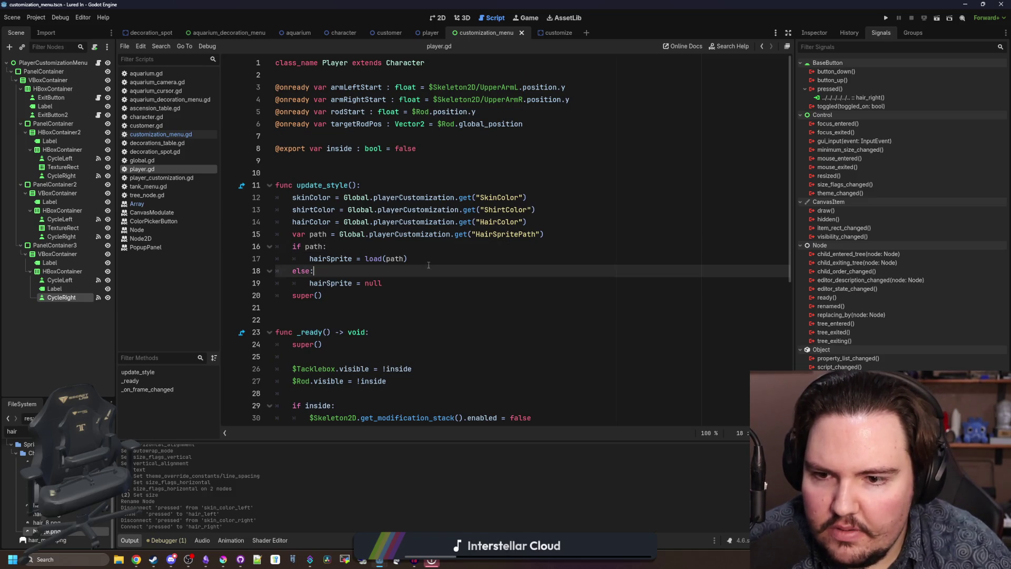
{"action": "left_click", "coordinate": [473, 247]}
{"action": "double_click", "coordinate": [506, 234]}
{"action": "left_click", "coordinate": [474, 246]}
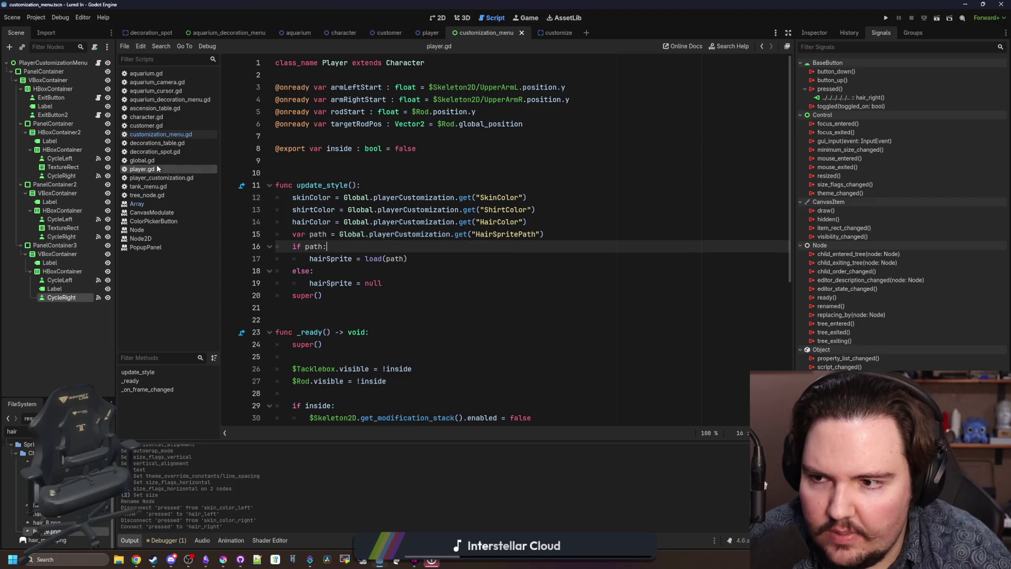
- In global.gd, rename the Path keys of Buzz Cut, Bald and Bed Head to Sprite
{"action": "left_click", "coordinate": [142, 160]}
{"action": "scroll", "coordinate": [357, 230], "scroll_direction": "down", "scroll_amount": 4}
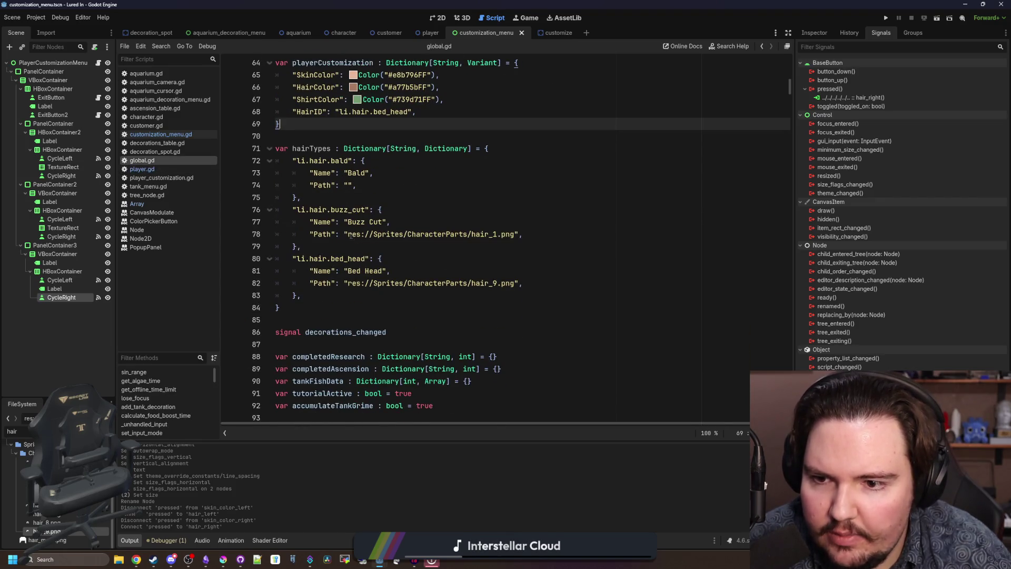
{"action": "double_click", "coordinate": [330, 233]}
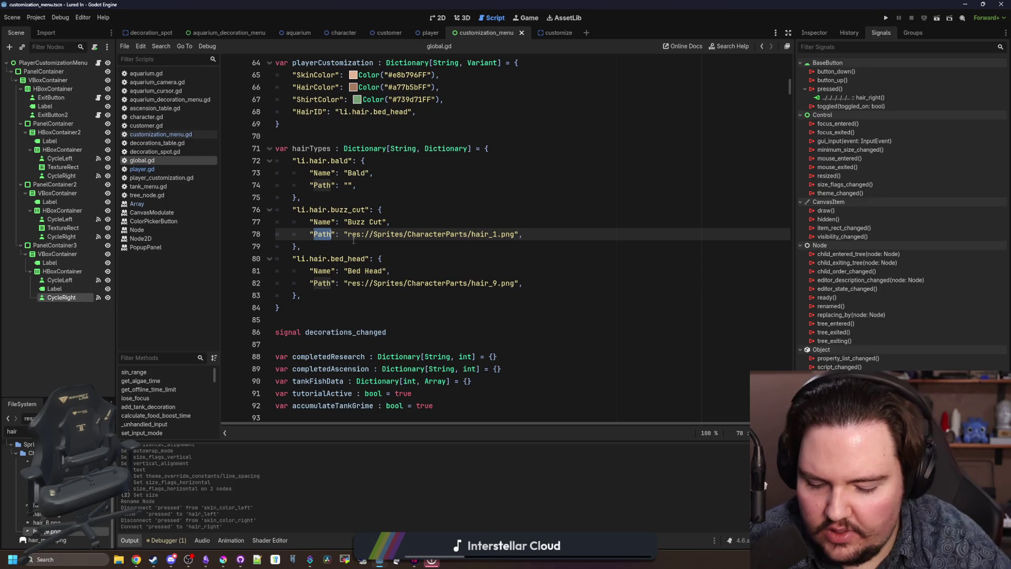
{"action": "type", "text": "Sprite"}
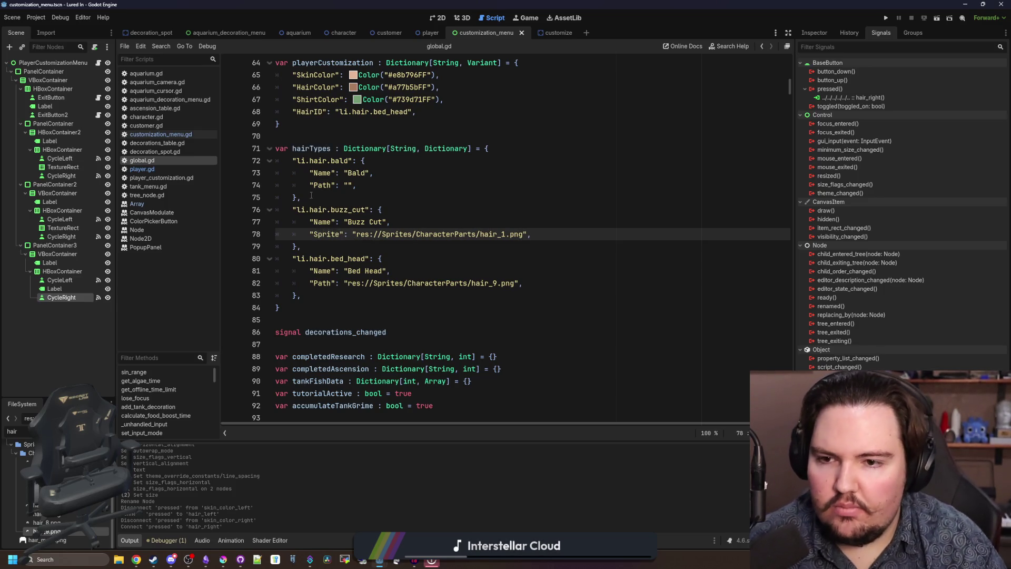
{"action": "double_click", "coordinate": [319, 185]}
{"action": "type", "text": "Sprite"}
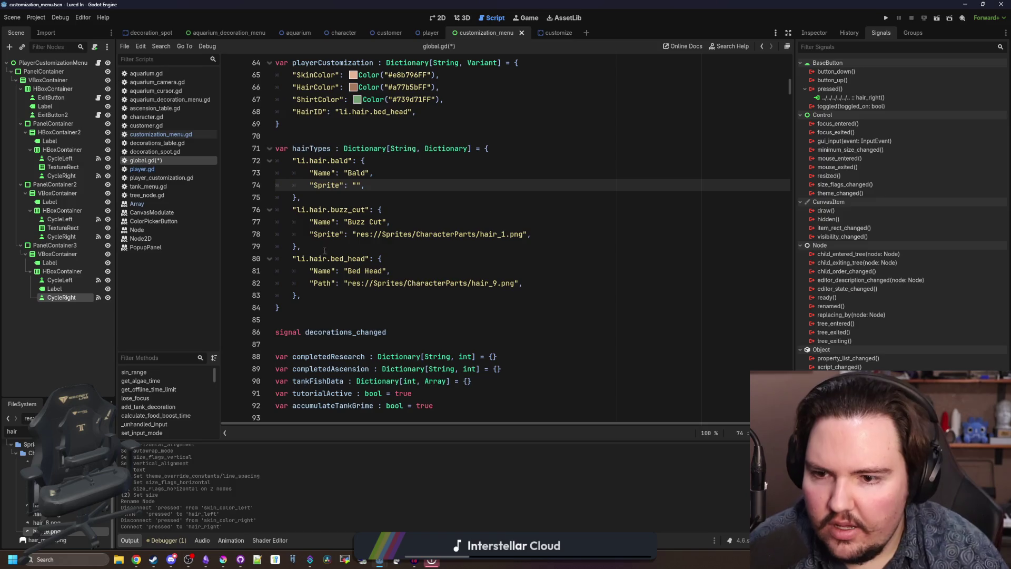
{"action": "double_click", "coordinate": [326, 282]}
{"action": "type", "text": "Sprite\": "}
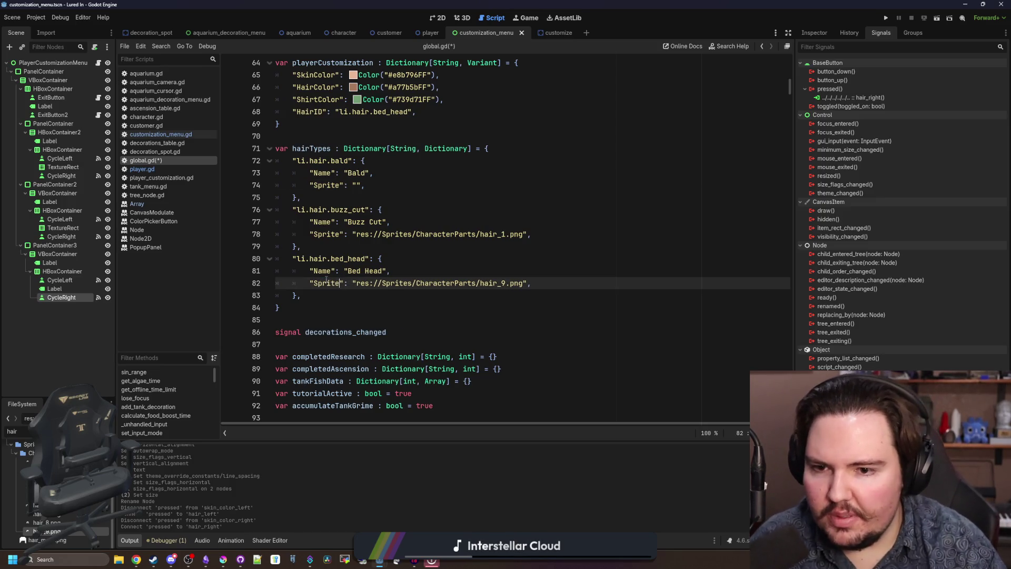
{"action": "type", "text": "preload("}
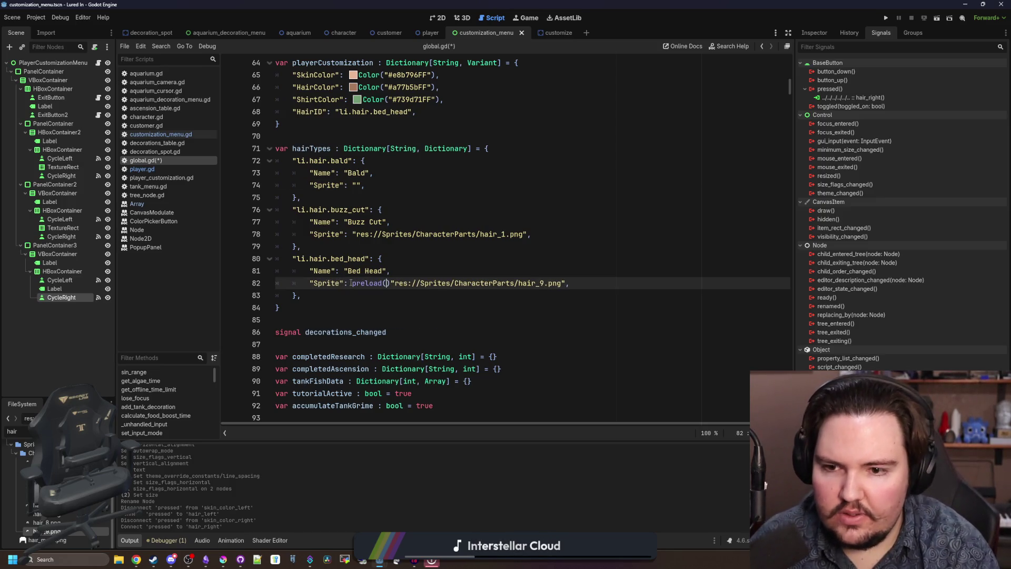
{"action": "key", "text": "Delete"}
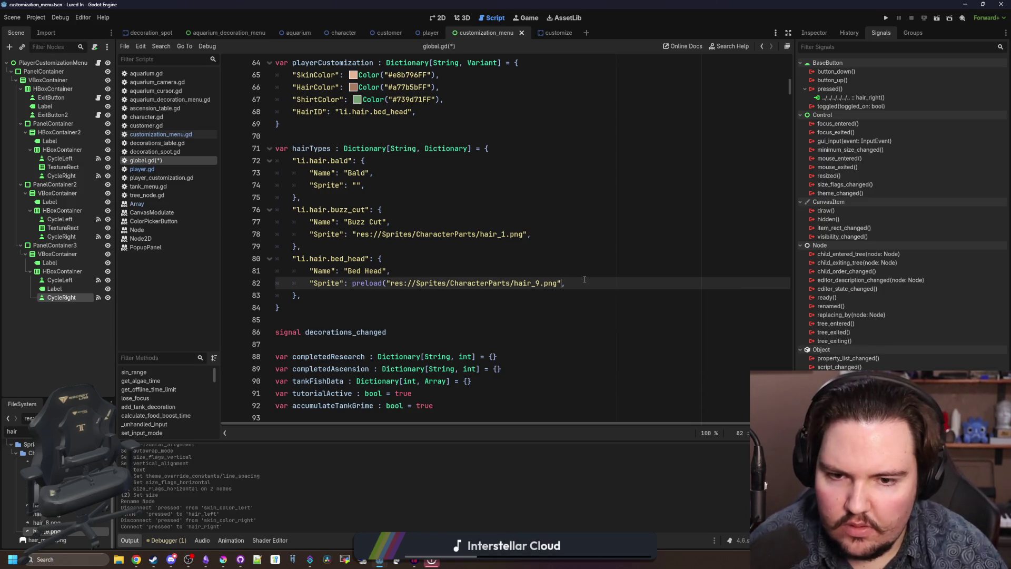
{"action": "type", "text": "),"}
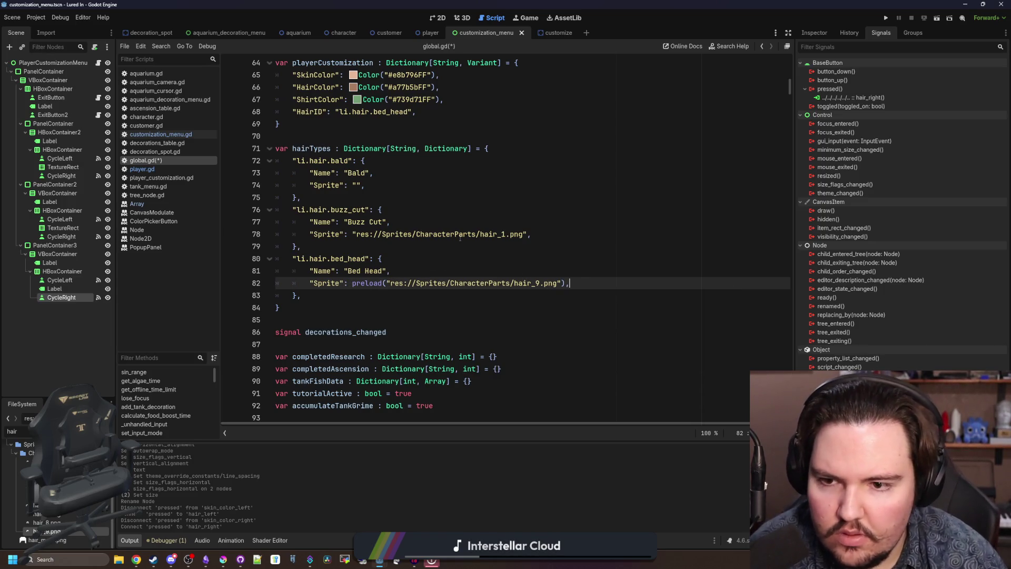
- Wrap the Buzz Cut hair_1.png path in preload() with the closing parenthesis after it
{"action": "left_click", "coordinate": [355, 235]}
{"action": "type", "text": "preload()"}
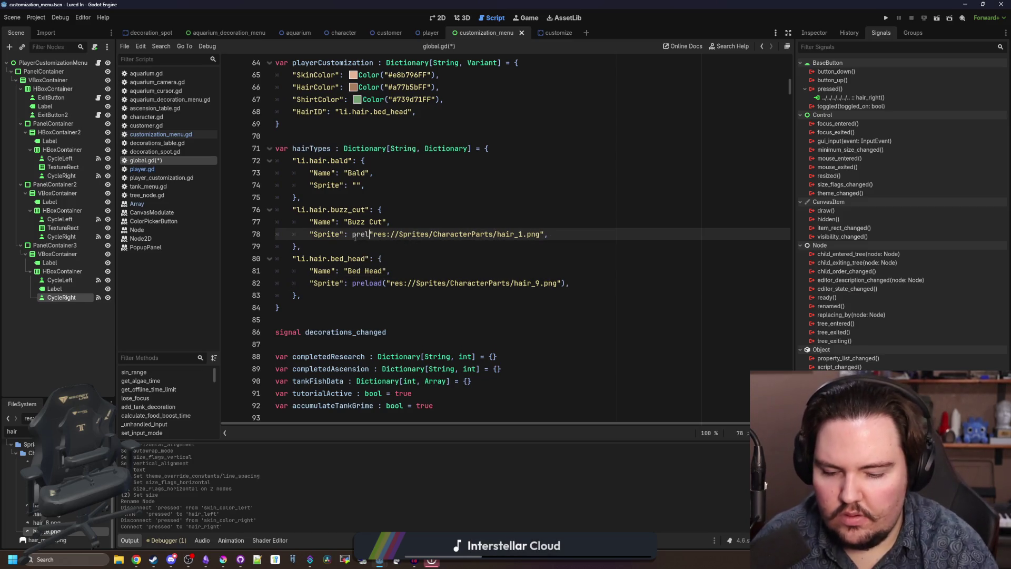
{"action": "key", "text": "BackSpace"}
{"action": "left_click", "coordinate": [614, 233]}
{"action": "key", "text": "BackSpace"}
{"action": "type", "text": "),"}
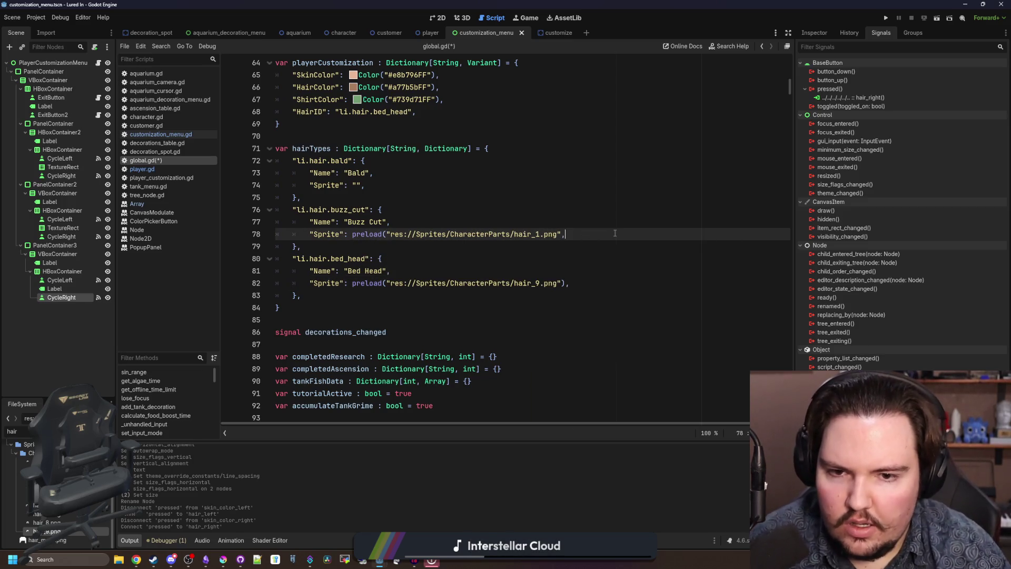
- Set the Bald entry's Sprite to null and save global.gd
{"action": "left_click", "coordinate": [364, 197]}
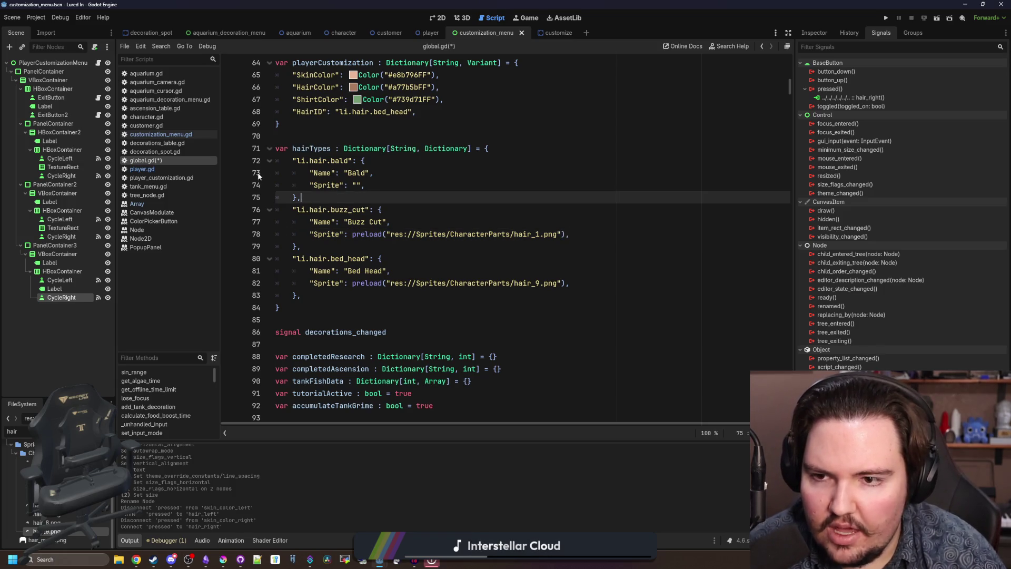
{"action": "left_click", "coordinate": [314, 190]}
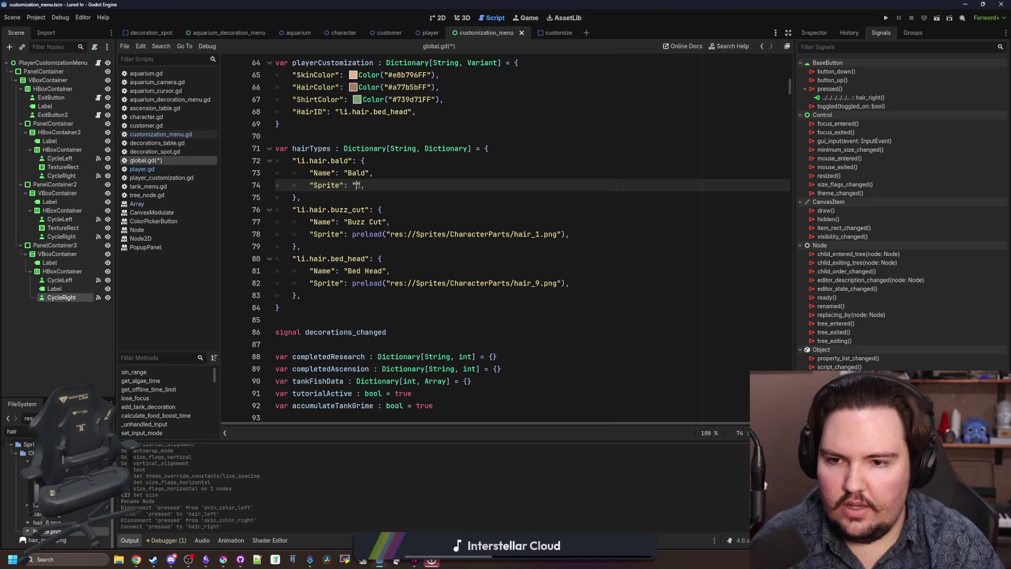
{"action": "key", "text": "BackSpace"}
{"action": "key", "text": "BackSpace"}
{"action": "type", "text": "null"}
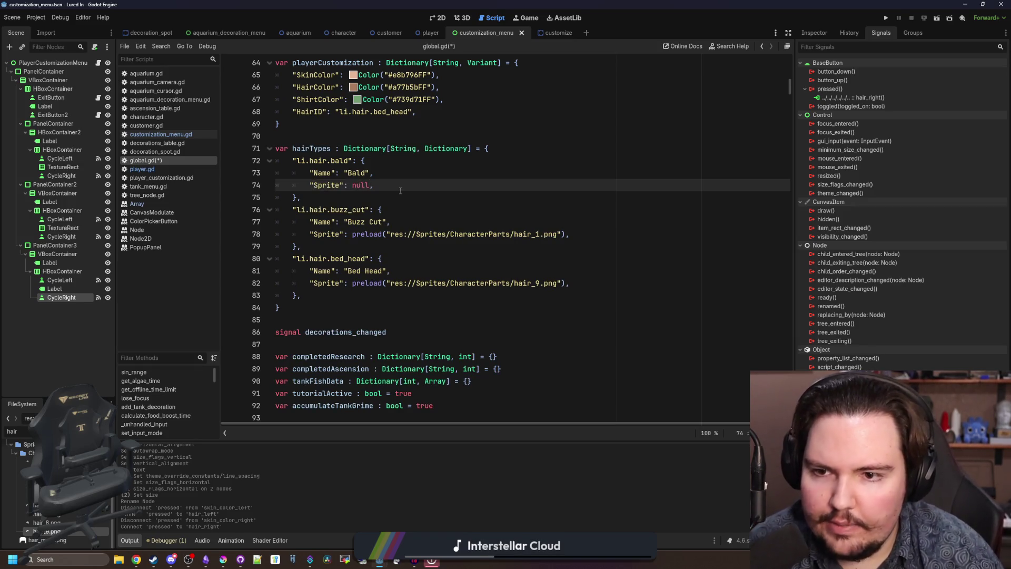
{"action": "key", "text": "ctrl+s"}
{"action": "key", "text": "ctrl+s"}
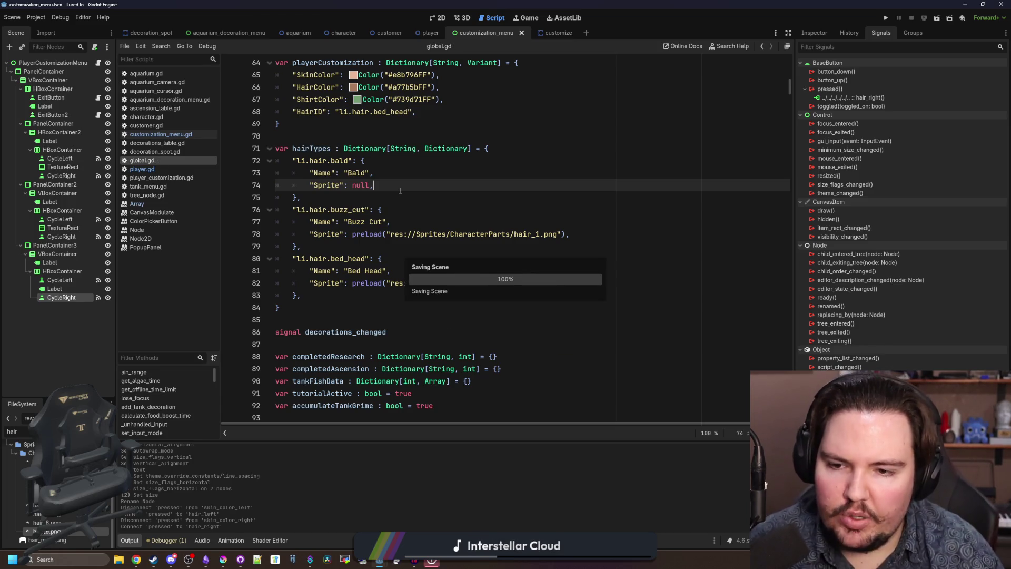
{"action": "key", "text": "ctrl+s"}
{"action": "key", "text": "ctrl+s"}
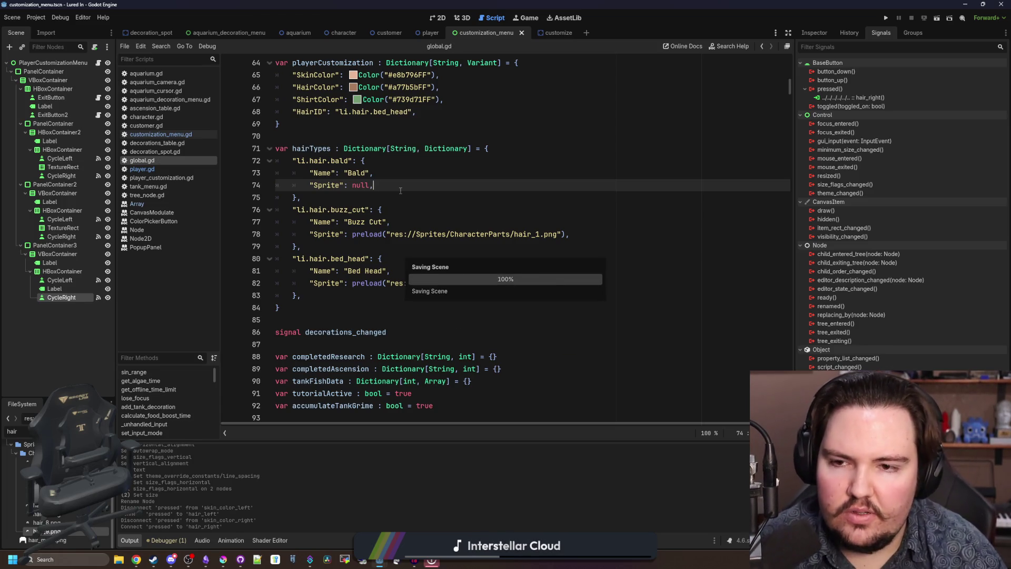
{"action": "left_click", "coordinate": [416, 195]}
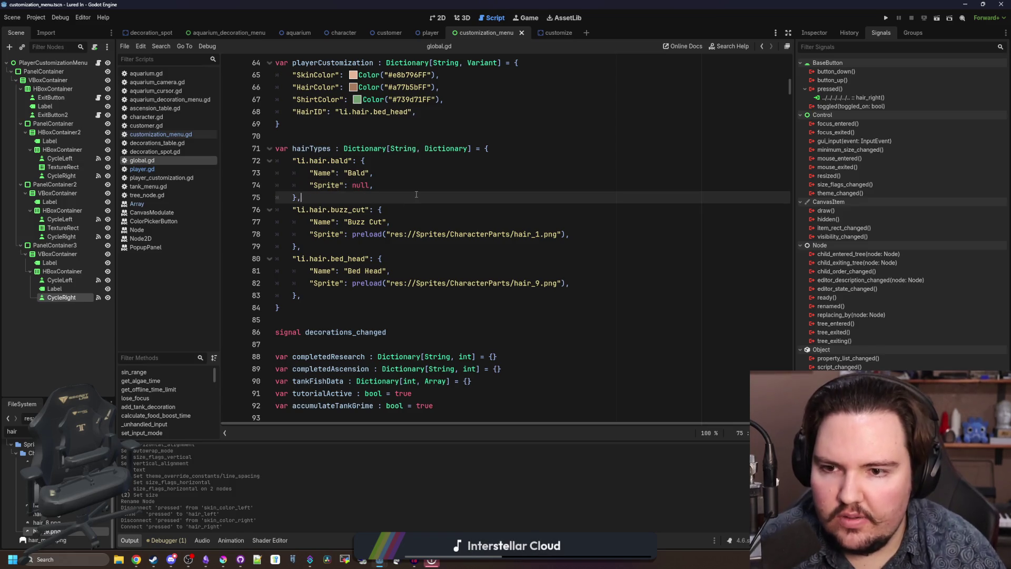
{"action": "key", "text": "ctrl+s"}
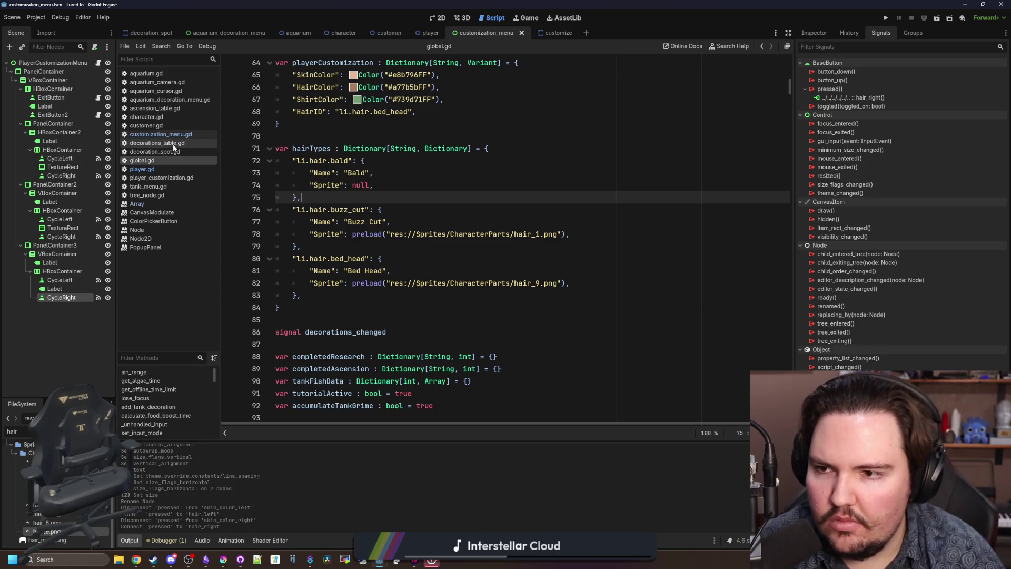
{"action": "left_click", "coordinate": [142, 168]}
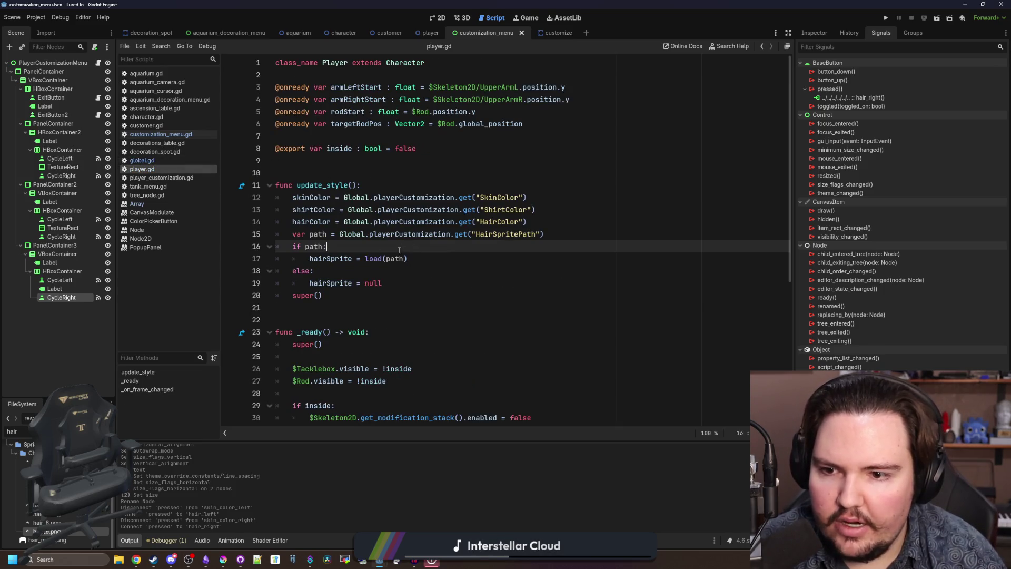
- Replace load(path) with Global.hairTypes.get(Global.playerCustomization.get("HairID")) for hairSprite
{"action": "left_click", "coordinate": [308, 258]}
{"action": "key", "text": "BackSpace"}
{"action": "mouse_move", "coordinate": [390, 258]}
{"action": "left_mouse_down"}
{"action": "mouse_move", "coordinate": [292, 259]}
{"action": "mouse_move", "coordinate": [363, 259]}
{"action": "mouse_move", "coordinate": [348, 259]}
{"action": "left_mouse_up"}
{"action": "key", "text": "BackSpace"}
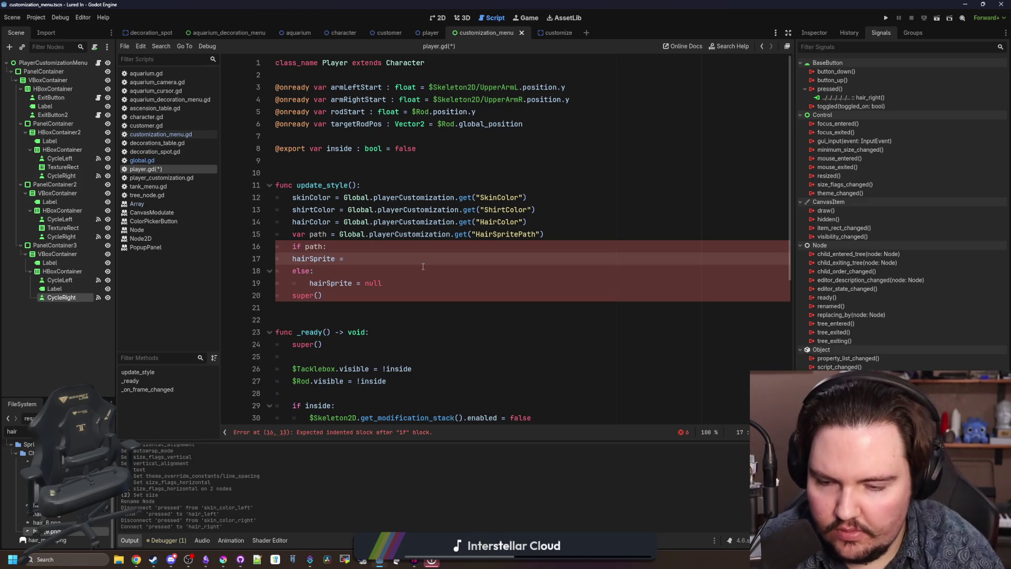
{"action": "type", "text": "Global."}
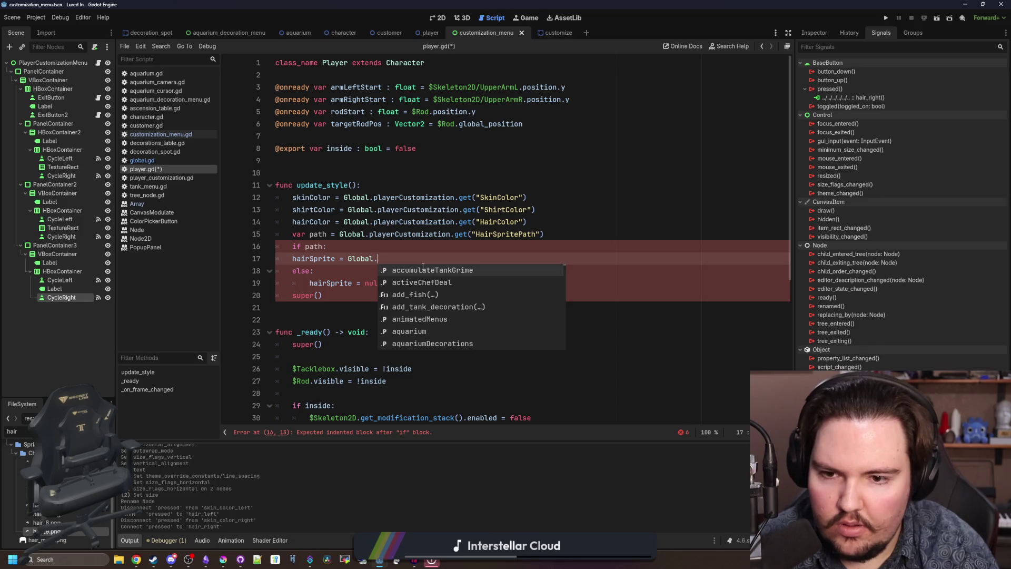
{"action": "type", "text": "hair"}
{"action": "key", "text": "Return"}
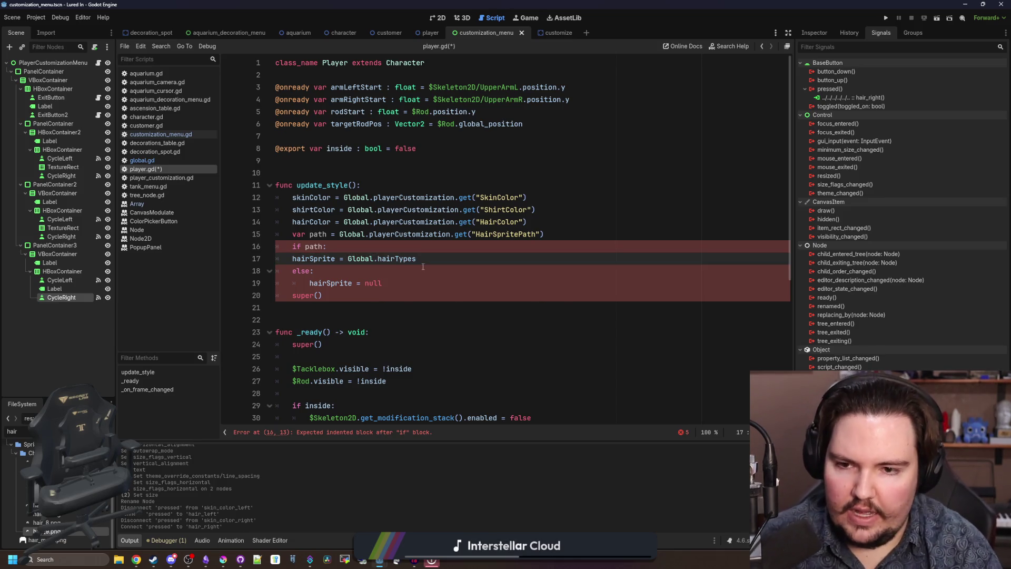
{"action": "type", "text": "et(Global.pla"}
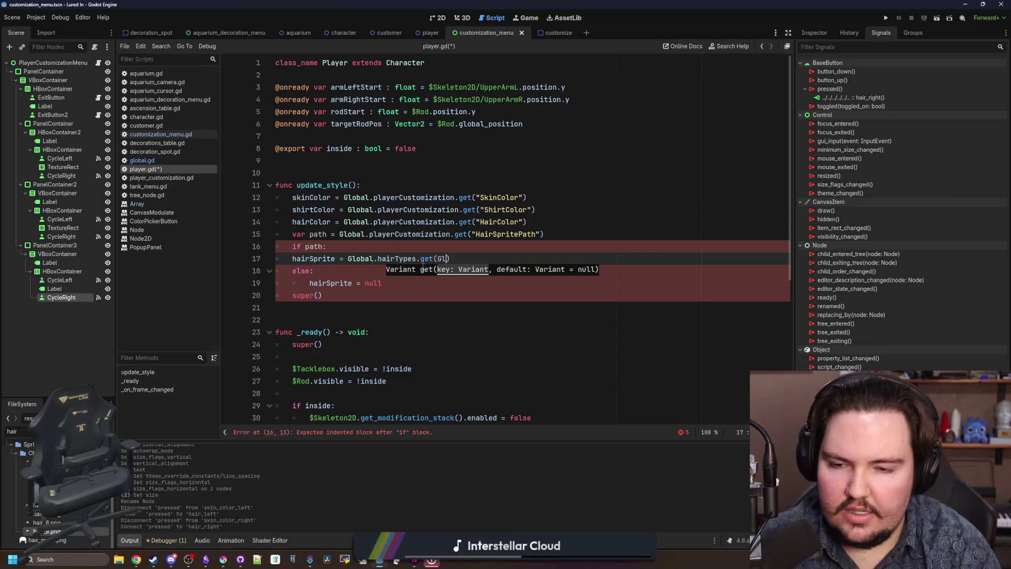
{"action": "type", "text": "yer"}
{"action": "key", "text": "Return"}
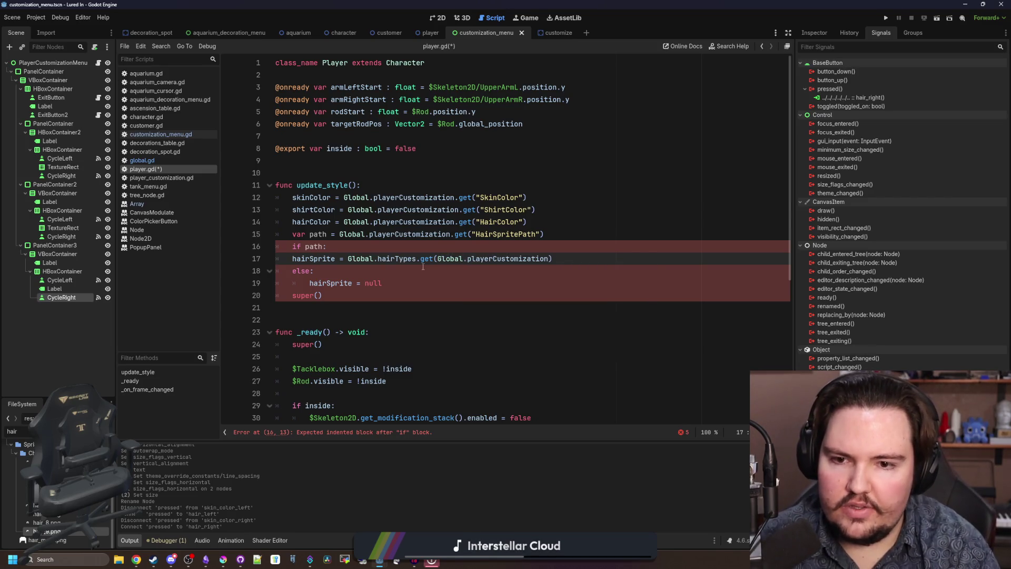
{"action": "type", "text": ".get"}
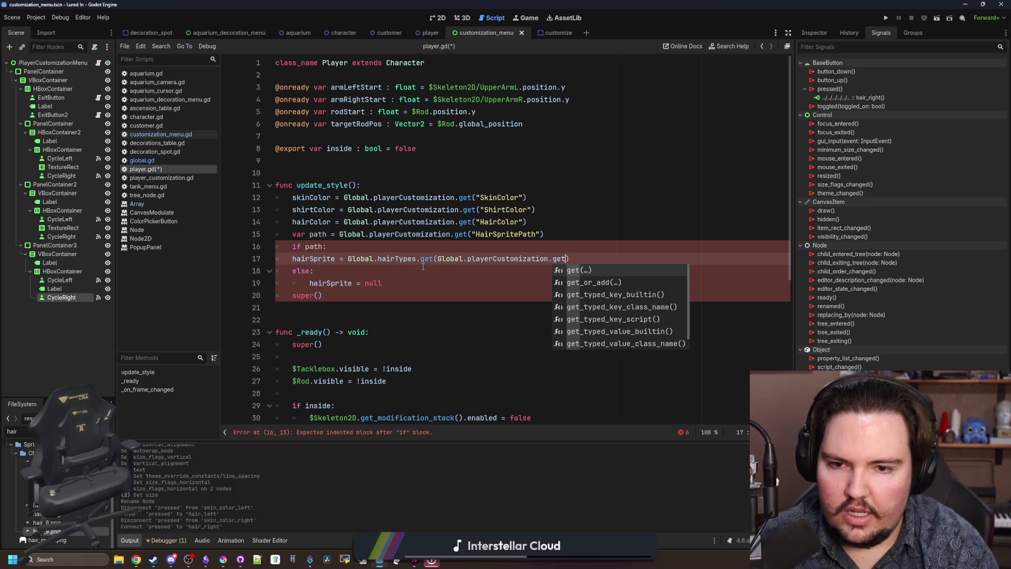
{"action": "key", "text": "Return"}
{"action": "type", "text": "\"HairID\""}
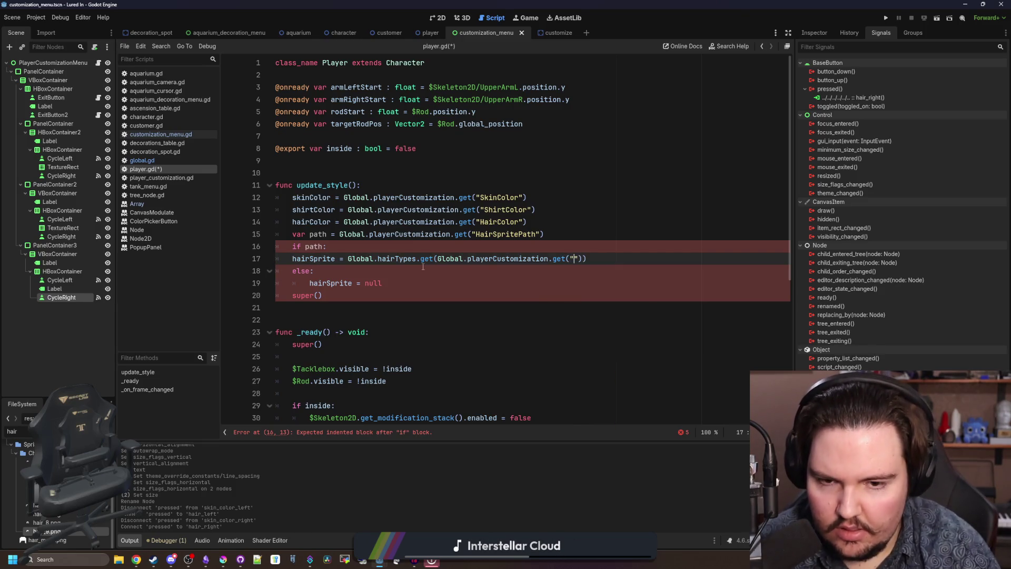
- Delete the old var path, if and else lines and save player.gd
{"action": "key", "text": "Down"}
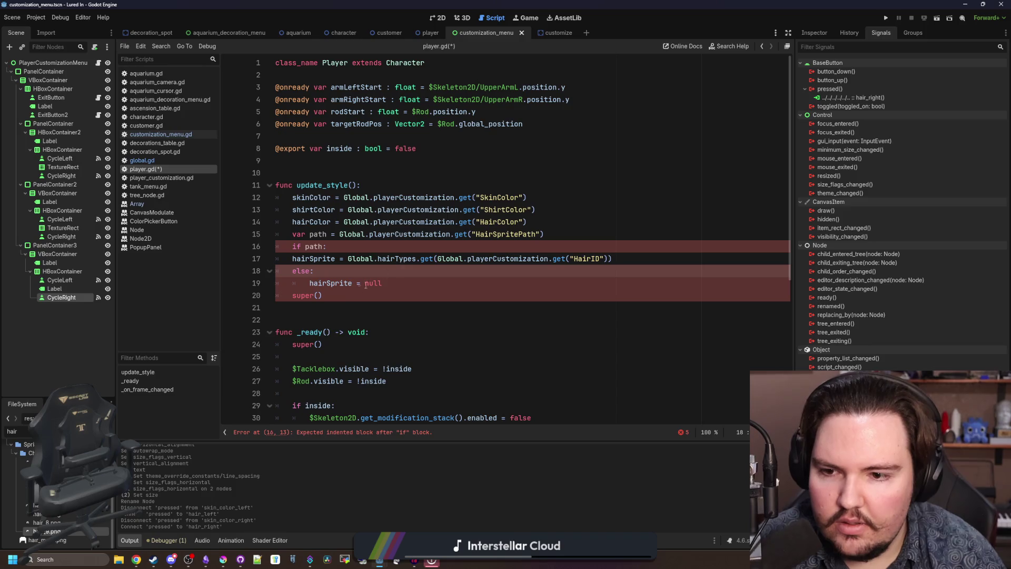
{"action": "key", "text": "shift+Down"}
{"action": "key", "text": "BackSpace"}
{"action": "key", "text": "Up"}
{"action": "key", "text": "shift+Up"}
{"action": "key", "text": "shift+Up"}
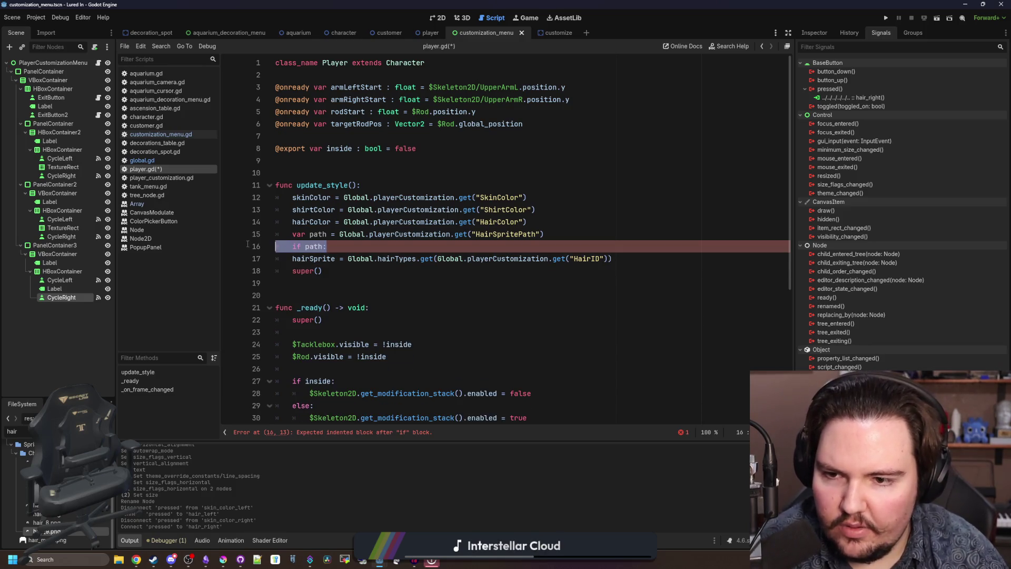
{"action": "key", "text": "BackSpace"}
{"action": "left_click", "coordinate": [661, 232]}
{"action": "key", "text": "Return"}
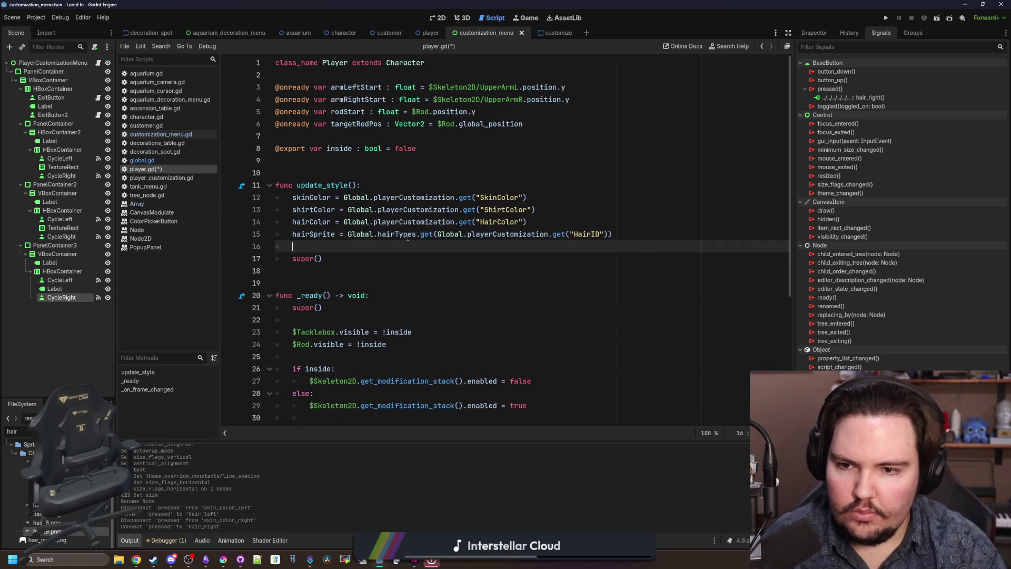
{"action": "key", "text": "ctrl+s"}
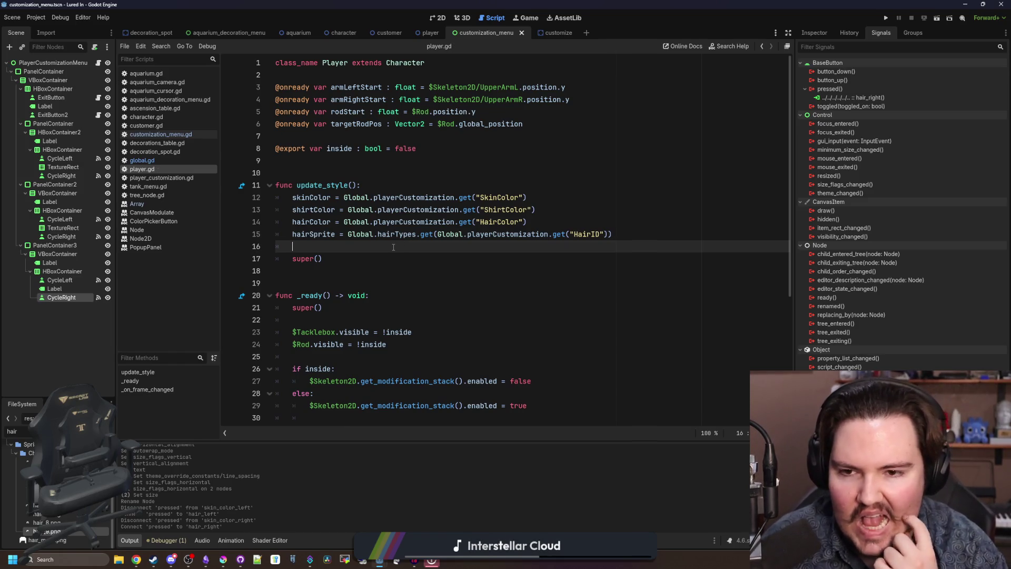
{"action": "key", "text": "ctrl+s"}
{"action": "key", "text": "ctrl+s"}
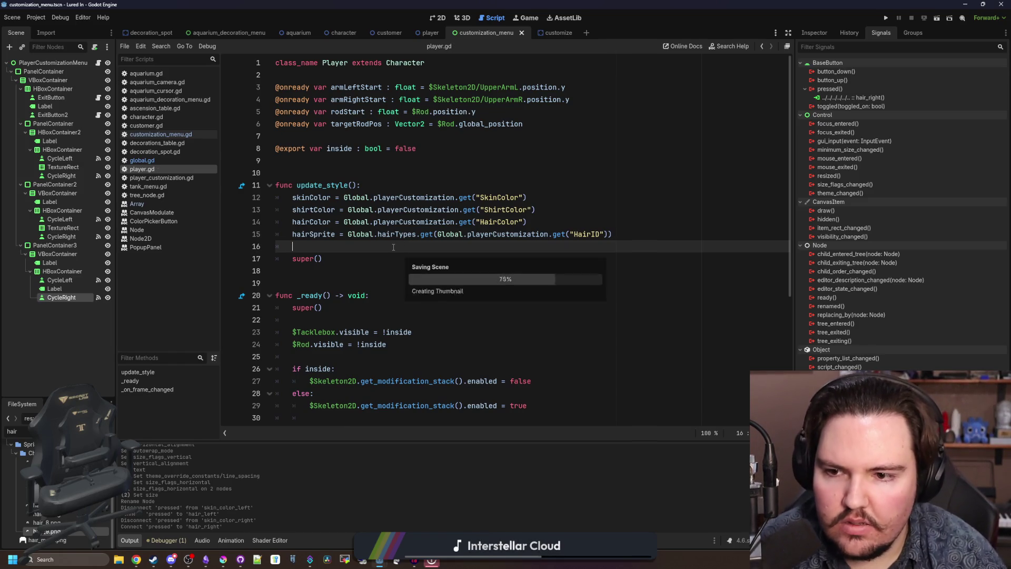
- Save, return to customization_menu.gd's update() function, and drag the hair Label node toward the script
{"action": "key", "text": "ctrl+s"}
{"action": "key", "text": "ctrl+s"}
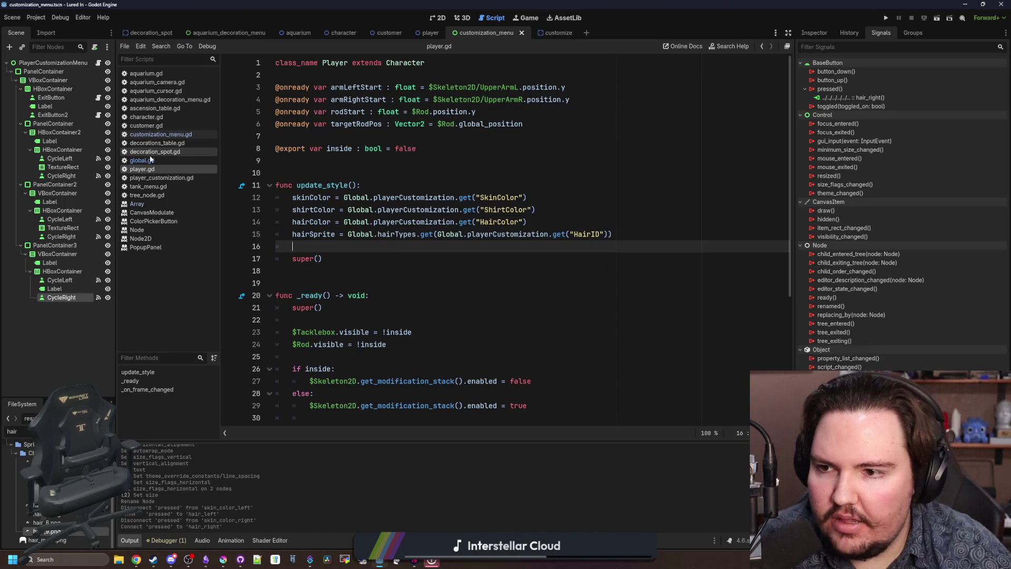
{"action": "left_click", "coordinate": [158, 134]}
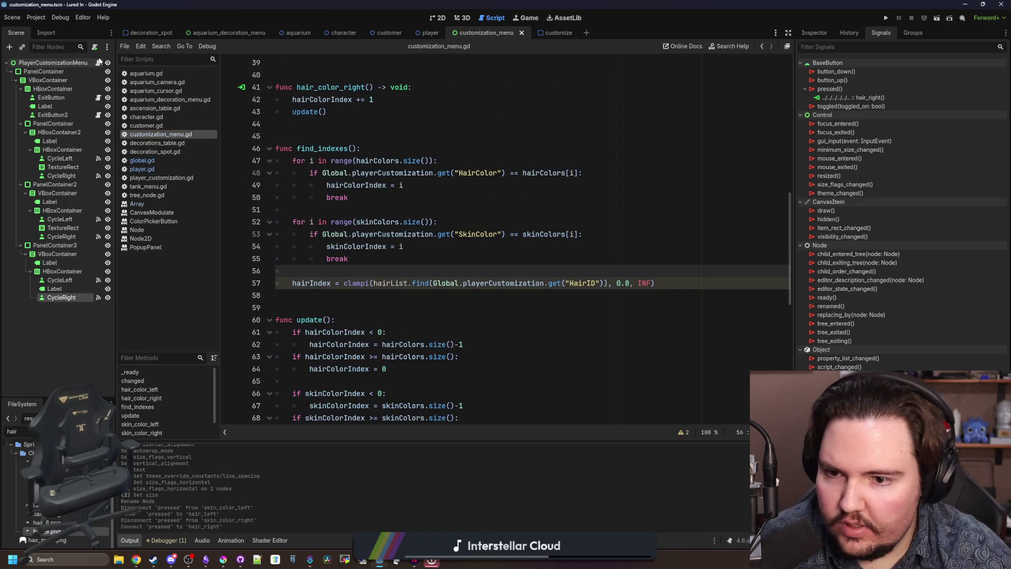
{"action": "scroll", "coordinate": [399, 271], "scroll_direction": "down", "scroll_amount": 9}
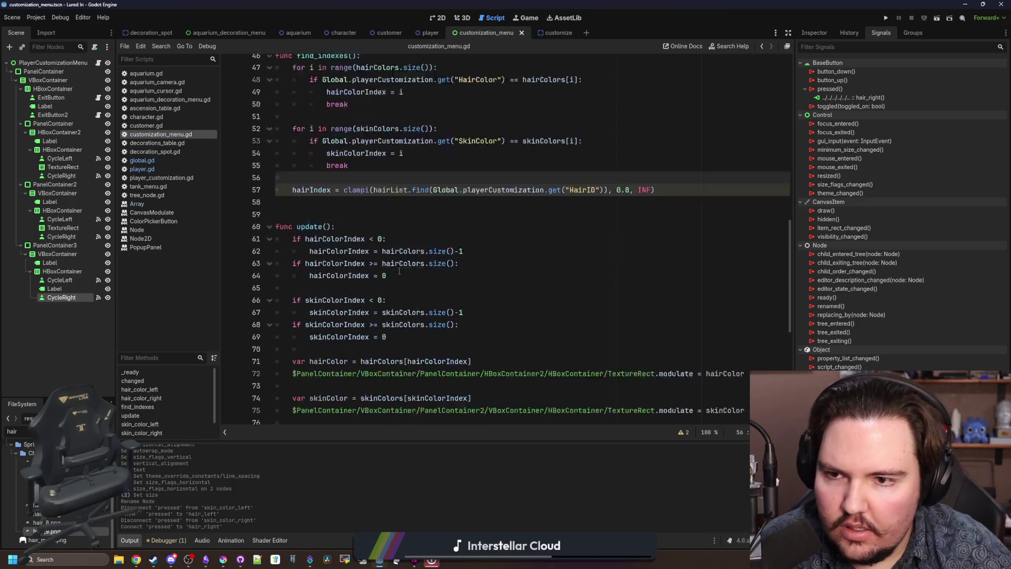
{"action": "scroll", "coordinate": [357, 257], "scroll_direction": "up", "scroll_amount": 2}
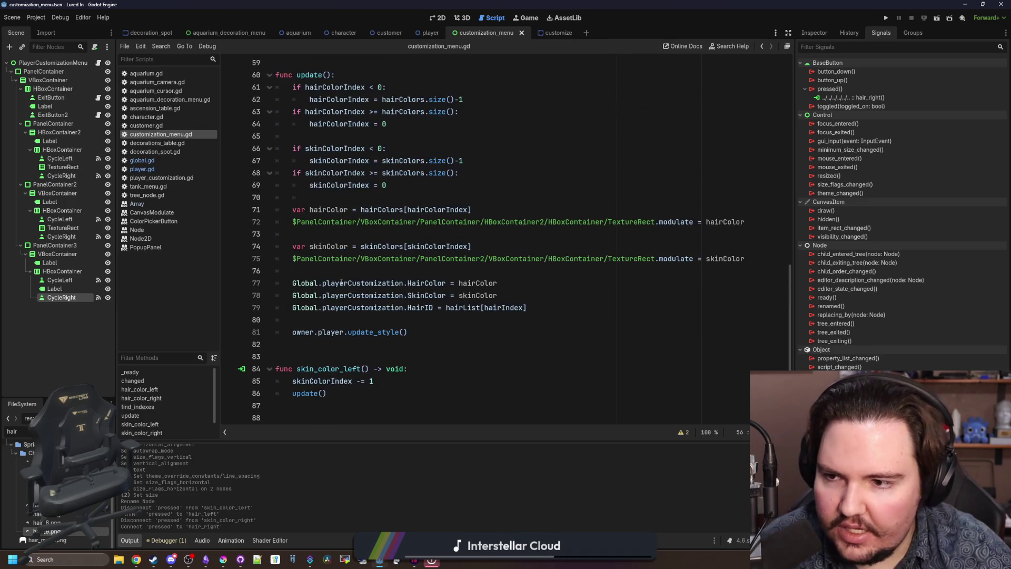
{"action": "left_click_drag", "start_coordinate": [66, 287], "coordinate": [357, 273]}
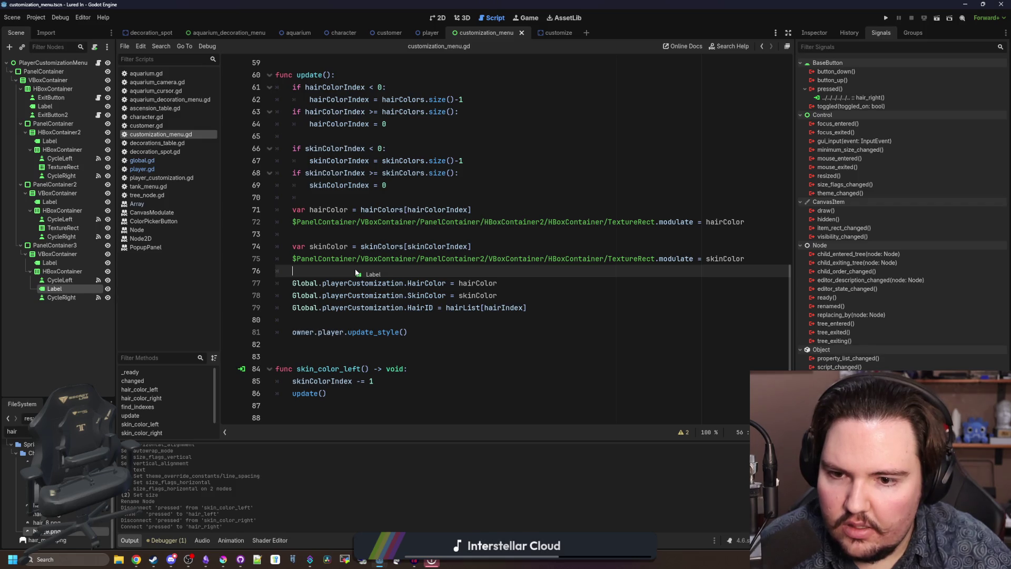
- Insert the hair Label path in update() and add 'var hairInfo = Global.hairTypes.get(hairList[hairIndex])'
{"action": "left_click_drag", "start_coordinate": [357, 273], "coordinate": [547, 309]}
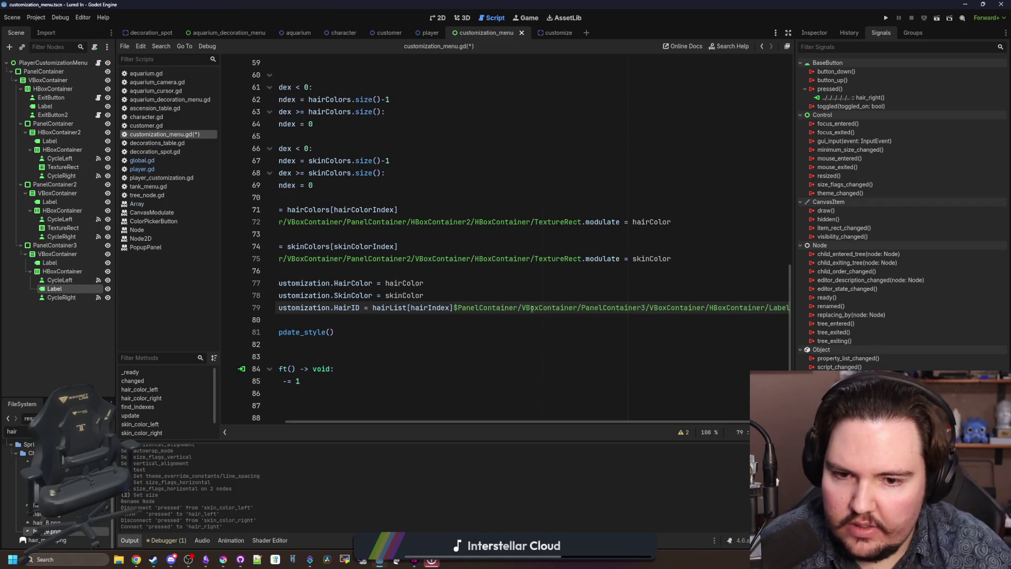
{"action": "key", "text": "Return"}
{"action": "key", "text": "Return"}
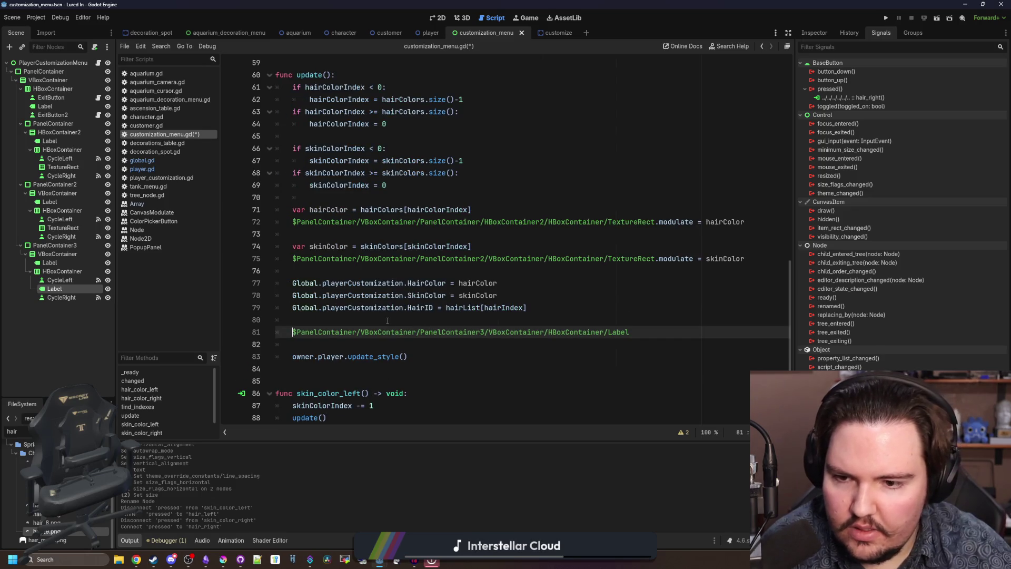
{"action": "key", "text": "shift+Down"}
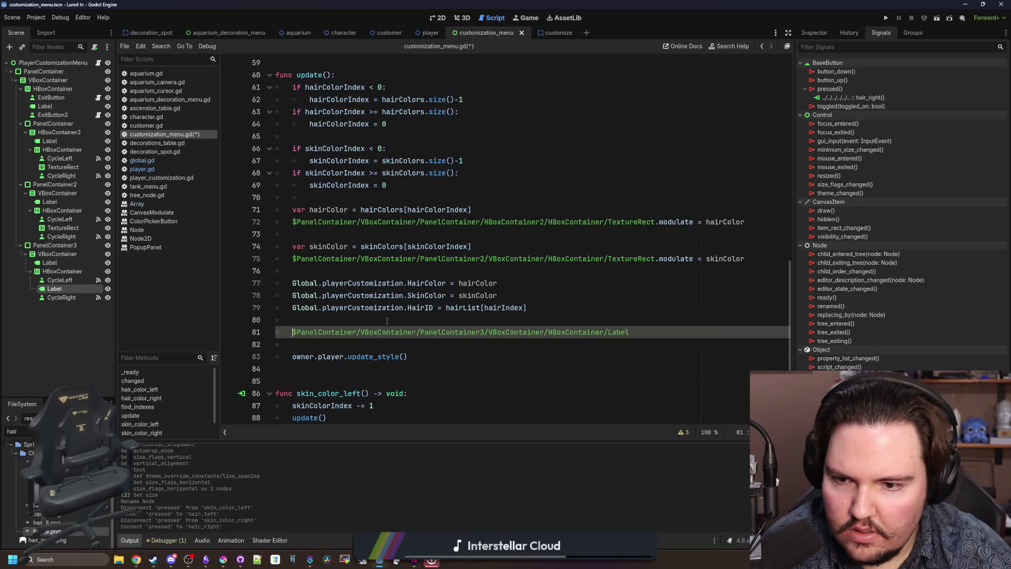
{"action": "key", "text": "Return"}
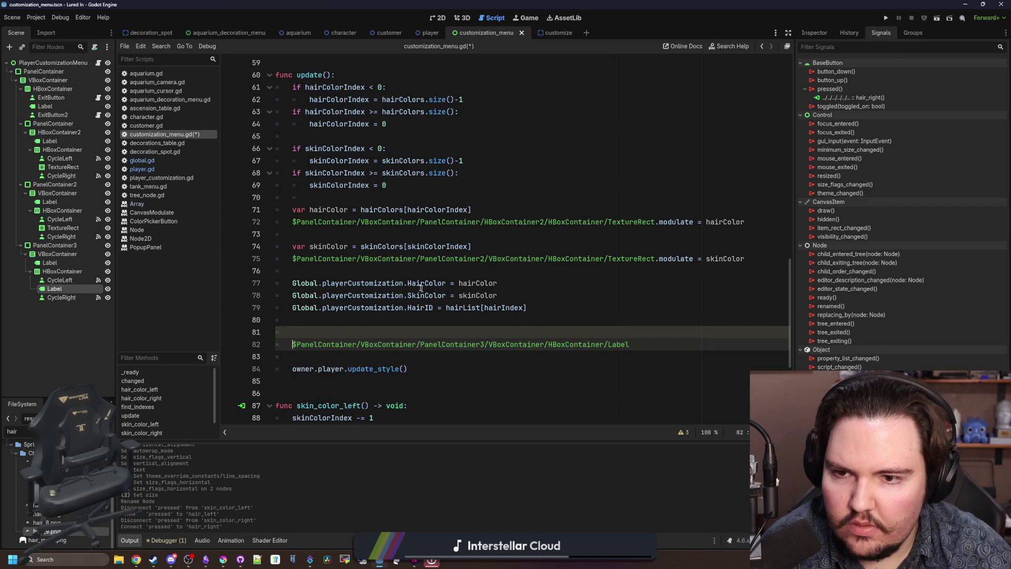
{"action": "left_click", "coordinate": [389, 268]}
{"action": "key", "text": "Return"}
{"action": "key", "text": "Return"}
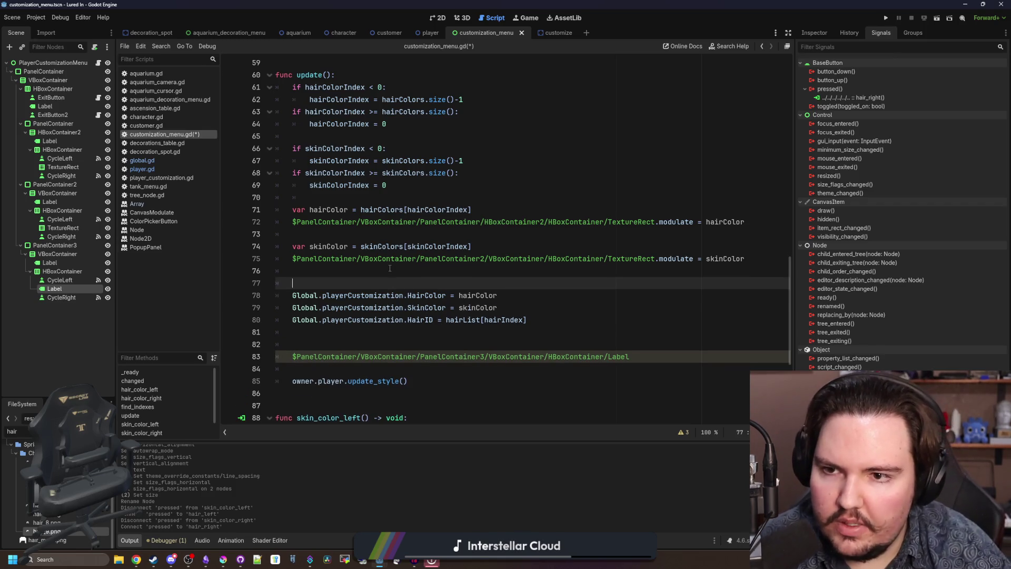
{"action": "key", "text": "Up"}
{"action": "type", "text": "var hairInfo"}
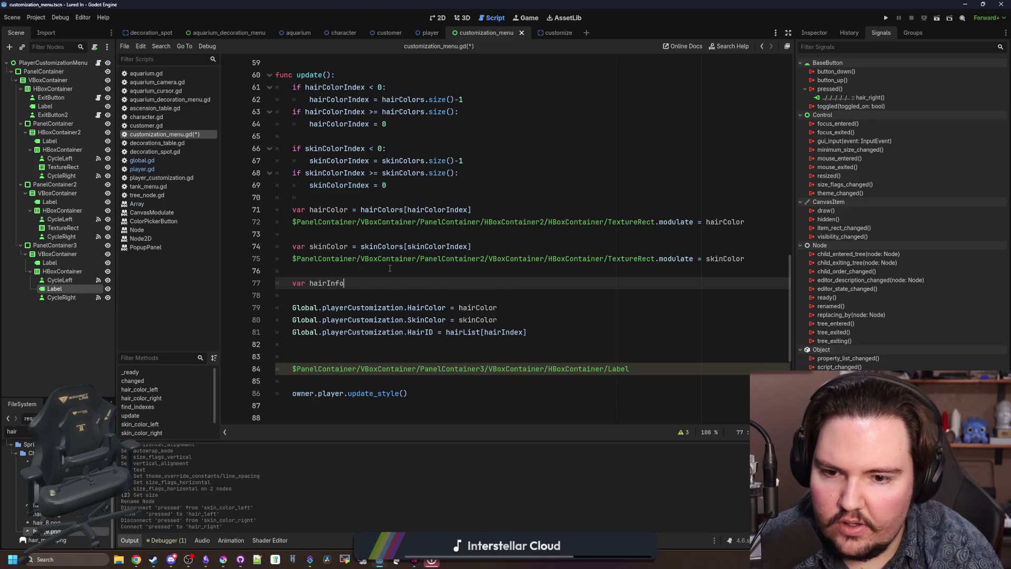
{"action": "type", "text": " = Global"}
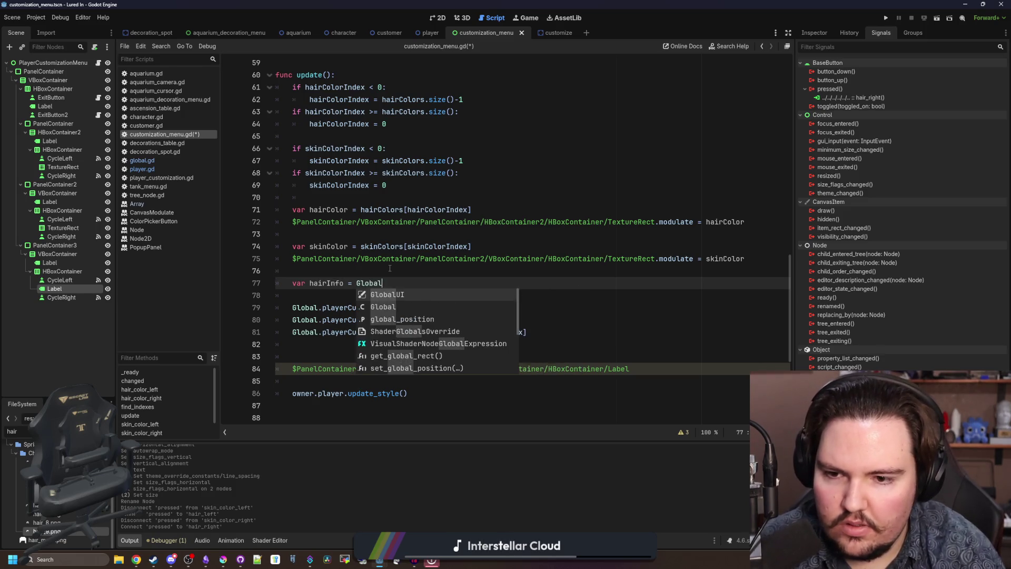
{"action": "type", "text": ".hairTypes"}
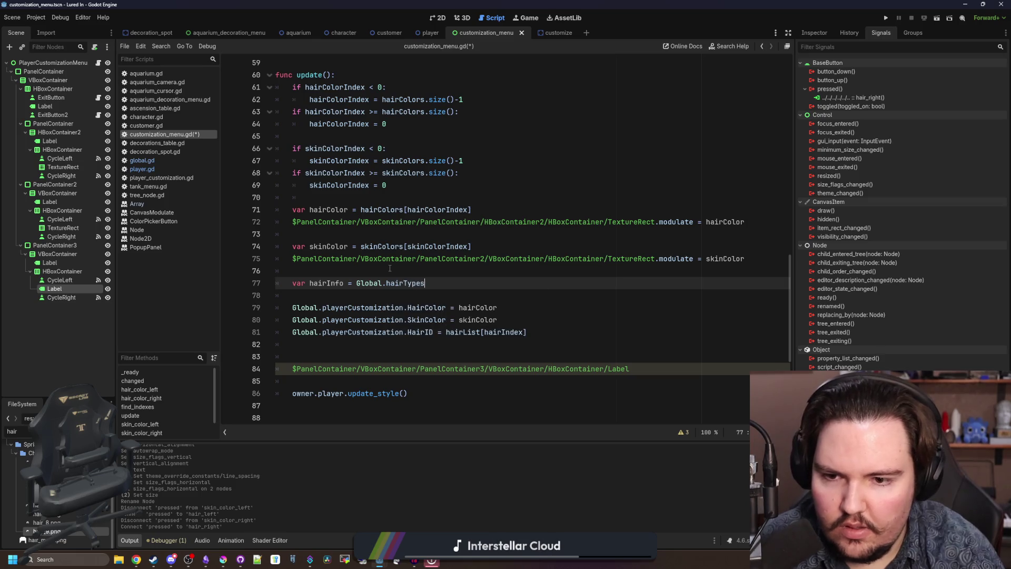
{"action": "type", "text": ".get(h"}
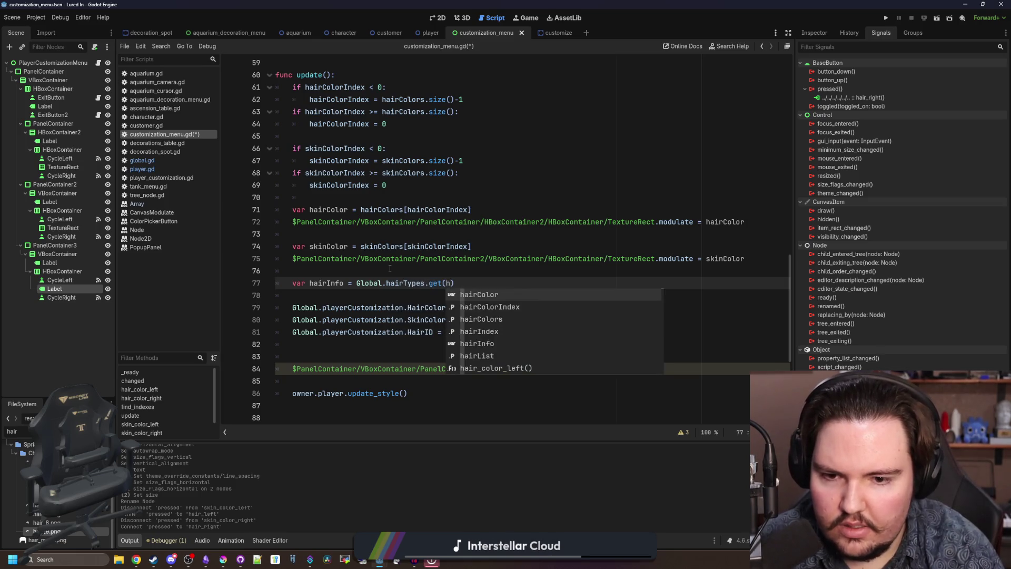
{"action": "key", "text": "Escape"}
{"action": "type", "text": "hairList["}
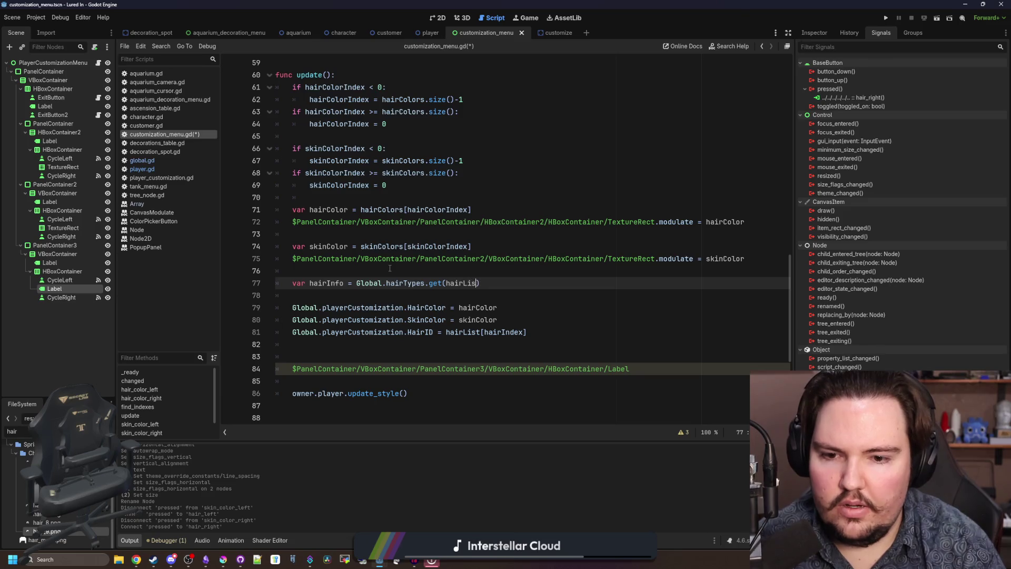
{"action": "type", "text": "hairIndex"}
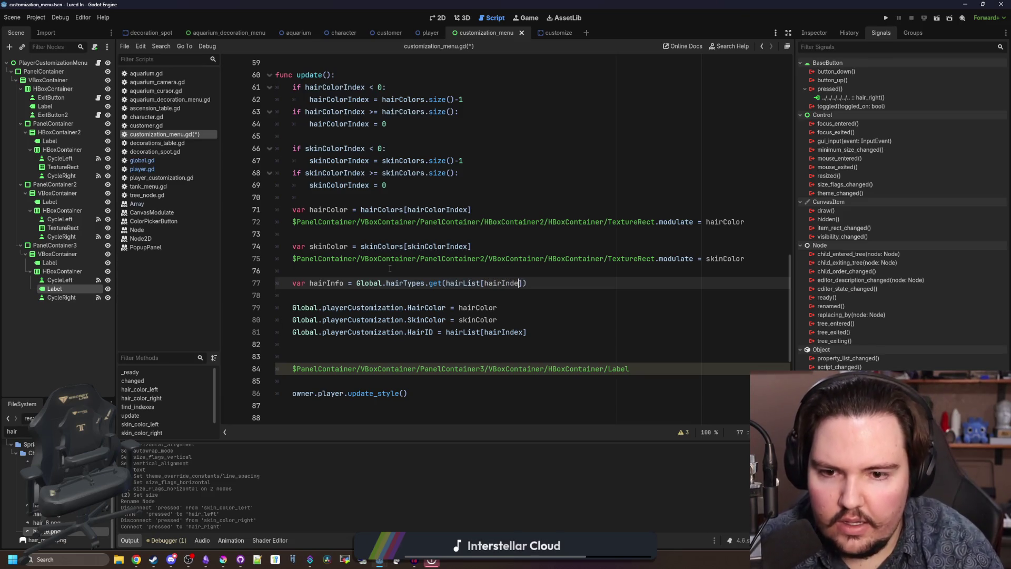
- Set the hair Label's text to hairInfo.Name, save the script and run the project
{"action": "left_click", "coordinate": [390, 269]}
{"action": "double_click", "coordinate": [336, 284]}
{"action": "scroll", "coordinate": [358, 300], "scroll_direction": "down", "scroll_amount": 2}
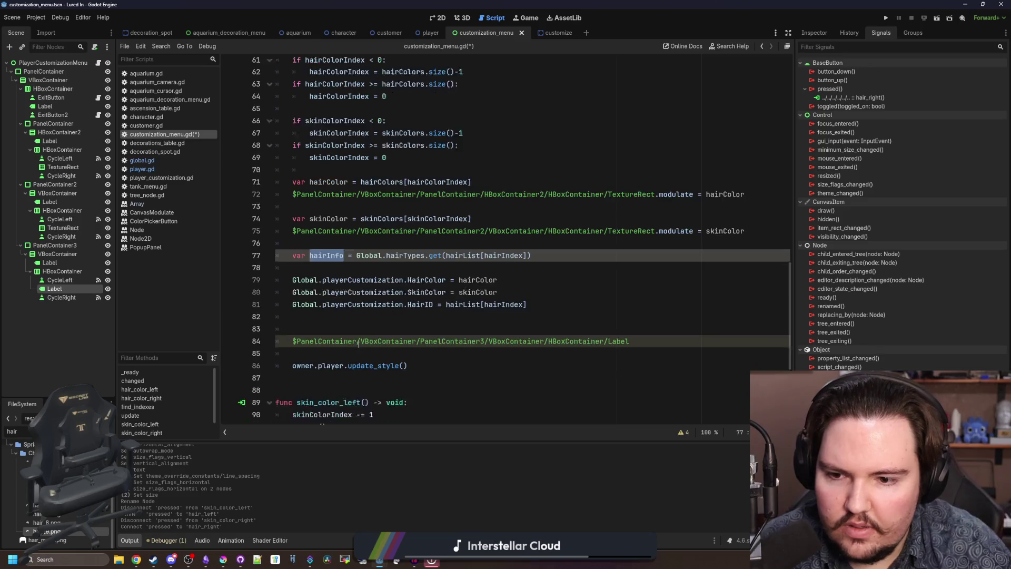
{"action": "left_click", "coordinate": [369, 312]}
{"action": "key", "text": "Delete"}
{"action": "left_click", "coordinate": [665, 324]}
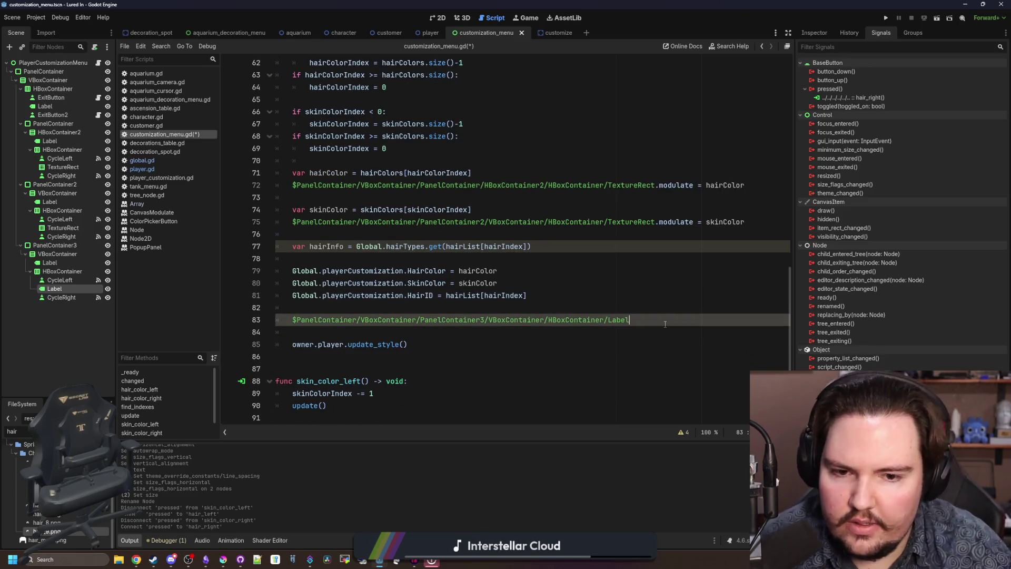
{"action": "type", "text": ".text = hairInfo.N"}
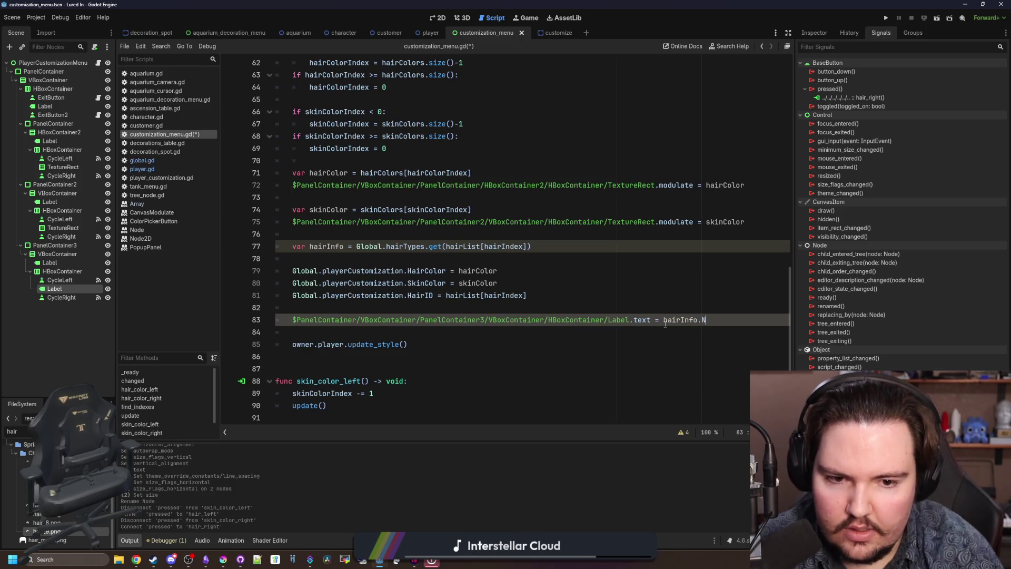
{"action": "type", "text": "ame"}
{"action": "left_click", "coordinate": [663, 309]}
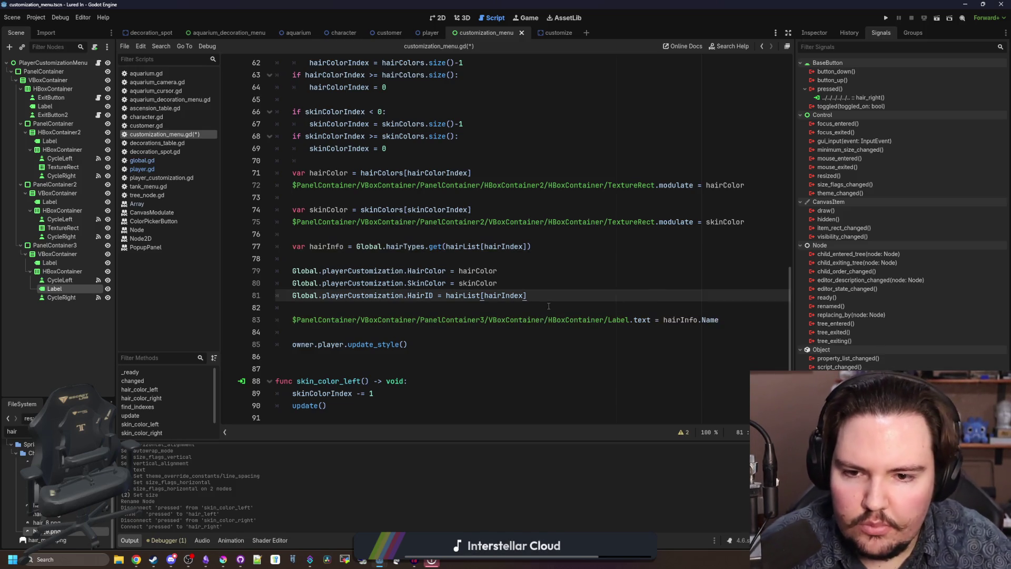
{"action": "key", "text": "ctrl+s"}
{"action": "left_click", "coordinate": [890, 21]}
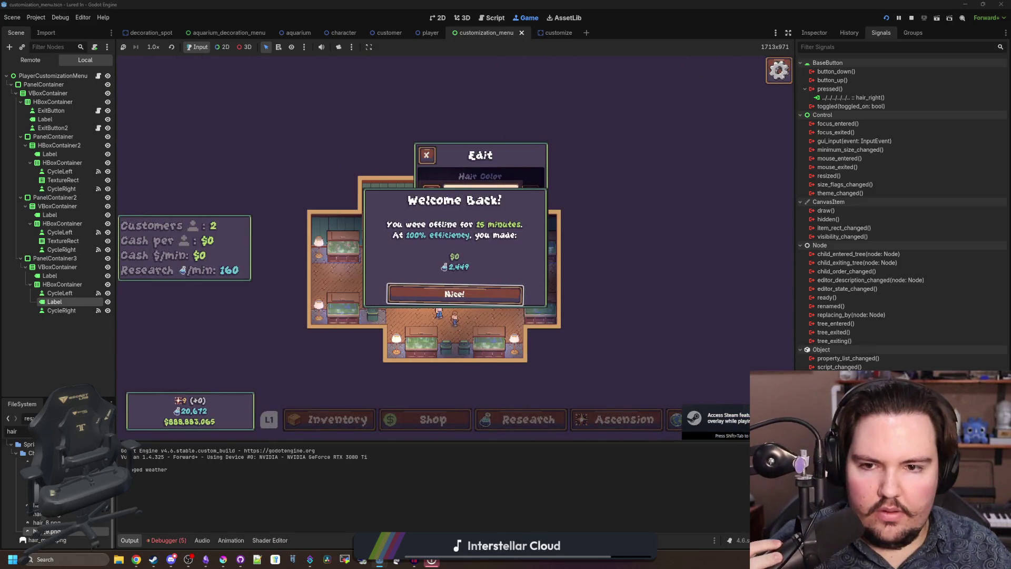
- Dismiss Welcome Back, note the player.gd line 15 error, stop the game and open the player scene
{"action": "left_click", "coordinate": [485, 299]}
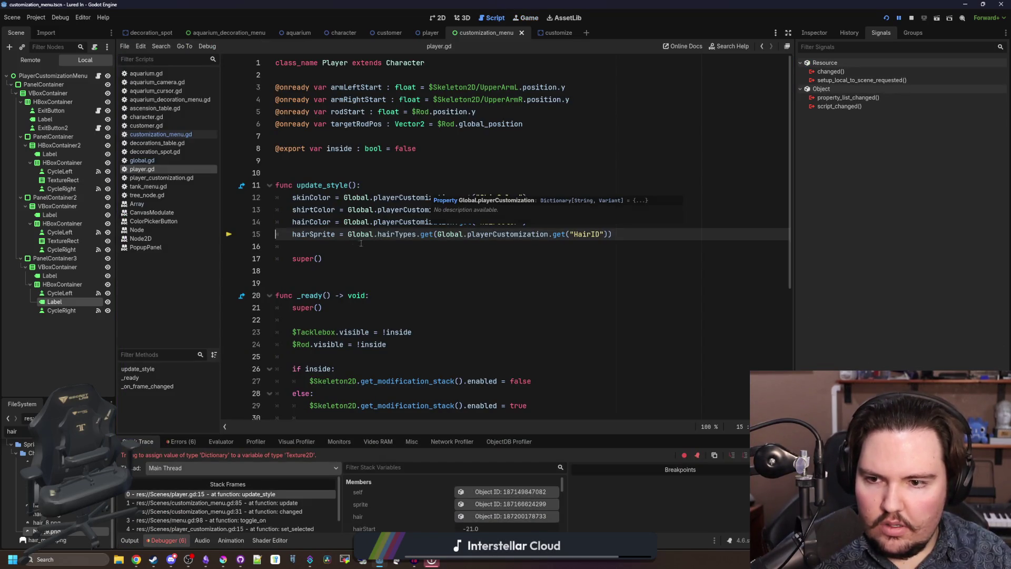
{"action": "left_click", "coordinate": [341, 247]}
{"action": "key", "text": "ctrl+s"}
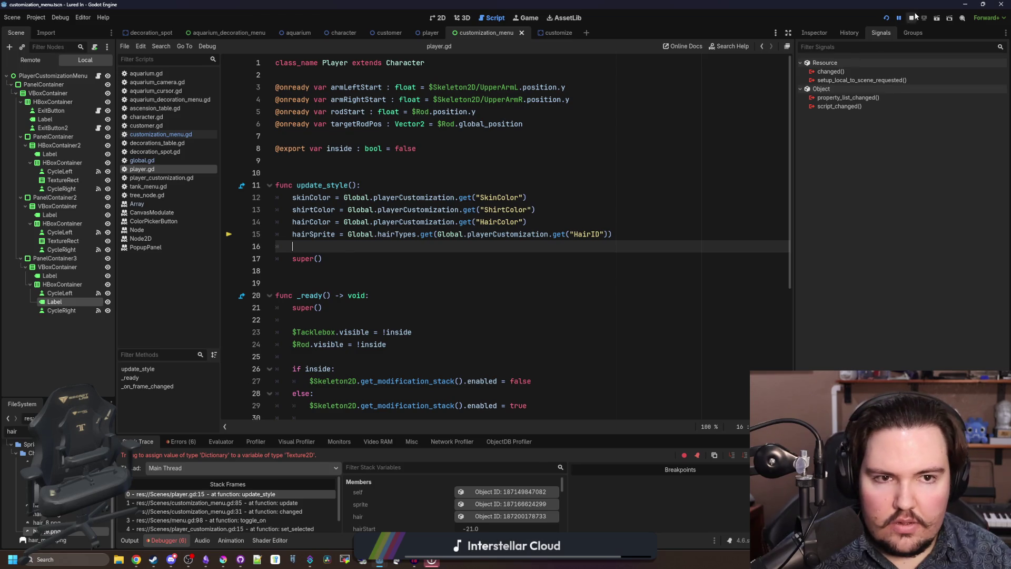
{"action": "left_click", "coordinate": [911, 17]}
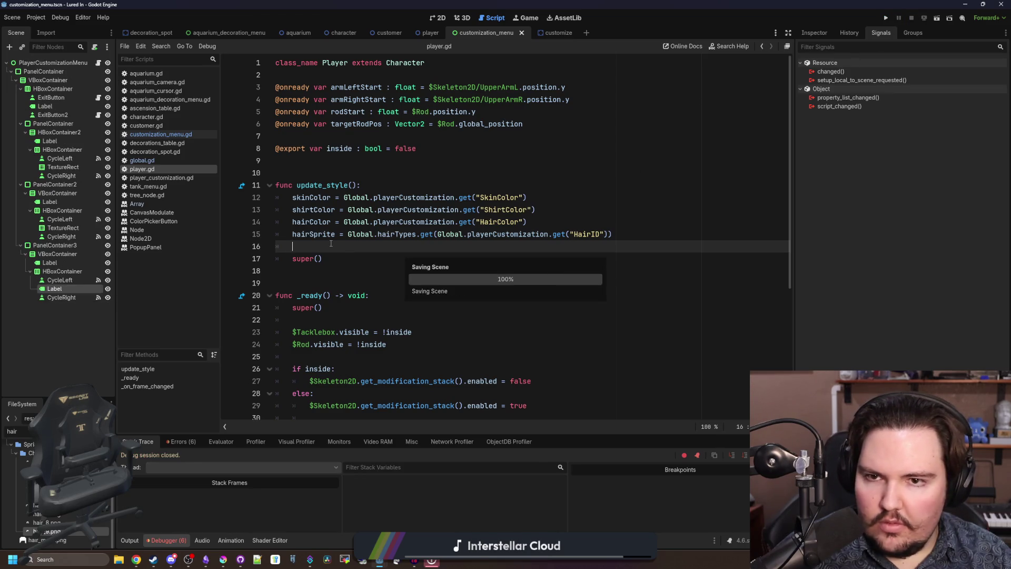
{"action": "left_click", "coordinate": [430, 32]}
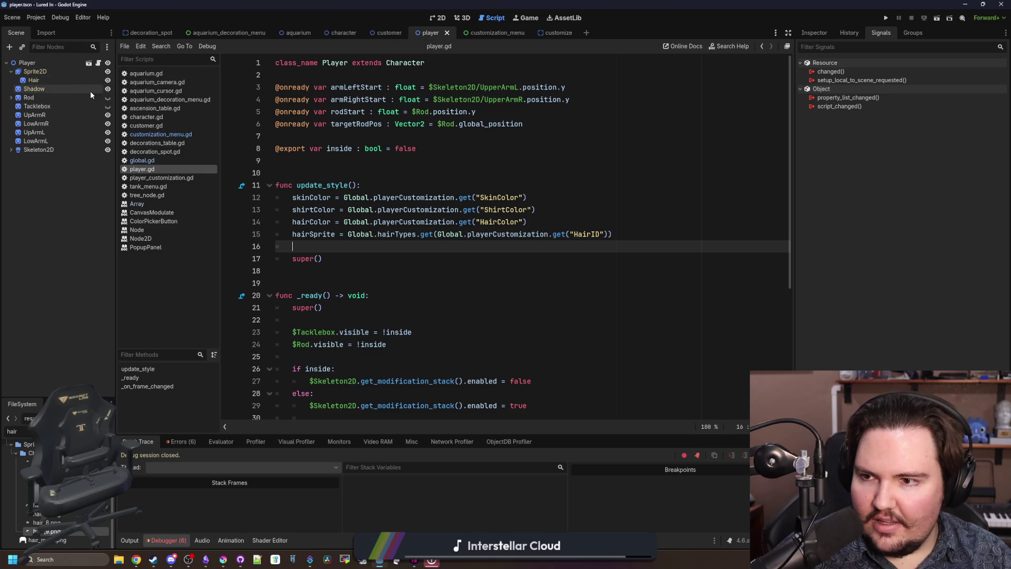
- Open the aquarium's Customize scene and its customization_menu.gd script
{"action": "left_click", "coordinate": [438, 17]}
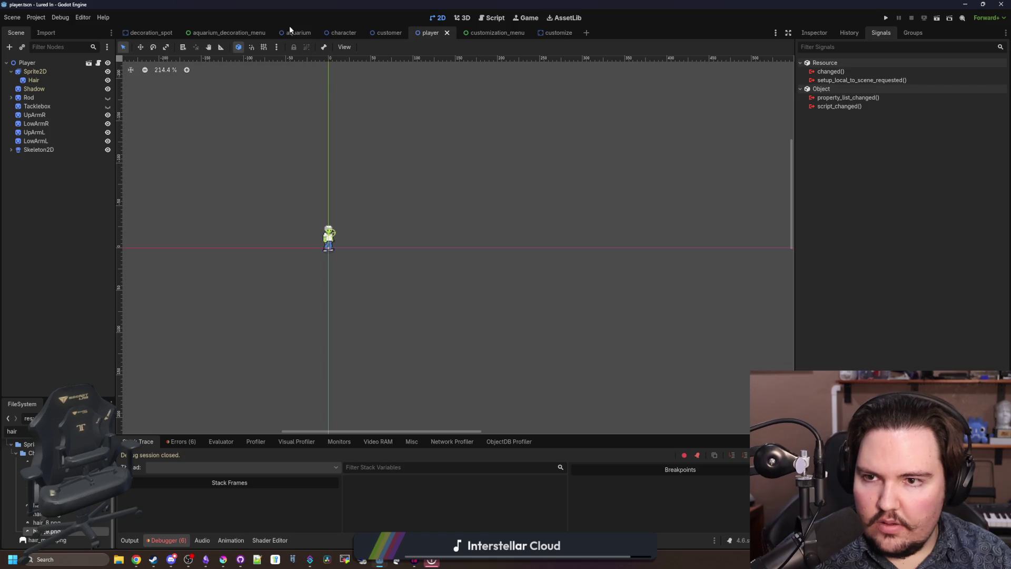
{"action": "left_click", "coordinate": [290, 26]}
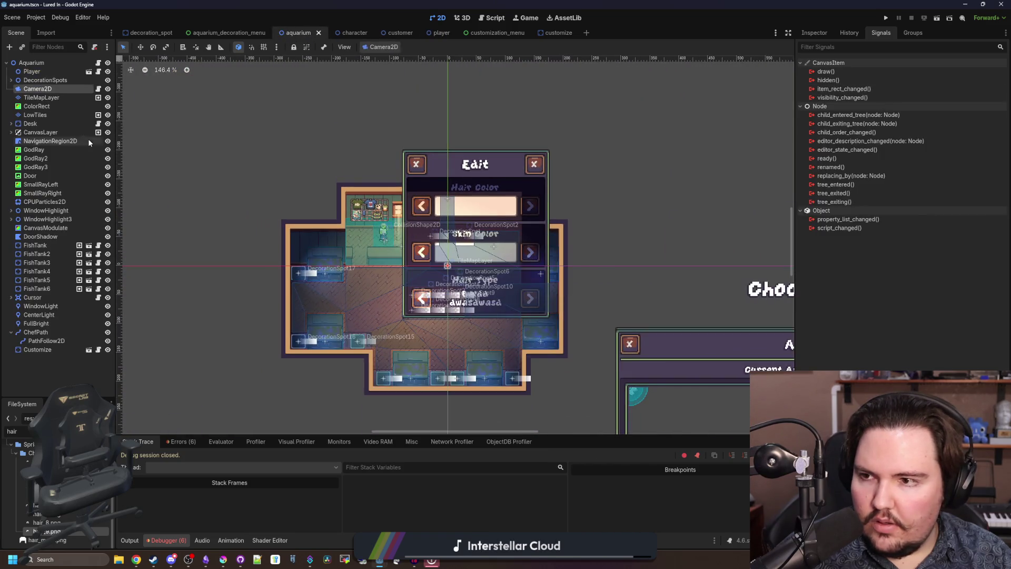
{"action": "left_click", "coordinate": [60, 349]}
{"action": "left_click", "coordinate": [88, 350]}
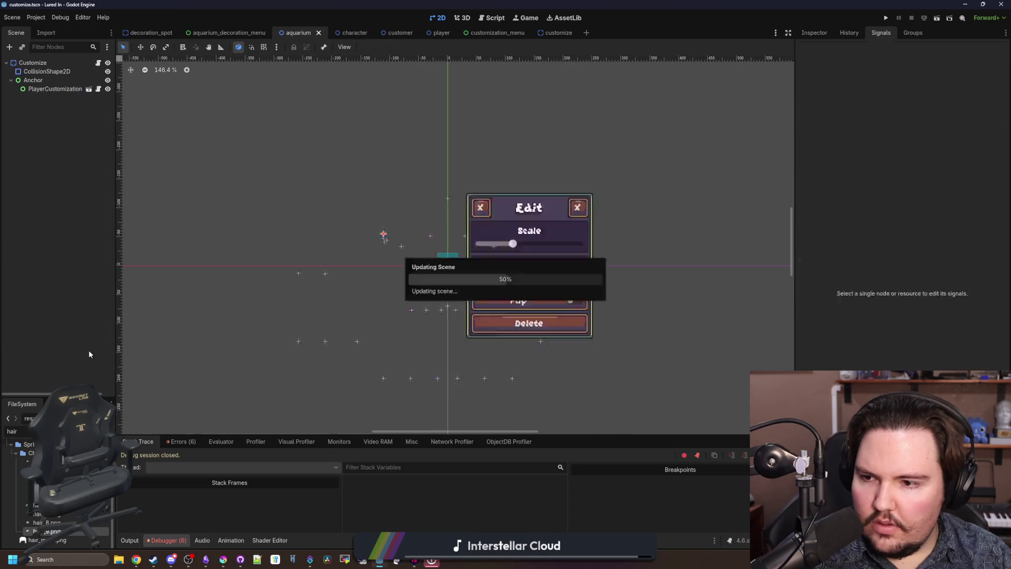
{"action": "left_click", "coordinate": [97, 88]}
- Add 'super()' as the first line of _ready() and run the project again
{"action": "scroll", "coordinate": [417, 144], "scroll_direction": "up", "scroll_amount": 15}
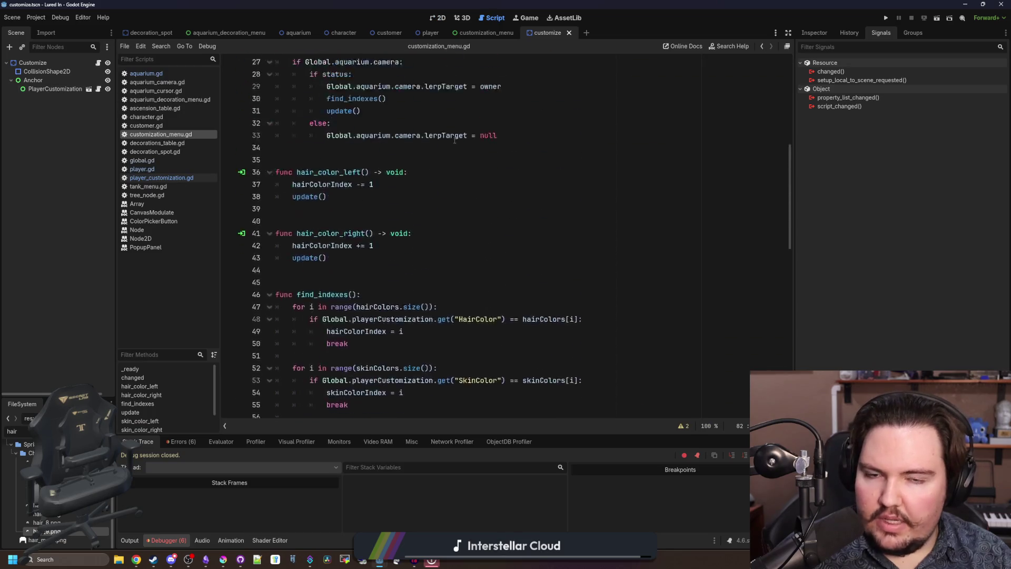
{"action": "scroll", "coordinate": [390, 119], "scroll_direction": "down", "scroll_amount": 10}
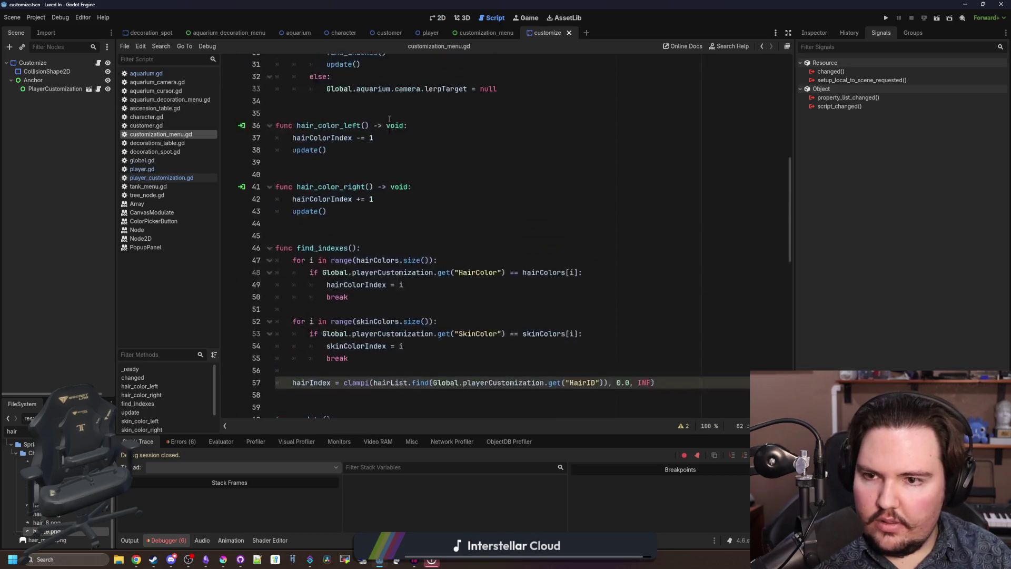
{"action": "scroll", "coordinate": [381, 197], "scroll_direction": "up", "scroll_amount": 8}
{"action": "left_click", "coordinate": [390, 221]}
{"action": "left_click", "coordinate": [412, 209]}
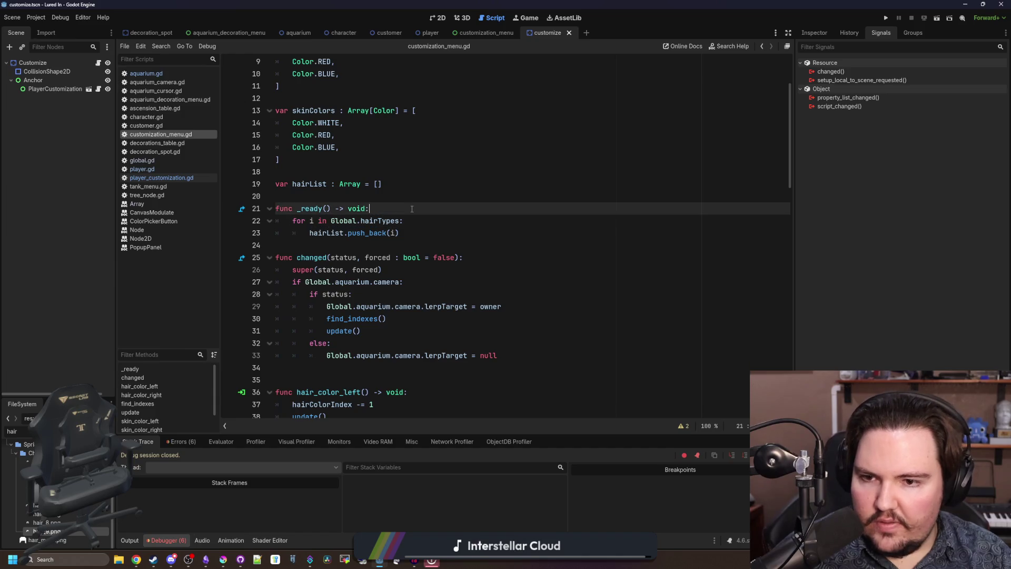
{"action": "key", "text": "Return"}
{"action": "type", "text": "super()"}
{"action": "key", "text": "Down"}
{"action": "key", "text": "Down"}
{"action": "key", "text": "Down"}
{"action": "key", "text": "Return"}
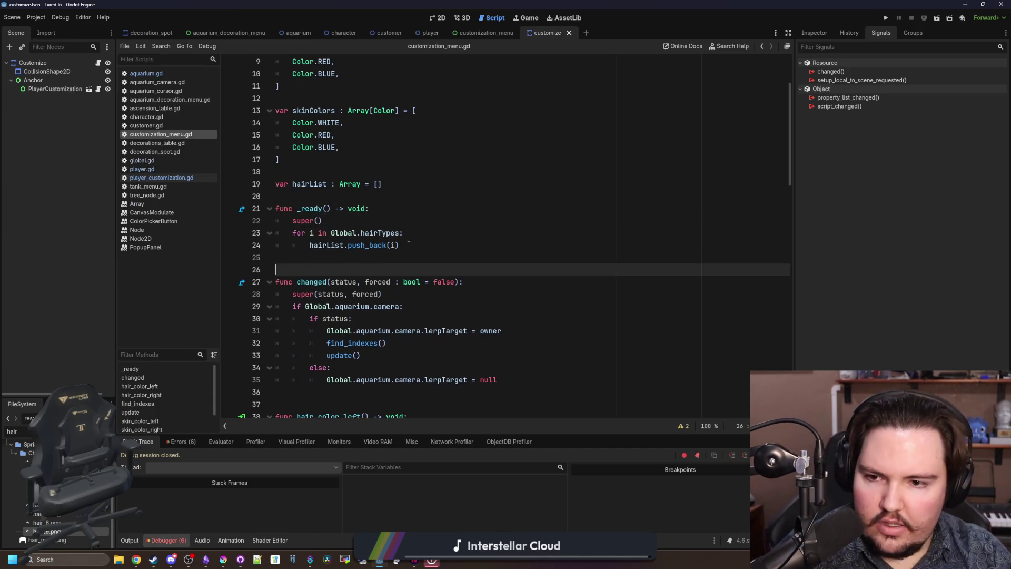
{"action": "key", "text": "Up"}
{"action": "key", "text": "Up"}
{"action": "key", "text": "Up"}
{"action": "left_click", "coordinate": [886, 18]}
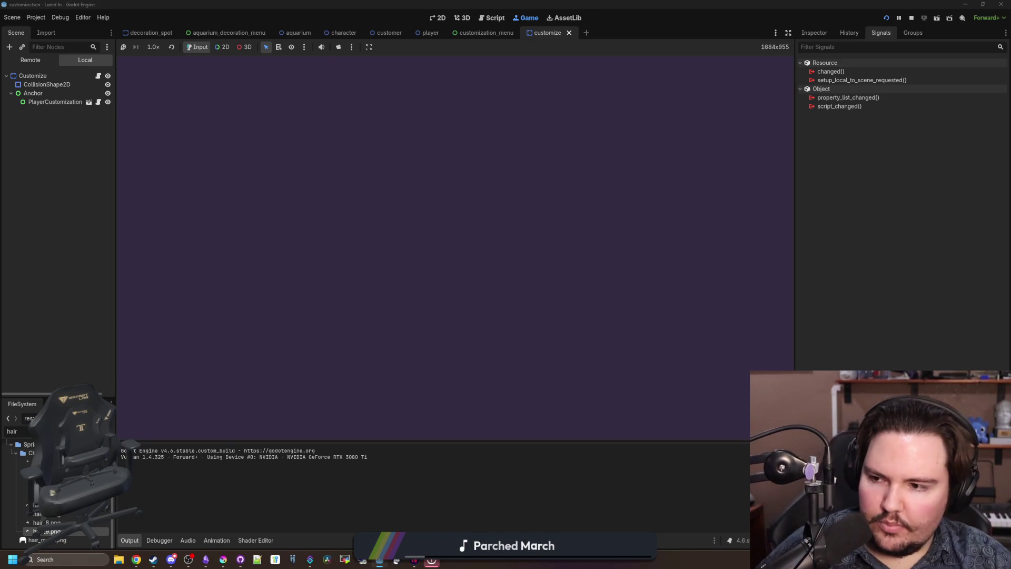
- Close Welcome Back, show the Debugger's Errors list and jump to the player.gd:15 Nil-key error
{"action": "left_click", "coordinate": [458, 295]}
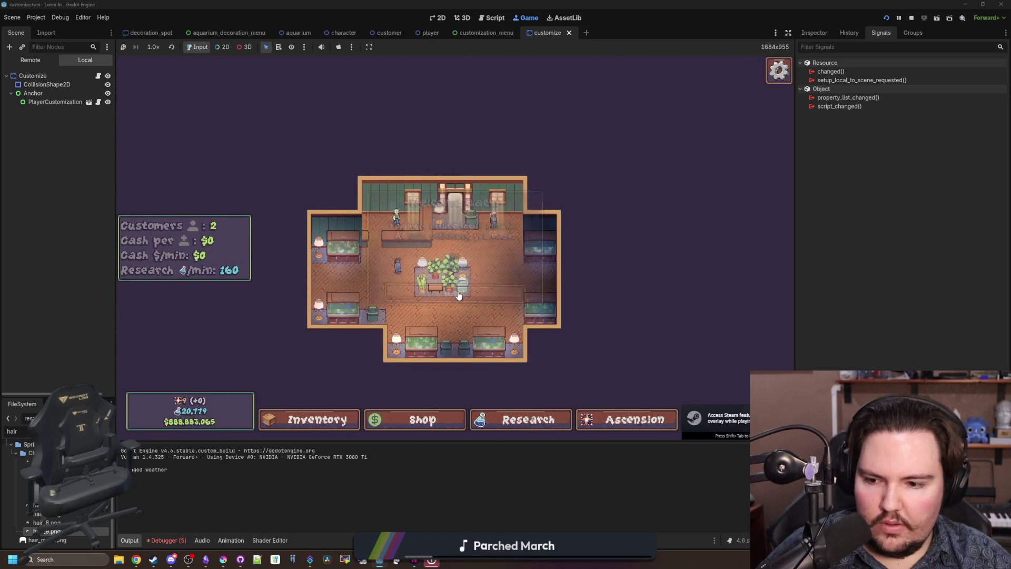
{"action": "left_click", "coordinate": [181, 539]}
{"action": "left_click", "coordinate": [194, 445]}
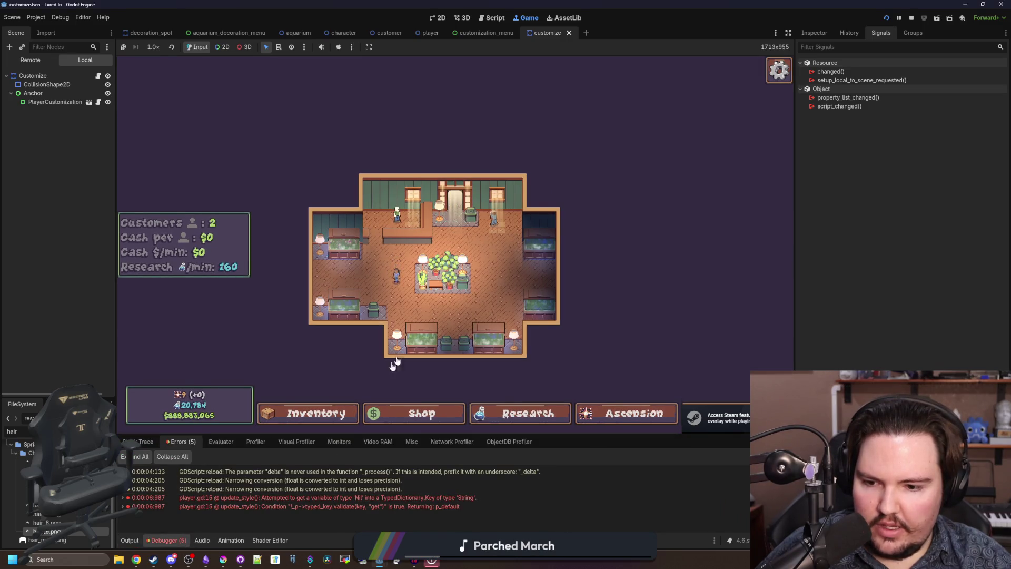
{"action": "scroll", "coordinate": [395, 362], "scroll_direction": "up", "scroll_amount": 5}
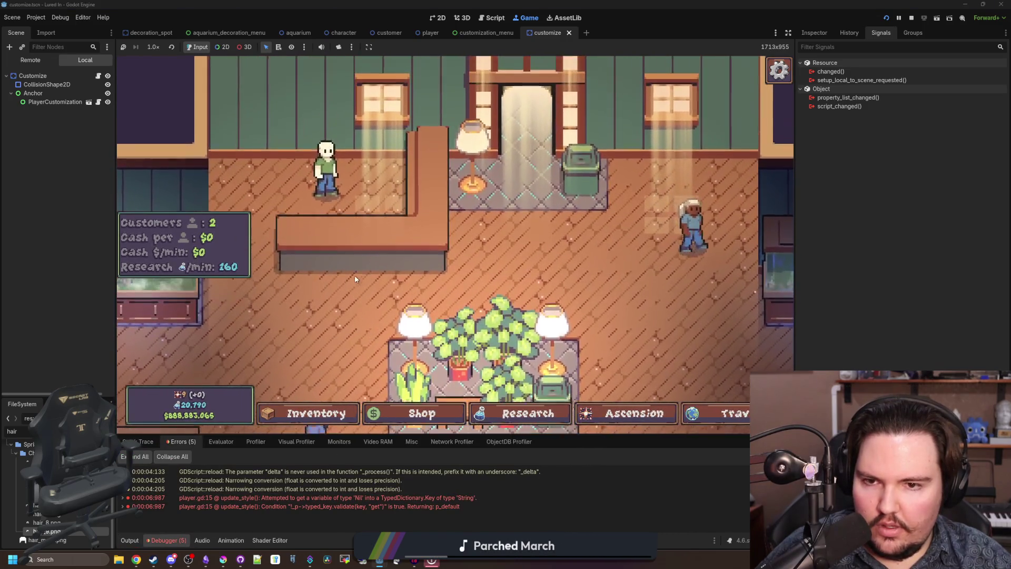
{"action": "double_click", "coordinate": [374, 498]}
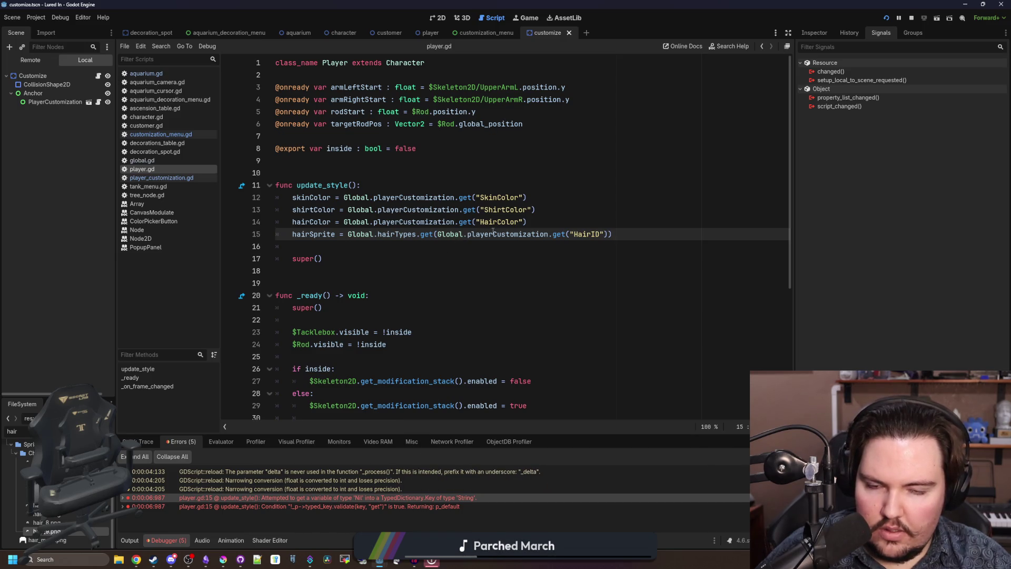
- Check the hairTypes and playerCustomization definitions in global.gd from player.gd line 15
{"action": "mouse_move", "coordinate": [494, 234]}
{"action": "left_click", "coordinate": [465, 259]}
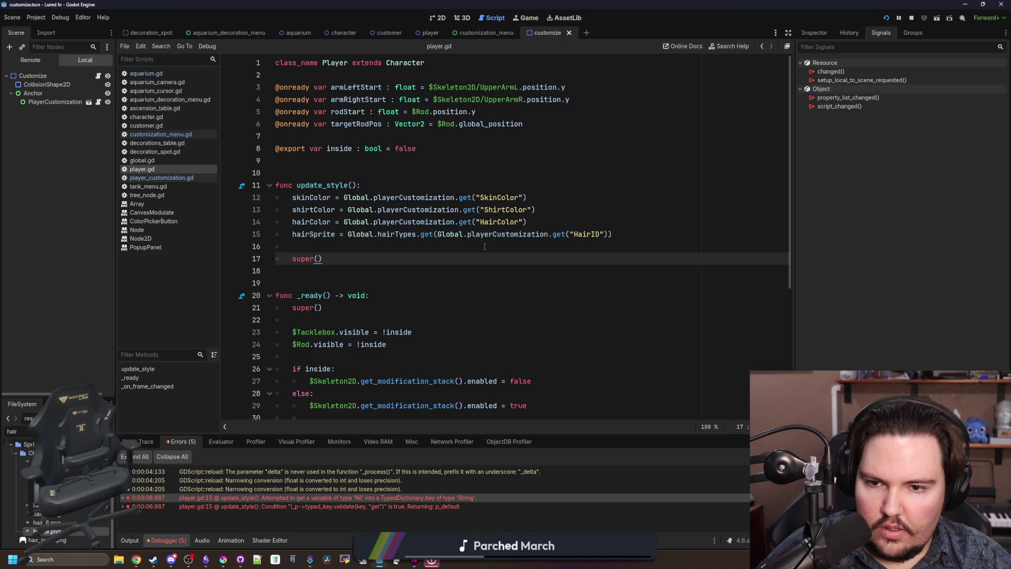
{"action": "left_click", "coordinate": [485, 247]}
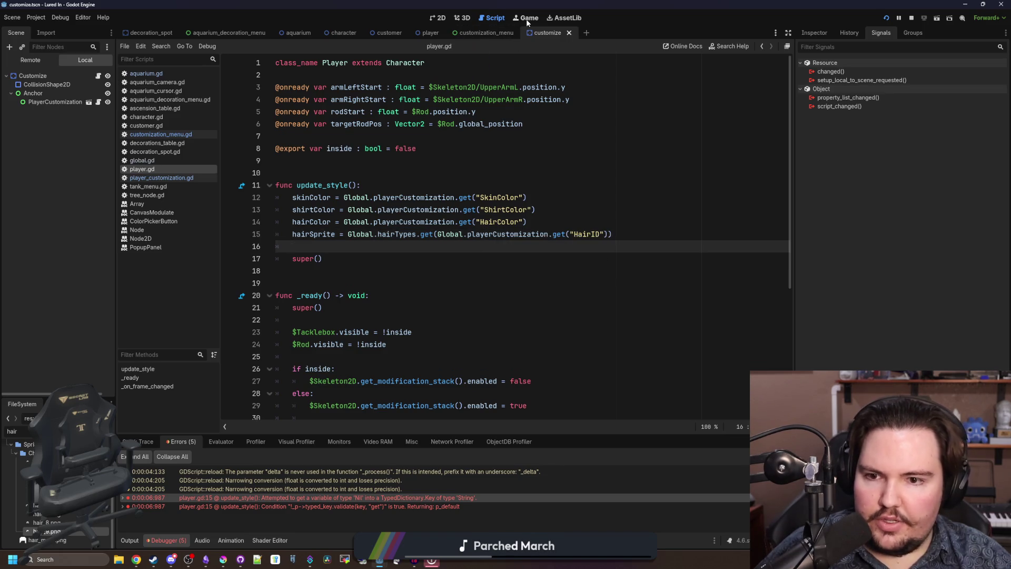
{"action": "left_click", "coordinate": [396, 234], "text": "ctrl"}
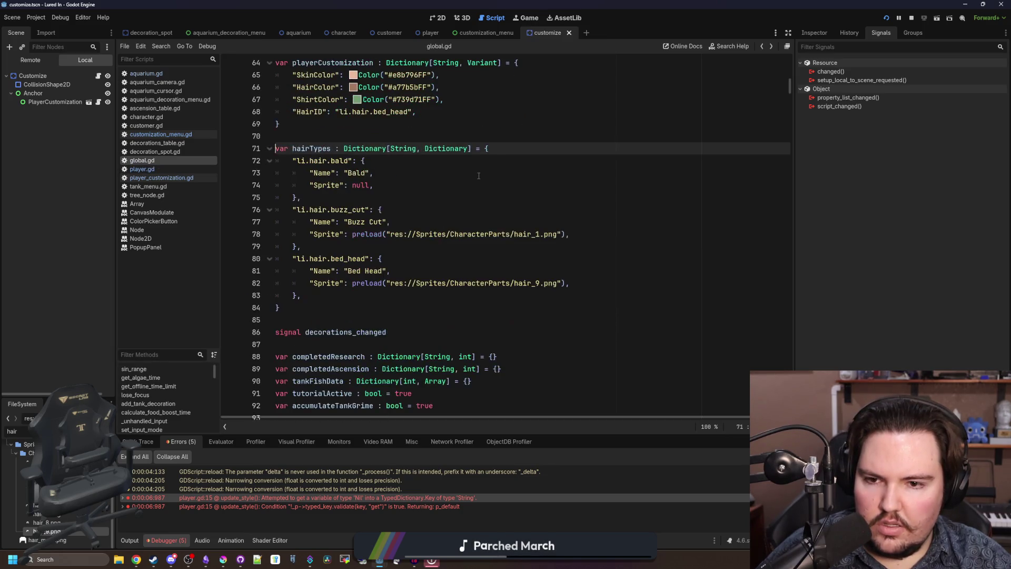
{"action": "key", "text": "alt+Left"}
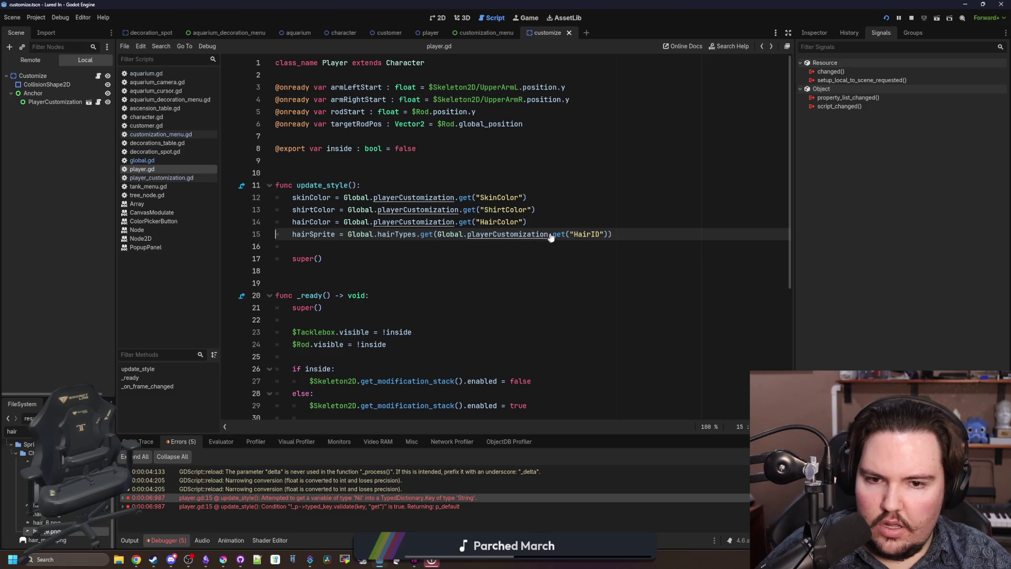
{"action": "left_click", "coordinate": [533, 236], "text": "ctrl"}
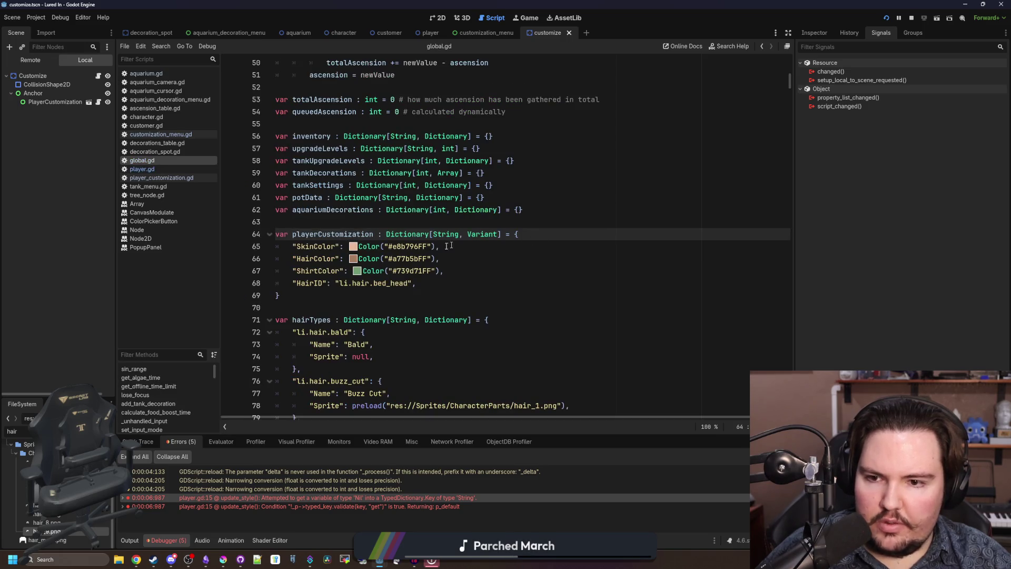
- Try changing the hair type in-game, inspect the customization_menu.gd caller, and resume with F12
{"action": "left_click", "coordinate": [363, 294]}
{"action": "left_click", "coordinate": [520, 18]}
{"action": "left_click", "coordinate": [466, 246]}
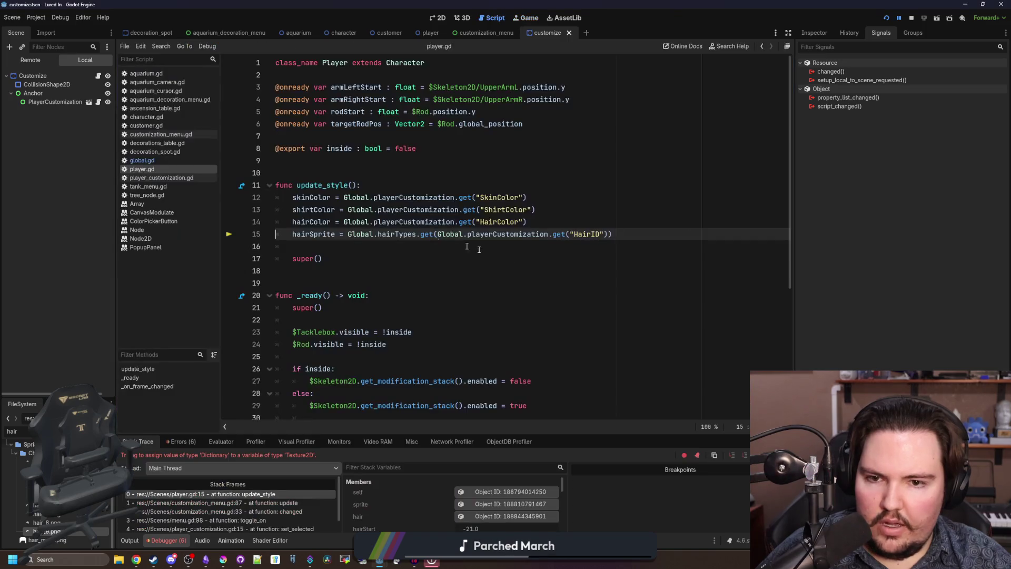
{"action": "left_click", "coordinate": [371, 245]}
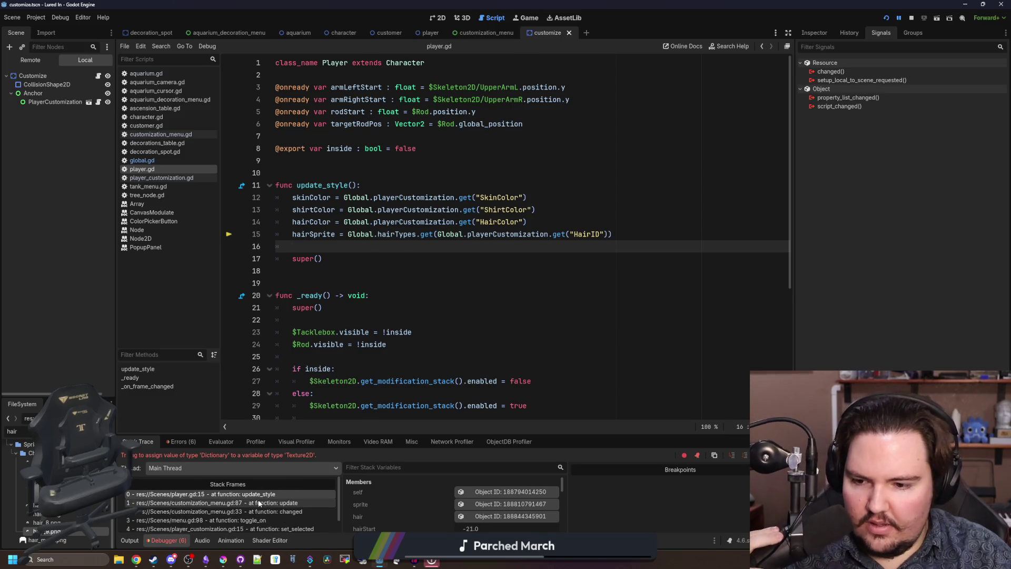
{"action": "left_click", "coordinate": [282, 502]}
{"action": "left_click", "coordinate": [271, 494]}
{"action": "type", "text": ".Sprite"}
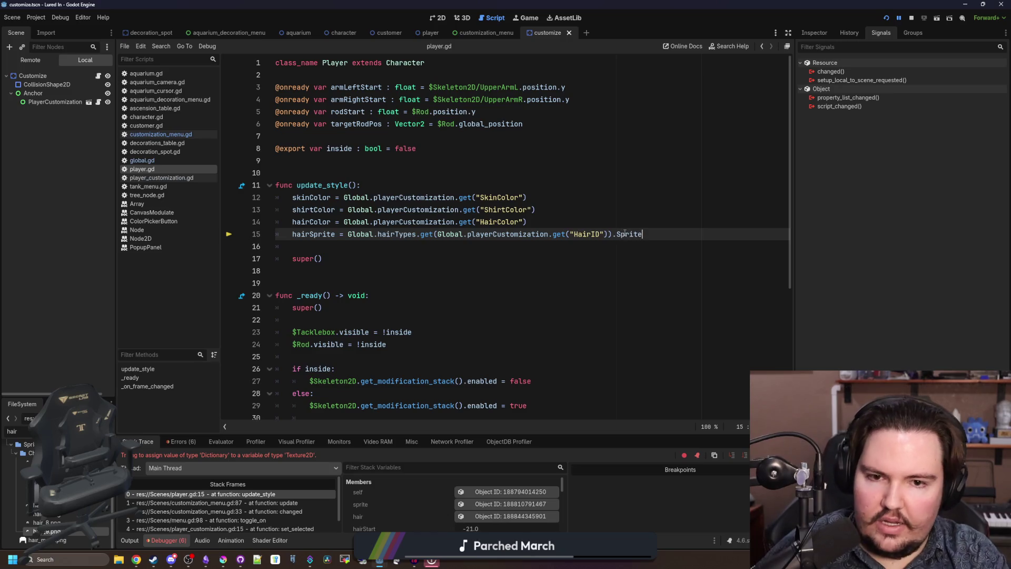
{"action": "key", "text": "F12"}
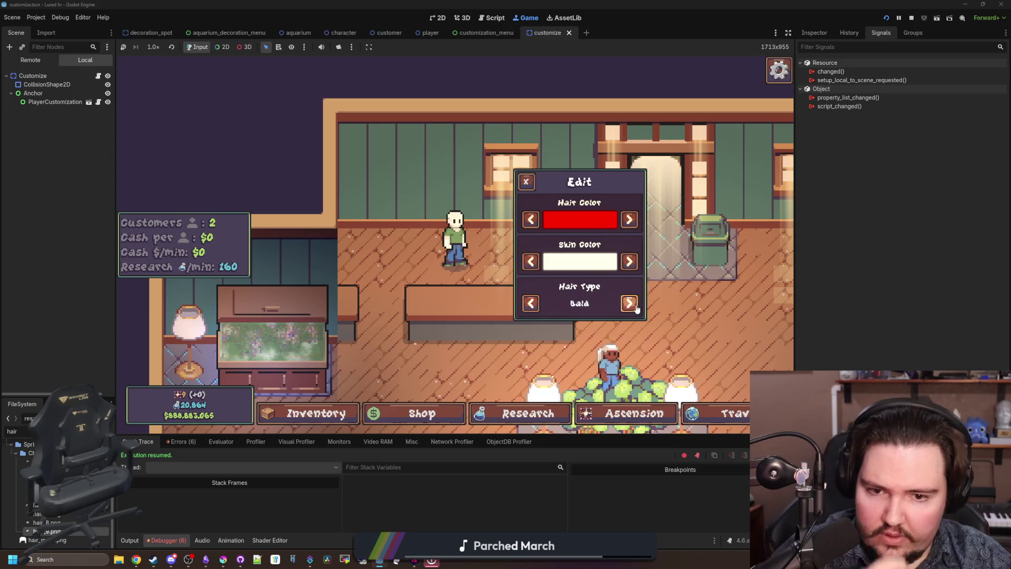
- Advance the hair type in-game, read hairIndex's out-of-bounds value on line 79, and reach the hair_left stub
{"action": "left_click", "coordinate": [475, 249]}
{"action": "left_click", "coordinate": [471, 241]}
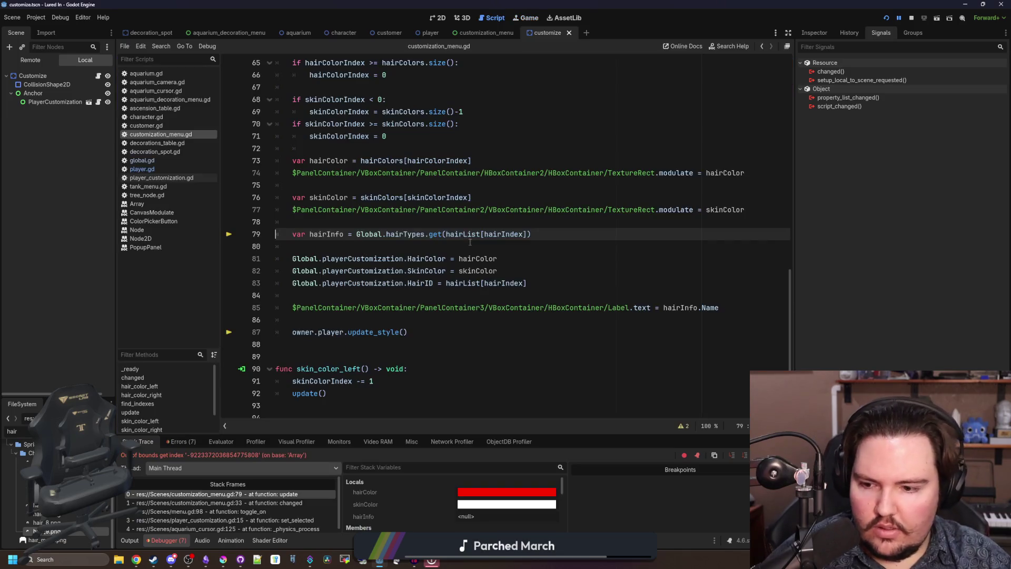
{"action": "left_click", "coordinate": [382, 247]}
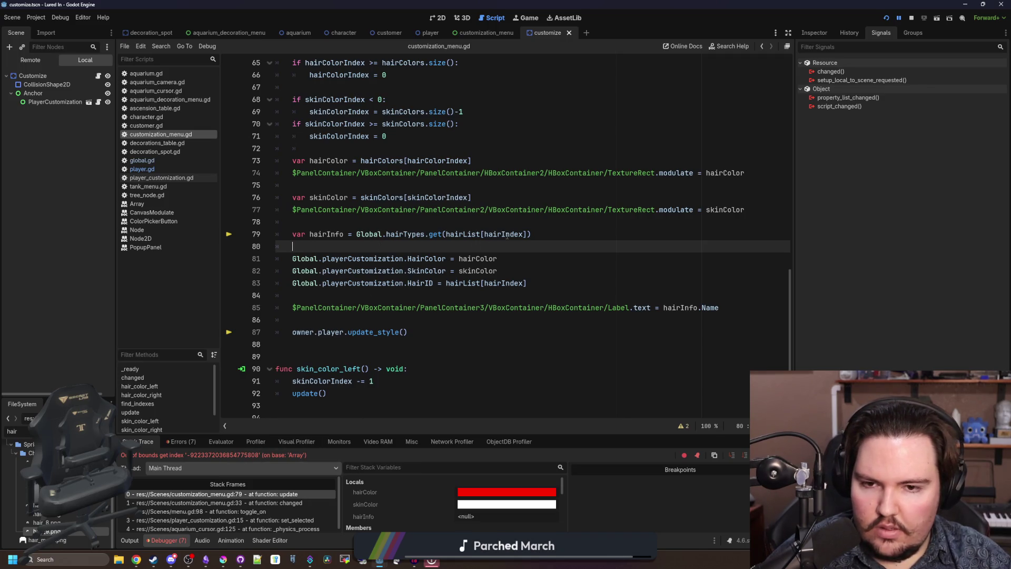
{"action": "mouse_move", "coordinate": [507, 236]}
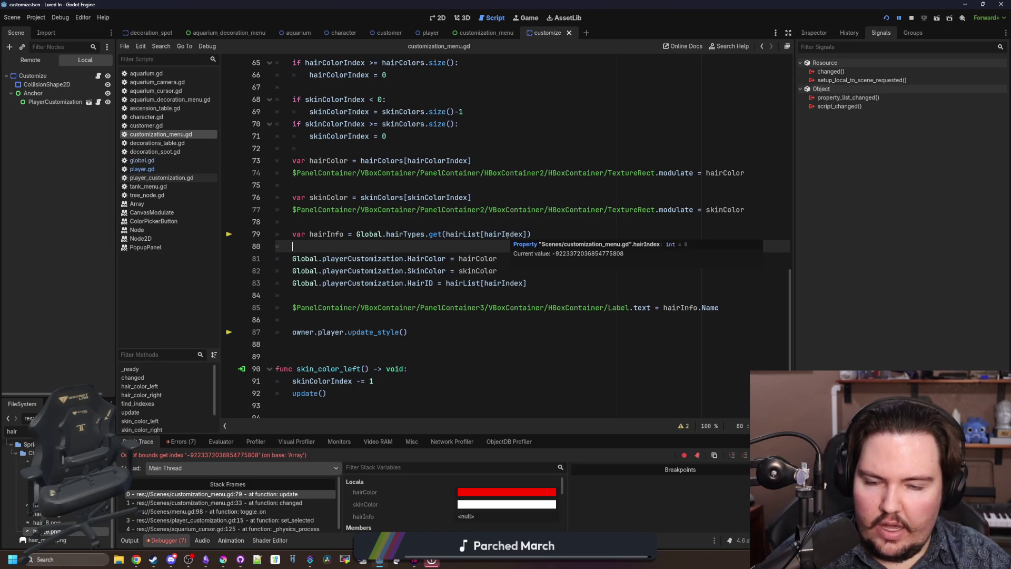
{"action": "left_click", "coordinate": [433, 223]}
{"action": "scroll", "coordinate": [433, 223], "scroll_direction": "up", "scroll_amount": 20}
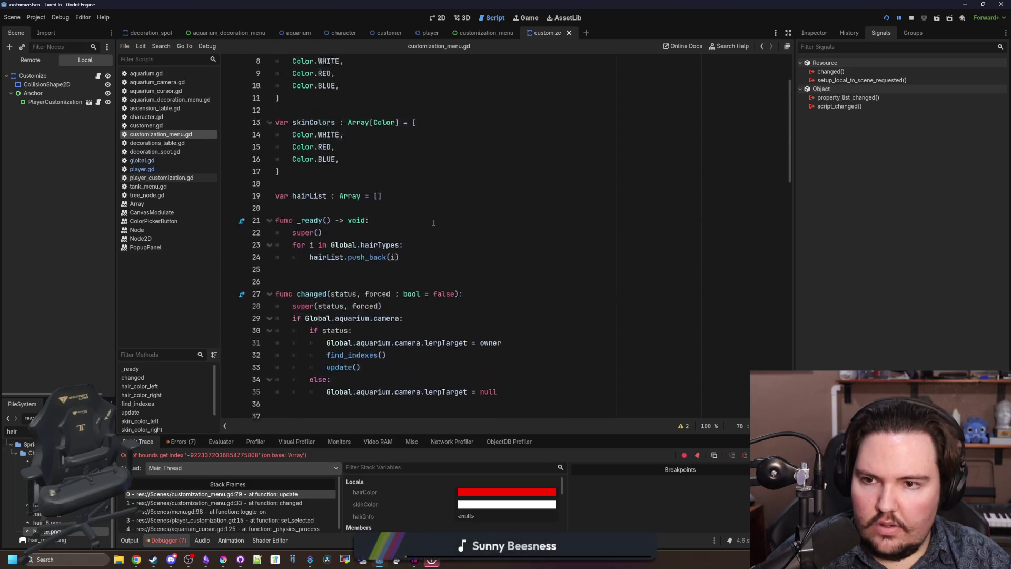
{"action": "left_click", "coordinate": [366, 123]}
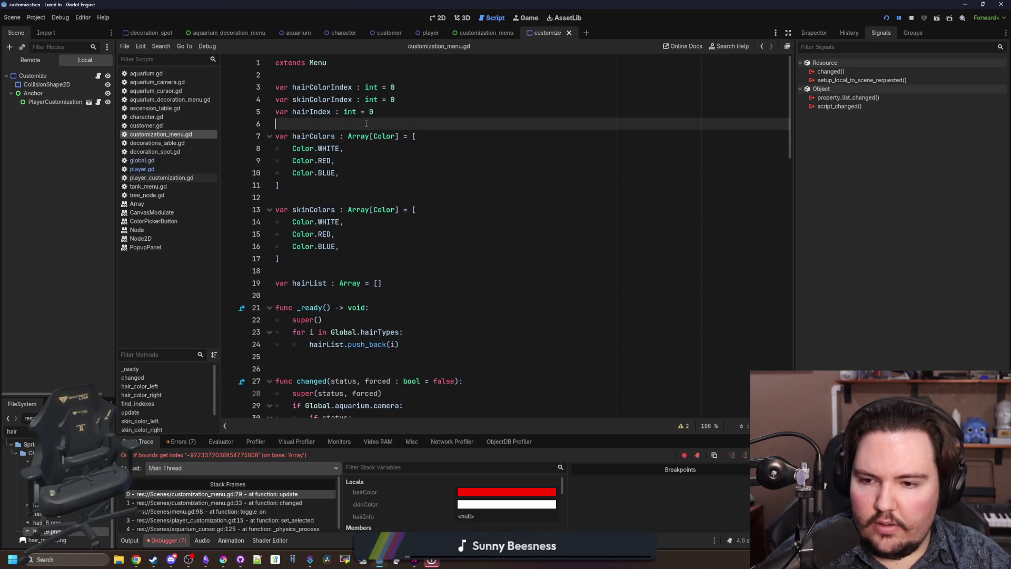
{"action": "scroll", "coordinate": [398, 166], "scroll_direction": "down", "scroll_amount": 20}
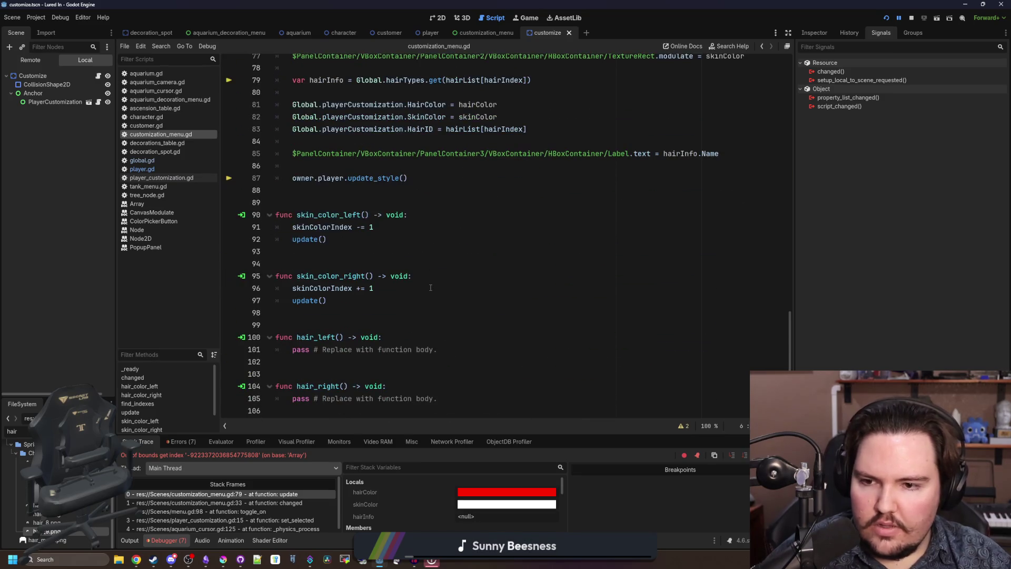
{"action": "left_click", "coordinate": [346, 323]}
- Make hair_left do 'hairIndex -= 1' and hair_right 'hairIndex += 1', each followed by update()
{"action": "left_click_drag", "start_coordinate": [472, 355], "coordinate": [293, 350]}
{"action": "type", "text": "hairIndex -= 1"}
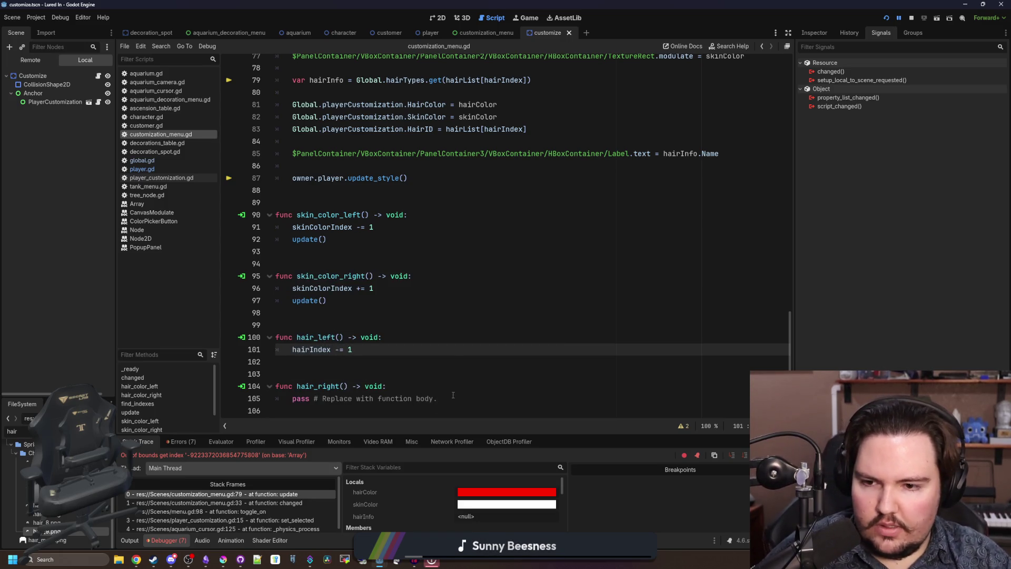
{"action": "left_click_drag", "start_coordinate": [453, 398], "coordinate": [293, 399]}
{"action": "type", "text": "hairIndex"}
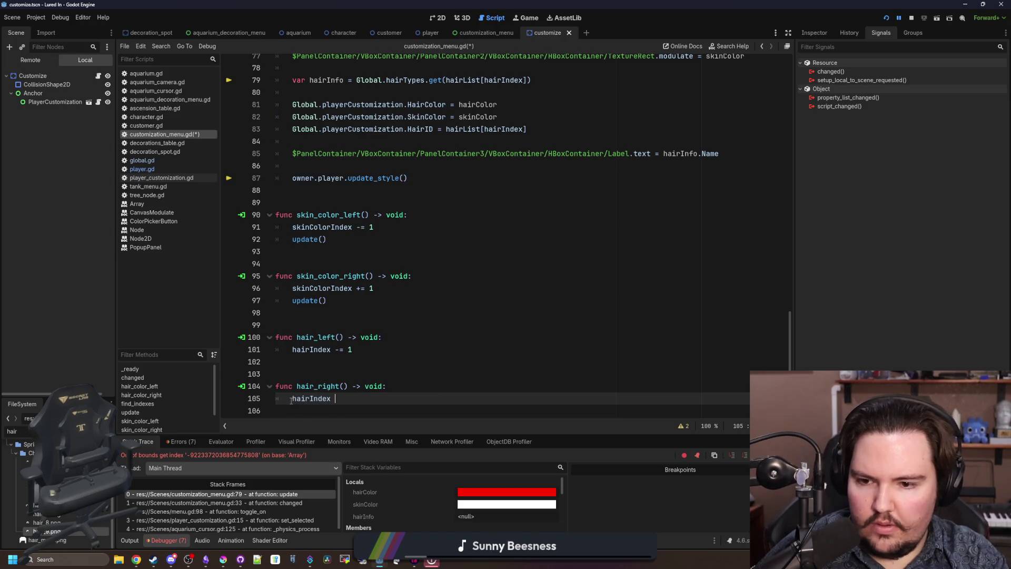
{"action": "left_click", "coordinate": [327, 365]}
{"action": "left_click_drag", "start_coordinate": [327, 300], "coordinate": [293, 300]}
{"action": "key", "text": "ctrl+c"}
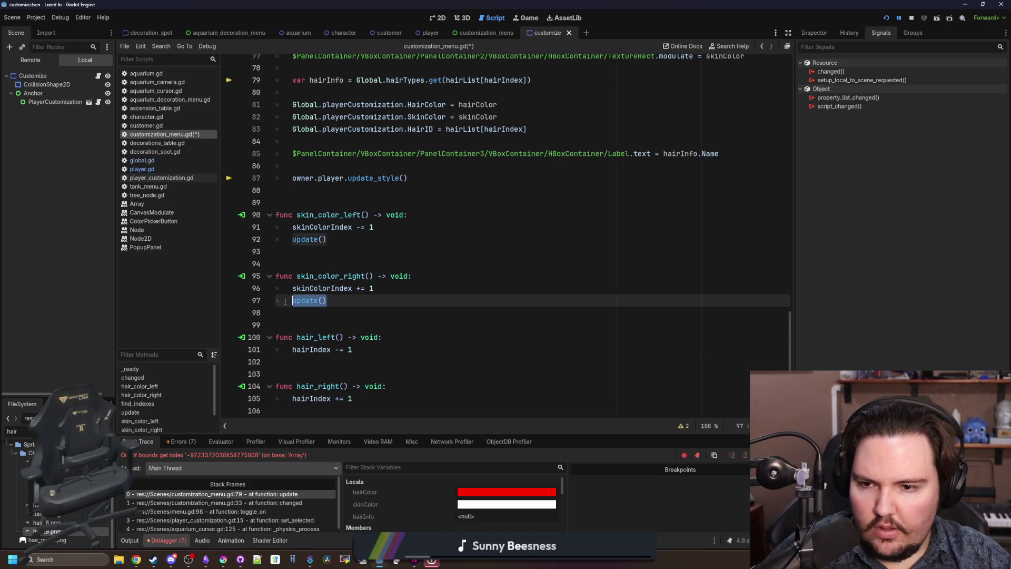
{"action": "left_click", "coordinate": [363, 350]}
{"action": "key", "text": "Return"}
{"action": "key", "text": "ctrl+v"}
{"action": "scroll", "coordinate": [401, 369], "scroll_direction": "down", "scroll_amount": 1}
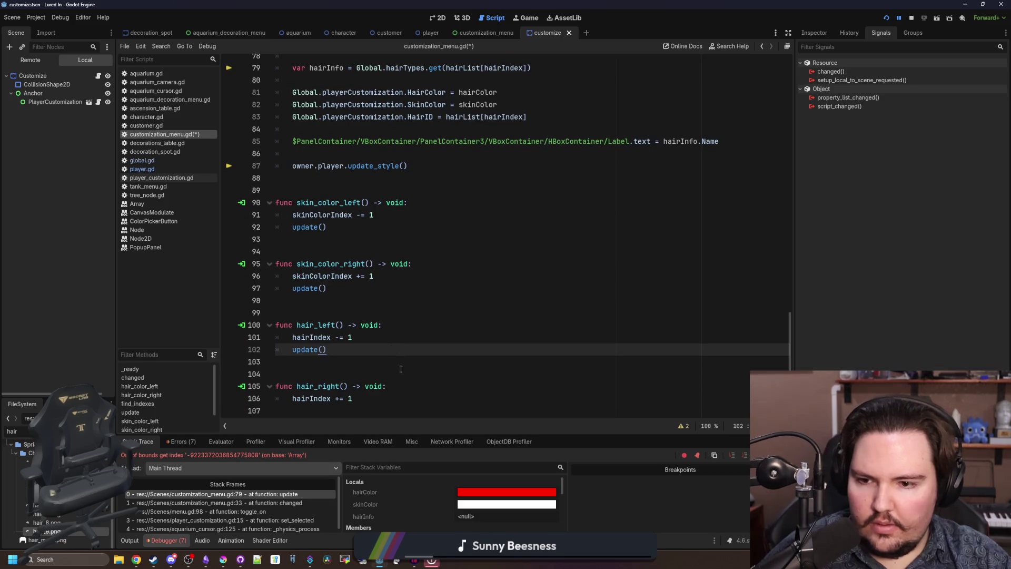
{"action": "left_click", "coordinate": [365, 398]}
{"action": "key", "text": "Return"}
{"action": "key", "text": "ctrl+v"}
- Duplicate the skin colour bounds checks below the originals in update()
{"action": "scroll", "coordinate": [375, 302], "scroll_direction": "up", "scroll_amount": 8}
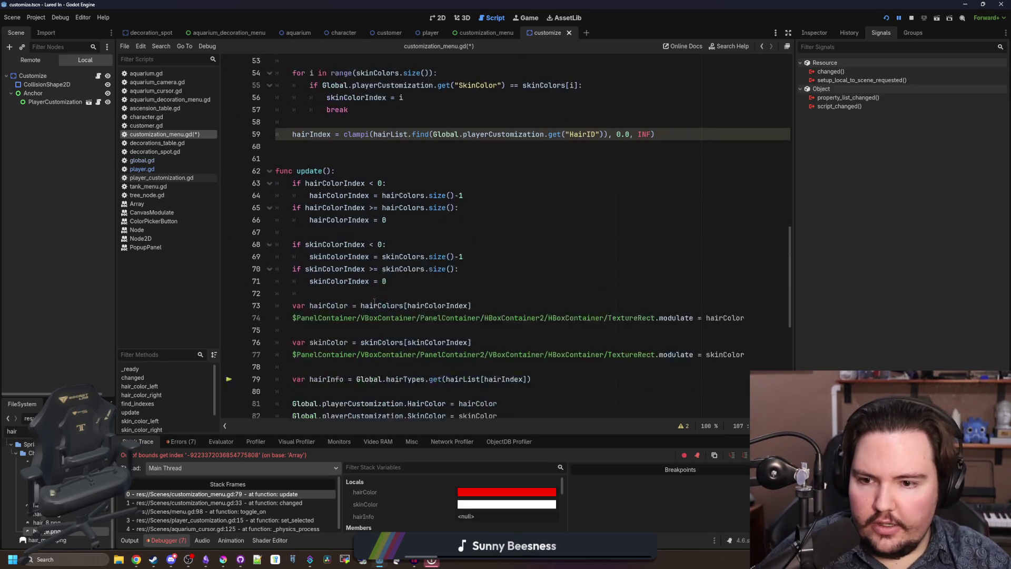
{"action": "scroll", "coordinate": [375, 302], "scroll_direction": "down", "scroll_amount": 1}
{"action": "mouse_move", "coordinate": [342, 278]}
{"action": "left_mouse_down"}
{"action": "mouse_move", "coordinate": [369, 228]}
{"action": "mouse_move", "coordinate": [429, 274]}
{"action": "left_mouse_up"}
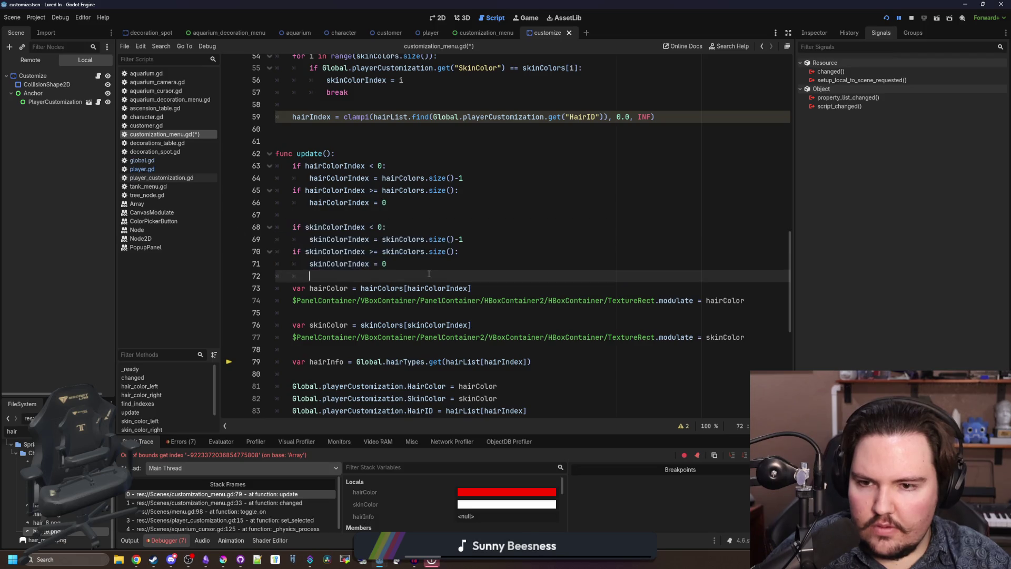
{"action": "key", "text": "Return"}
{"action": "key", "text": "Return"}
{"action": "key", "text": "ctrl+v"}
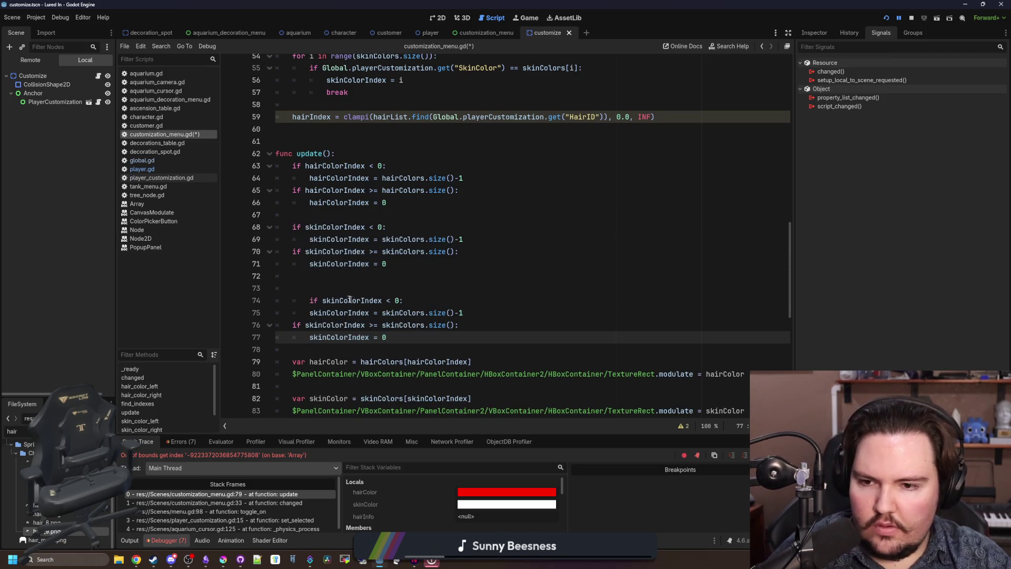
{"action": "left_click", "coordinate": [337, 300]}
{"action": "key", "text": "Home"}
{"action": "key", "text": "BackSpace"}
{"action": "key", "text": "BackSpace"}
{"action": "key", "text": "BackSpace"}
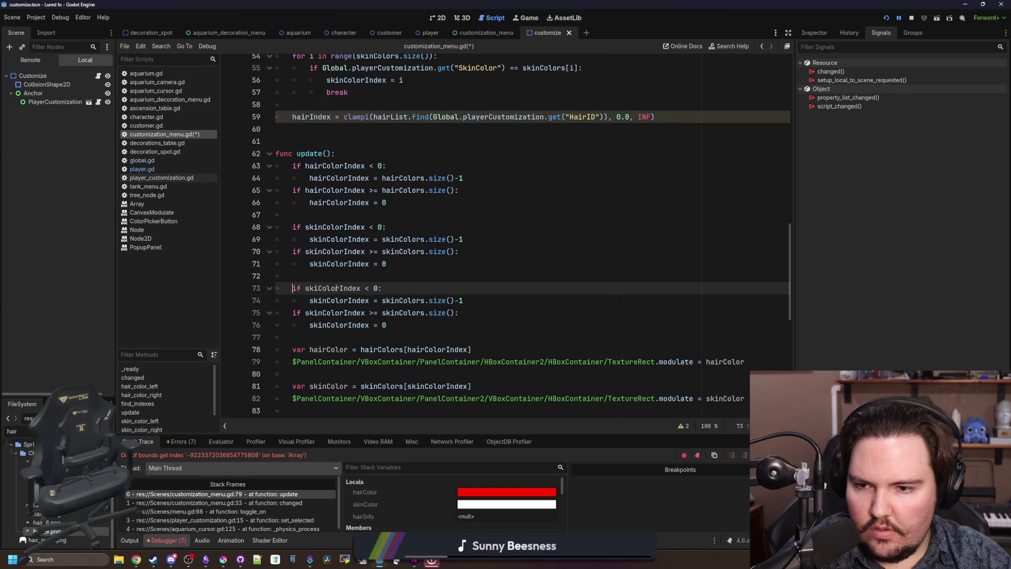
{"action": "type", "text": "ex"}
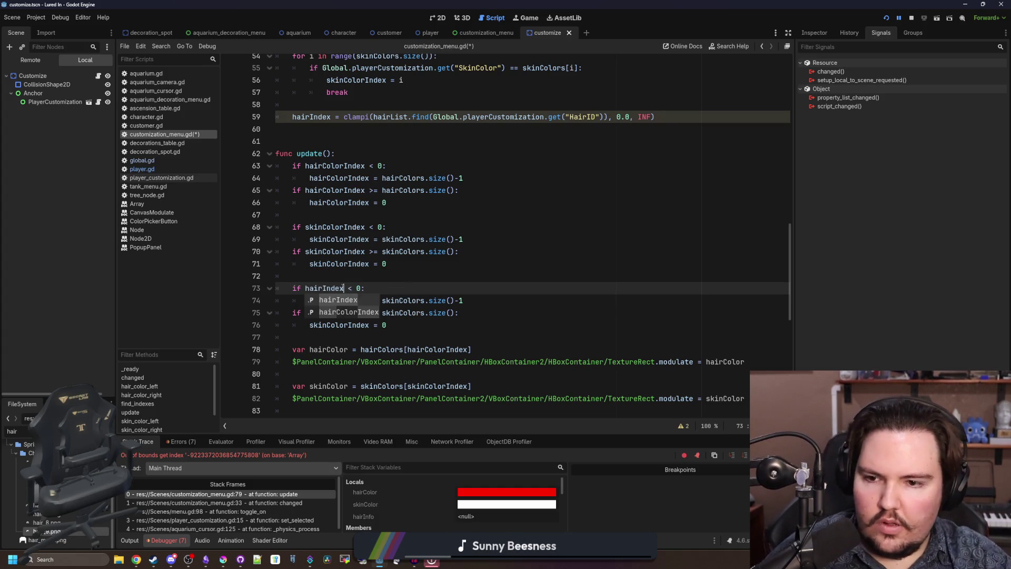
- Change the copied checks to use hairIndex and hairList instead of skinColorIndex and skinColors
{"action": "double_click", "coordinate": [324, 288]}
{"action": "double_click", "coordinate": [337, 300]}
{"action": "type", "text": "hairIndex"}
{"action": "double_click", "coordinate": [335, 312]}
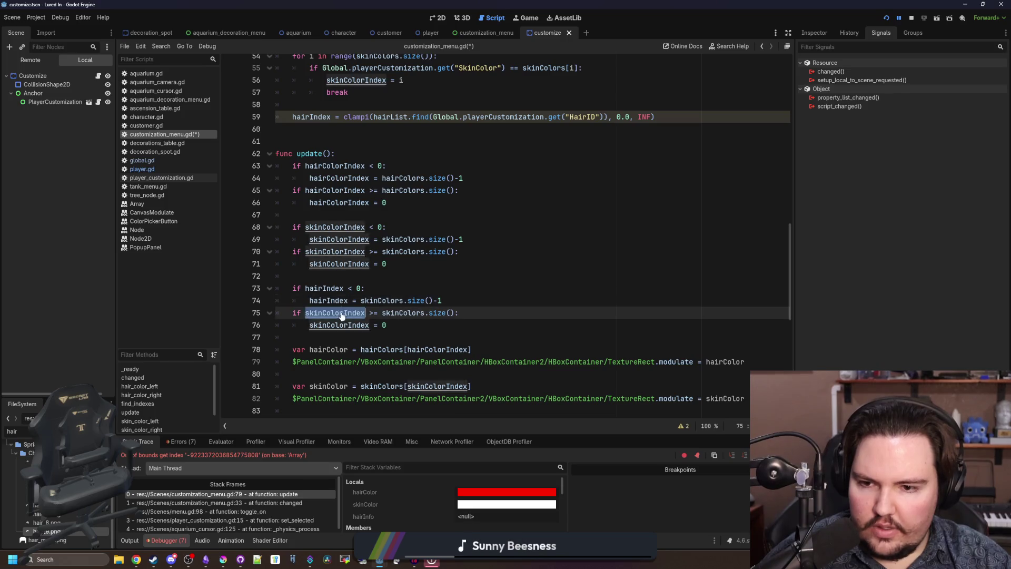
{"action": "type", "text": "hairIndex"}
{"action": "double_click", "coordinate": [339, 325]}
{"action": "type", "text": "hairIndex"}
{"action": "double_click", "coordinate": [389, 300]}
{"action": "type", "text": "ha"}
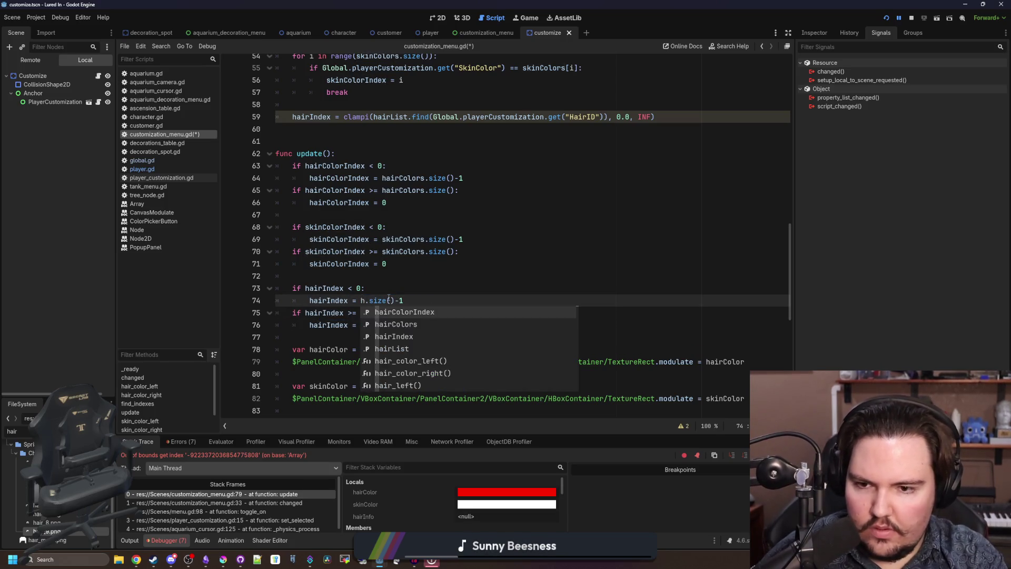
{"action": "type", "text": "irL"}
{"action": "key", "text": "Return"}
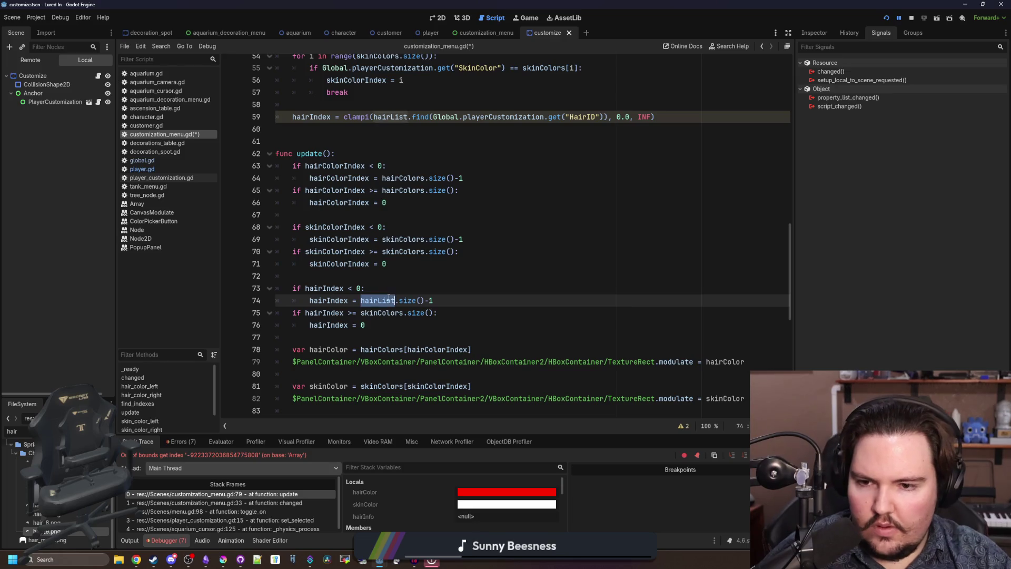
{"action": "key", "text": "ctrl+c"}
{"action": "double_click", "coordinate": [382, 312]}
{"action": "key", "text": "ctrl+v"}
- Save customization_menu.gd and stop the running game
{"action": "left_click", "coordinate": [411, 288]}
{"action": "key", "text": "ctrl+s"}
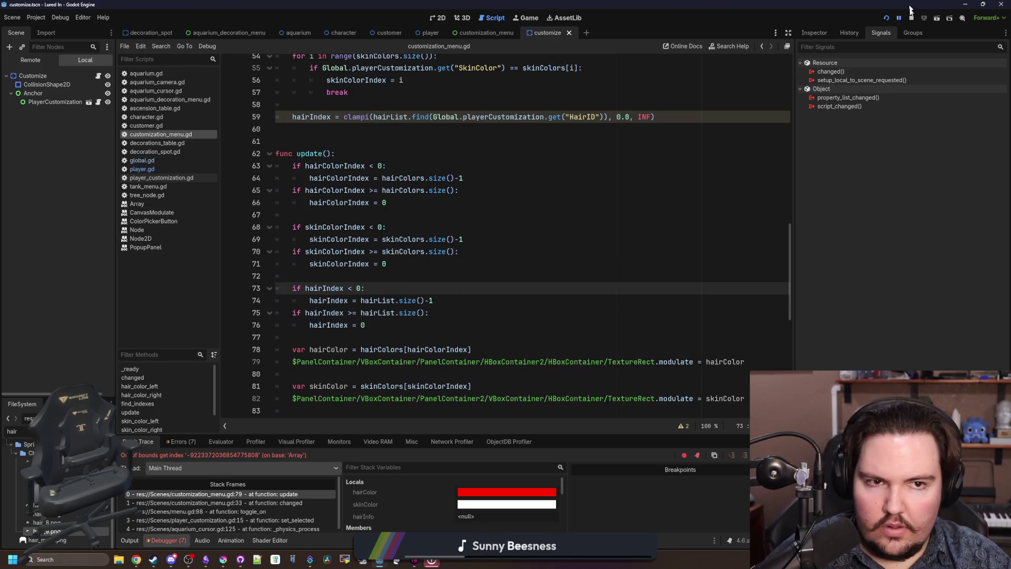
{"action": "left_click", "coordinate": [911, 18]}
{"action": "left_click", "coordinate": [692, 166]}
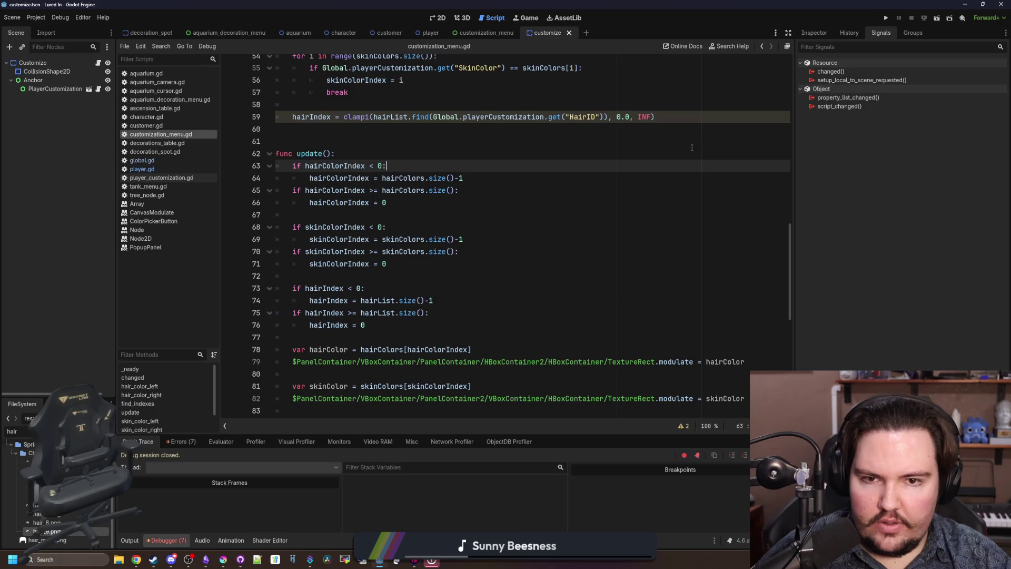
- Run the game, dismiss Welcome Back, and cycle through the player's hair types in the Edit panel
{"action": "left_click", "coordinate": [886, 18]}
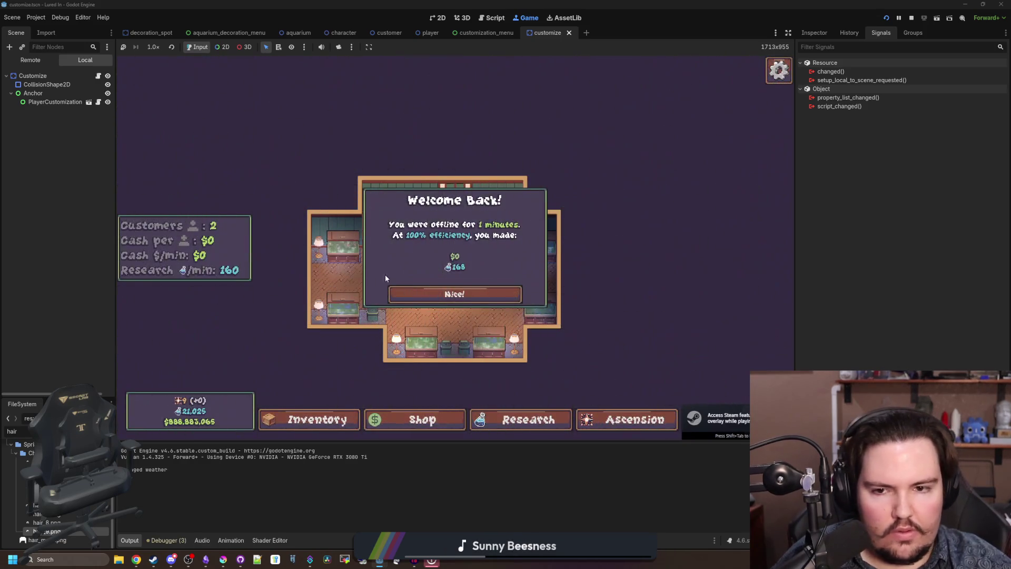
{"action": "left_click", "coordinate": [455, 294]}
{"action": "left_click", "coordinate": [441, 198]}
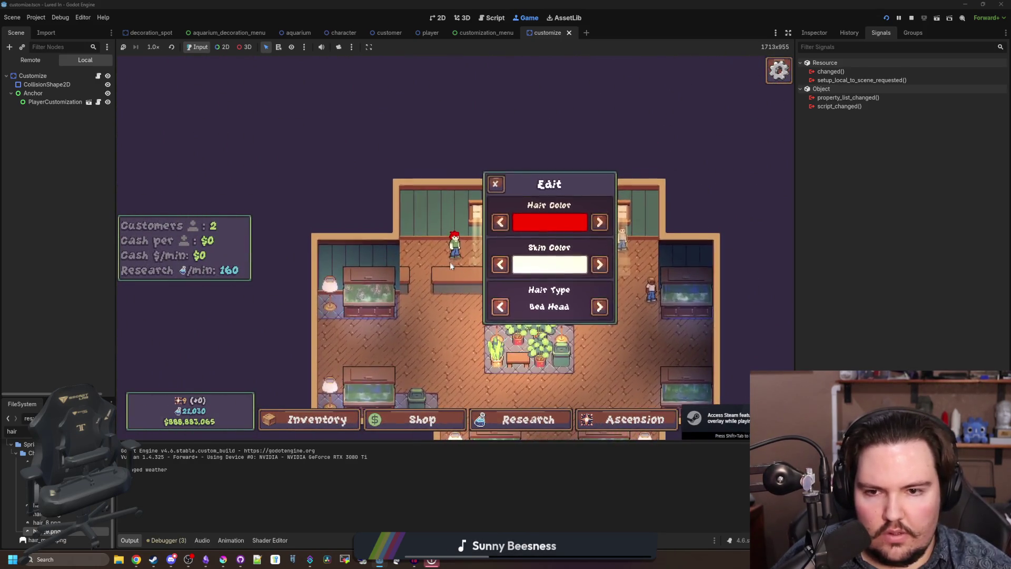
{"action": "left_click", "coordinate": [599, 307]}
{"action": "left_click", "coordinate": [599, 307]}
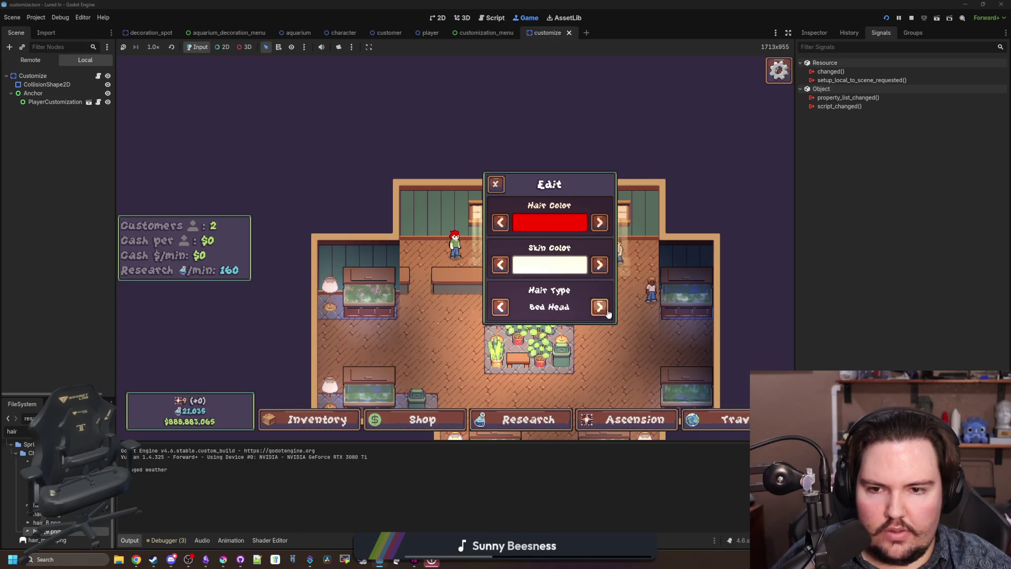
{"action": "left_click", "coordinate": [600, 307]}
{"action": "left_click", "coordinate": [599, 307]}
{"action": "left_click", "coordinate": [600, 307]}
{"action": "left_click", "coordinate": [600, 307]}
{"action": "left_click", "coordinate": [608, 311]}
{"action": "left_click", "coordinate": [607, 311]}
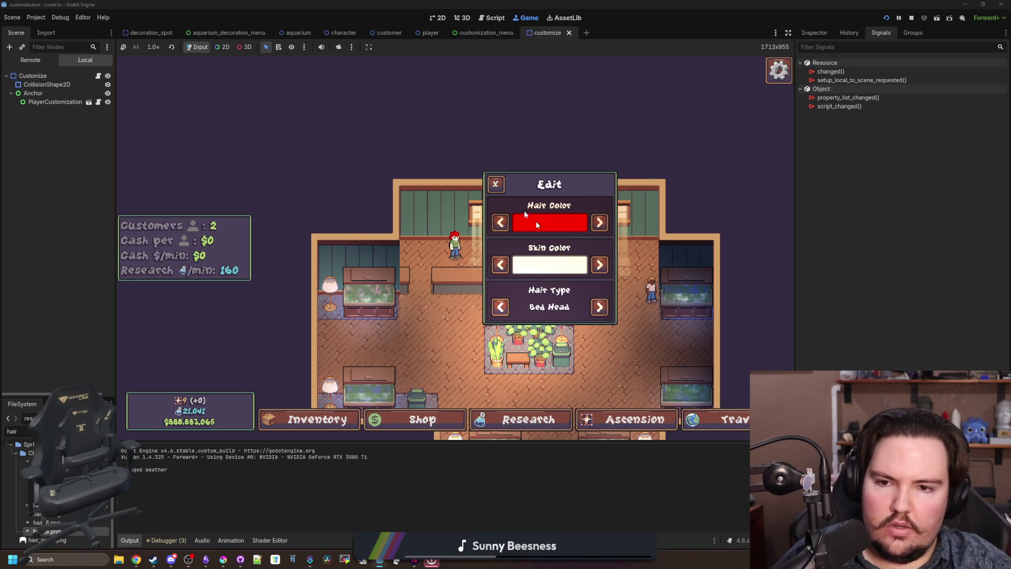
{"action": "left_click", "coordinate": [454, 243]}
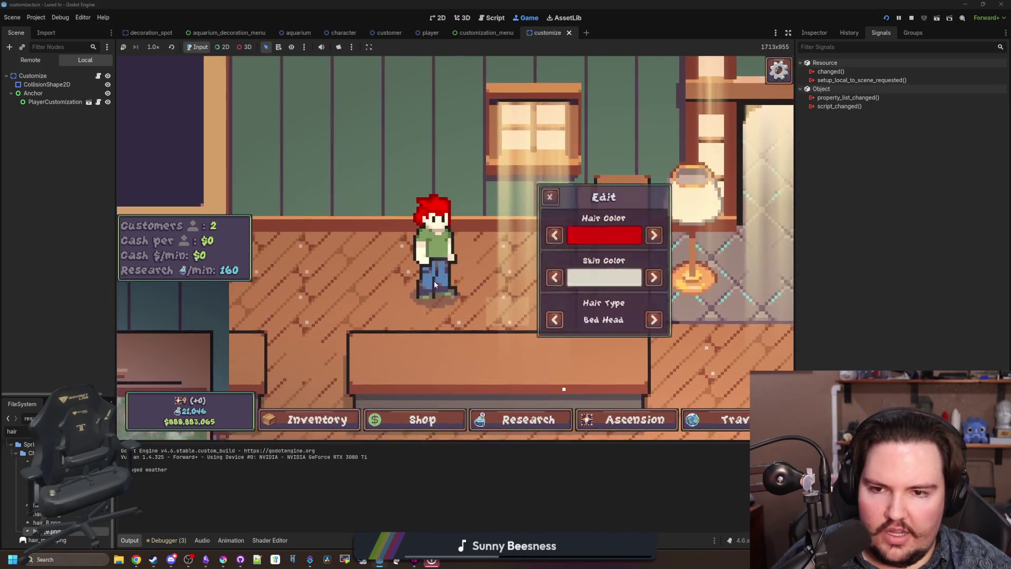
{"action": "left_click", "coordinate": [459, 234]}
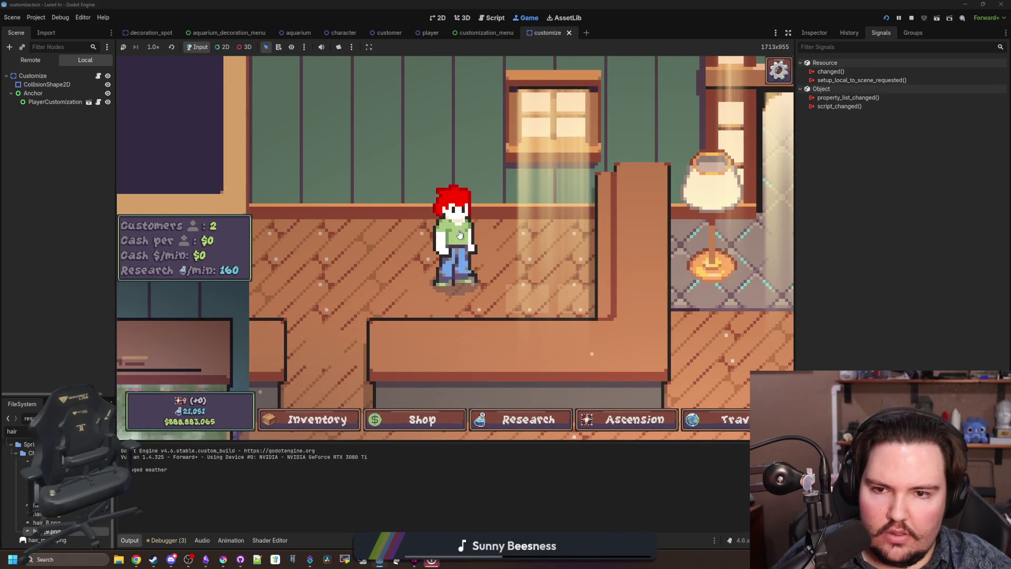
- Cycle the hair type through Buzz Cut and Bed Head and the hair colour to blue
{"action": "left_click", "coordinate": [448, 236]}
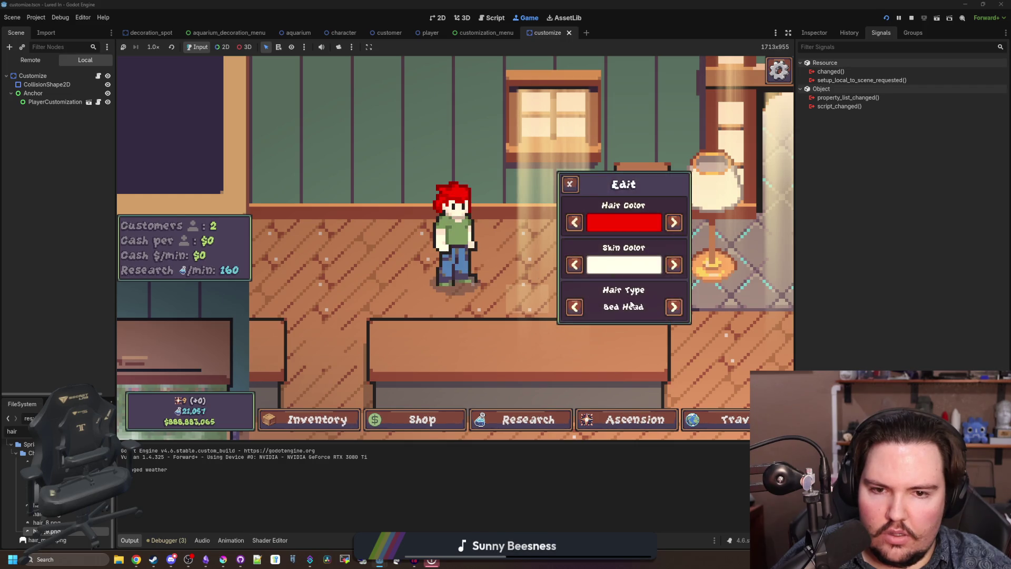
{"action": "left_click", "coordinate": [674, 307]}
{"action": "left_click", "coordinate": [674, 307]}
{"action": "left_click", "coordinate": [674, 223]}
{"action": "left_click", "coordinate": [674, 222]}
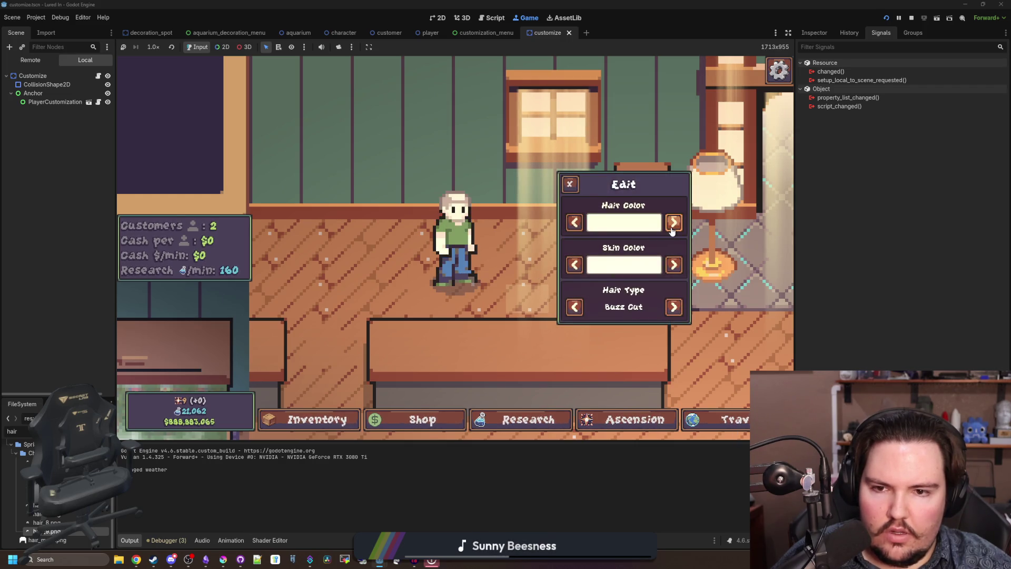
{"action": "left_click", "coordinate": [674, 308]}
{"action": "left_click", "coordinate": [674, 308]}
{"action": "left_click", "coordinate": [674, 307]}
{"action": "left_click", "coordinate": [674, 307]}
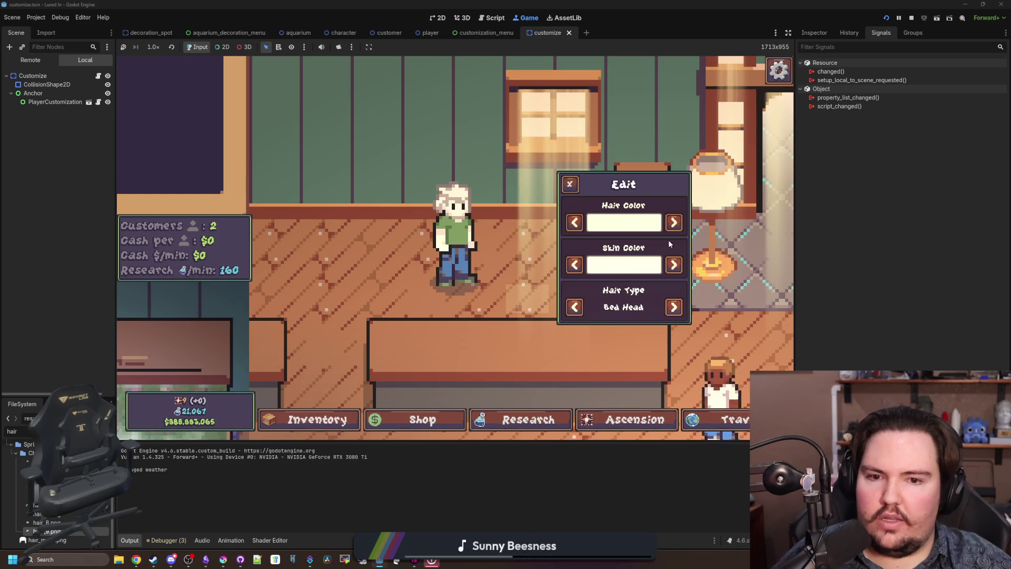
{"action": "left_click", "coordinate": [674, 222]}
{"action": "left_click", "coordinate": [674, 222]}
{"action": "left_click", "coordinate": [674, 222]}
{"action": "left_click", "coordinate": [674, 222]}
{"action": "left_click", "coordinate": [674, 222]}
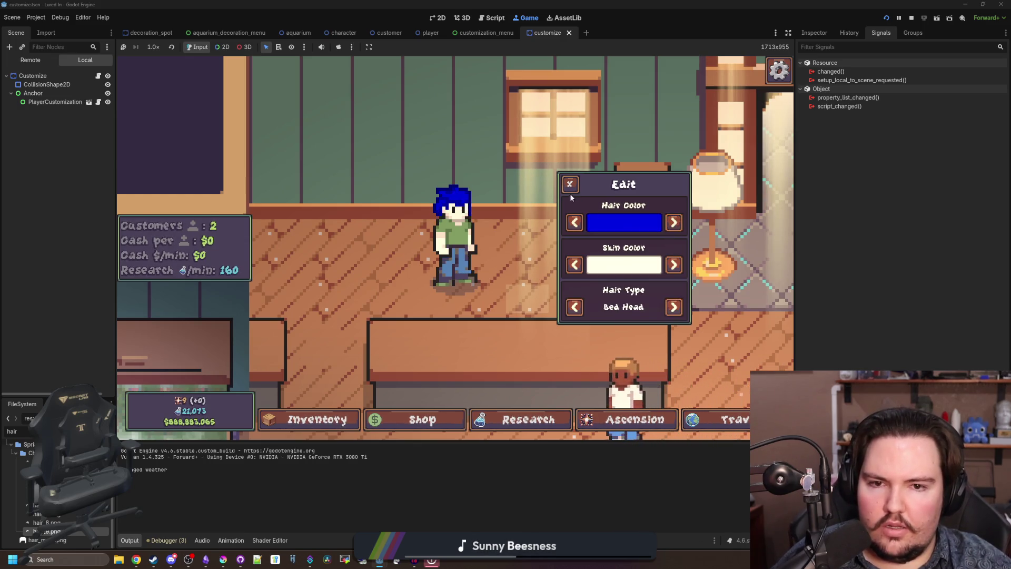
{"action": "left_click", "coordinate": [570, 184]}
- Travel to the Pond and switch the player's hair type to Bald there
{"action": "left_click", "coordinate": [729, 429]}
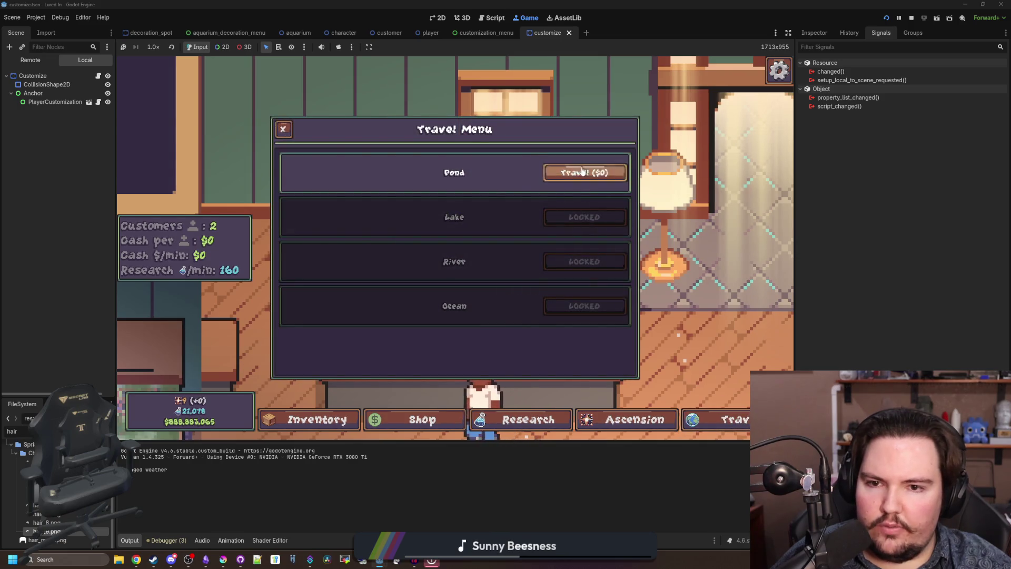
{"action": "left_click", "coordinate": [579, 169]}
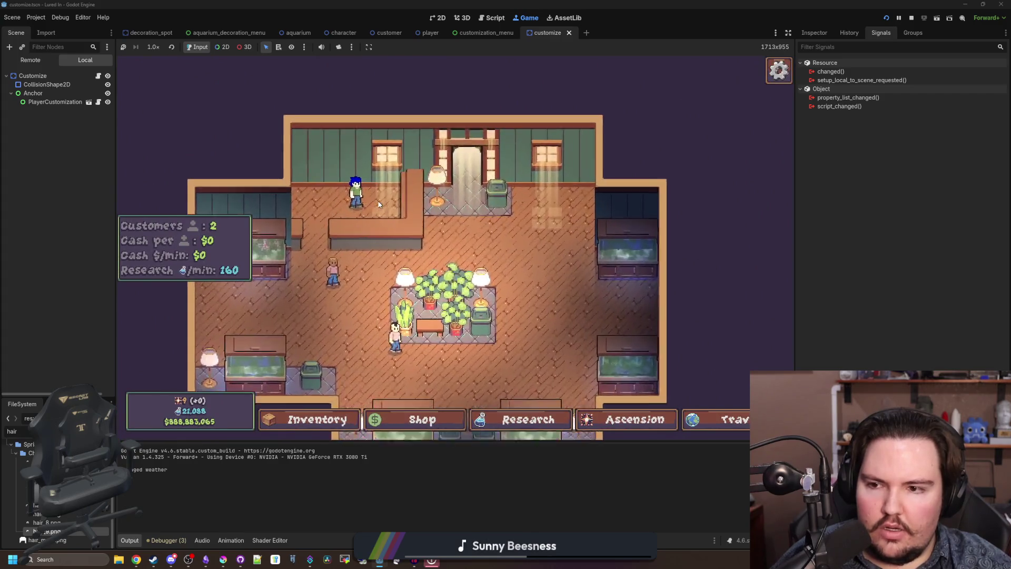
{"action": "left_click", "coordinate": [449, 216]}
{"action": "left_click", "coordinate": [620, 308]}
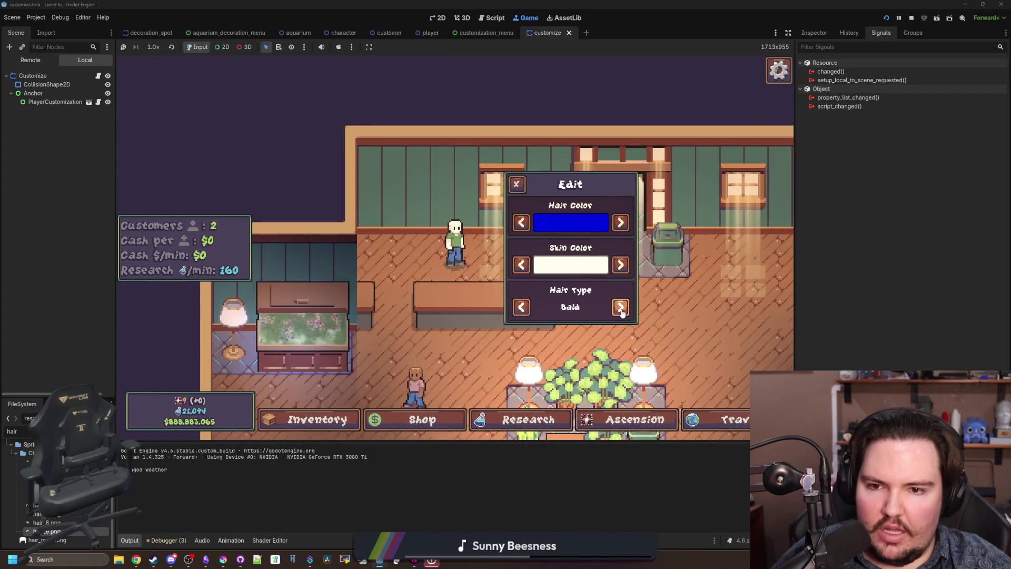
{"action": "left_click", "coordinate": [621, 308]}
{"action": "left_click", "coordinate": [621, 308]}
{"action": "key", "text": "Escape"}
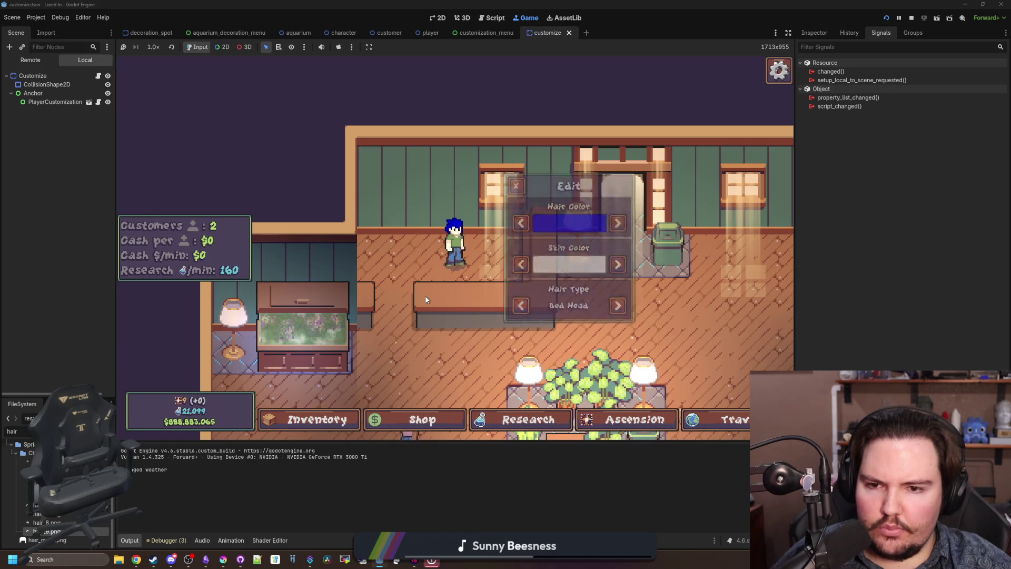
- Restart the game, cycle through the hair colours, and change the skin colour to blue
{"action": "left_click", "coordinate": [912, 17]}
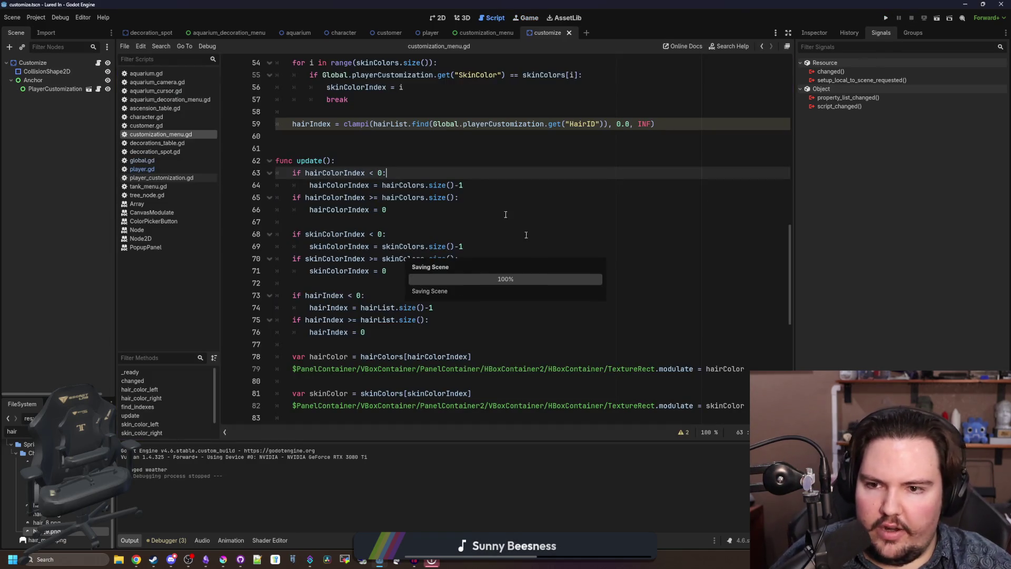
{"action": "left_click", "coordinate": [885, 18]}
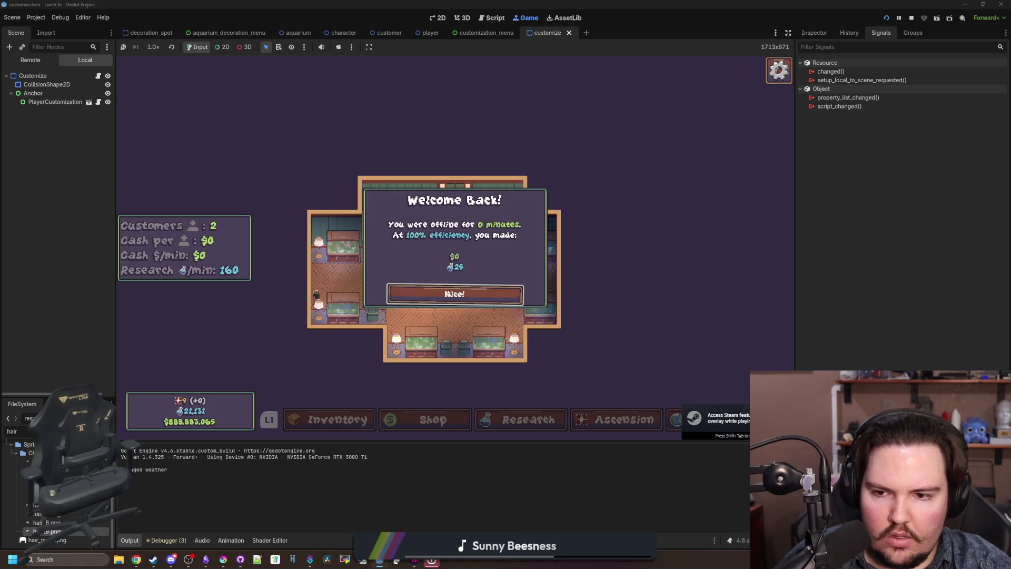
{"action": "left_click", "coordinate": [454, 294]}
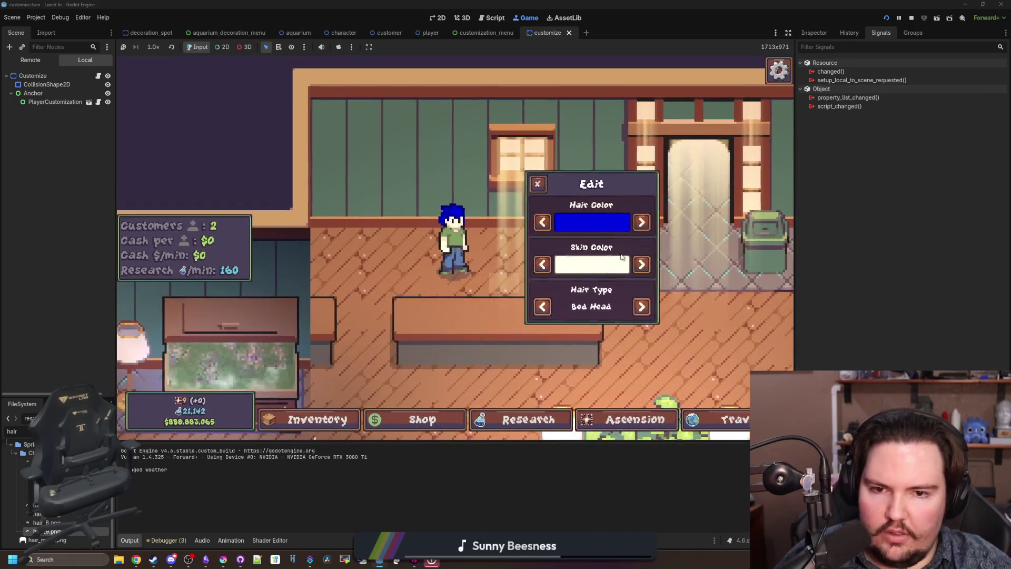
{"action": "left_click", "coordinate": [643, 223]}
{"action": "left_click", "coordinate": [643, 223]}
{"action": "left_click", "coordinate": [643, 223]}
{"action": "left_click", "coordinate": [643, 223]}
{"action": "left_click", "coordinate": [643, 223]}
{"action": "left_click", "coordinate": [643, 223]}
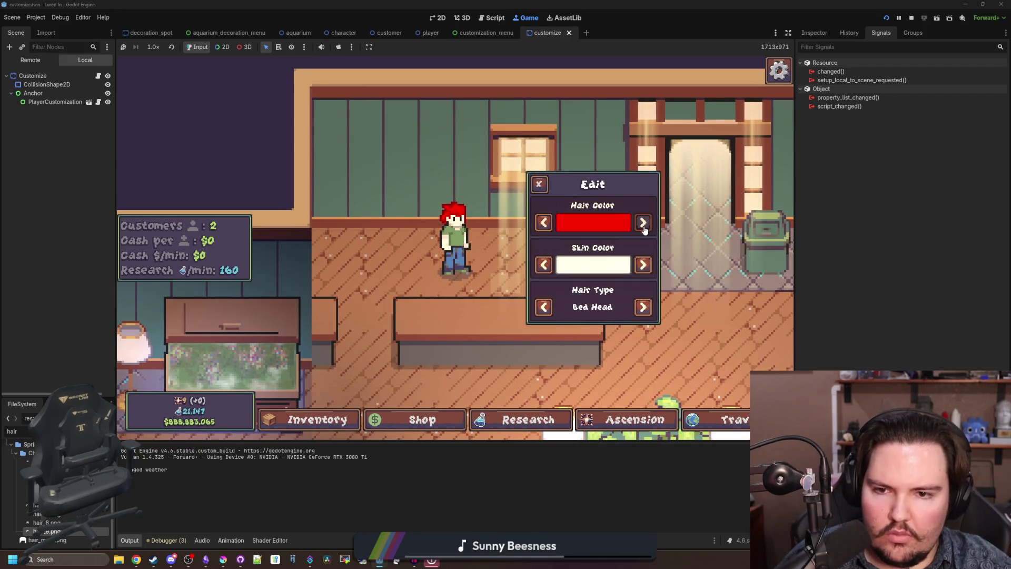
{"action": "left_click", "coordinate": [643, 223]}
{"action": "left_click", "coordinate": [643, 222]}
{"action": "left_click", "coordinate": [643, 223]}
{"action": "left_click", "coordinate": [643, 223]}
{"action": "left_click", "coordinate": [643, 223]}
{"action": "left_click", "coordinate": [643, 223]}
{"action": "left_click", "coordinate": [643, 223]}
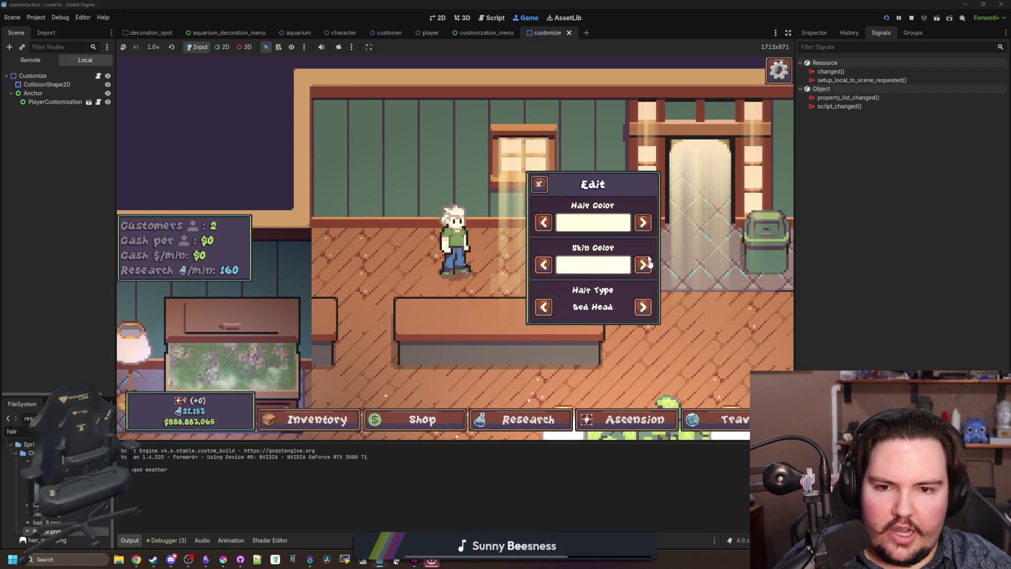
{"action": "left_click", "coordinate": [643, 265]}
- Toggle the hair type between Bald and Bed Head, visit the Pond and return, then stop the game
{"action": "left_click", "coordinate": [643, 307]}
{"action": "left_click", "coordinate": [643, 307]}
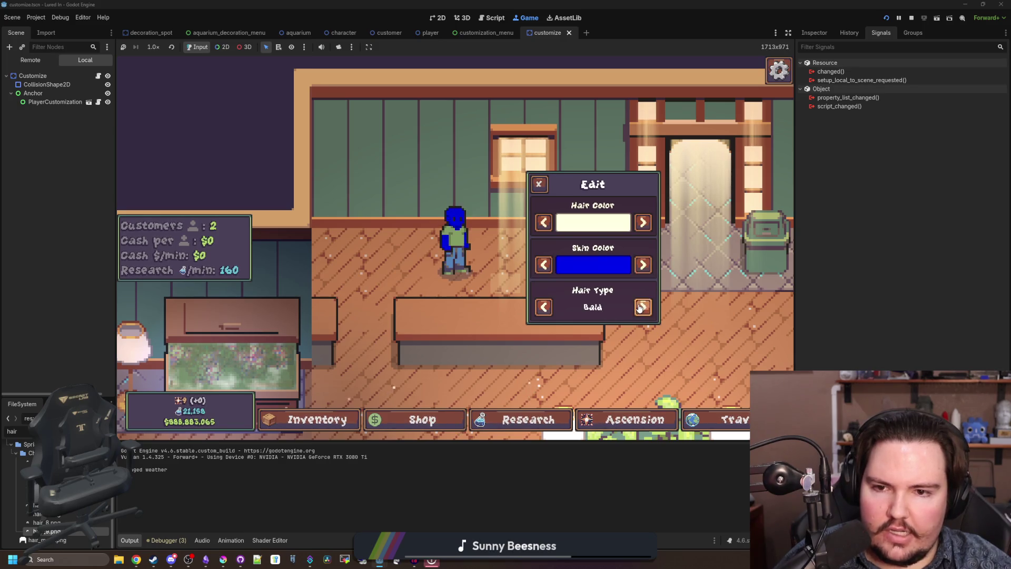
{"action": "left_click", "coordinate": [643, 307]}
{"action": "left_click", "coordinate": [538, 183]}
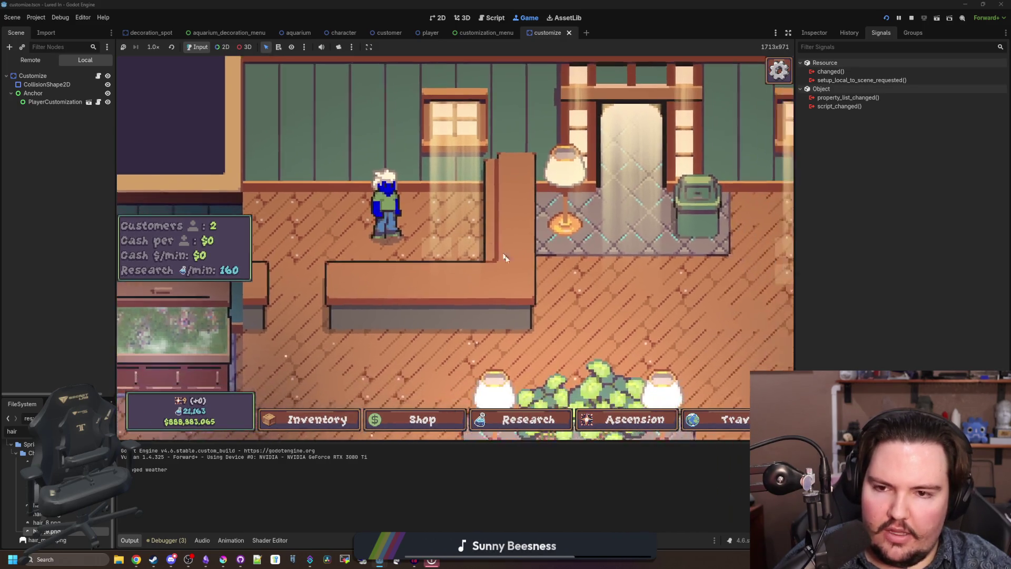
{"action": "left_click", "coordinate": [732, 419]}
{"action": "left_click", "coordinate": [611, 174]}
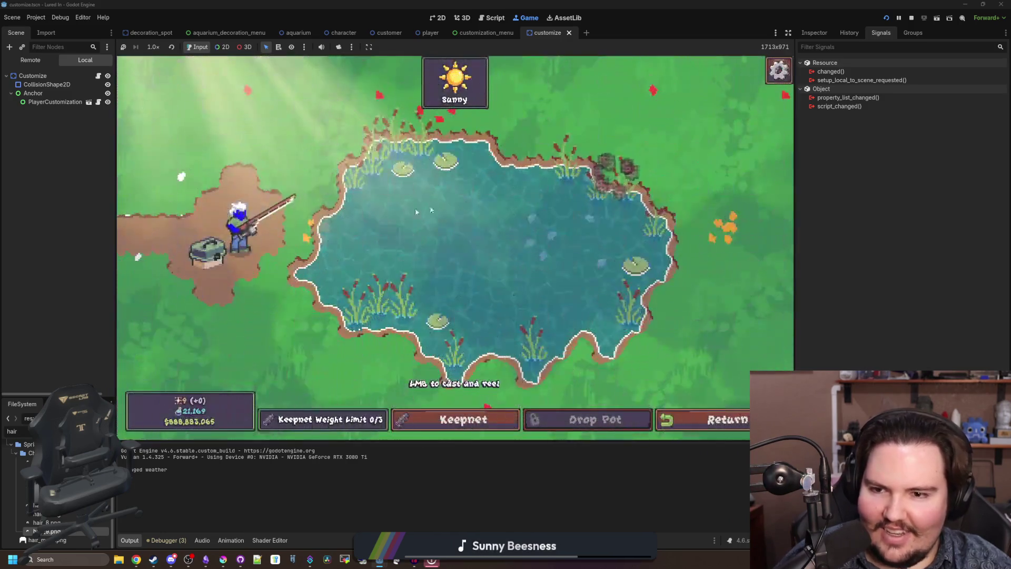
{"action": "left_click", "coordinate": [709, 419]}
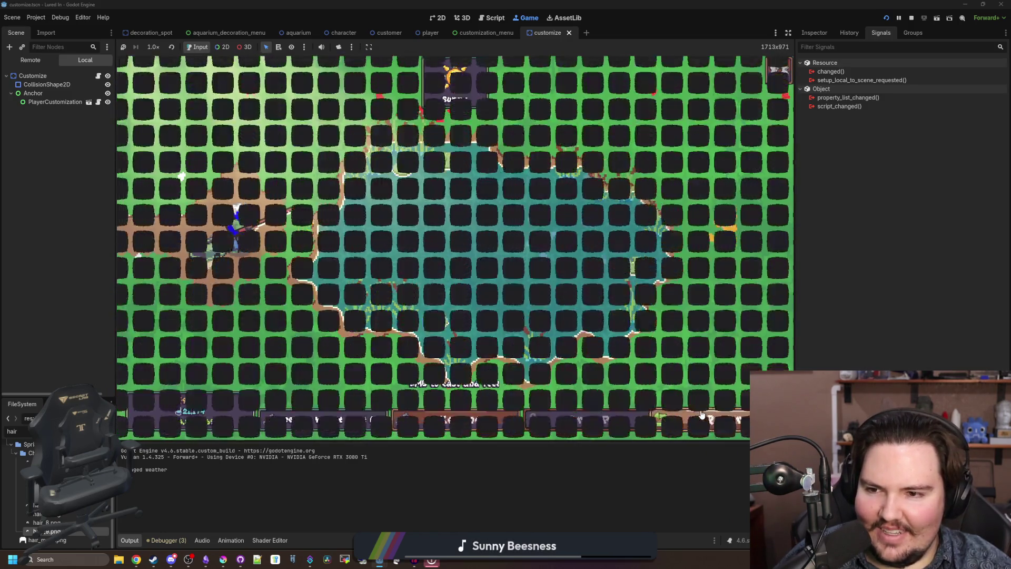
{"action": "left_click", "coordinate": [912, 18]}
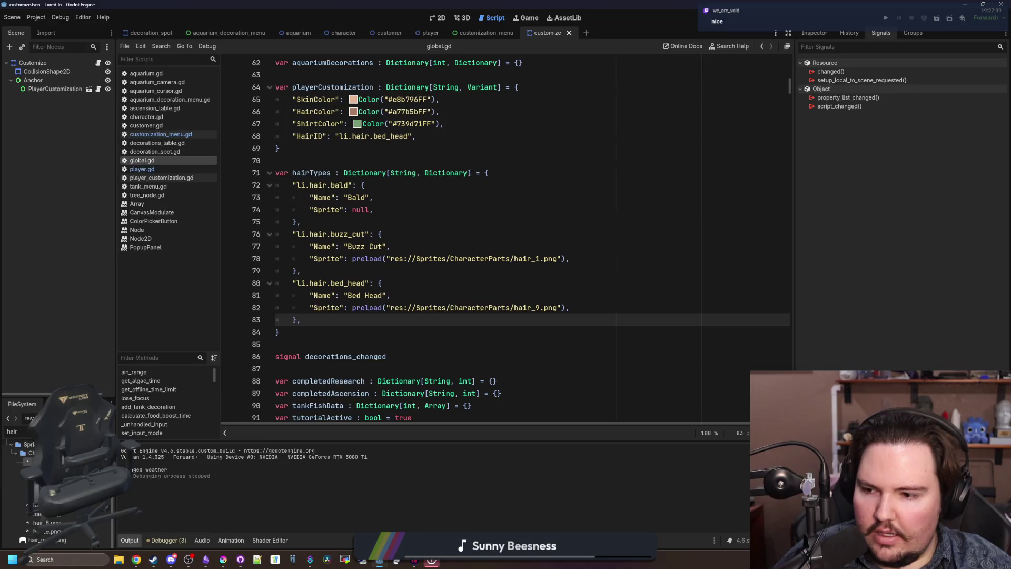
- Preview the hair_1 to hair_3 sprites and paste a copy of the bed_head entry below it
{"action": "left_click", "coordinate": [527, 259], "text": "ctrl"}
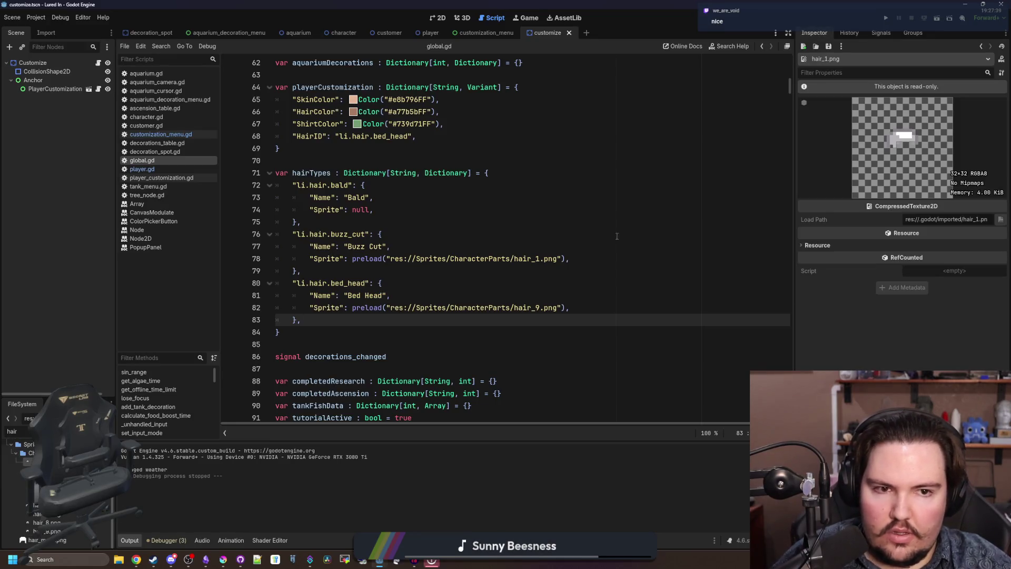
{"action": "left_click", "coordinate": [29, 462]}
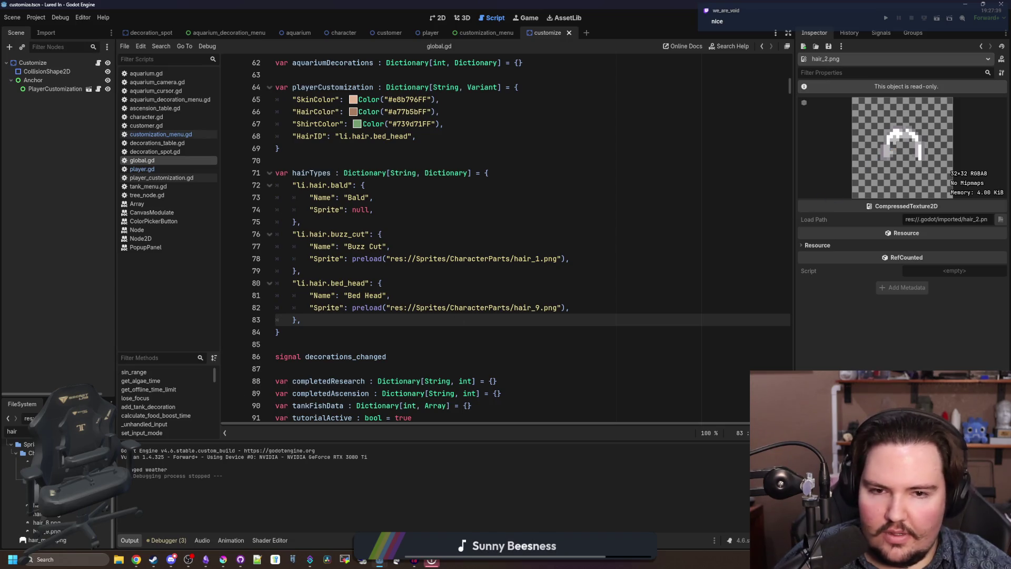
{"action": "key", "text": "Down"}
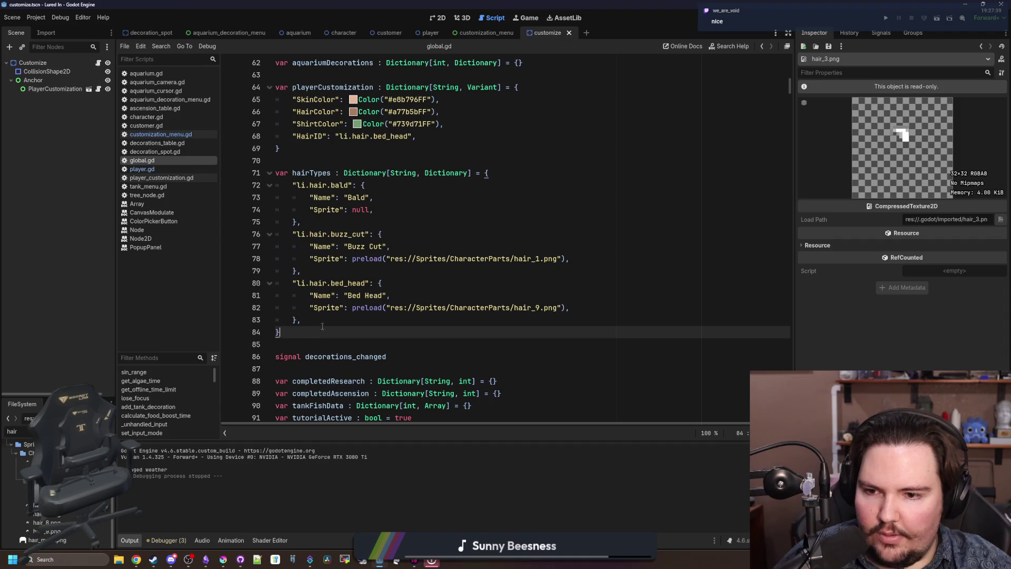
{"action": "left_click_drag", "start_coordinate": [326, 321], "coordinate": [277, 279]}
{"action": "key", "text": "ctrl+c"}
{"action": "left_click", "coordinate": [326, 321]}
{"action": "key", "text": "Return"}
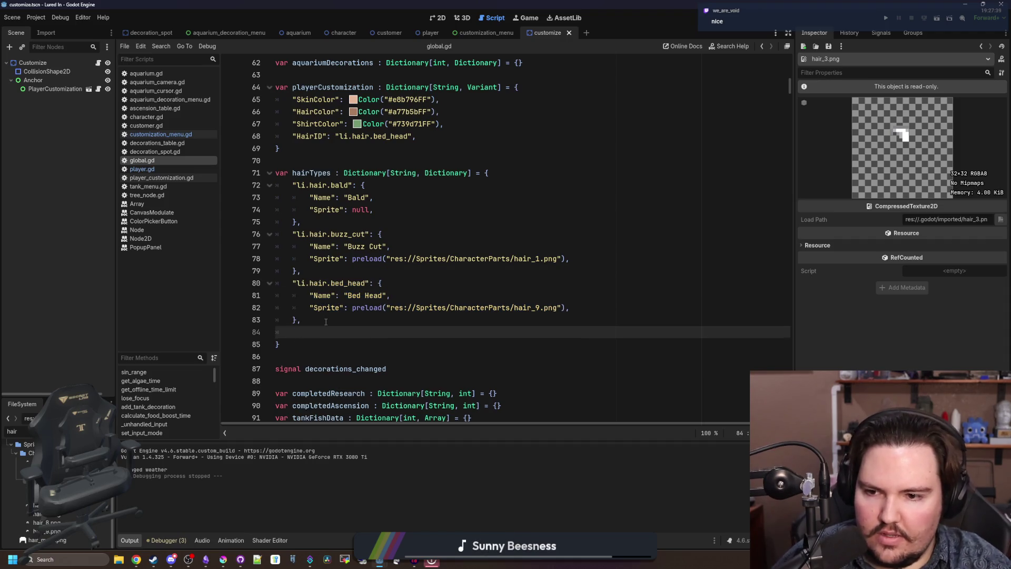
{"action": "key", "text": "ctrl+v"}
- Rename the copy to mohawk / 'Mohawk' with the hair_3.png sprite and save global.gd
{"action": "left_click", "coordinate": [360, 332]}
{"action": "double_click", "coordinate": [360, 332]}
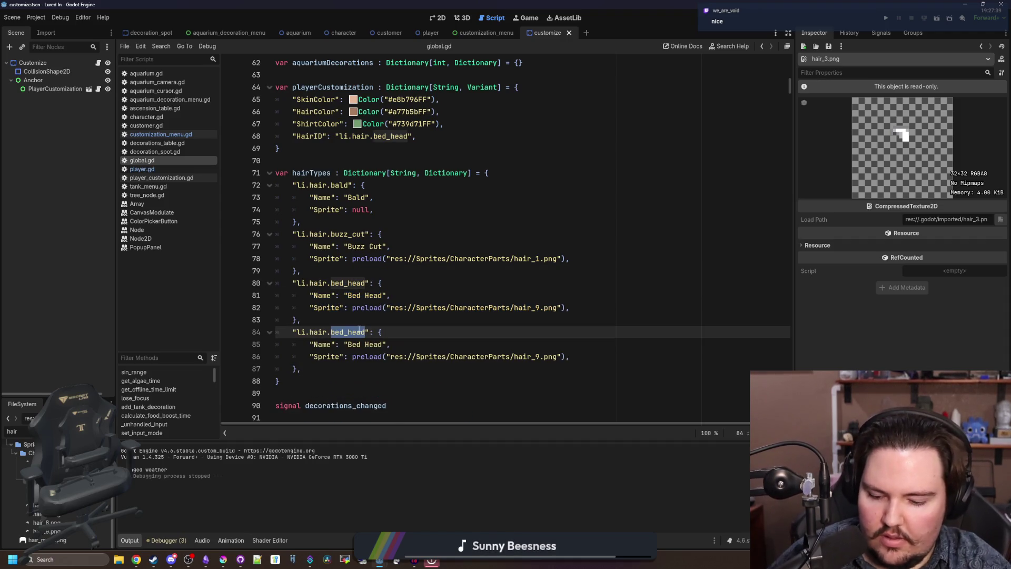
{"action": "type", "text": "mohawk"}
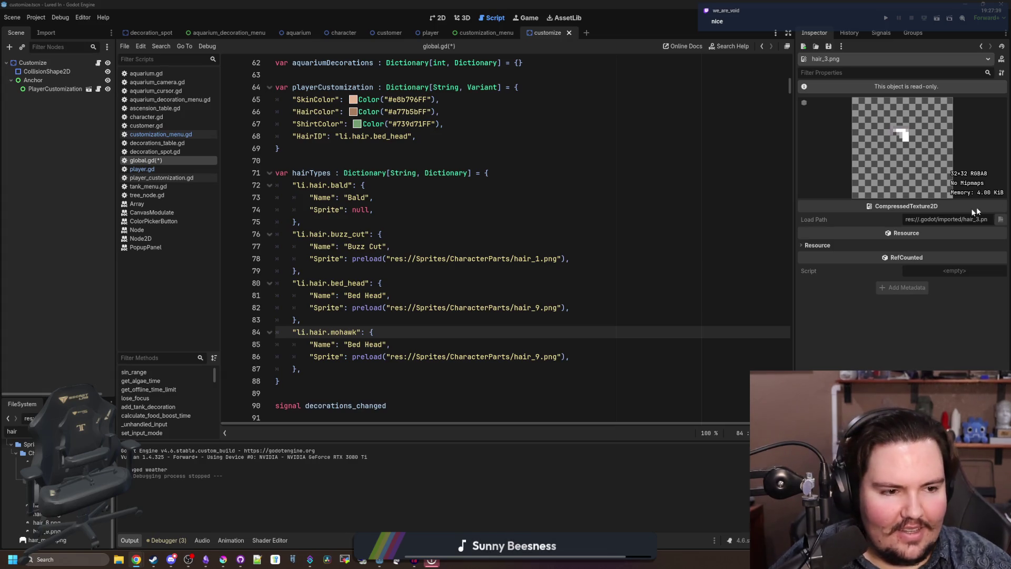
{"action": "double_click", "coordinate": [373, 344]}
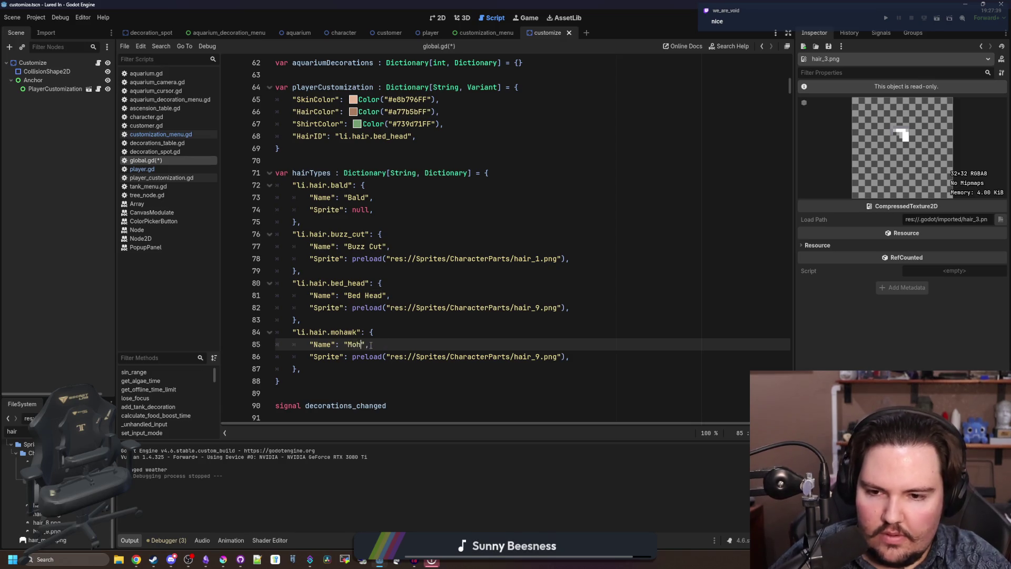
{"action": "type", "text": "awk"}
{"action": "left_click", "coordinate": [536, 357]}
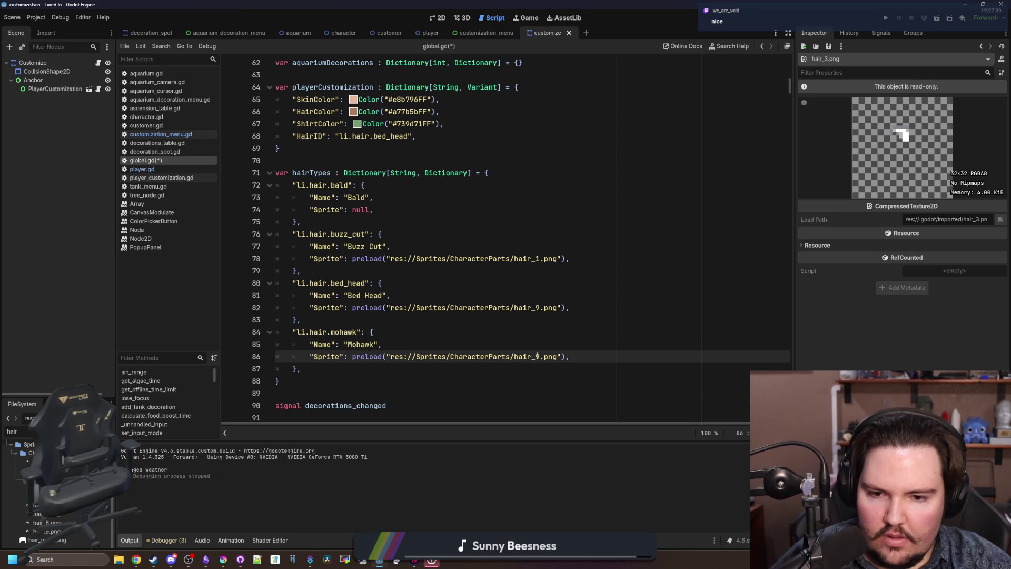
{"action": "key", "text": "Right"}
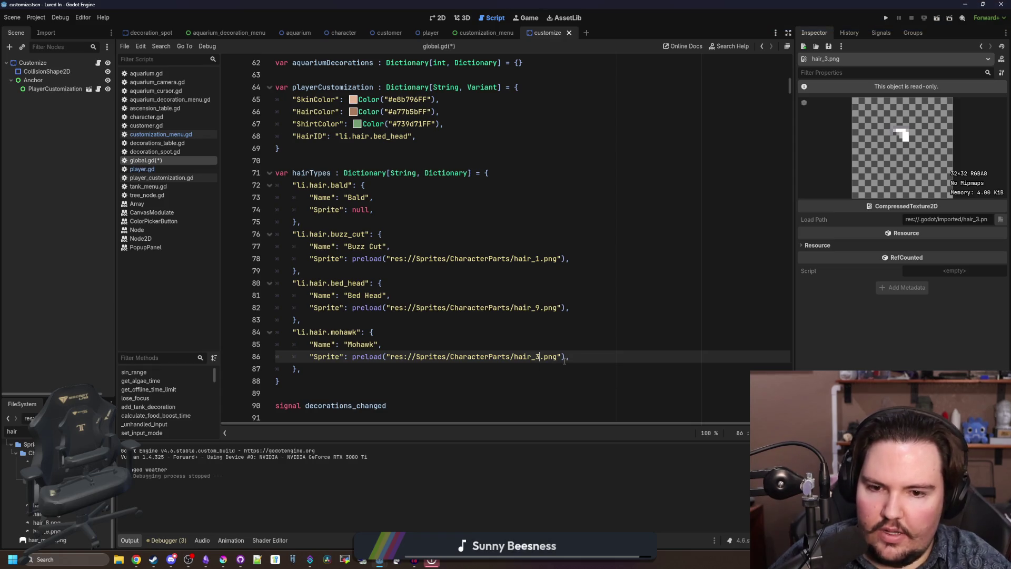
{"action": "left_click", "coordinate": [537, 350]}
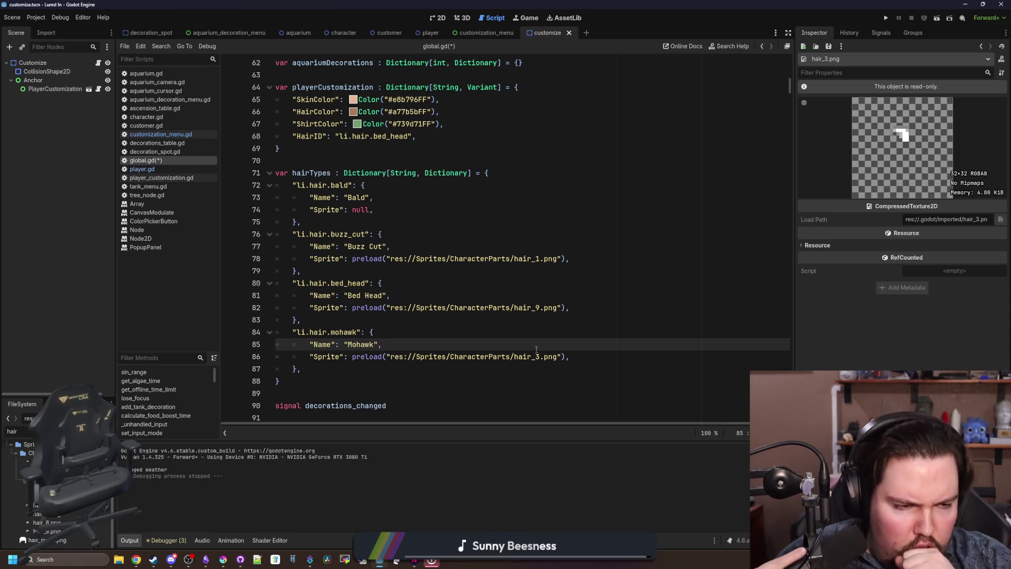
{"action": "left_click", "coordinate": [509, 358], "text": "ctrl"}
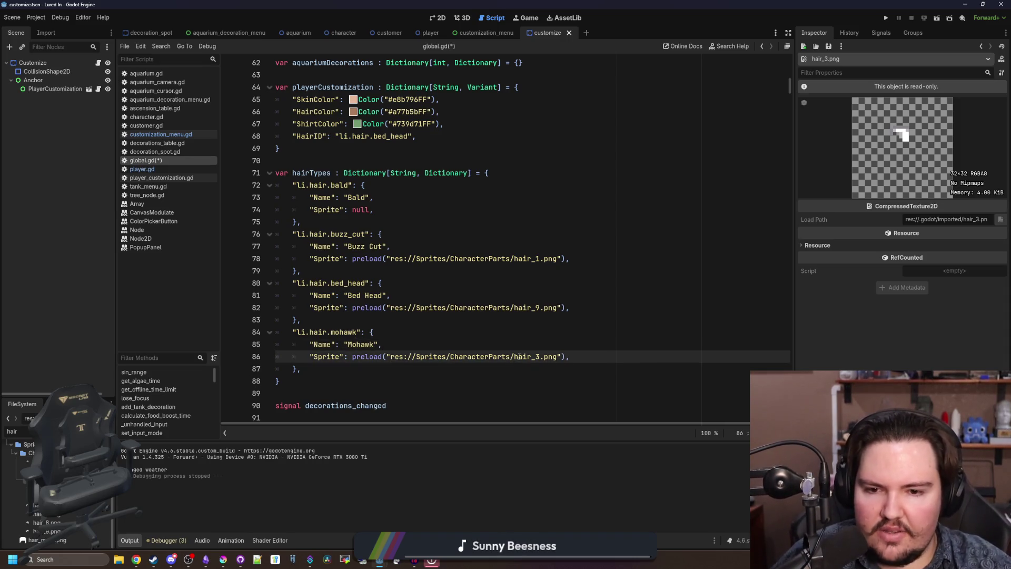
{"action": "key", "text": "Up"}
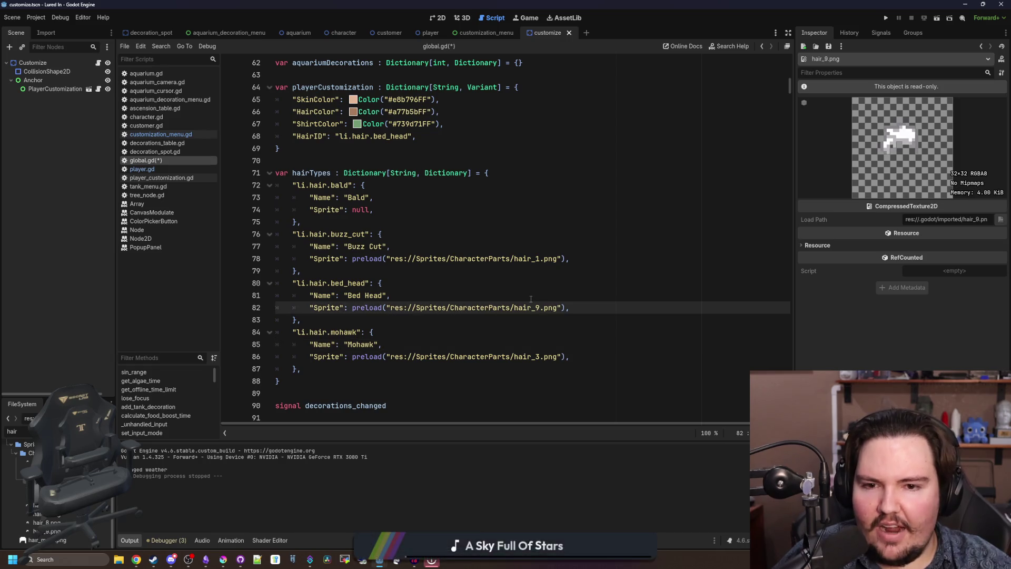
{"action": "left_click", "coordinate": [529, 295]}
{"action": "key", "text": "ctrl+s"}
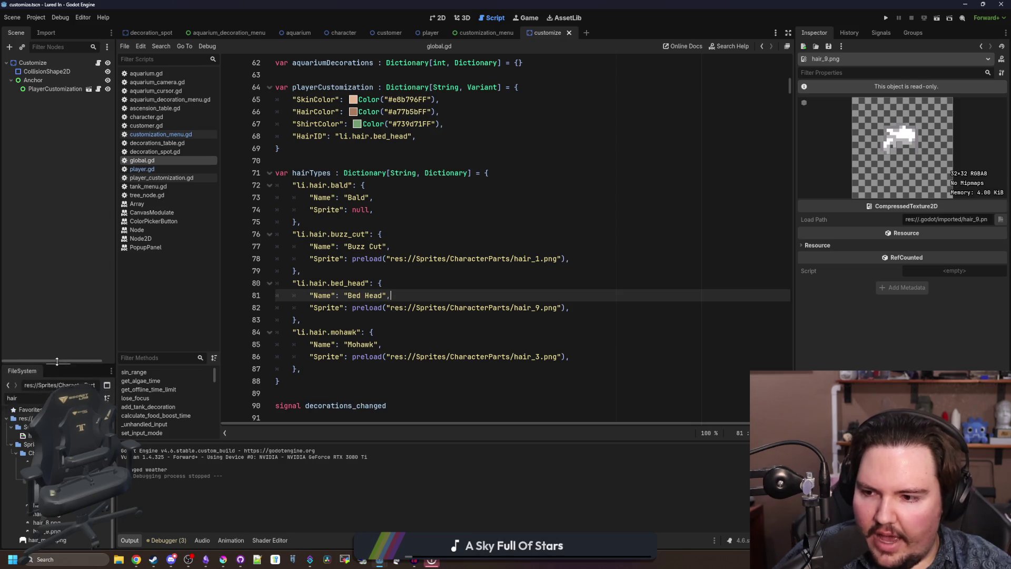
- Preview the hair_4 sprite and paste a duplicate of the mohawk entry below it
{"action": "left_click", "coordinate": [32, 461]}
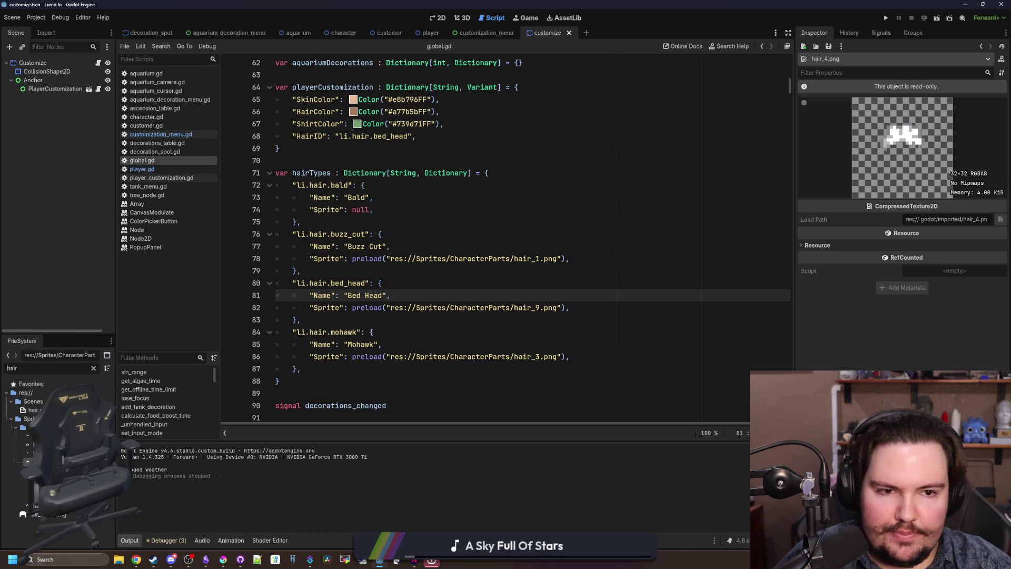
{"action": "left_click", "coordinate": [432, 324]}
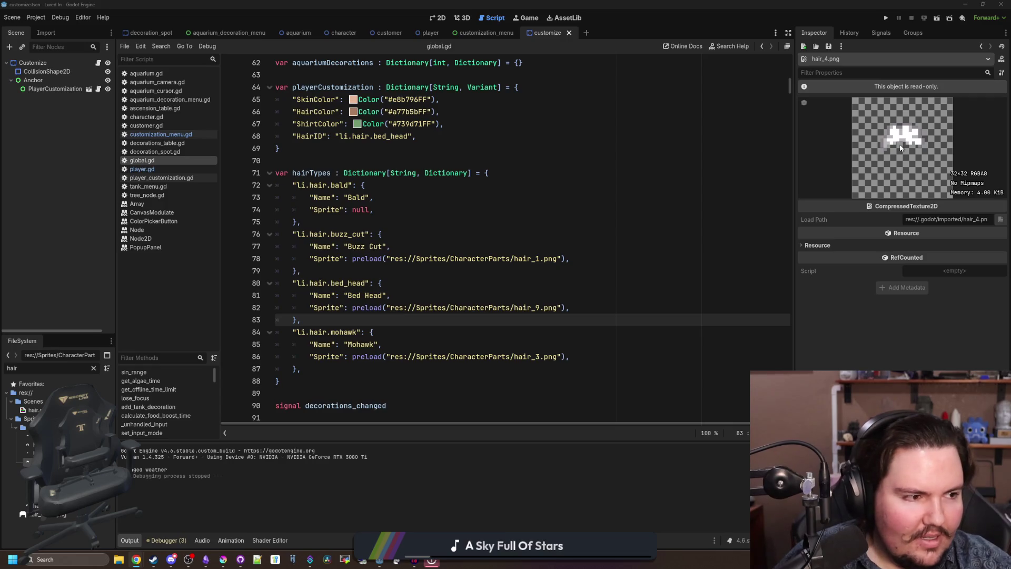
{"action": "left_click", "coordinate": [375, 332]}
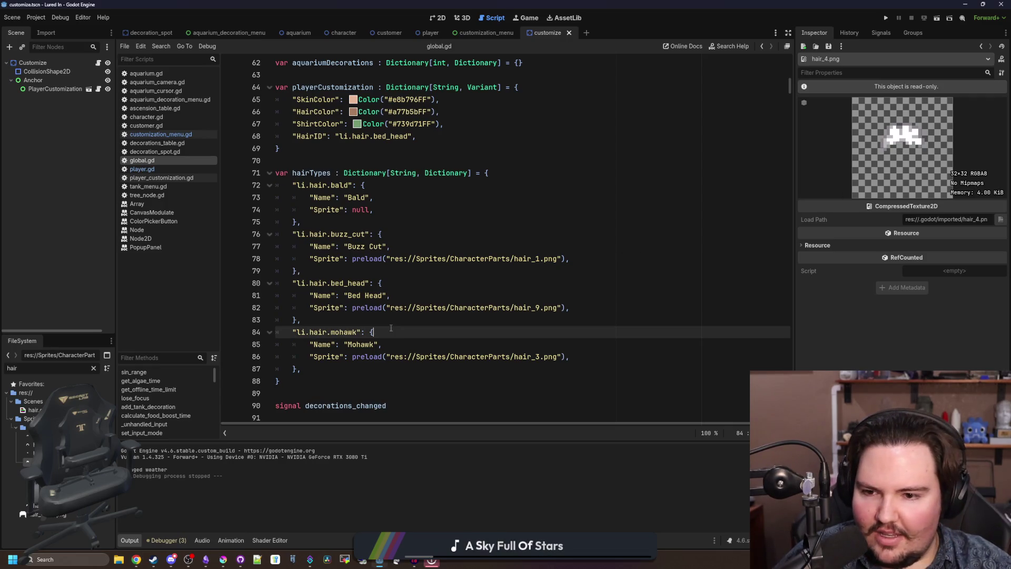
{"action": "scroll", "coordinate": [335, 349], "scroll_direction": "down", "scroll_amount": 2}
{"action": "key", "text": "ctrl+s"}
{"action": "mouse_move", "coordinate": [275, 307]}
{"action": "left_mouse_down"}
{"action": "mouse_move", "coordinate": [310, 283]}
{"action": "mouse_move", "coordinate": [276, 259]}
{"action": "left_mouse_up"}
{"action": "key", "text": "ctrl+c"}
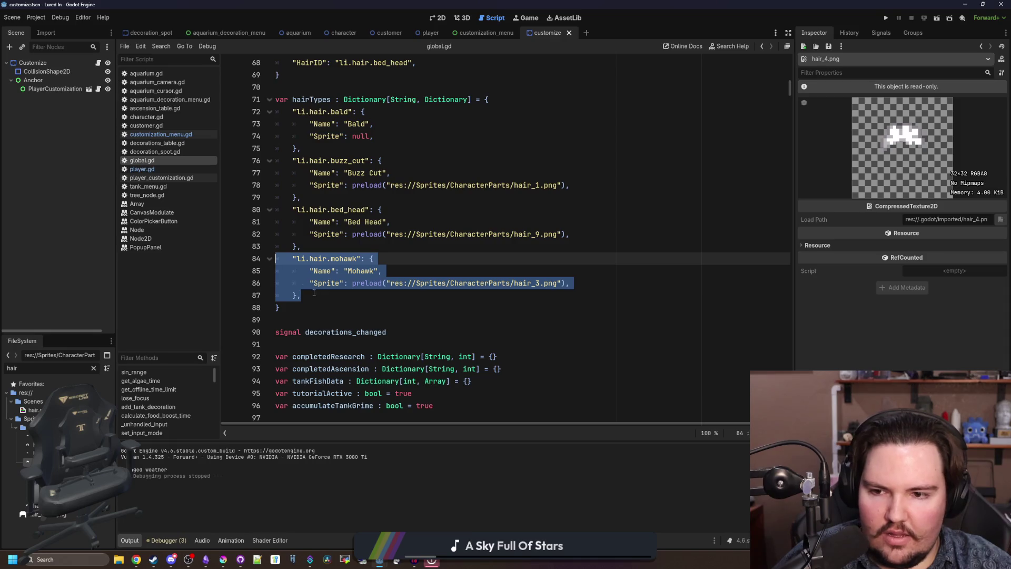
{"action": "left_click", "coordinate": [323, 295]}
{"action": "key", "text": "Return"}
{"action": "key", "text": "ctrl+v"}
- Rename the duplicate to mop / 'Mop' with the hair_4.png sprite and save
{"action": "left_click", "coordinate": [343, 307]}
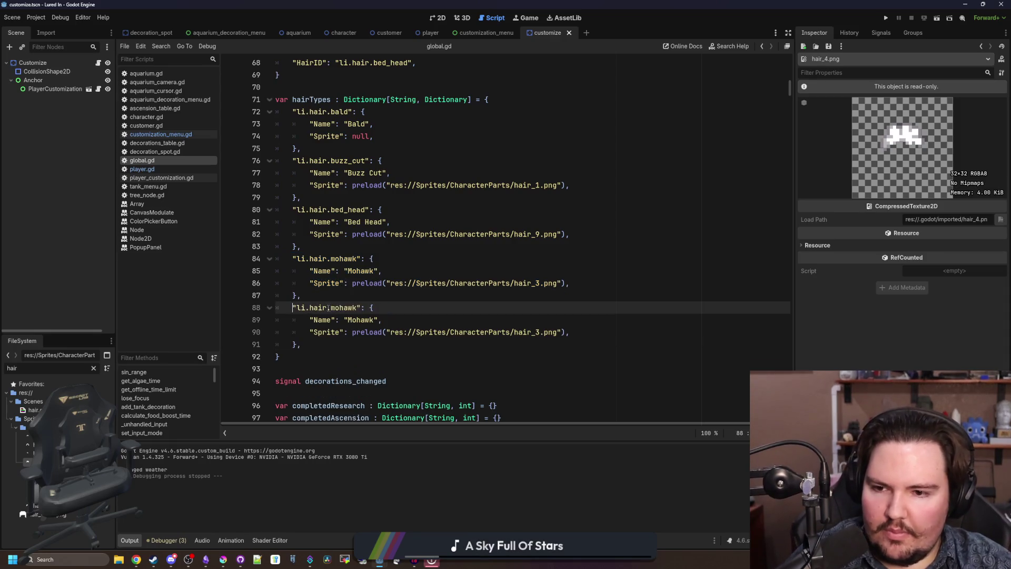
{"action": "double_click", "coordinate": [342, 307]}
{"action": "type", "text": "mop"}
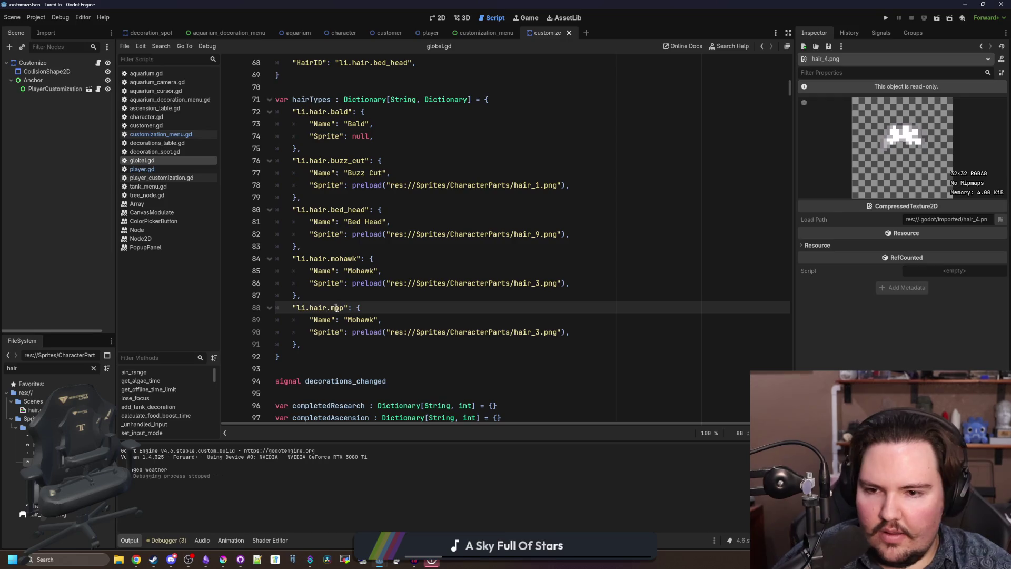
{"action": "double_click", "coordinate": [360, 319]}
{"action": "type", "text": "Mop"}
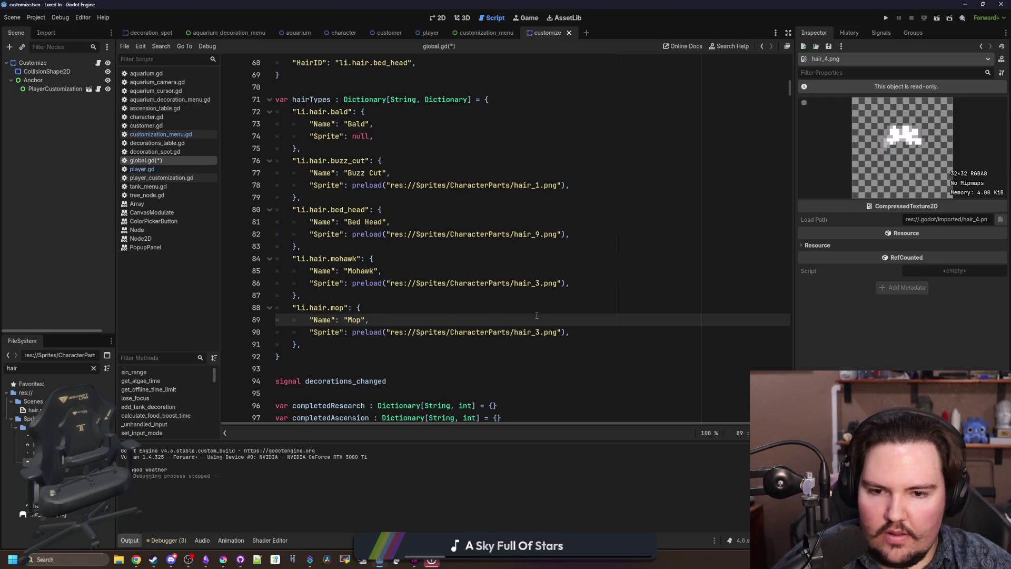
{"action": "left_click", "coordinate": [519, 332]}
{"action": "double_click", "coordinate": [542, 332]}
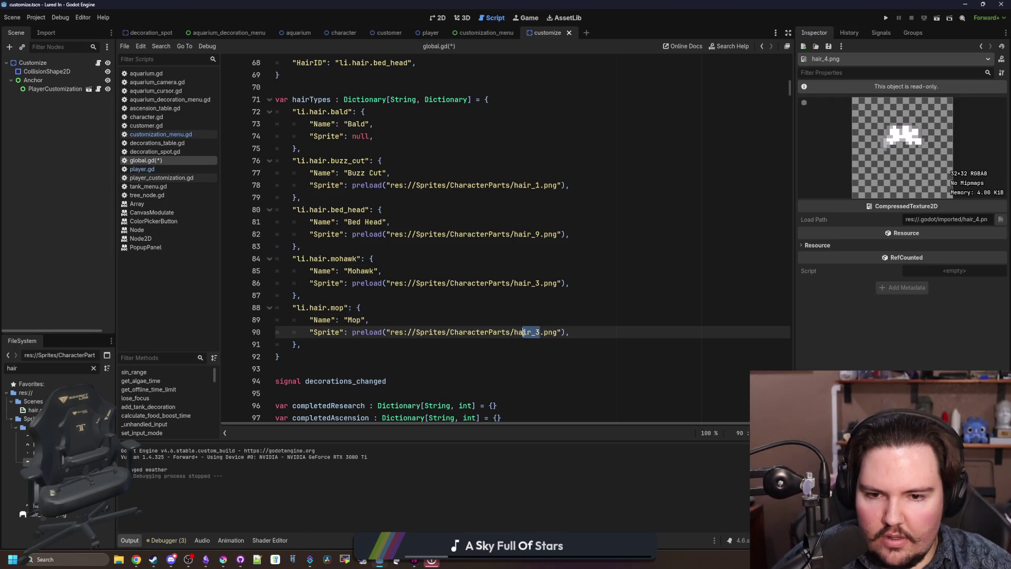
{"action": "type", "text": "hair_"}
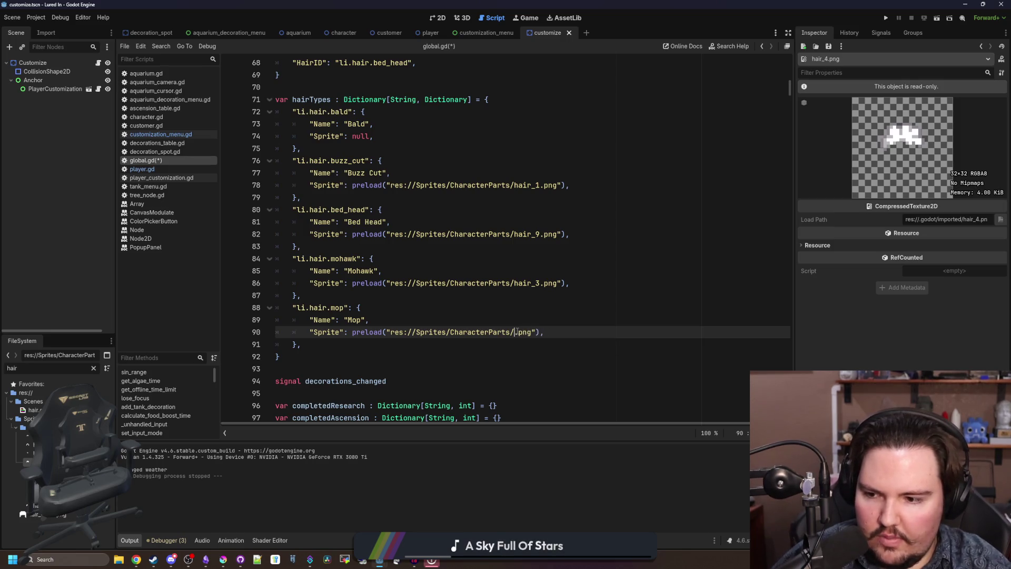
{"action": "type", "text": "4"}
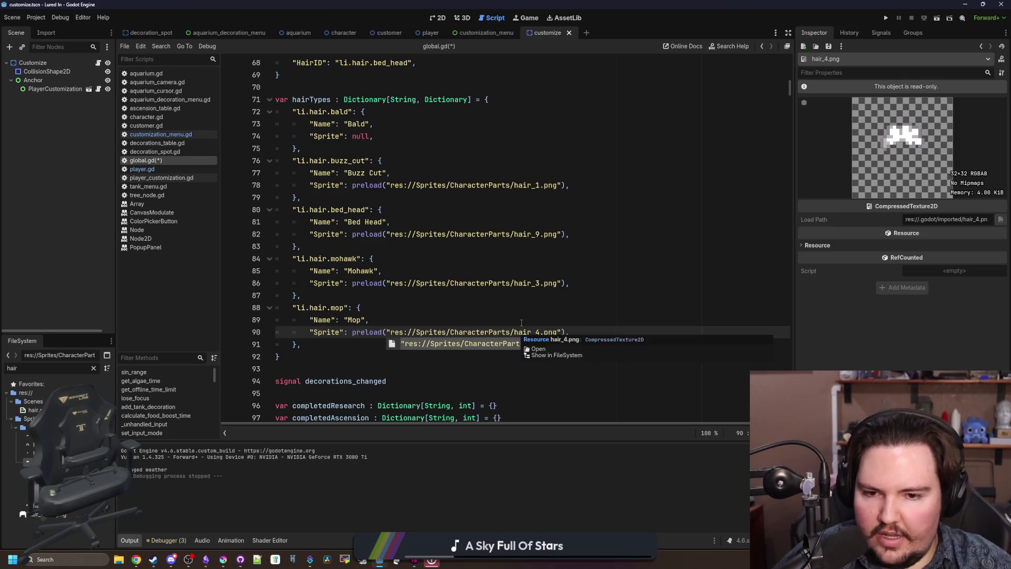
{"action": "left_click", "coordinate": [521, 319]}
{"action": "key", "text": "ctrl+s"}
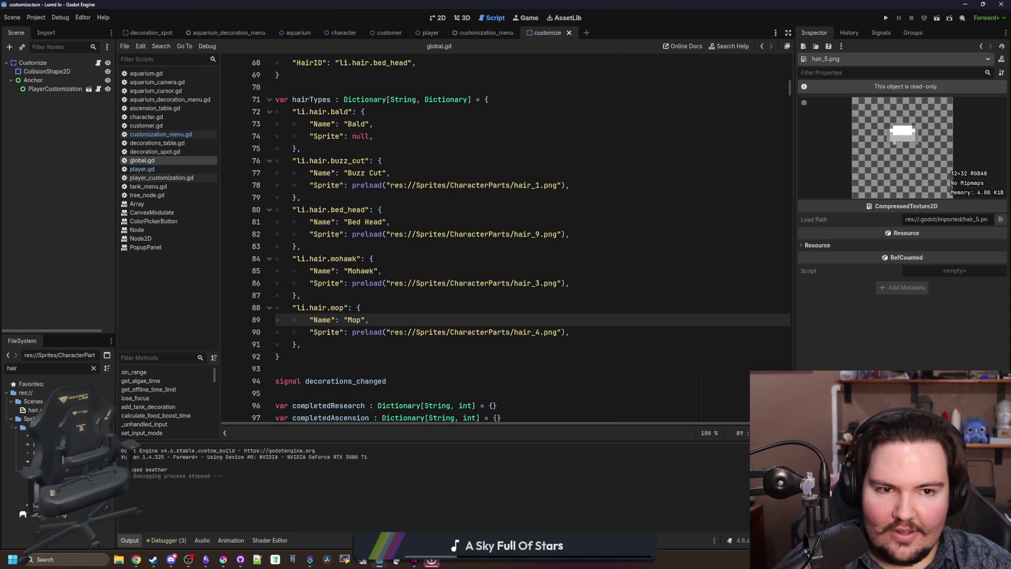
- Duplicate the mop entry and rename its key to flattop and its name to Flattop
{"action": "left_click", "coordinate": [382, 349]}
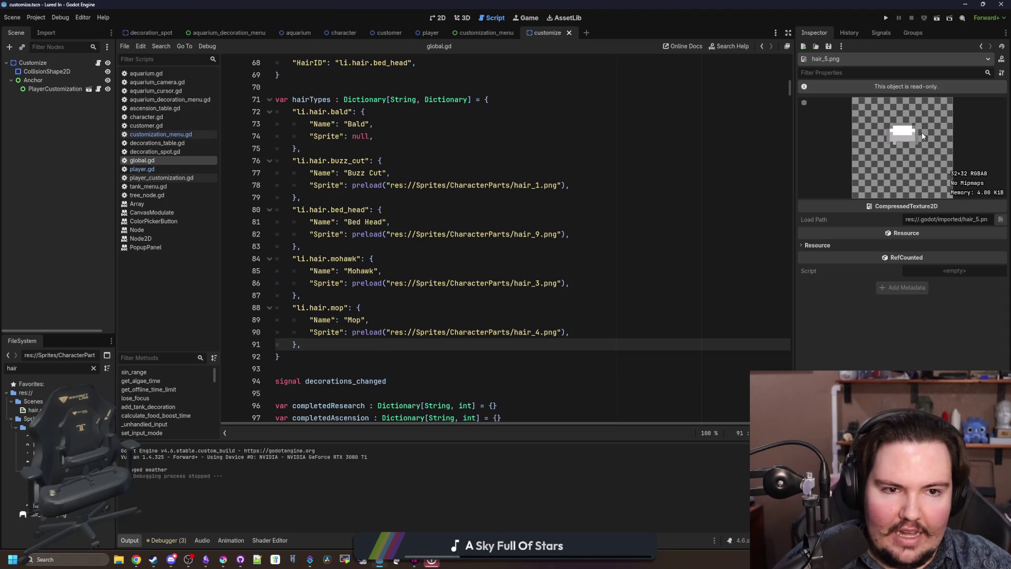
{"action": "key", "text": "alt+Tab"}
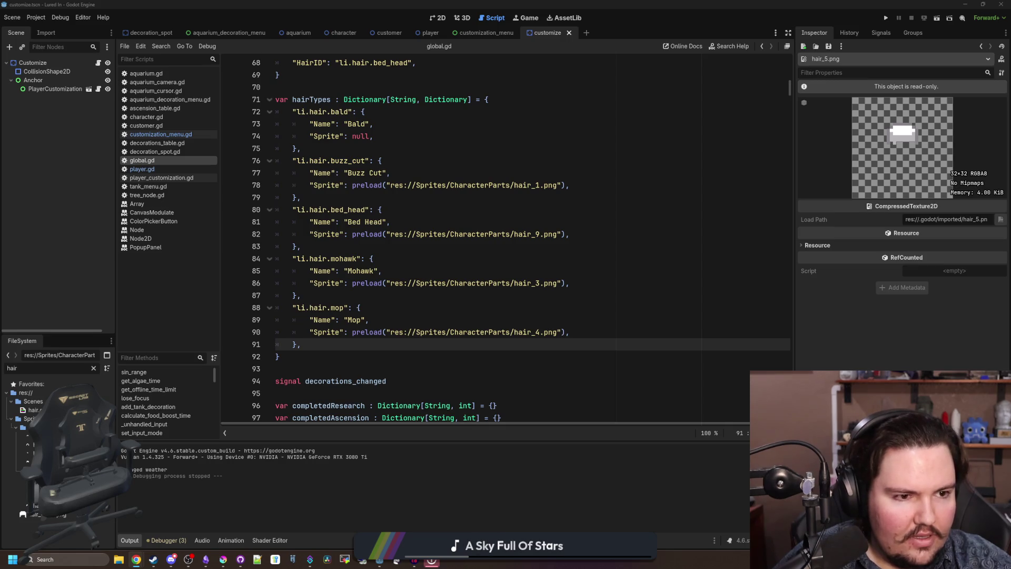
{"action": "mouse_move", "coordinate": [330, 348]}
{"action": "left_mouse_down"}
{"action": "mouse_move", "coordinate": [276, 320]}
{"action": "mouse_move", "coordinate": [276, 307]}
{"action": "left_mouse_up"}
{"action": "key", "text": "ctrl+c"}
{"action": "left_click", "coordinate": [324, 344]}
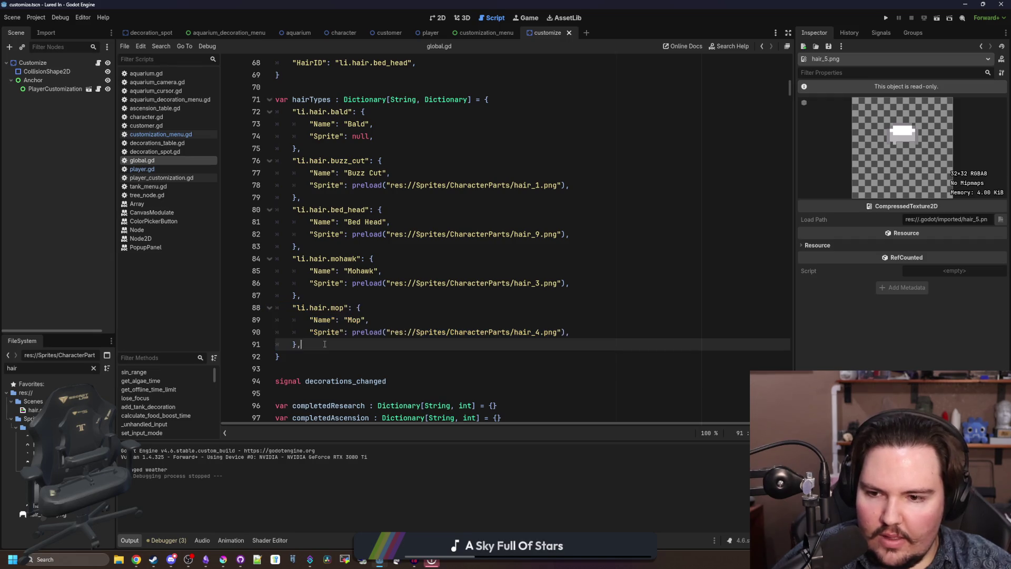
{"action": "key", "text": "Return"}
{"action": "key", "text": "ctrl+v"}
{"action": "left_click", "coordinate": [293, 356]}
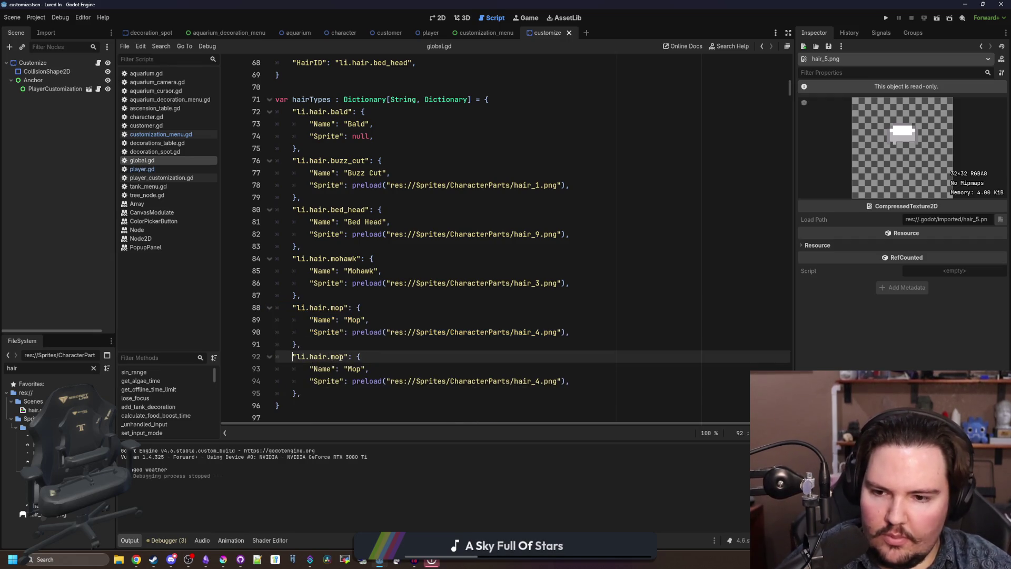
{"action": "double_click", "coordinate": [337, 357]}
{"action": "type", "text": "flattop"}
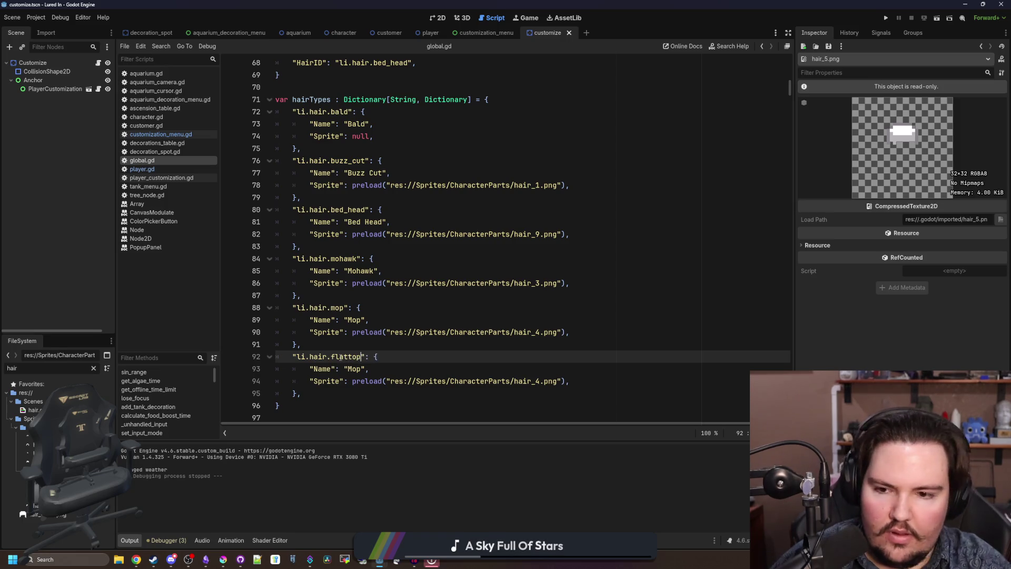
{"action": "double_click", "coordinate": [353, 369]}
{"action": "type", "text": "Flattop"}
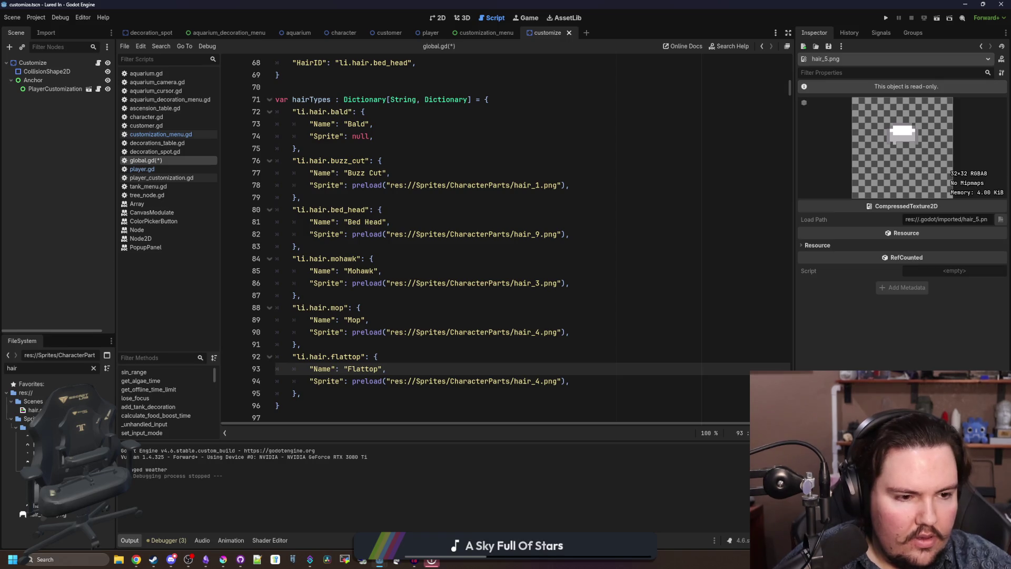
- Correct the entry to flat_top / 'Flat Top' with the hair_5.png sprite and save
{"action": "key", "text": "alt+Tab"}
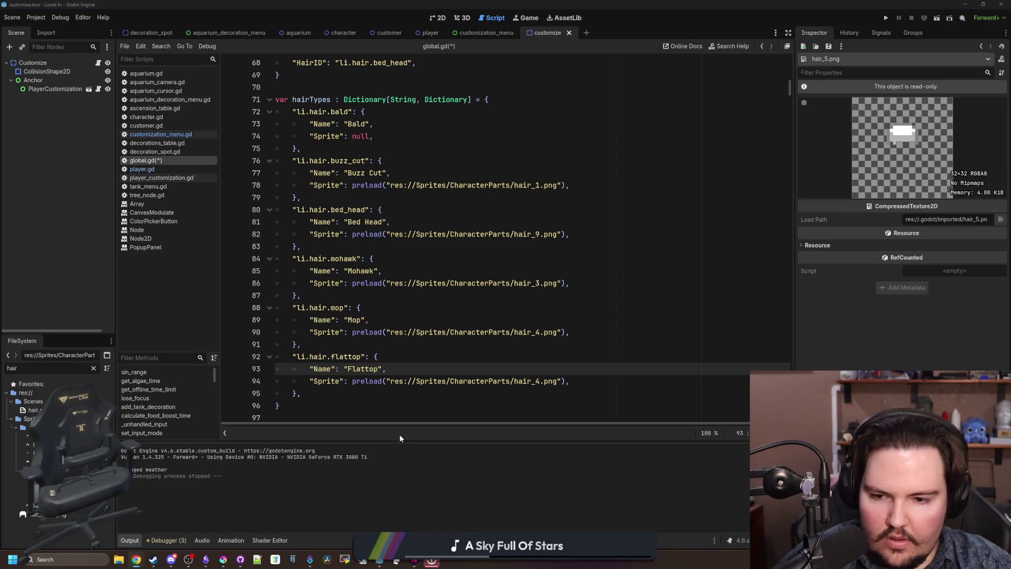
{"action": "double_click", "coordinate": [359, 369]}
{"action": "type", "text": "Flat Top"}
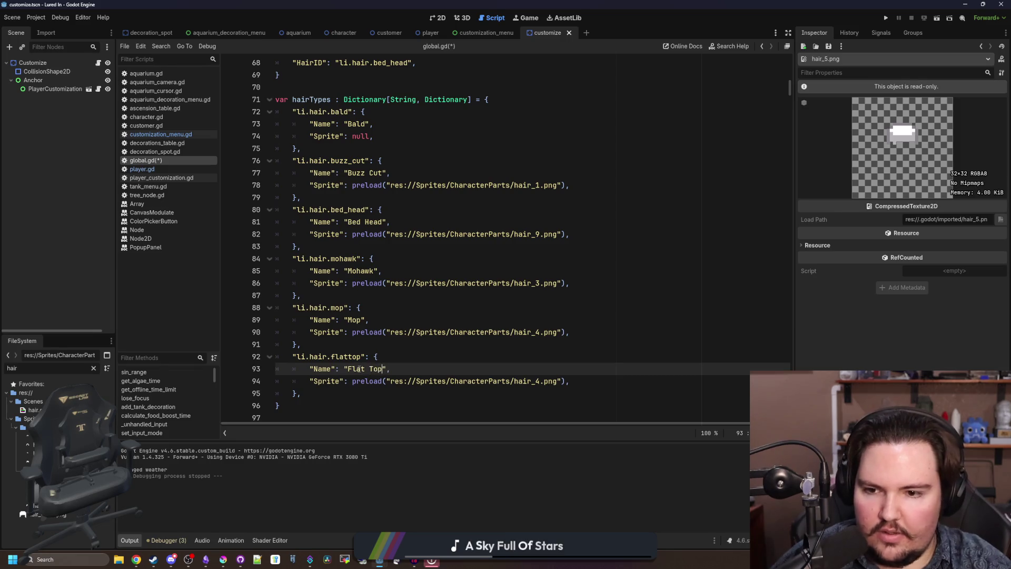
{"action": "key", "text": "alt+Tab"}
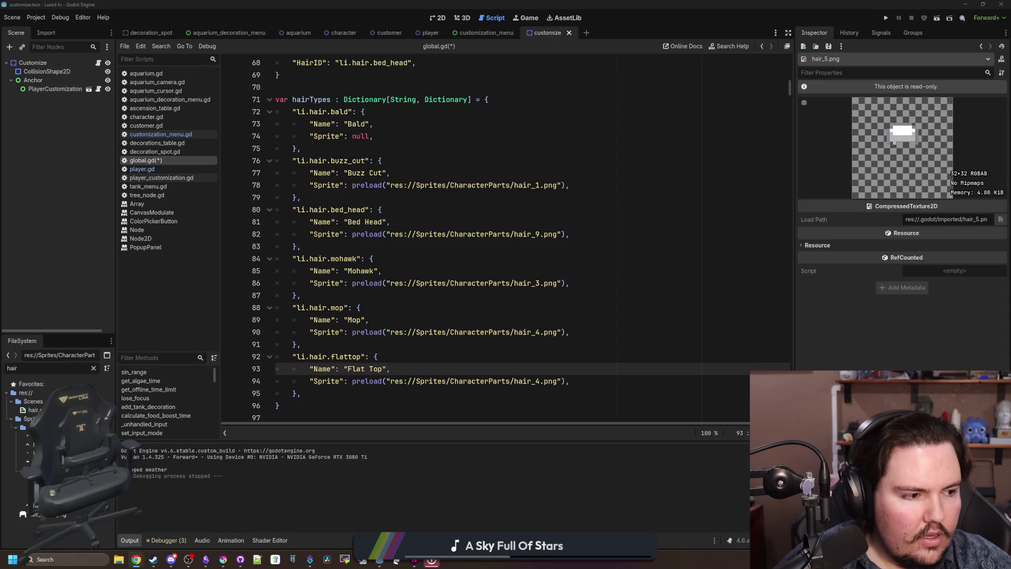
{"action": "left_click", "coordinate": [362, 369]}
{"action": "double_click", "coordinate": [360, 357]}
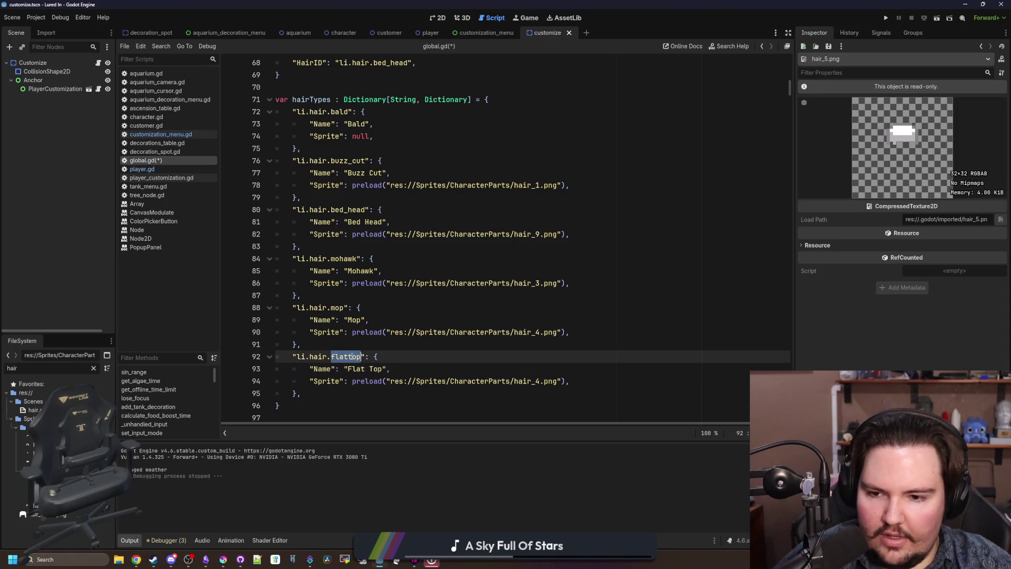
{"action": "type", "text": "flat_top"}
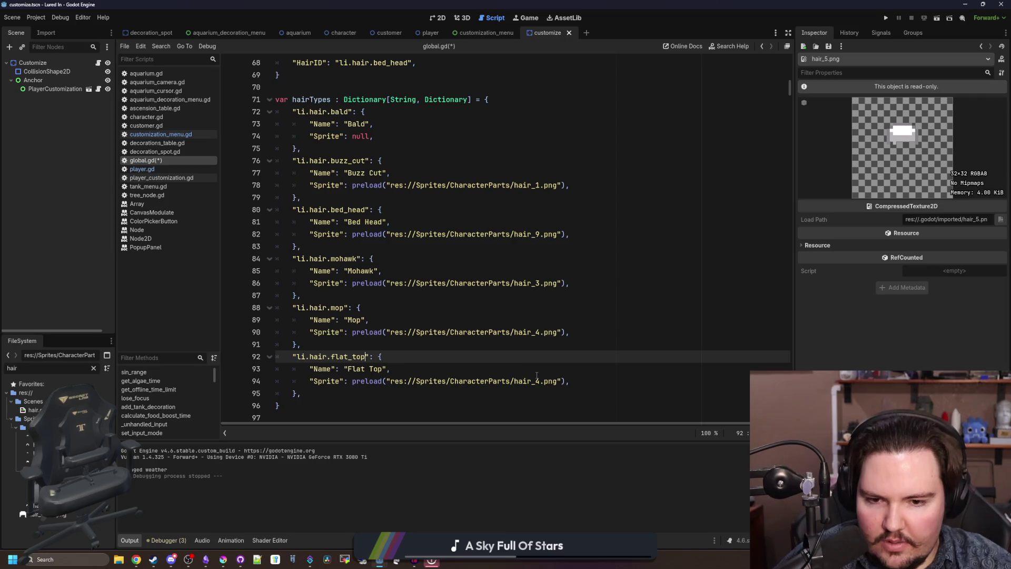
{"action": "left_click", "coordinate": [537, 375]}
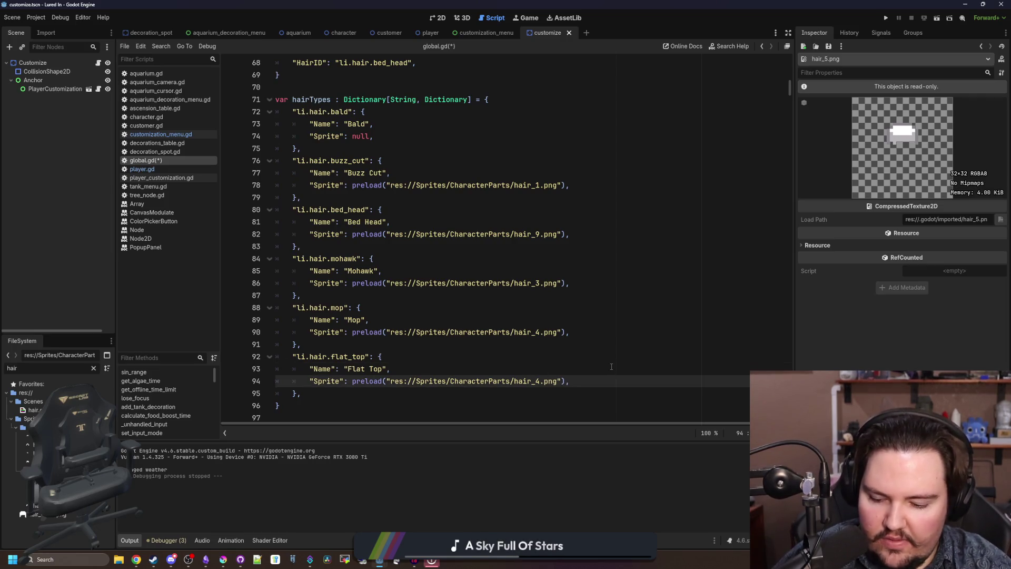
{"action": "key", "text": "BackSpace"}
{"action": "type", "text": "5"}
{"action": "key", "text": "Escape"}
{"action": "key", "text": "Up"}
{"action": "key", "text": "Up"}
{"action": "key", "text": "ctrl+s"}
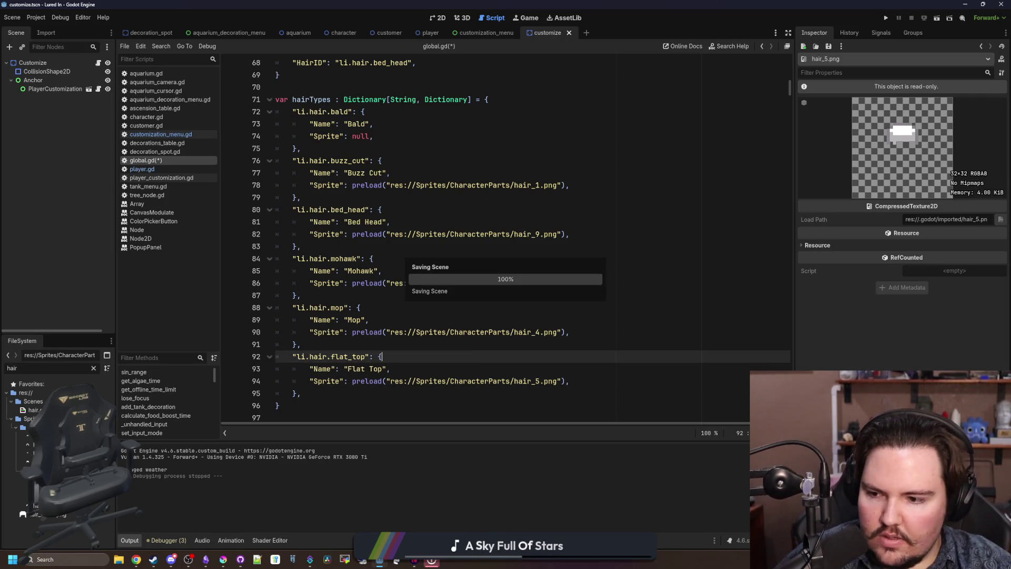
{"action": "scroll", "coordinate": [421, 263], "scroll_direction": "down", "scroll_amount": 1}
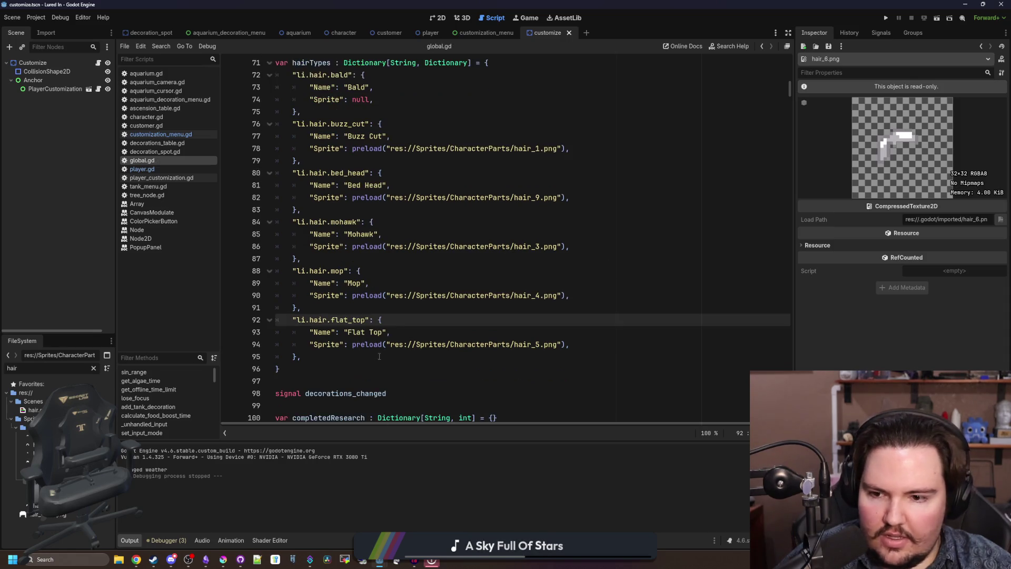
- Duplicate the flat_top entry below itself and rename the new key to ponytail
{"action": "left_click_drag", "start_coordinate": [301, 357], "coordinate": [262, 323]}
{"action": "key", "text": "ctrl+c"}
{"action": "left_click", "coordinate": [311, 357]}
{"action": "key", "text": "Return"}
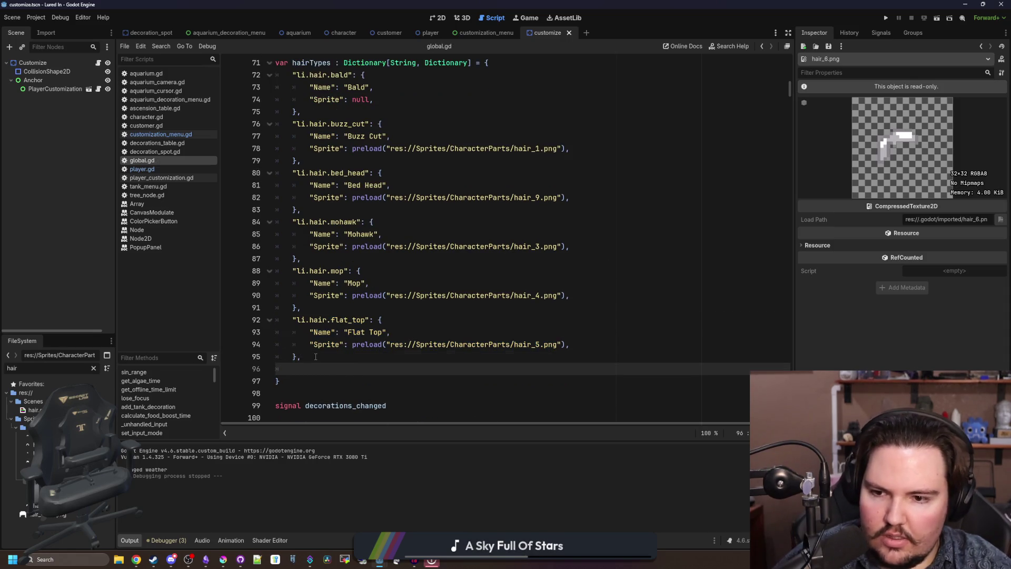
{"action": "key", "text": "ctrl+v"}
{"action": "left_click", "coordinate": [313, 369]}
{"action": "key", "text": "BackSpace"}
{"action": "double_click", "coordinate": [361, 369]}
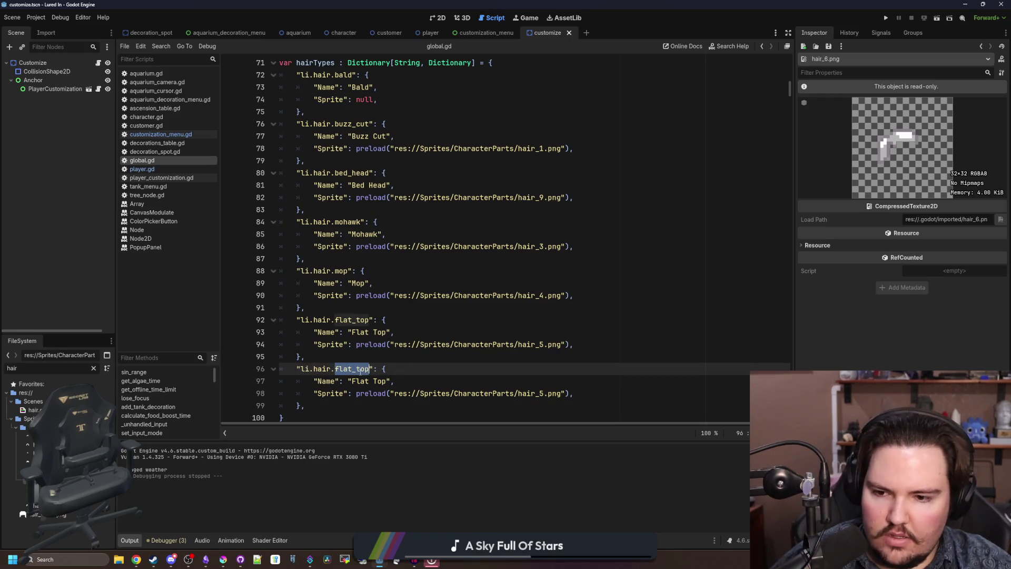
{"action": "type", "text": "ponytail"}
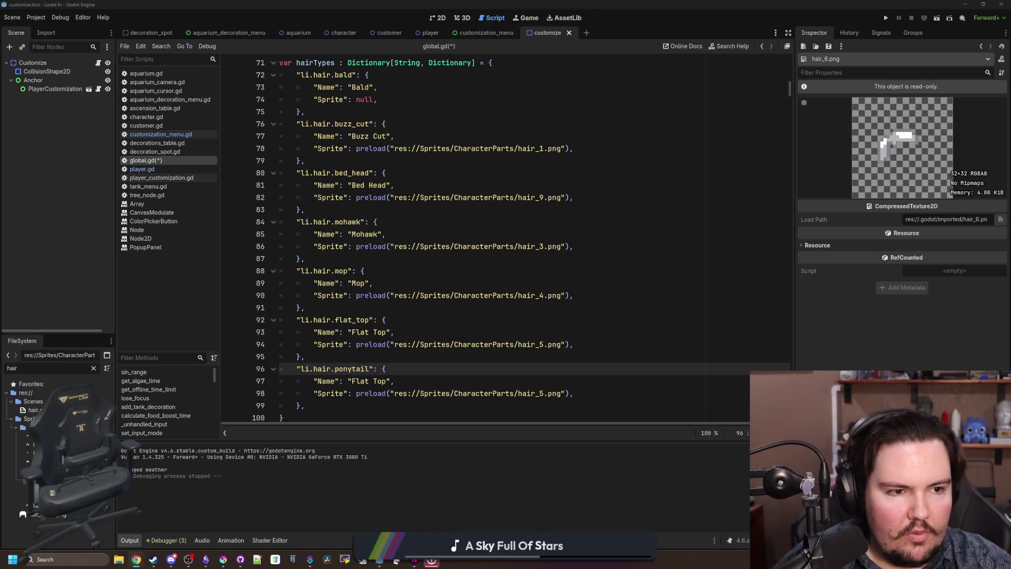
- Name the entry 'Ponytail', fix its sprite path to hair_6.png, and save global.gd
{"action": "double_click", "coordinate": [383, 381]}
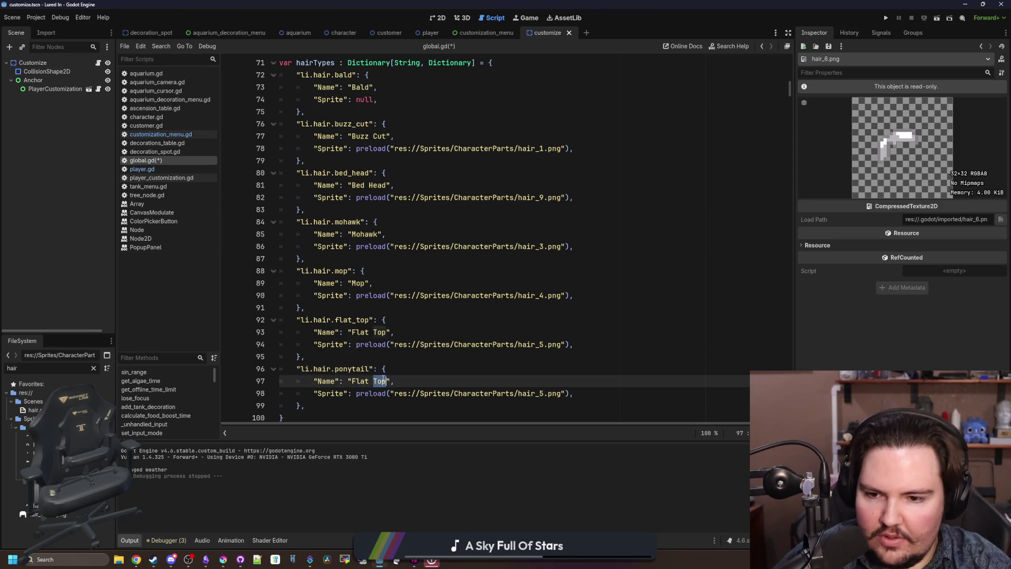
{"action": "key", "text": "BackSpace"}
{"action": "key", "text": "BackSpace"}
{"action": "key", "text": "BackSpace"}
{"action": "key", "text": "BackSpace"}
{"action": "key", "text": "BackSpace"}
{"action": "type", "text": "Ponytail"}
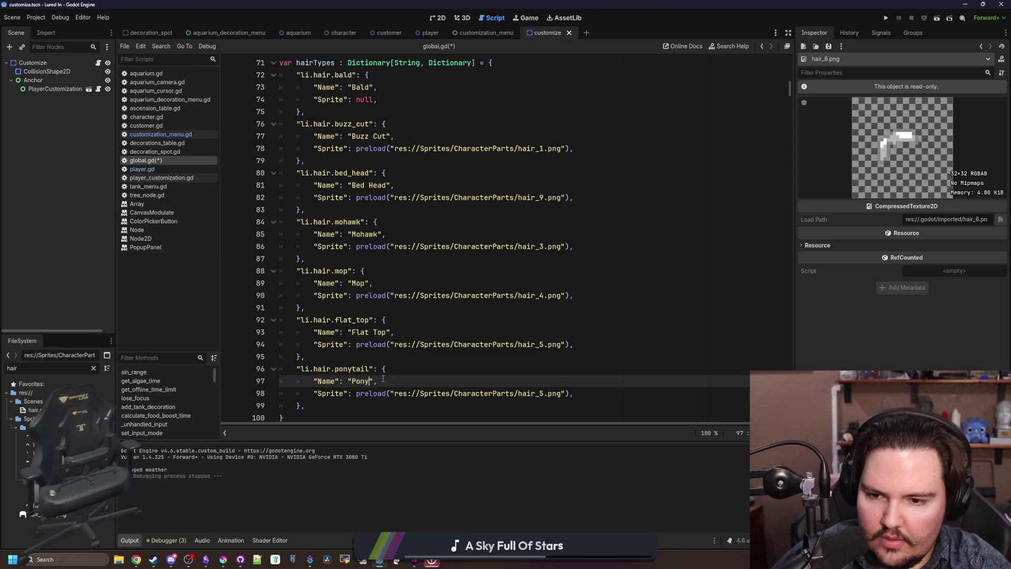
{"action": "left_click", "coordinate": [544, 393]}
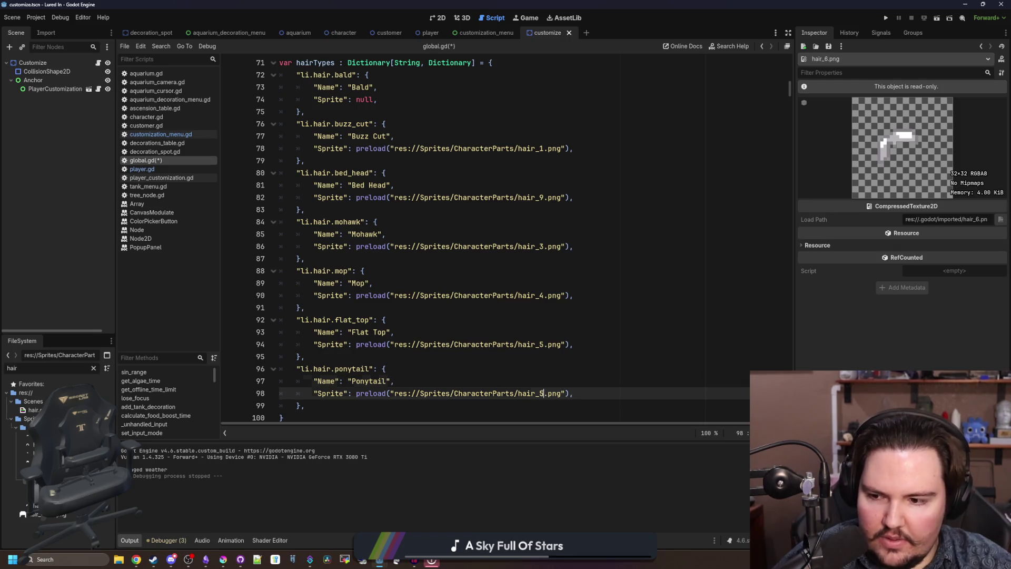
{"action": "key", "text": "BackSpace"}
{"action": "type", "text": "67"}
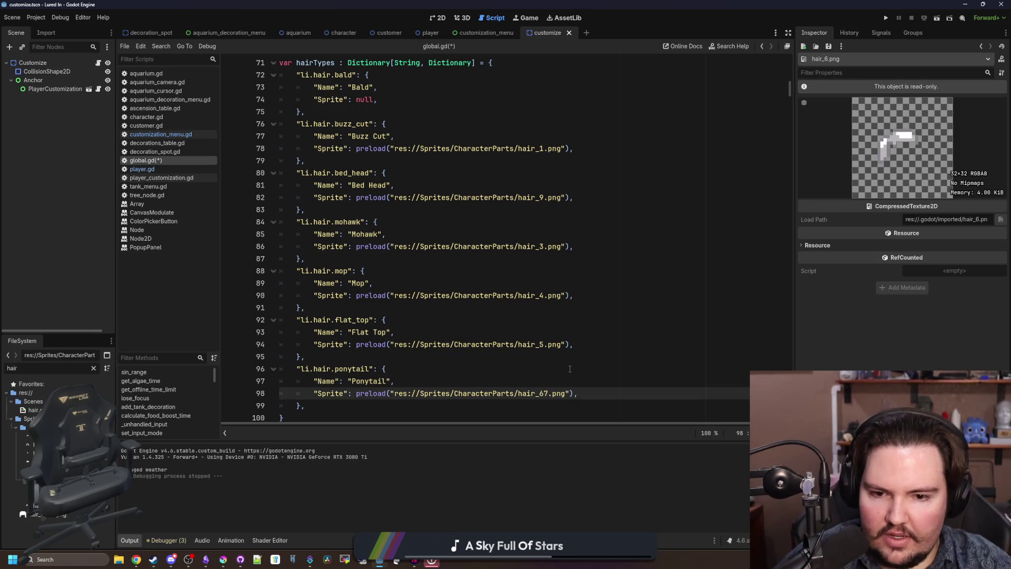
{"action": "key", "text": "BackSpace"}
{"action": "left_click", "coordinate": [515, 374]}
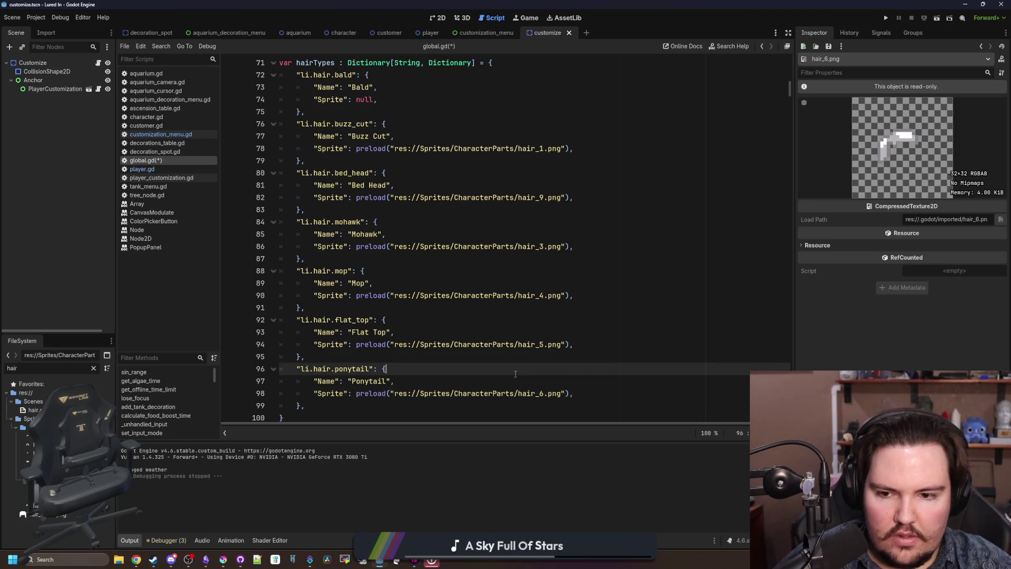
{"action": "key", "text": "ctrl+s"}
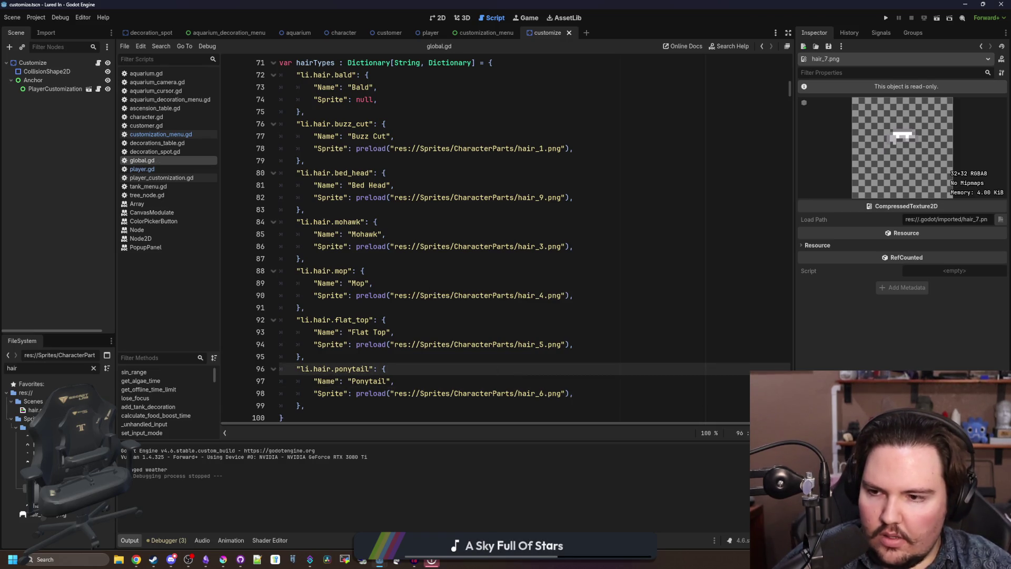
{"action": "scroll", "coordinate": [413, 384], "scroll_direction": "down", "scroll_amount": 1}
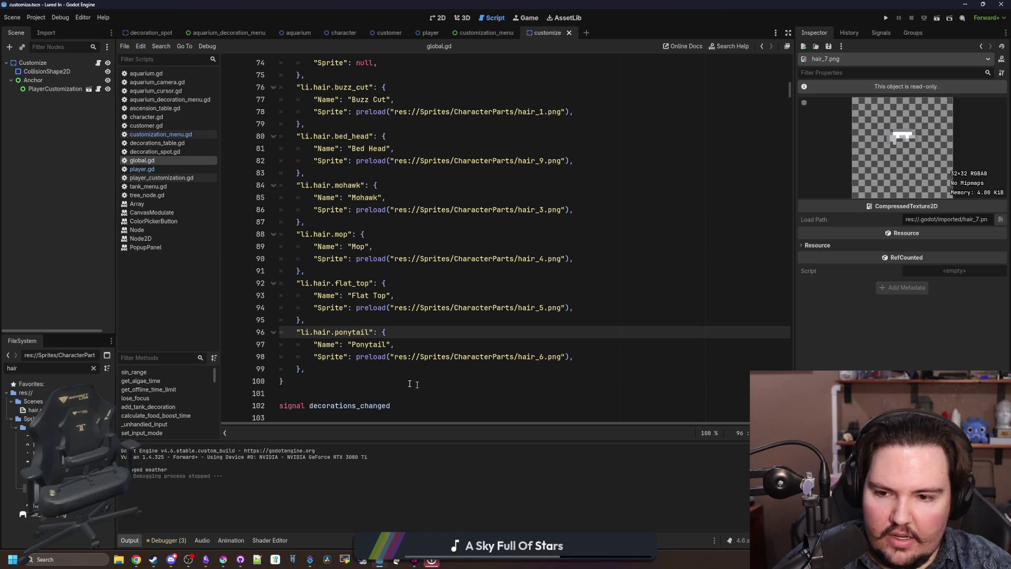
- Duplicate the ponytail entry below itself and fix the pasted key line's indentation
{"action": "left_click_drag", "start_coordinate": [334, 368], "coordinate": [279, 331]}
{"action": "key", "text": "ctrl+c"}
{"action": "left_click", "coordinate": [342, 368]}
{"action": "key", "text": "Return"}
{"action": "key", "text": "ctrl+v"}
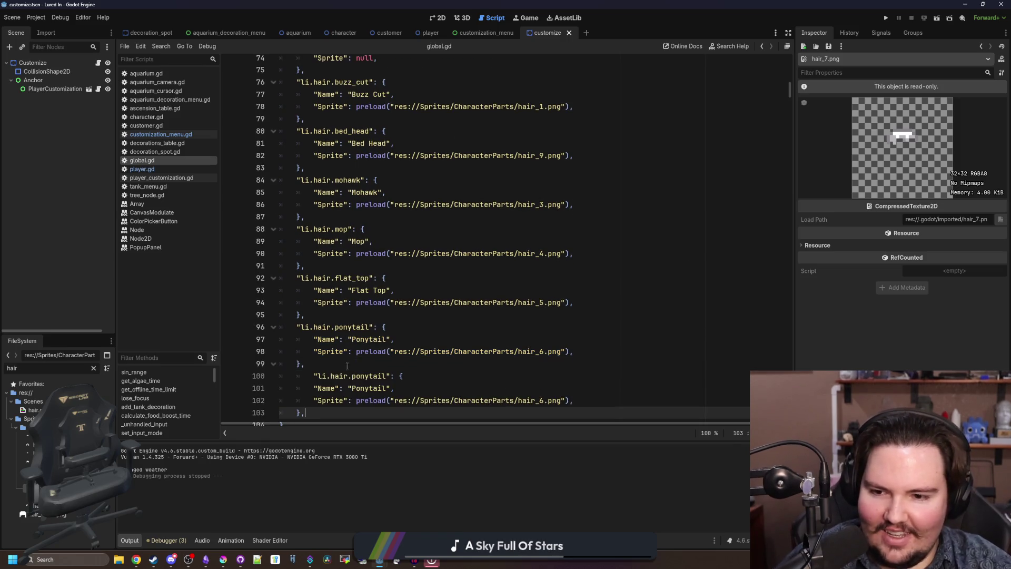
{"action": "left_click", "coordinate": [315, 375]}
{"action": "key", "text": "shift+Tab"}
- Rename the copy's Name to 'Receding' and its key to receding
{"action": "scroll", "coordinate": [368, 369], "scroll_direction": "down", "scroll_amount": 1}
{"action": "left_click", "coordinate": [375, 351]}
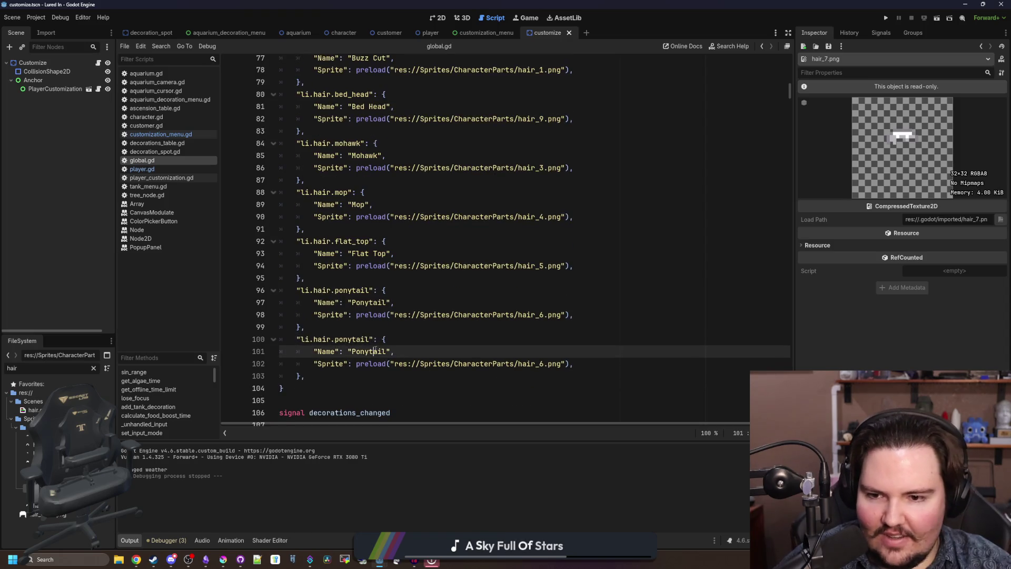
{"action": "double_click", "coordinate": [375, 351]}
{"action": "type", "text": "Tail"}
{"action": "key", "text": "BackSpace"}
{"action": "key", "text": "BackSpace"}
{"action": "key", "text": "BackSpace"}
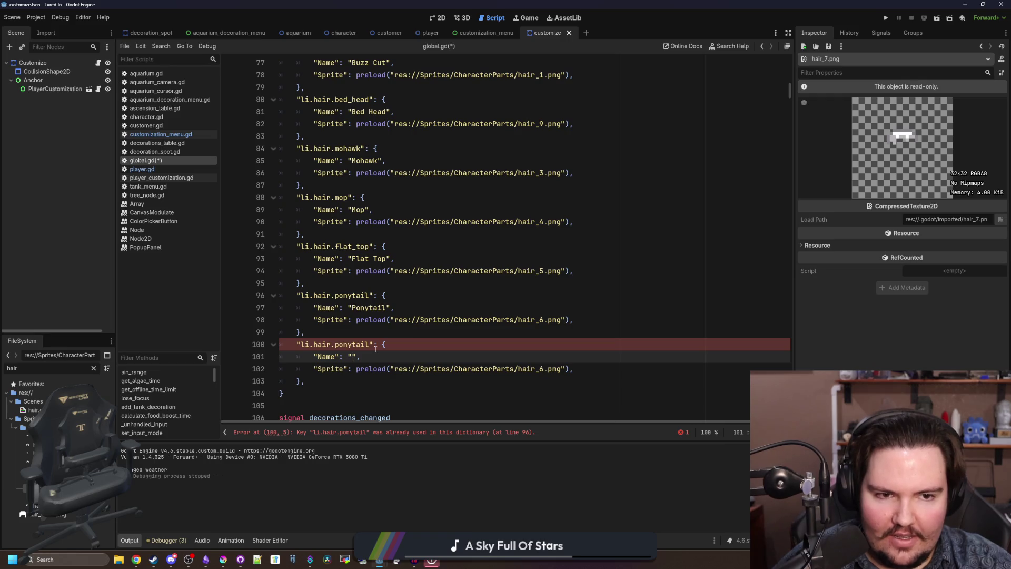
{"action": "type", "text": "Receding"}
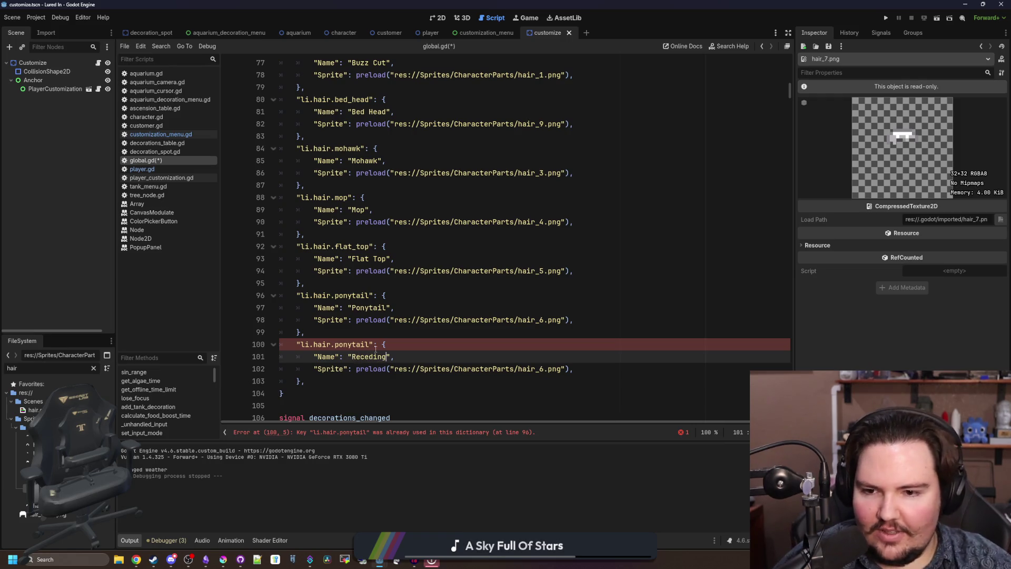
{"action": "double_click", "coordinate": [351, 345]}
{"action": "type", "text": "receding"}
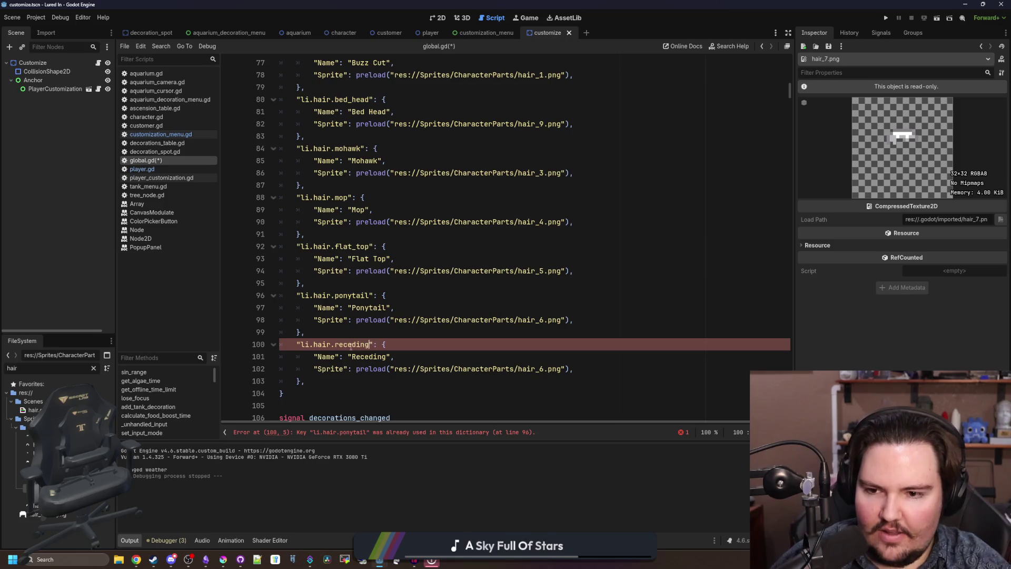
- Point the Receding entry's sprite to hair_7.png and save the script
{"action": "left_click", "coordinate": [552, 367]}
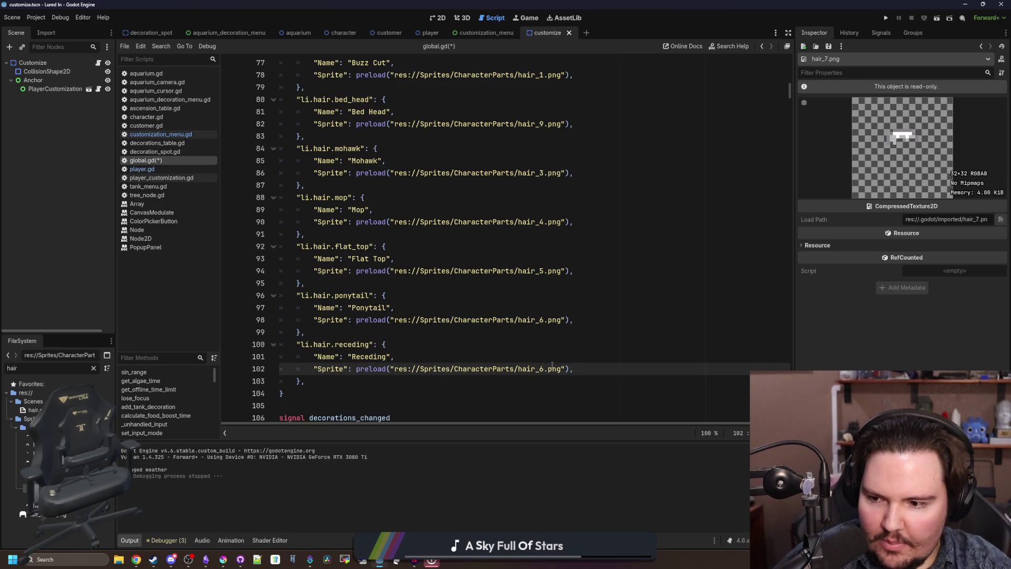
{"action": "key", "text": "BackSpace"}
{"action": "type", "text": "7"}
{"action": "key", "text": "Up"}
{"action": "key", "text": "ctrl+s"}
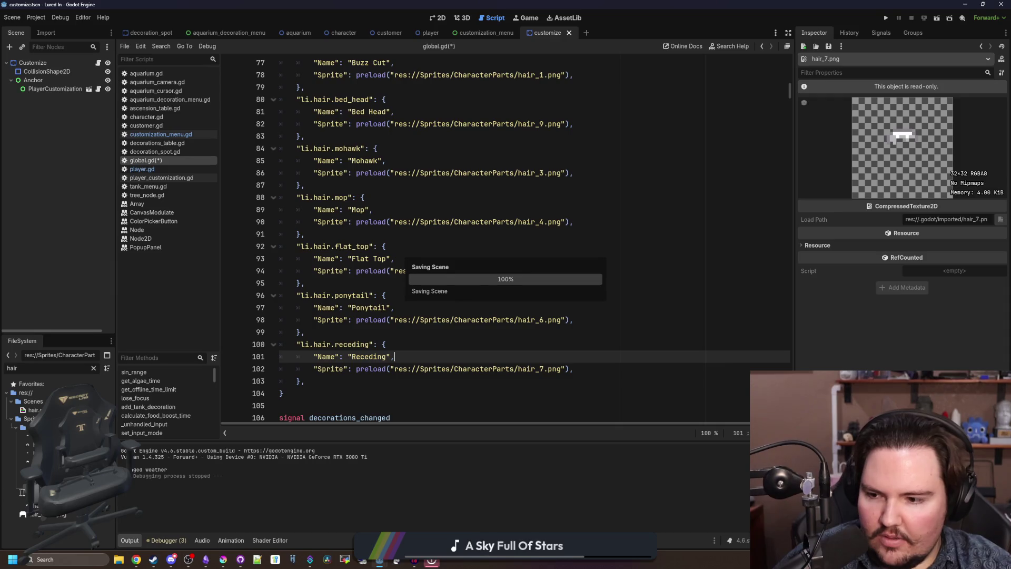
- Paste a duplicate of the Receding entry below the original
{"action": "scroll", "coordinate": [314, 333], "scroll_direction": "down", "scroll_amount": 1}
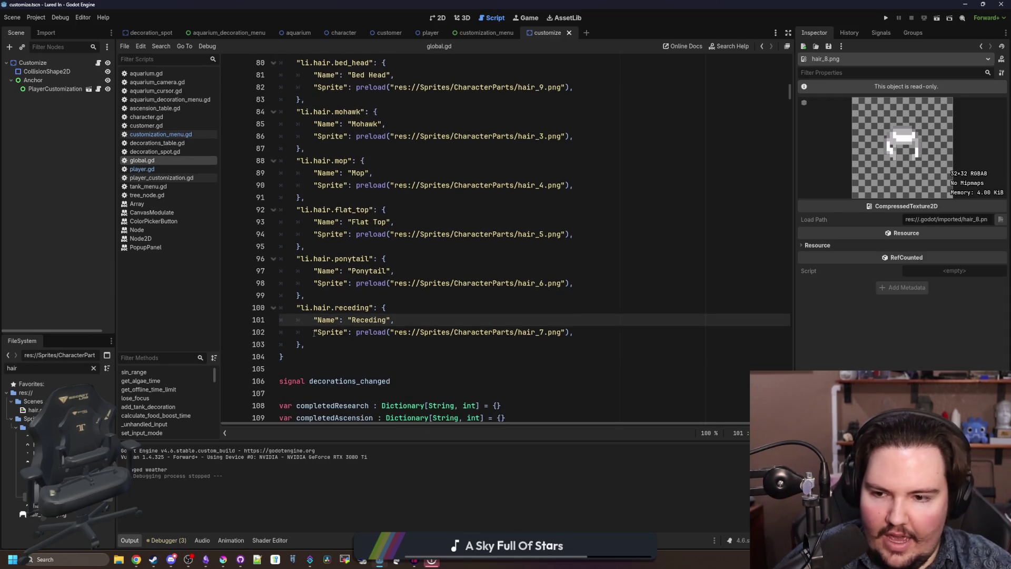
{"action": "left_click", "coordinate": [321, 343]}
{"action": "left_click_drag", "start_coordinate": [321, 343], "coordinate": [297, 307]}
{"action": "left_click", "coordinate": [321, 344]}
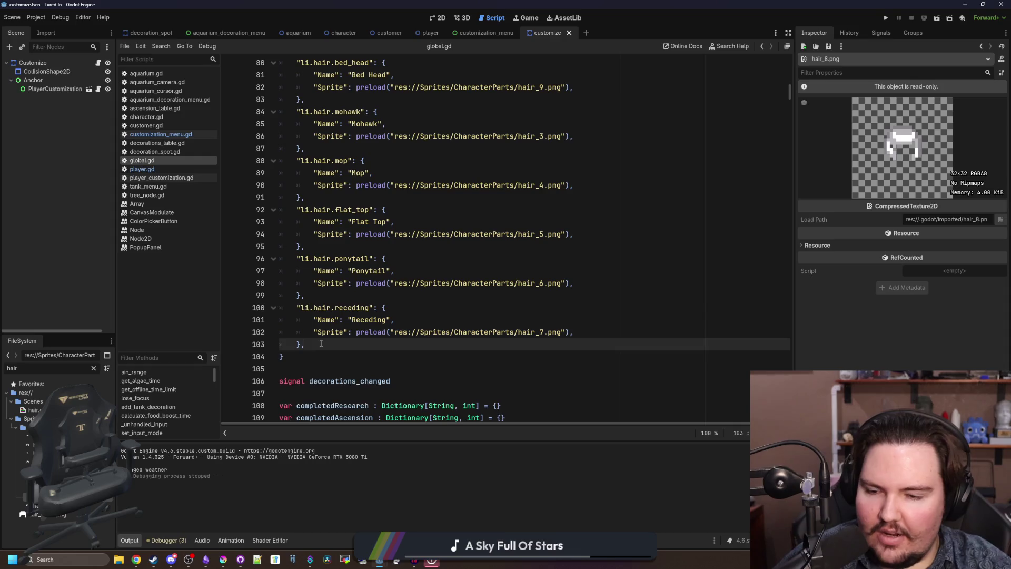
{"action": "key", "text": "Return"}
{"action": "key", "text": "ctrl+v"}
{"action": "key", "text": "Up"}
{"action": "key", "text": "Up"}
{"action": "key", "text": "Up"}
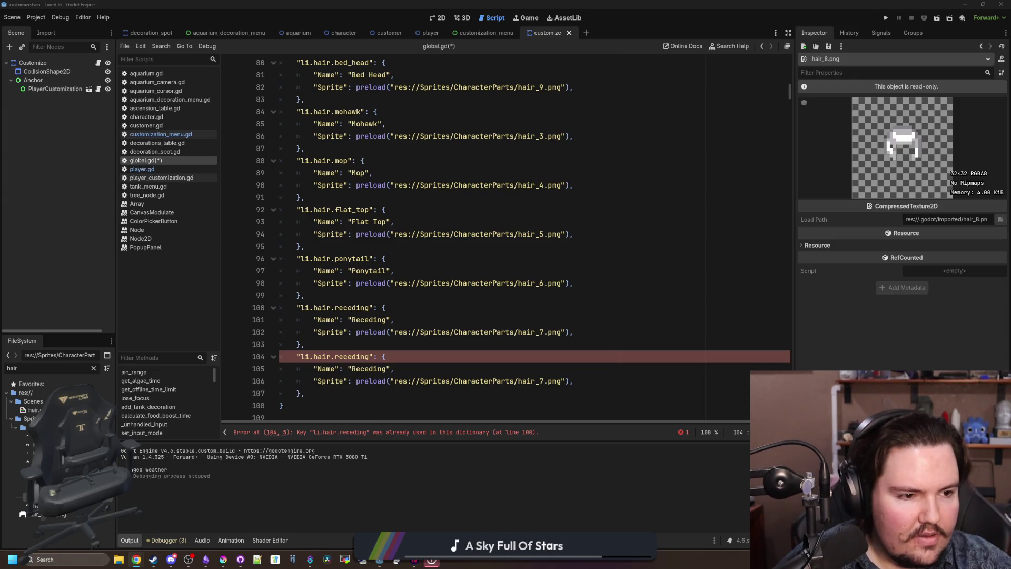
- Check the Wikipedia list of hairstyles for the next style name
{"action": "key", "text": "alt+Tab"}
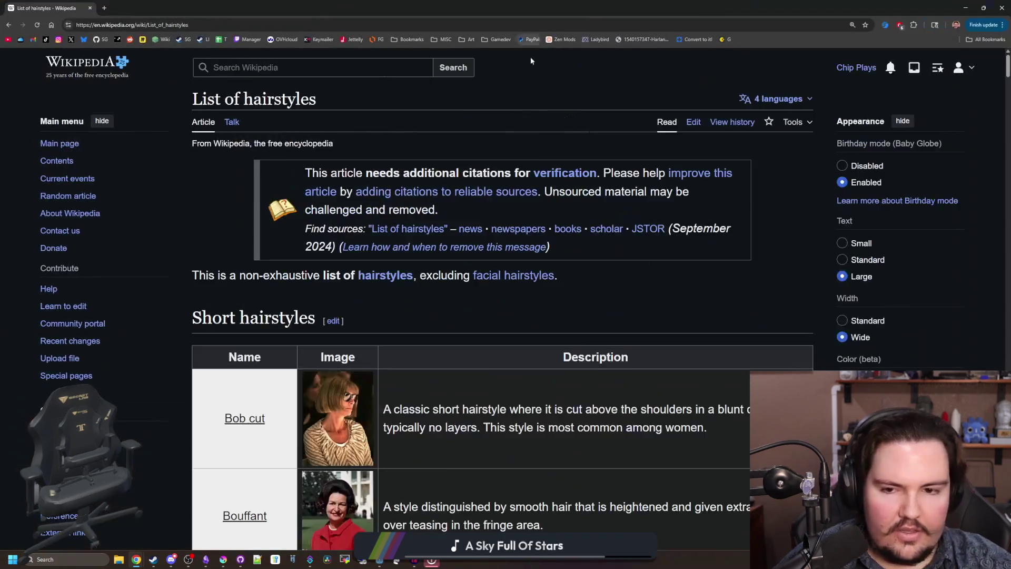
{"action": "scroll", "coordinate": [507, 235], "scroll_direction": "down", "scroll_amount": 3}
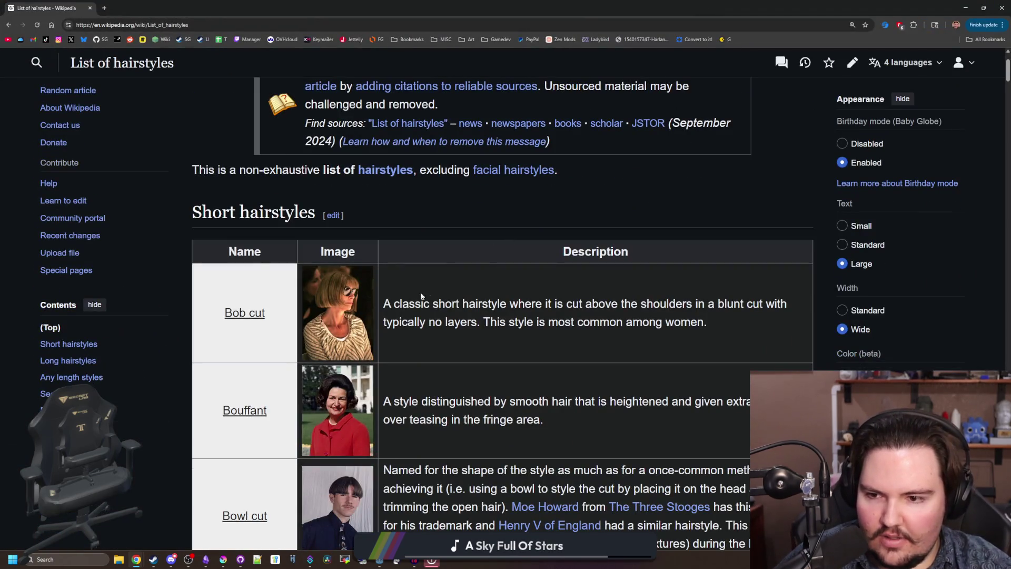
{"action": "key", "text": "alt+Tab"}
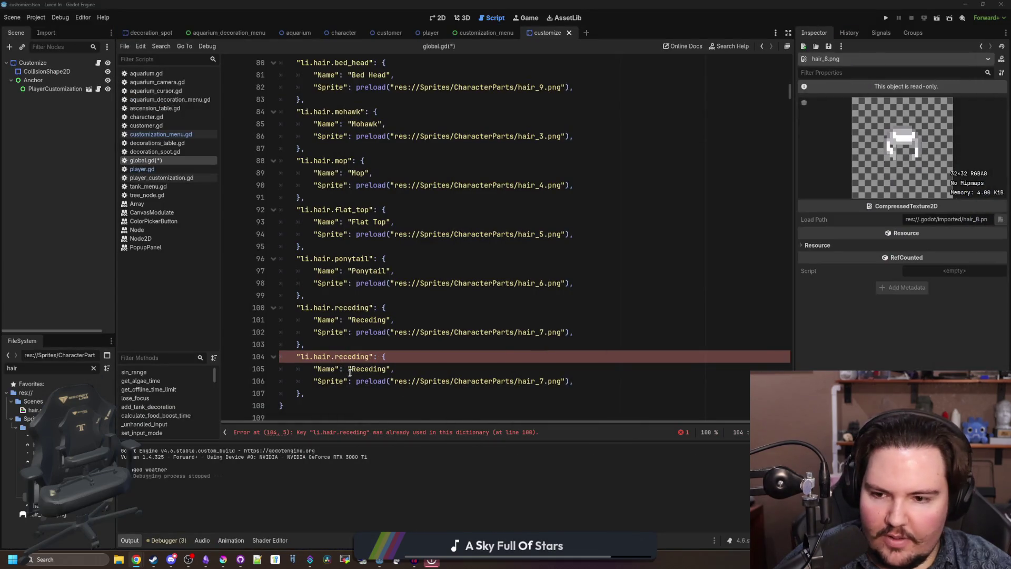
- Change the duplicate's key to bob_cut and its Name to 'Bob Cut'
{"action": "double_click", "coordinate": [360, 358]}
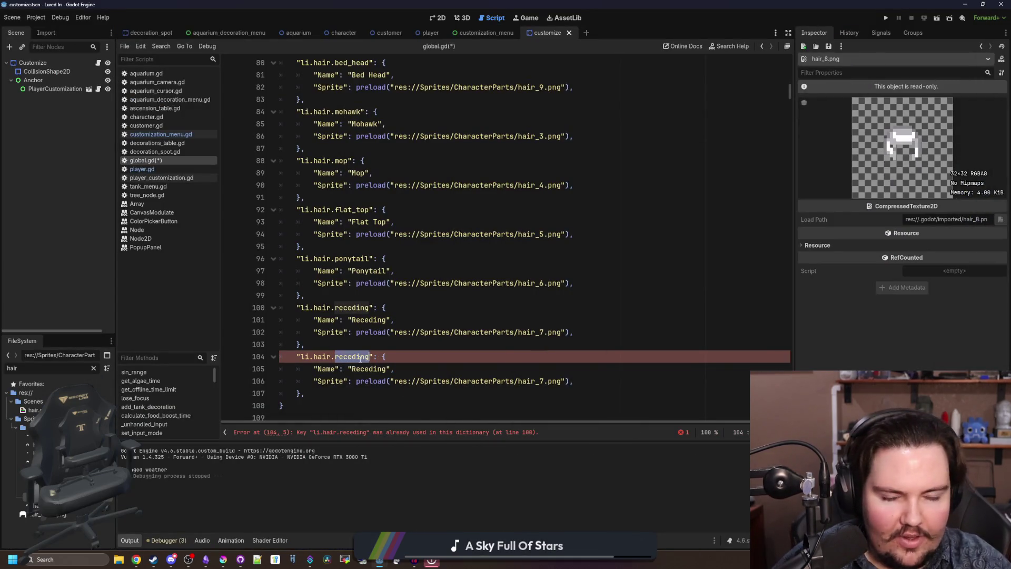
{"action": "type", "text": "bob_cut"}
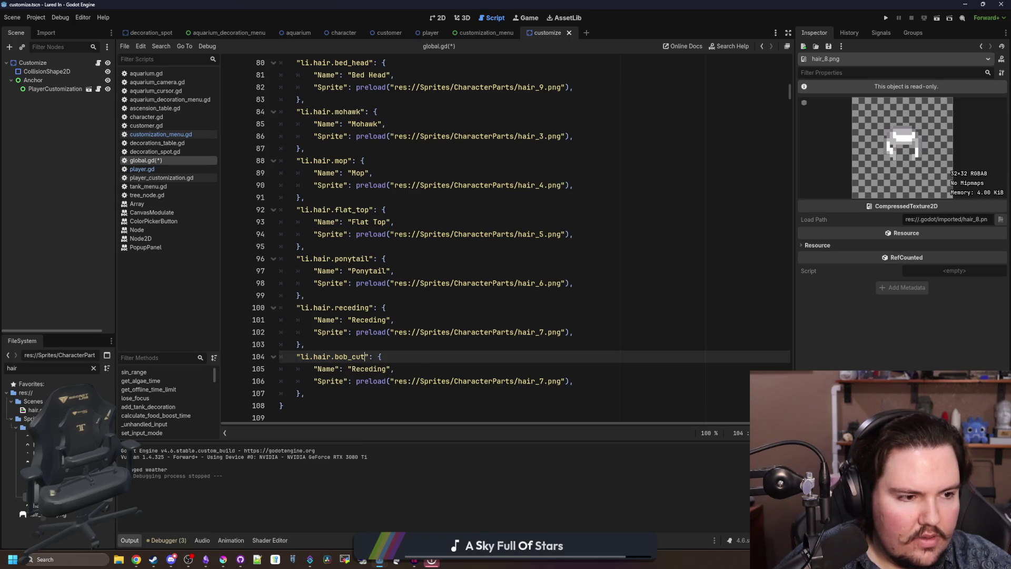
{"action": "left_click", "coordinate": [369, 368]}
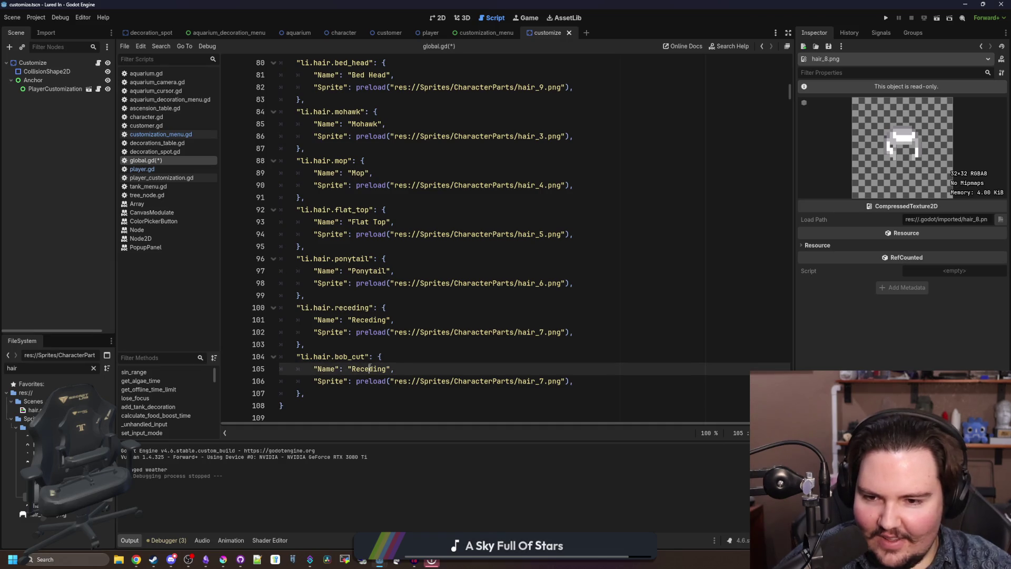
{"action": "double_click", "coordinate": [370, 368]}
{"action": "type", "text": "Bob Cut"}
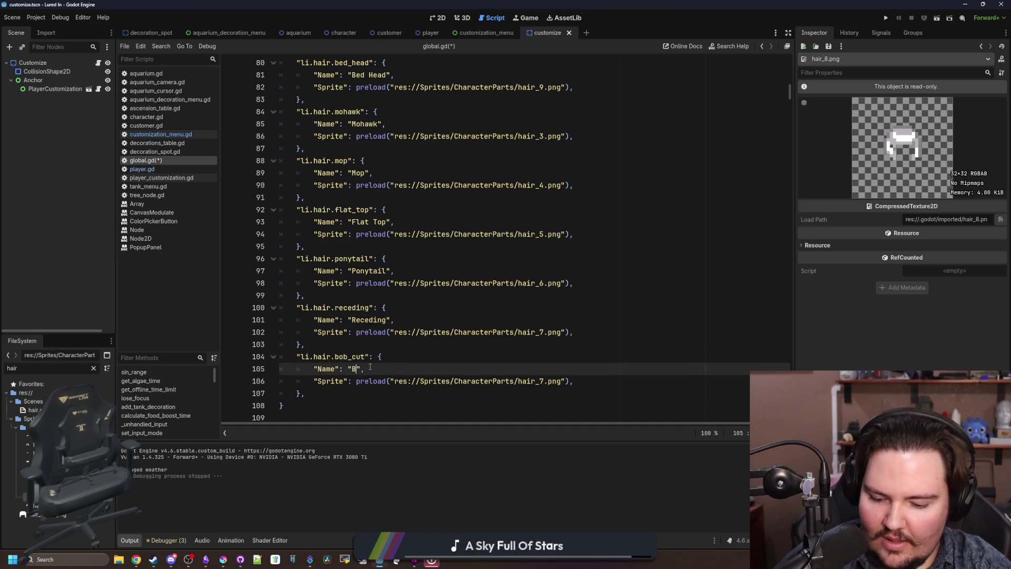
- Switch the Bob Cut sprite to hair_8.png and save the script
{"action": "left_click", "coordinate": [539, 381]}
{"action": "key", "text": "BackSpace"}
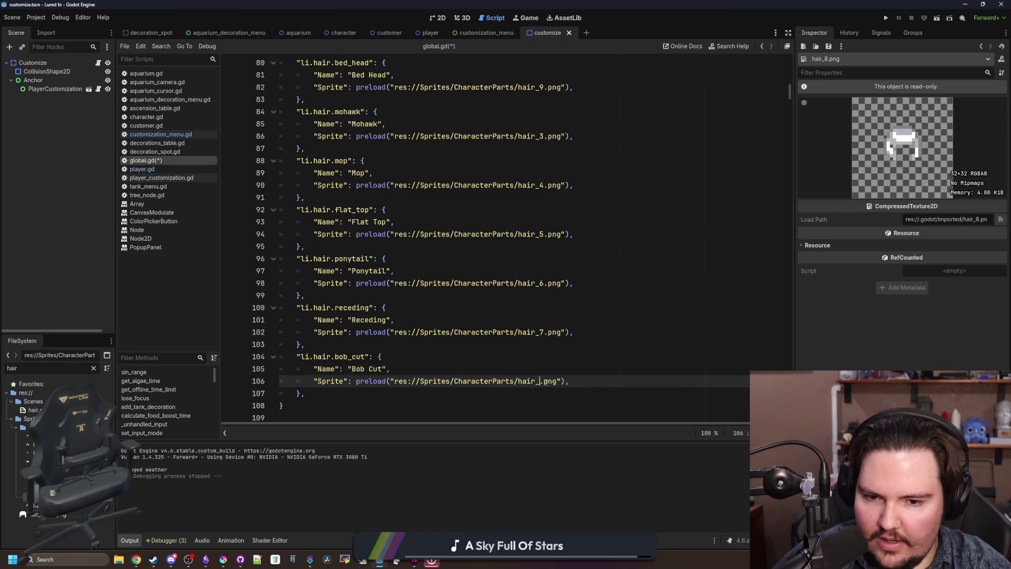
{"action": "type", "text": "8"}
{"action": "left_click", "coordinate": [526, 365]}
{"action": "key", "text": "ctrl+s"}
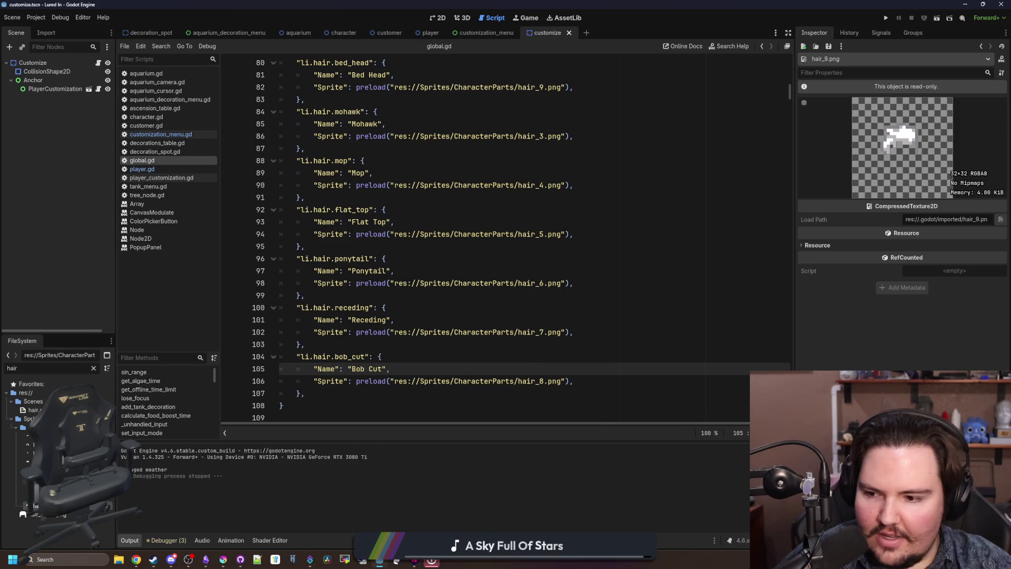
- Preview the earlier hair sprites (hair_5, hair_3, hair_1, hair_2) and select the Bob Cut entry
{"action": "key", "text": "Up"}
{"action": "key", "text": "Up"}
{"action": "key", "text": "Up"}
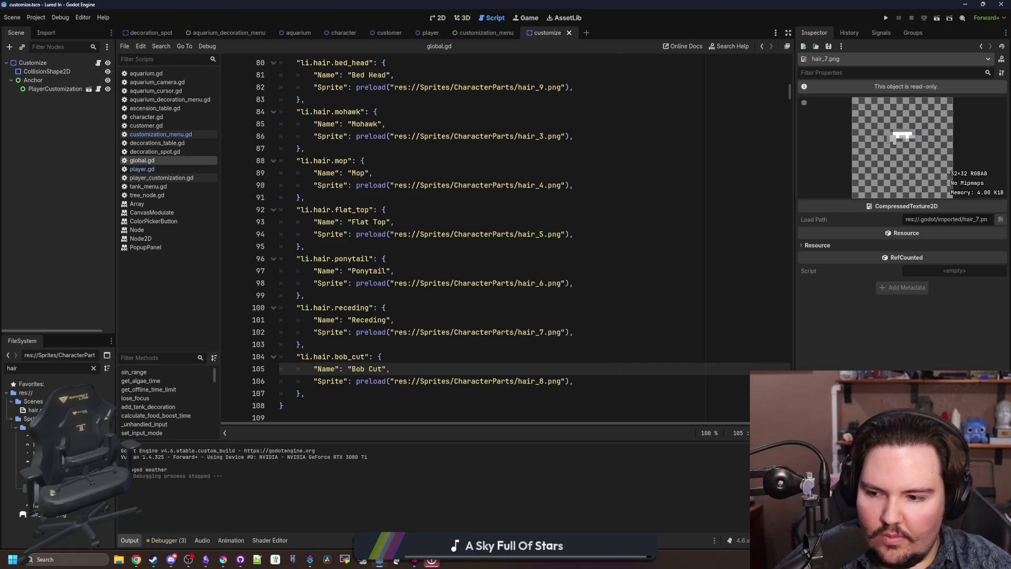
{"action": "key", "text": "Up"}
{"action": "key", "text": "Up"}
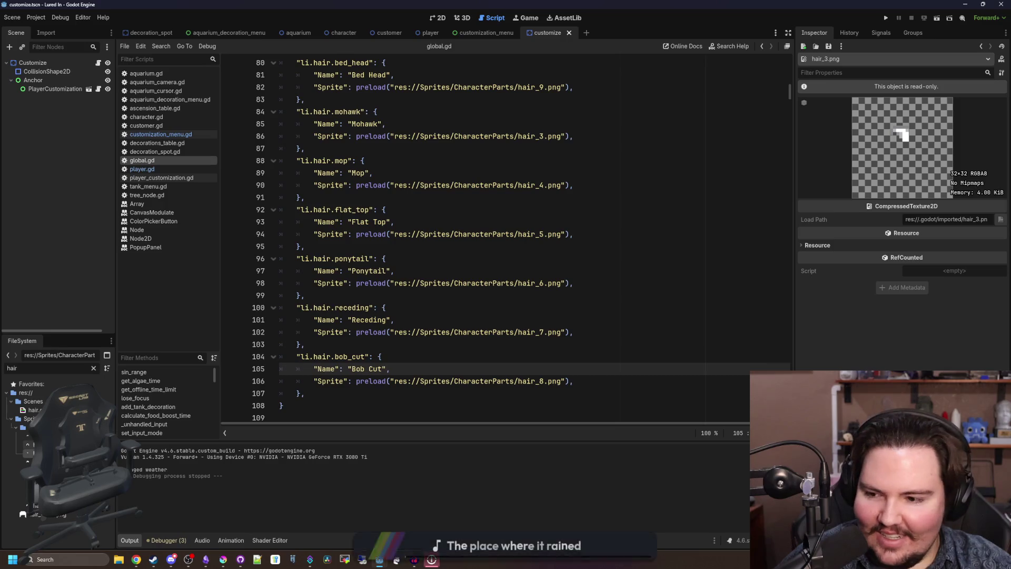
{"action": "key", "text": "Up"}
{"action": "key", "text": "Up"}
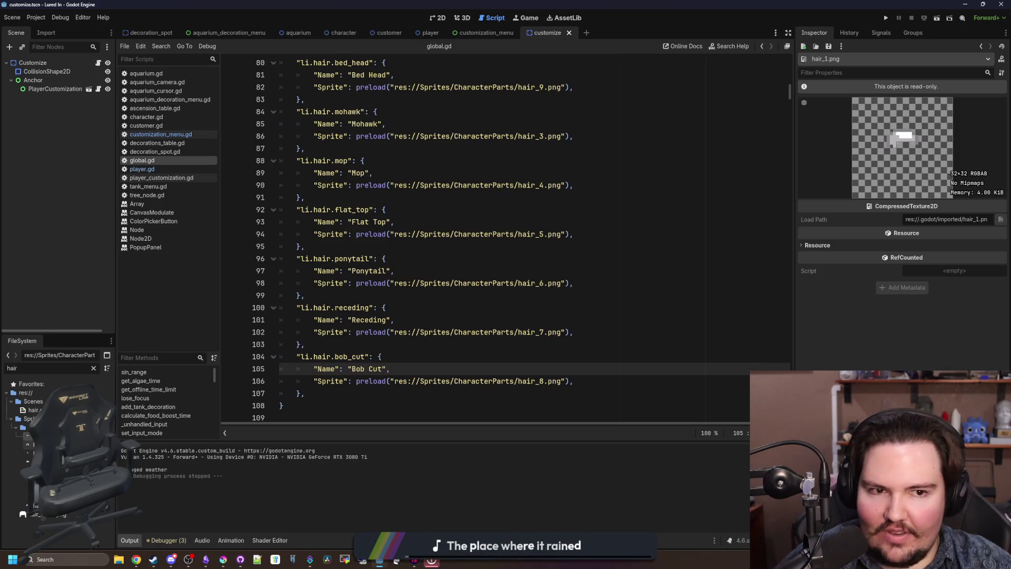
{"action": "key", "text": "Down"}
{"action": "scroll", "coordinate": [322, 357], "scroll_direction": "down", "scroll_amount": 1}
{"action": "left_click", "coordinate": [322, 357]}
{"action": "key", "text": "shift+Up"}
{"action": "key", "text": "shift+Up"}
{"action": "key", "text": "shift+Up"}
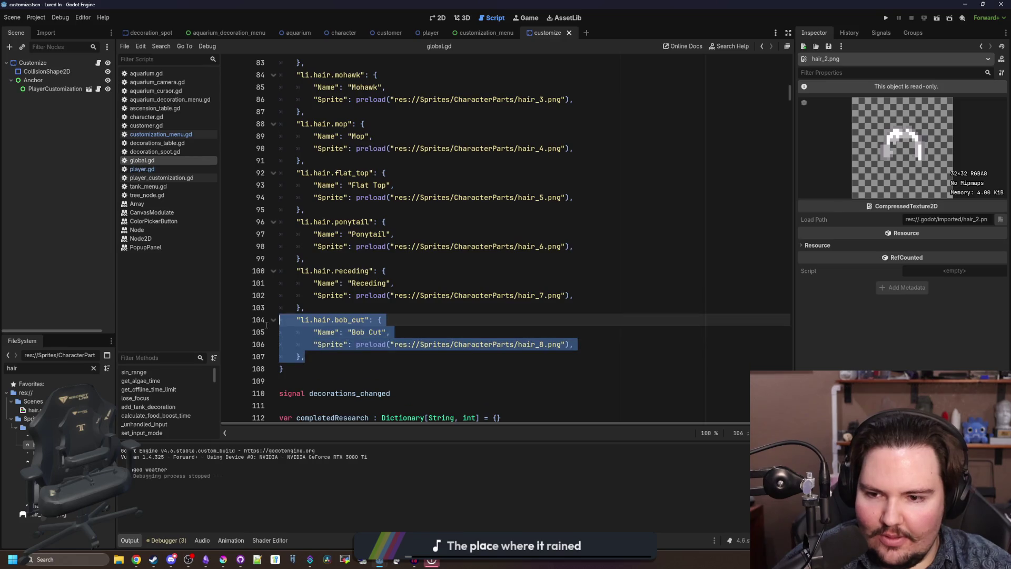
- Paste a copy of the Bob Cut entry below it and remove the extra indentation on its key line
{"action": "key", "text": "ctrl+c"}
{"action": "left_click", "coordinate": [324, 356]}
{"action": "key", "text": "ctrl+v"}
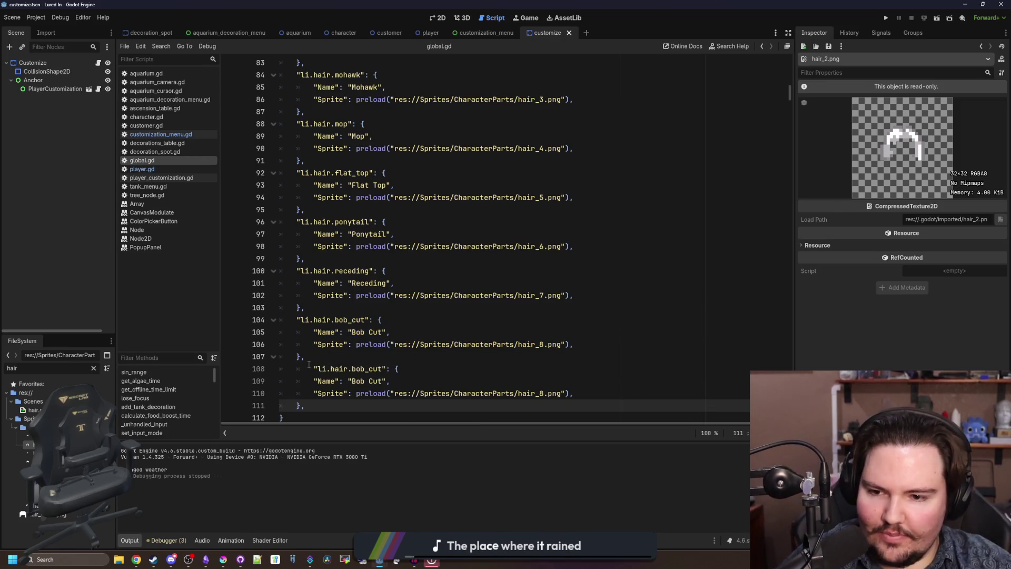
{"action": "left_click", "coordinate": [314, 368]}
{"action": "key", "text": "BackSpace"}
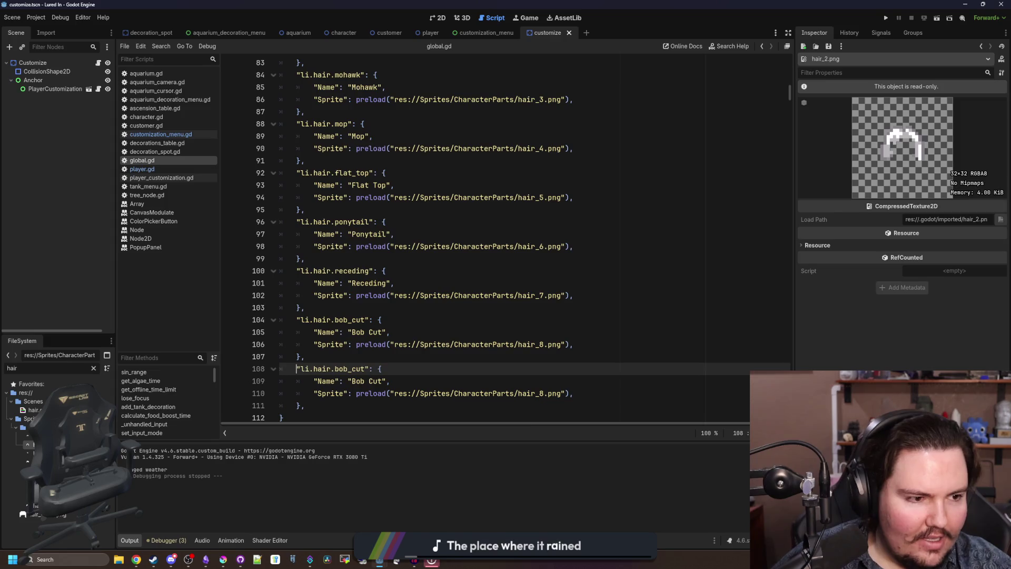
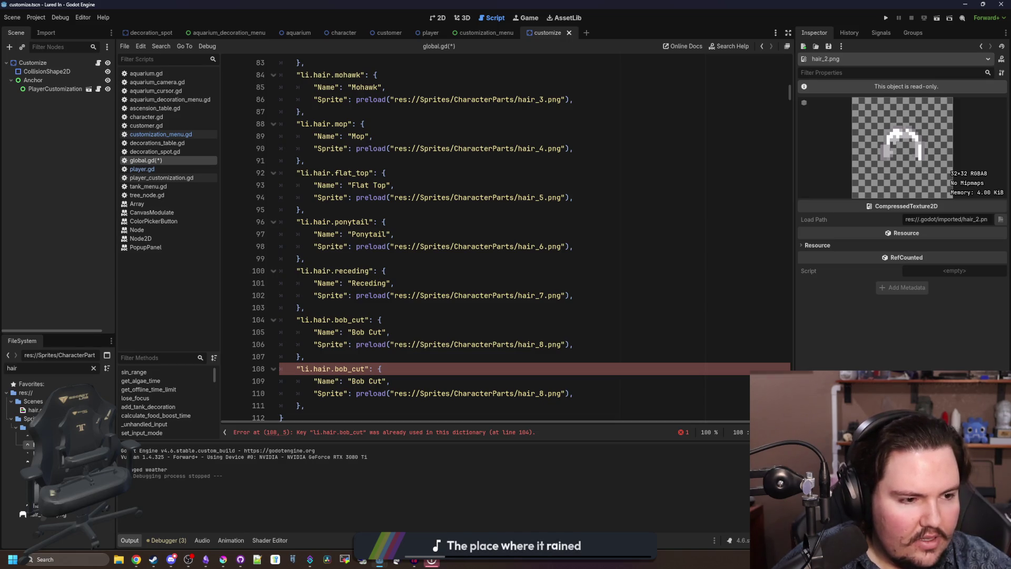
- Bring the Wikipedia List of hairstyles page in front of the Godot script
{"action": "key", "text": "alt+Tab"}
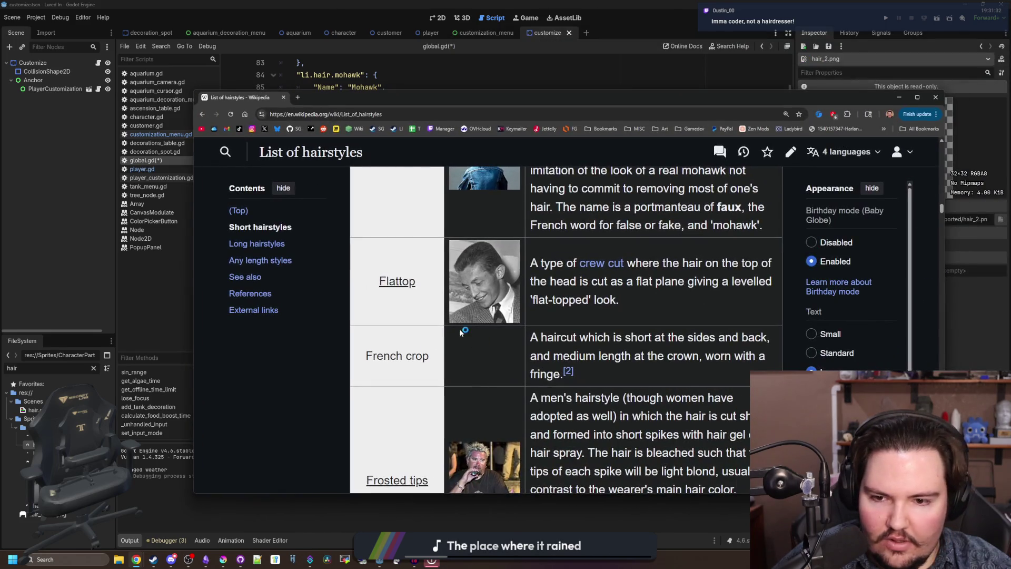
- Browse the short, long and any-length hairstyle tables, then minimize Chrome to reveal Godot
{"action": "scroll", "coordinate": [456, 315], "scroll_direction": "down", "scroll_amount": 5}
{"action": "scroll", "coordinate": [457, 306], "scroll_direction": "down", "scroll_amount": 2}
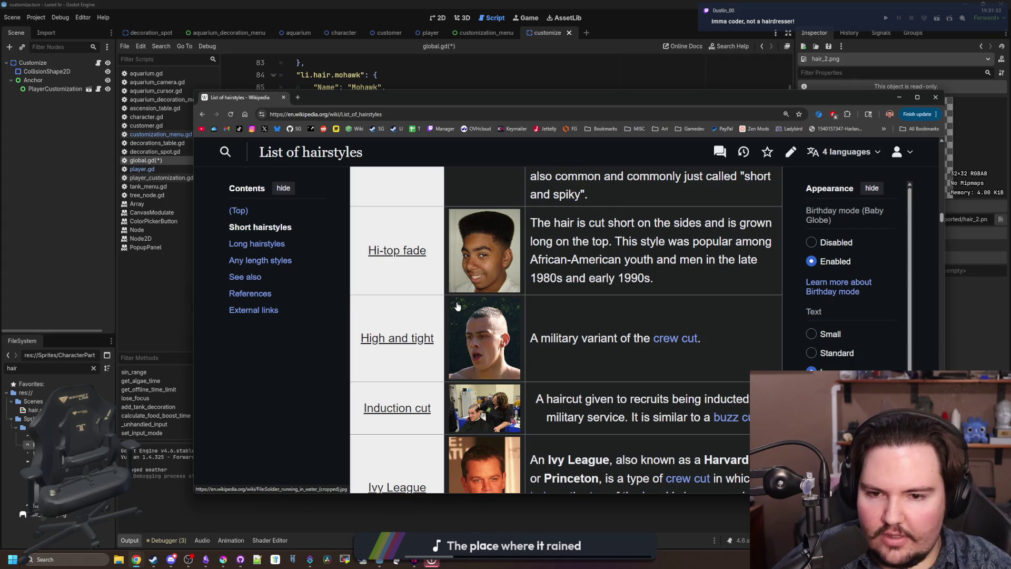
{"action": "scroll", "coordinate": [460, 305], "scroll_direction": "down", "scroll_amount": 4}
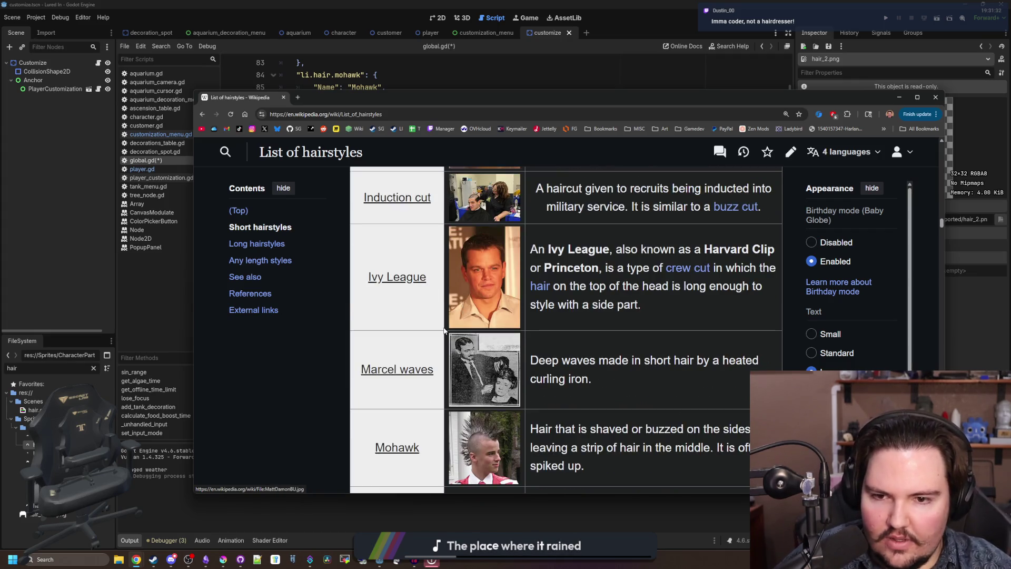
{"action": "scroll", "coordinate": [461, 254], "scroll_direction": "down", "scroll_amount": 4}
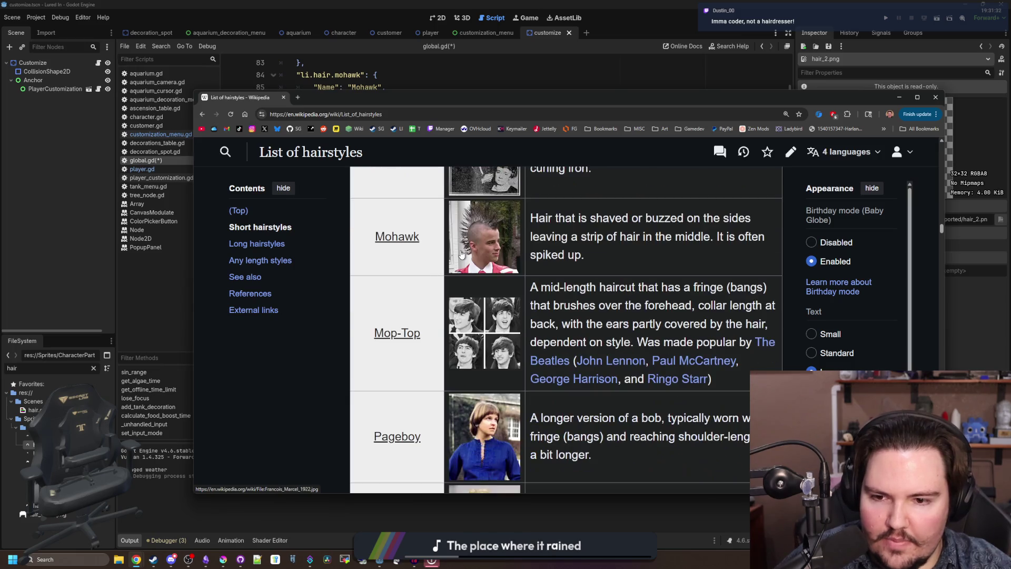
{"action": "scroll", "coordinate": [461, 254], "scroll_direction": "down", "scroll_amount": 5}
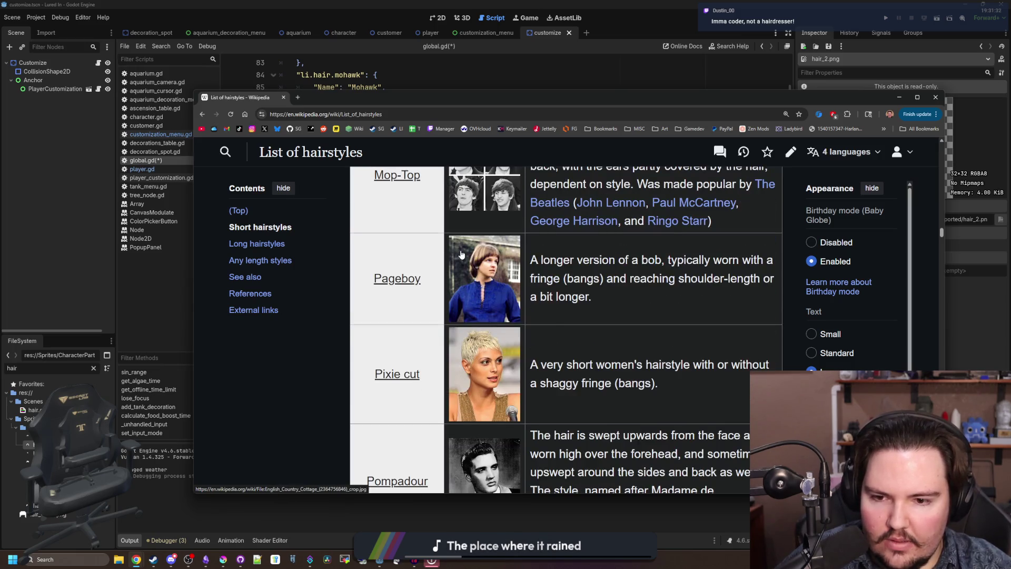
{"action": "scroll", "coordinate": [462, 254], "scroll_direction": "down", "scroll_amount": 2}
{"action": "scroll", "coordinate": [462, 254], "scroll_direction": "down", "scroll_amount": 5}
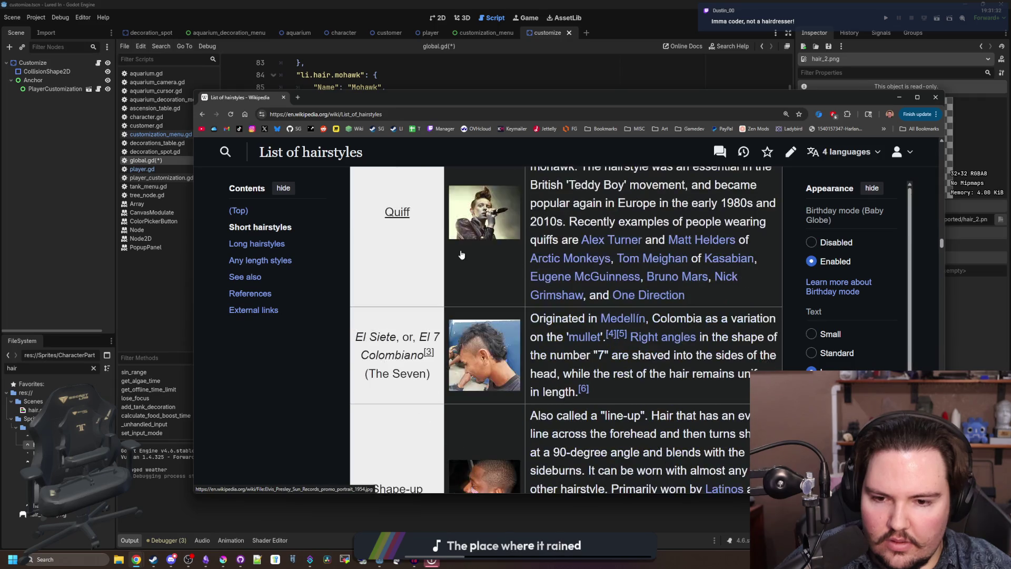
{"action": "scroll", "coordinate": [461, 254], "scroll_direction": "down", "scroll_amount": 3}
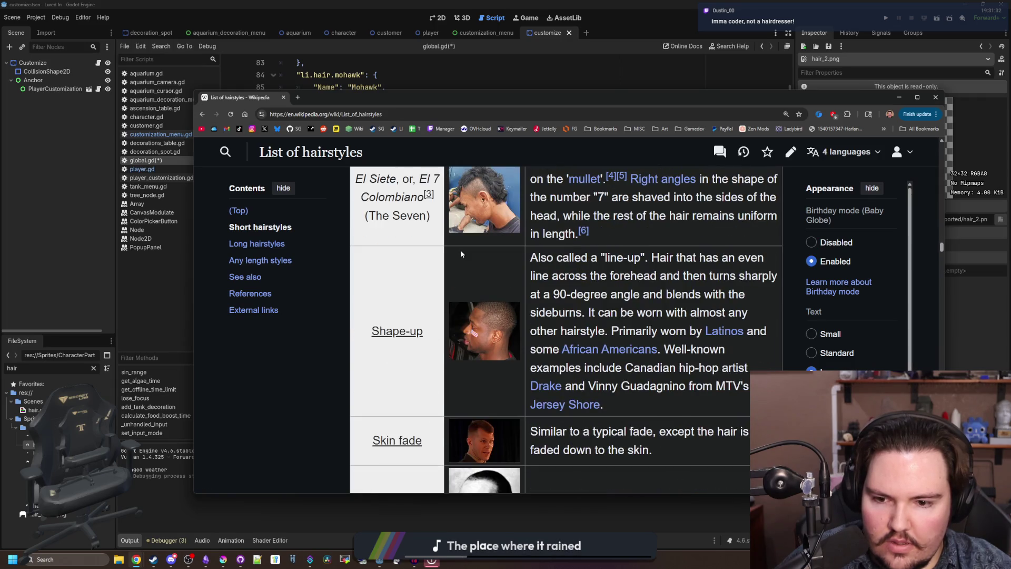
{"action": "scroll", "coordinate": [461, 251], "scroll_direction": "down", "scroll_amount": 4}
{"action": "scroll", "coordinate": [484, 263], "scroll_direction": "down", "scroll_amount": 14}
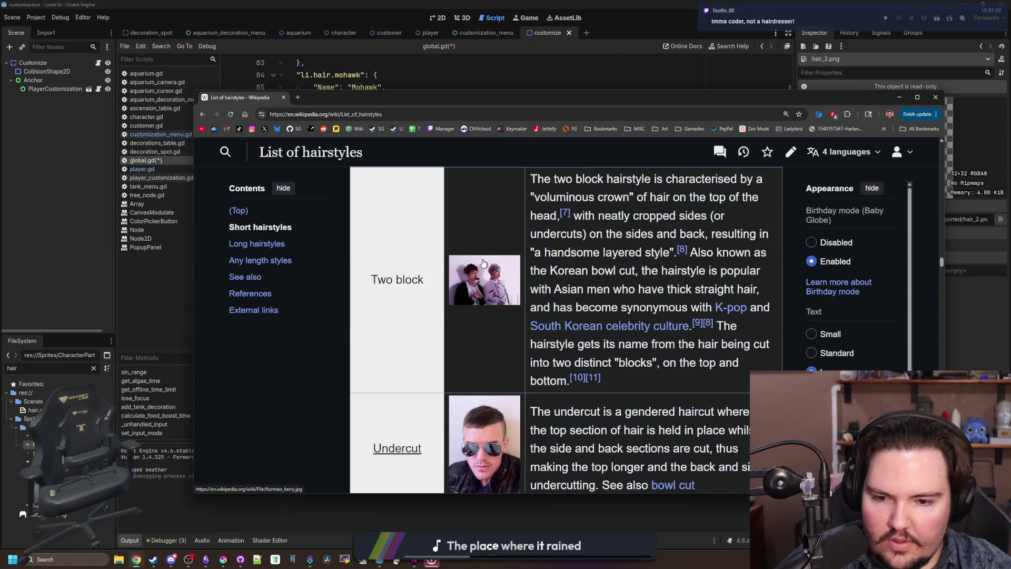
{"action": "scroll", "coordinate": [483, 263], "scroll_direction": "down", "scroll_amount": 4}
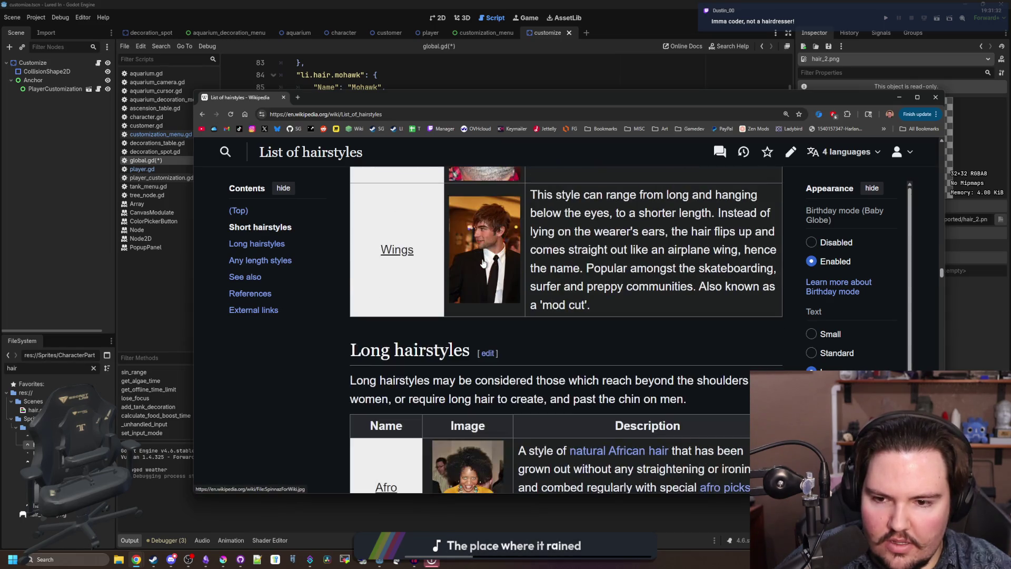
{"action": "scroll", "coordinate": [472, 289], "scroll_direction": "down", "scroll_amount": 4}
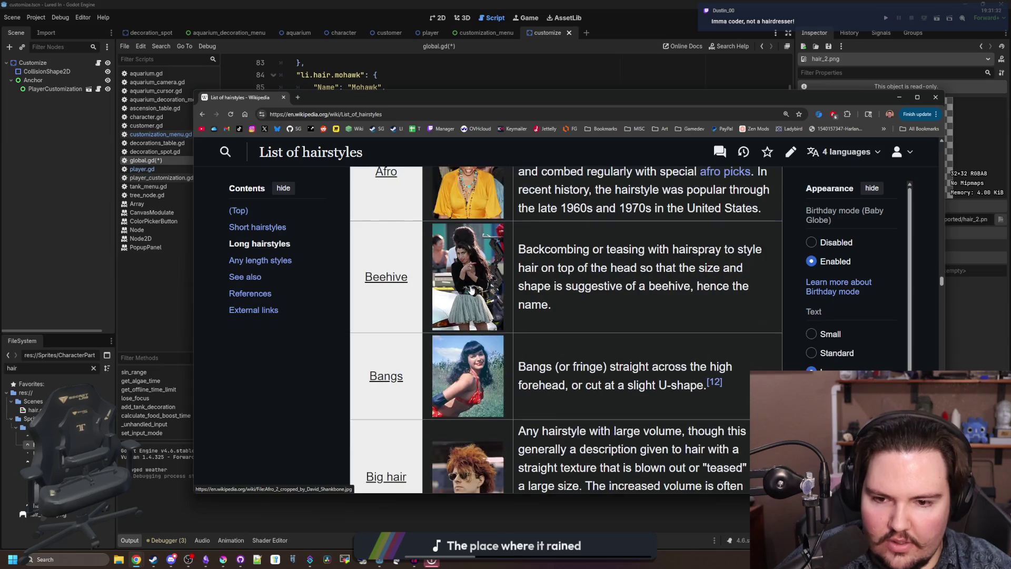
{"action": "scroll", "coordinate": [472, 289], "scroll_direction": "down", "scroll_amount": 4}
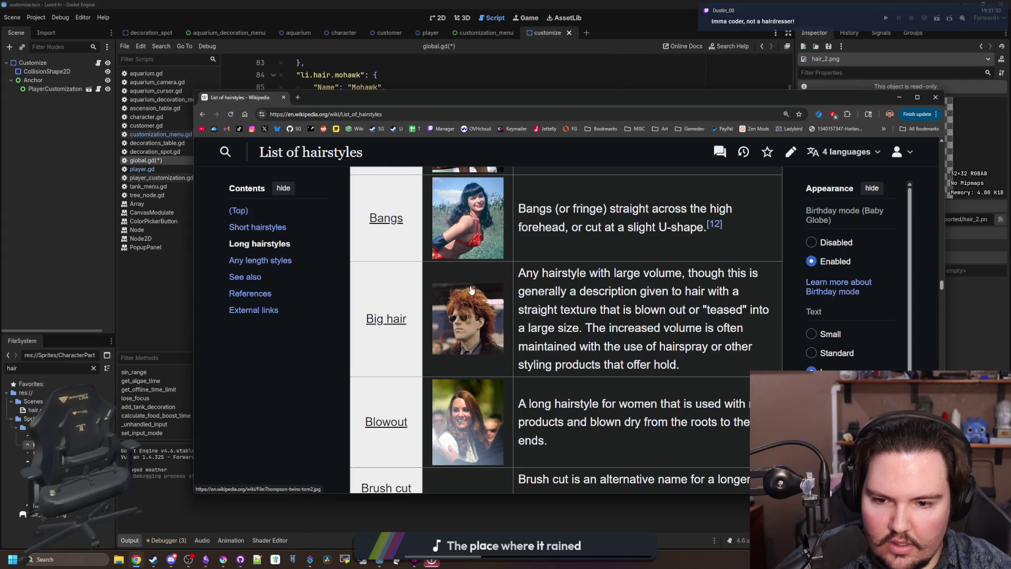
{"action": "scroll", "coordinate": [472, 289], "scroll_direction": "down", "scroll_amount": 3}
{"action": "scroll", "coordinate": [471, 289], "scroll_direction": "down", "scroll_amount": 3}
{"action": "scroll", "coordinate": [472, 289], "scroll_direction": "down", "scroll_amount": 3}
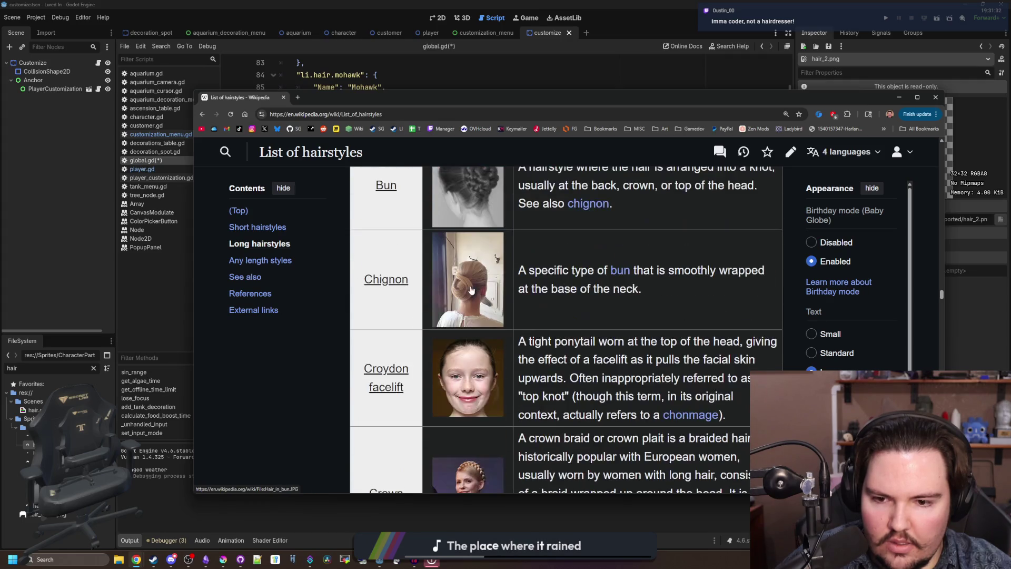
{"action": "scroll", "coordinate": [471, 289], "scroll_direction": "down", "scroll_amount": 2}
{"action": "scroll", "coordinate": [472, 289], "scroll_direction": "down", "scroll_amount": 3}
{"action": "scroll", "coordinate": [471, 290], "scroll_direction": "down", "scroll_amount": 7}
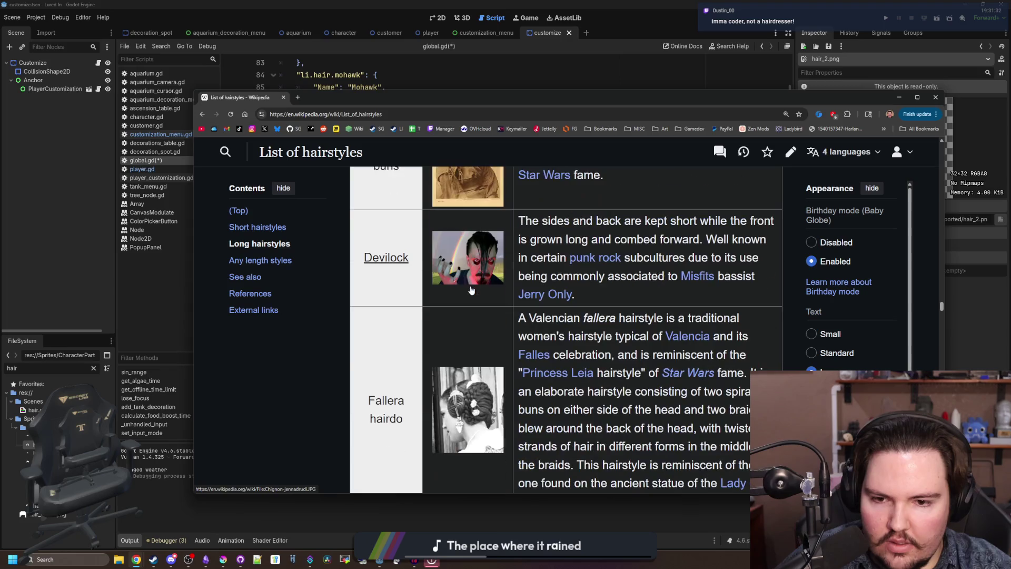
{"action": "scroll", "coordinate": [471, 290], "scroll_direction": "down", "scroll_amount": 6}
{"action": "scroll", "coordinate": [471, 289], "scroll_direction": "down", "scroll_amount": 1}
{"action": "scroll", "coordinate": [472, 289], "scroll_direction": "down", "scroll_amount": 1}
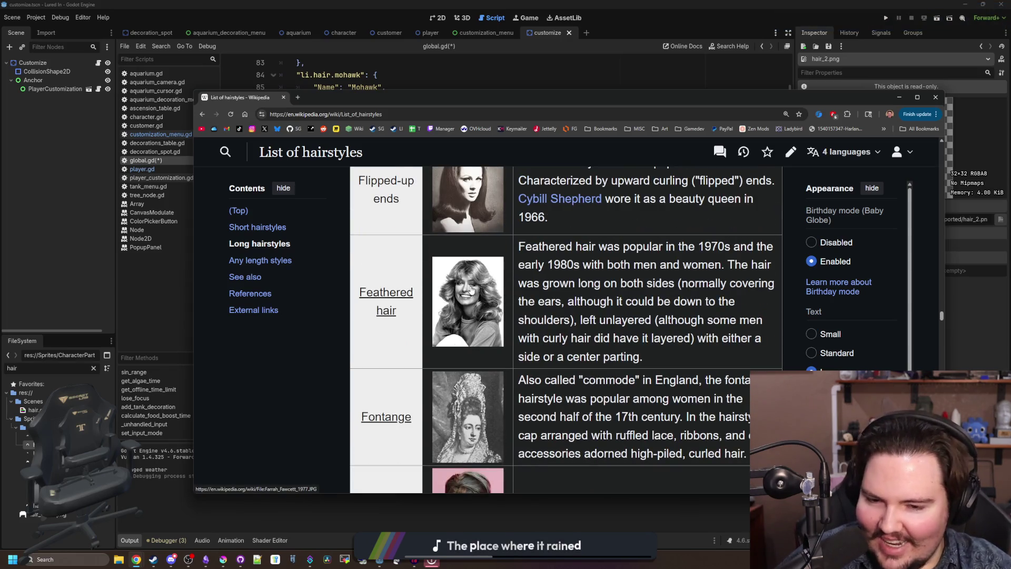
{"action": "scroll", "coordinate": [472, 289], "scroll_direction": "down", "scroll_amount": 11}
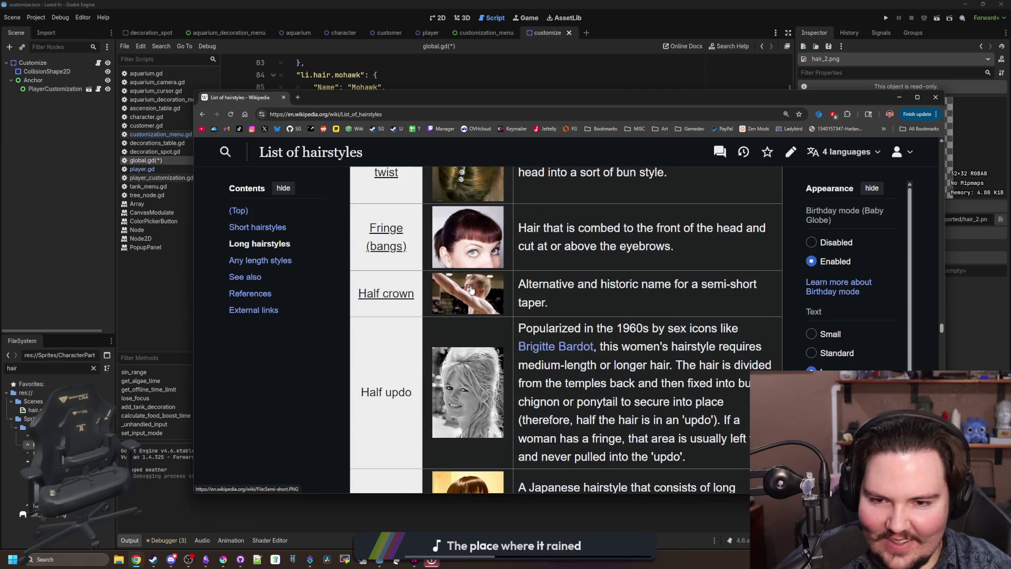
{"action": "scroll", "coordinate": [472, 289], "scroll_direction": "down", "scroll_amount": 5}
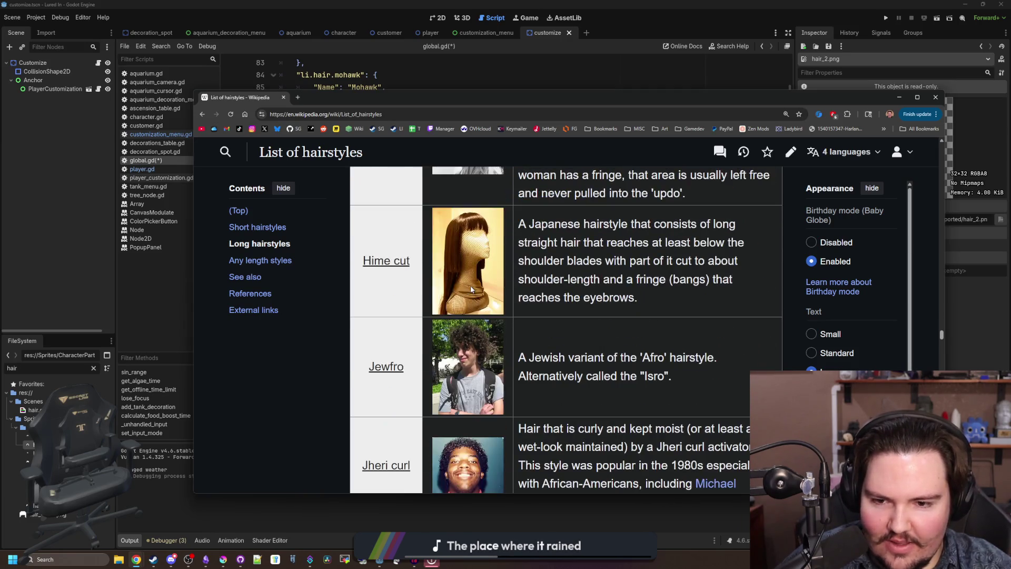
{"action": "scroll", "coordinate": [471, 289], "scroll_direction": "down", "scroll_amount": 5}
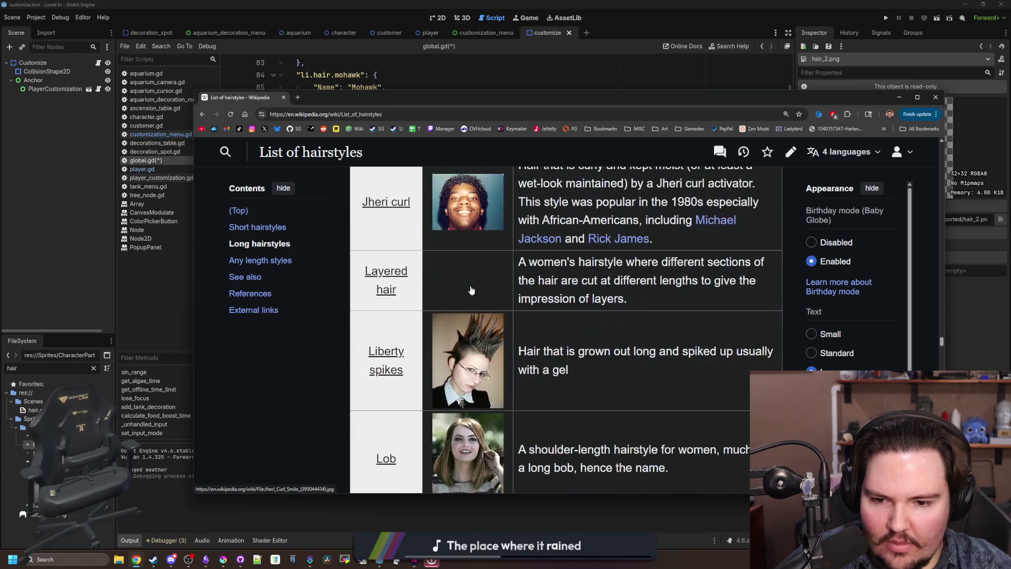
{"action": "scroll", "coordinate": [472, 289], "scroll_direction": "down", "scroll_amount": 2}
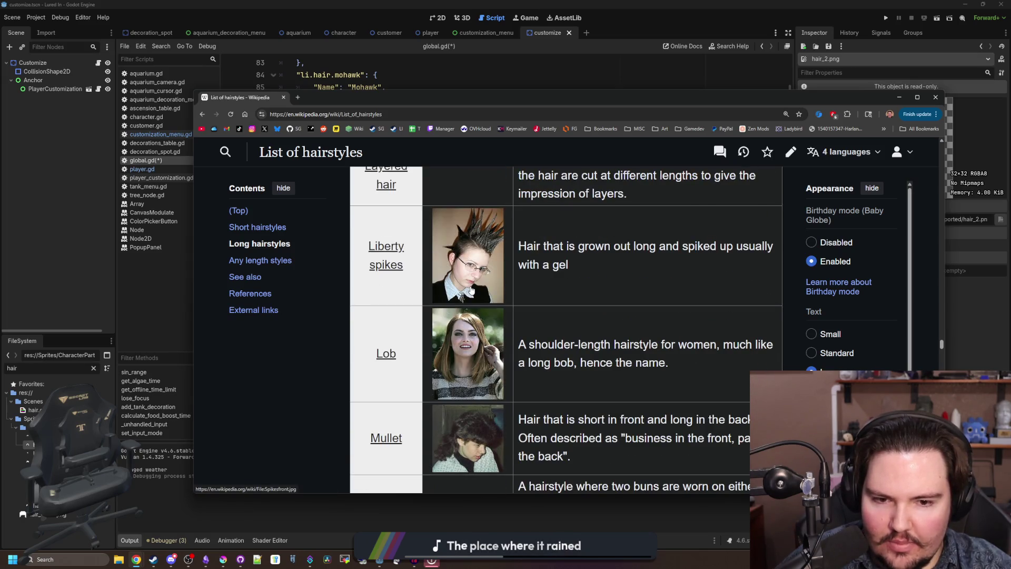
{"action": "scroll", "coordinate": [534, 357], "scroll_direction": "down", "scroll_amount": 2}
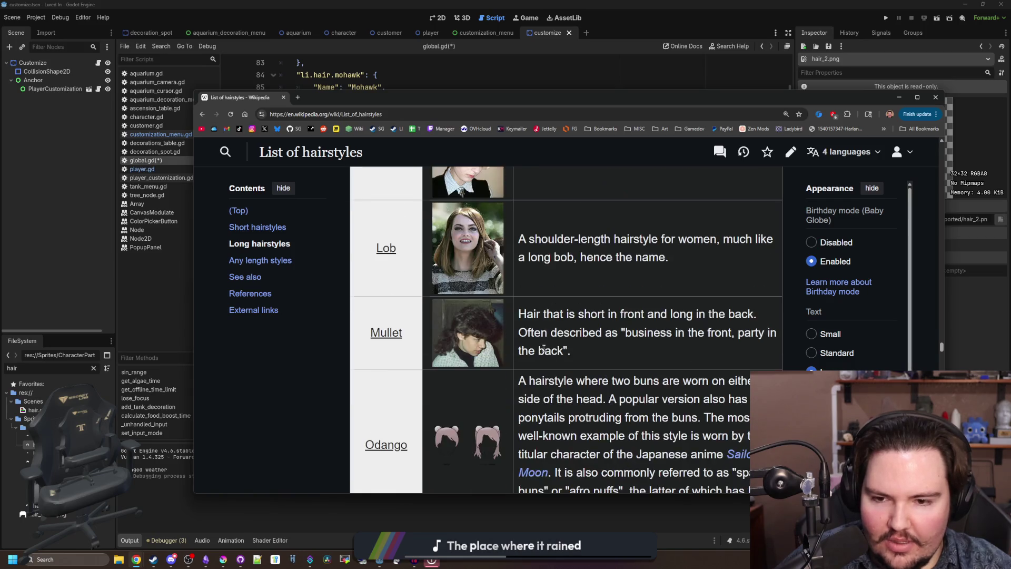
{"action": "scroll", "coordinate": [500, 310], "scroll_direction": "down", "scroll_amount": 4}
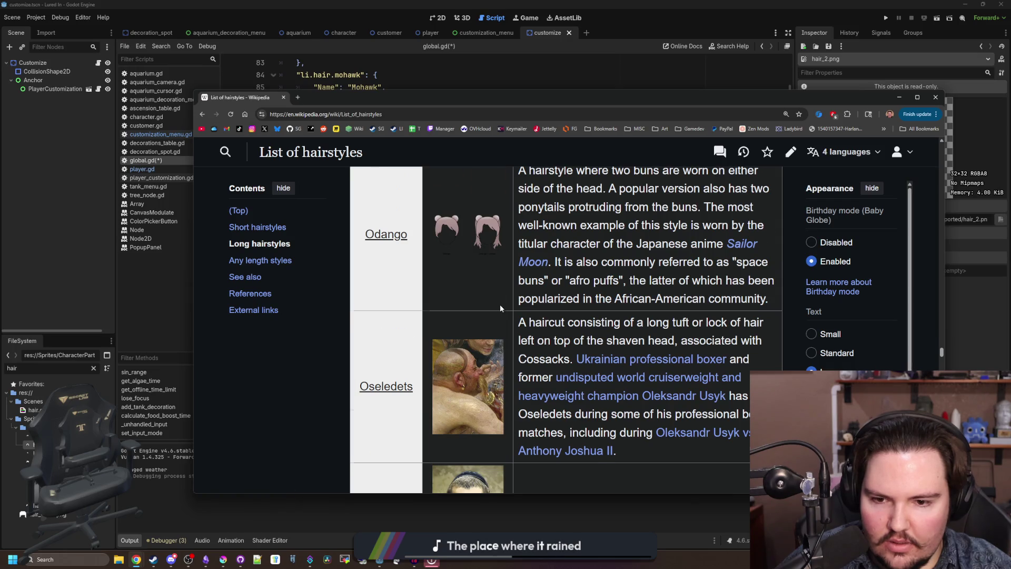
{"action": "scroll", "coordinate": [501, 309], "scroll_direction": "down", "scroll_amount": 3}
{"action": "scroll", "coordinate": [501, 308], "scroll_direction": "down", "scroll_amount": 2}
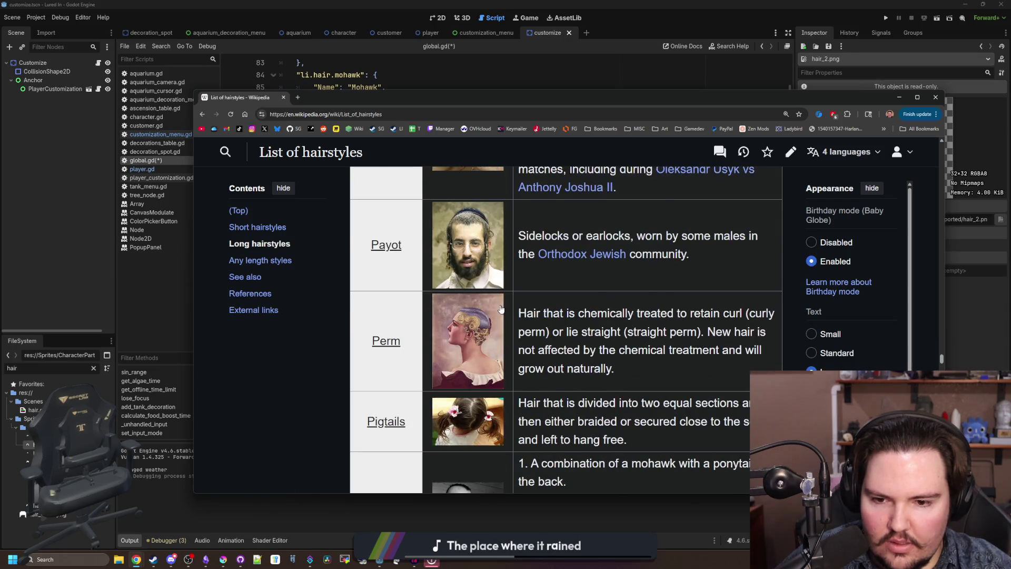
{"action": "scroll", "coordinate": [501, 309], "scroll_direction": "down", "scroll_amount": 5}
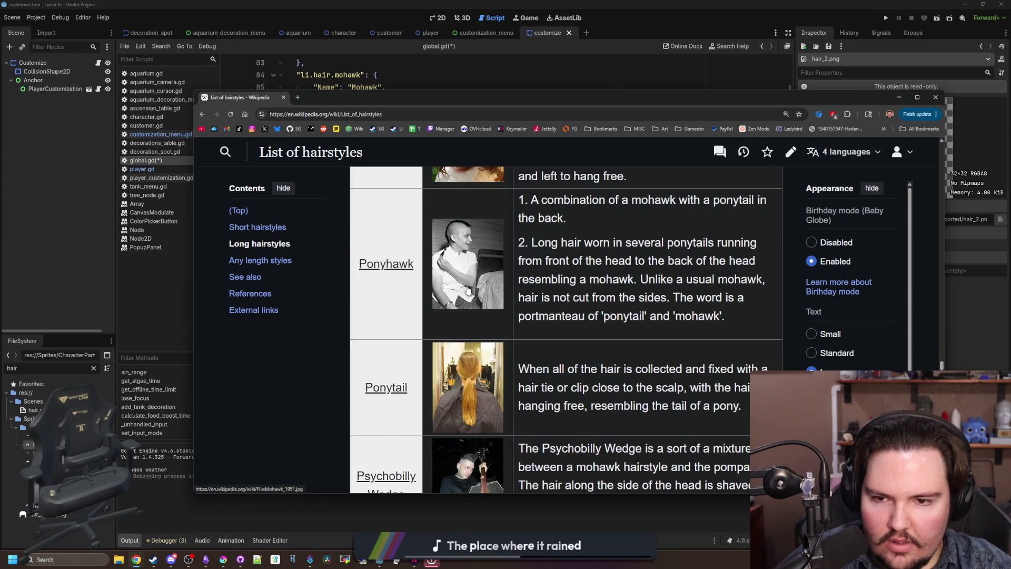
{"action": "scroll", "coordinate": [468, 290], "scroll_direction": "down", "scroll_amount": 3}
{"action": "scroll", "coordinate": [461, 286], "scroll_direction": "down", "scroll_amount": 3}
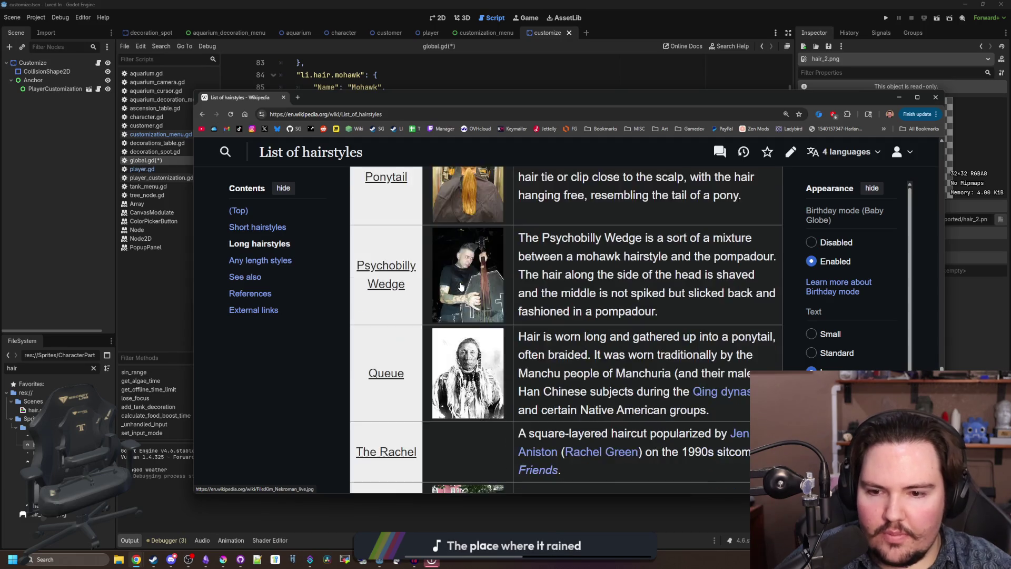
{"action": "scroll", "coordinate": [462, 287], "scroll_direction": "down", "scroll_amount": 4}
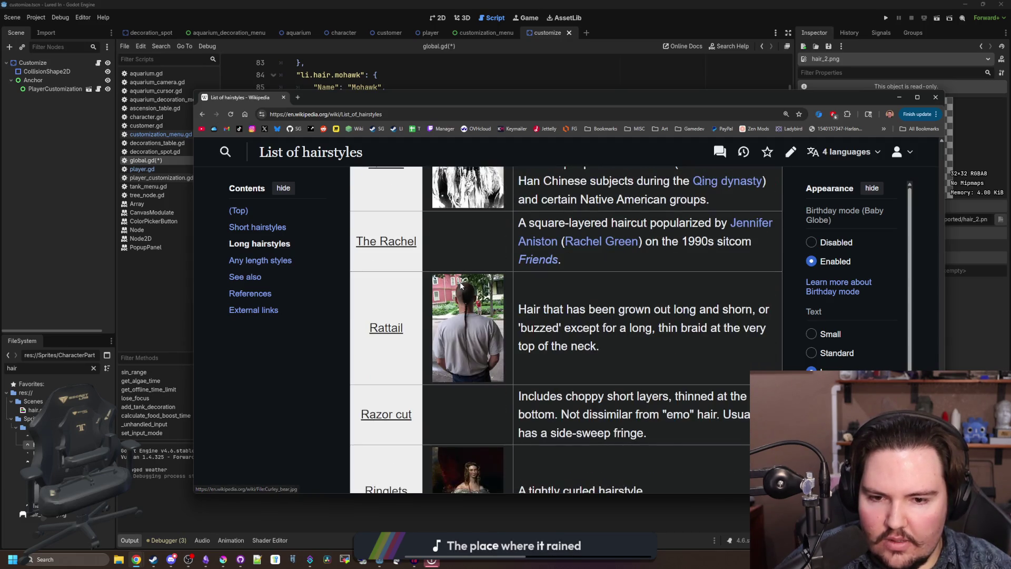
{"action": "scroll", "coordinate": [475, 291], "scroll_direction": "down", "scroll_amount": 3}
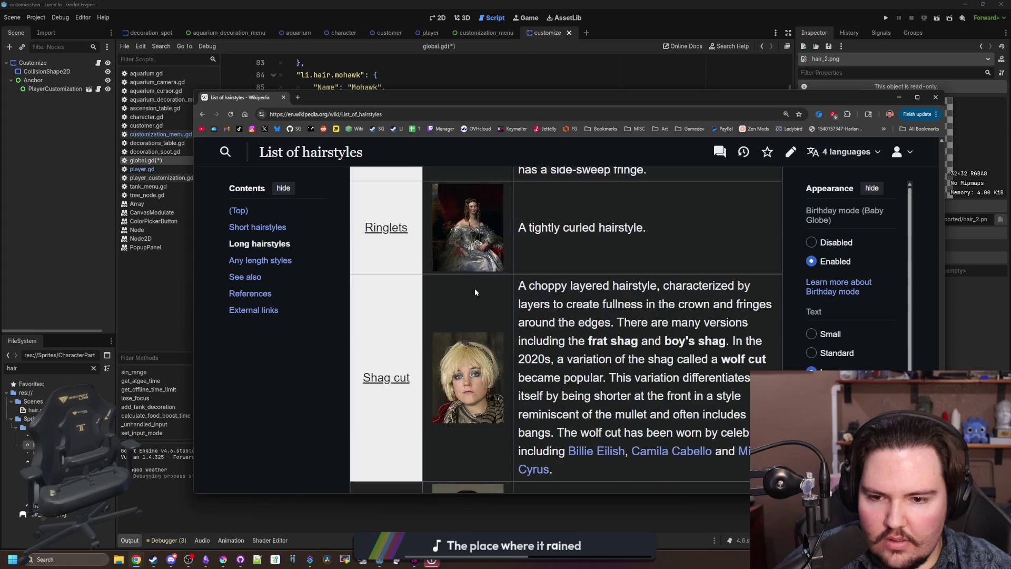
{"action": "scroll", "coordinate": [475, 291], "scroll_direction": "down", "scroll_amount": 5}
{"action": "scroll", "coordinate": [475, 291], "scroll_direction": "down", "scroll_amount": 1}
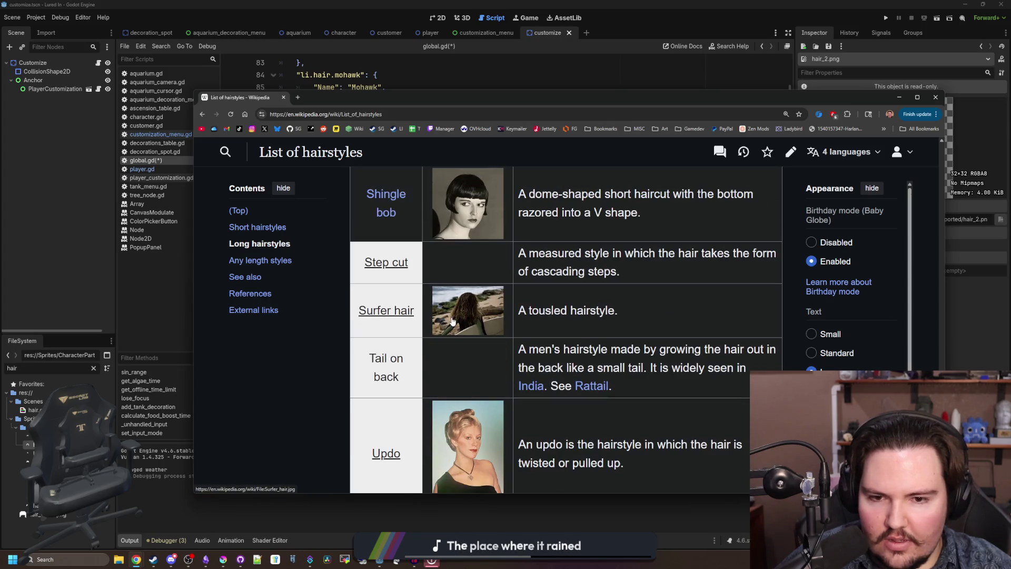
{"action": "scroll", "coordinate": [452, 321], "scroll_direction": "down", "scroll_amount": 7}
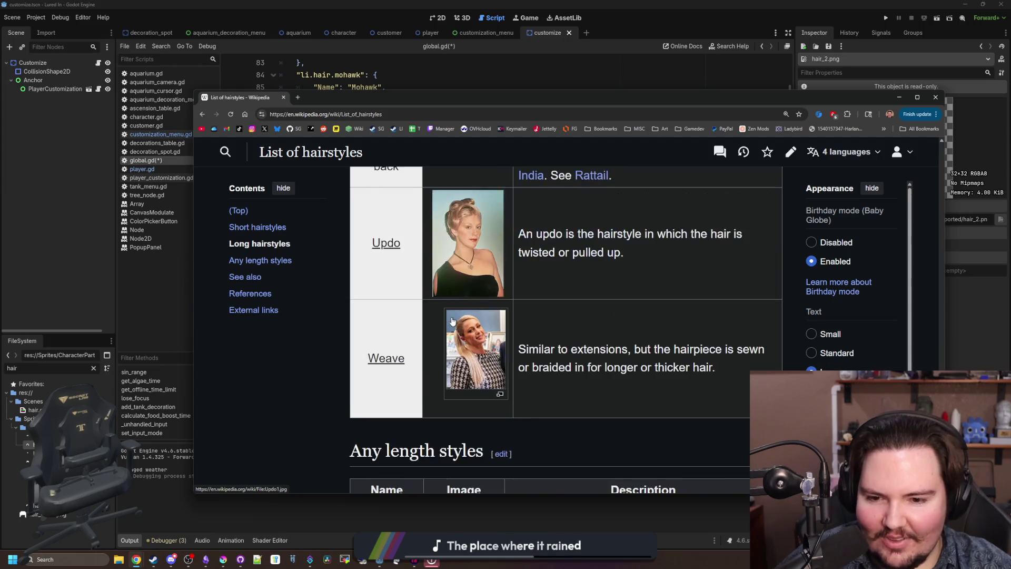
{"action": "scroll", "coordinate": [497, 258], "scroll_direction": "down", "scroll_amount": 8}
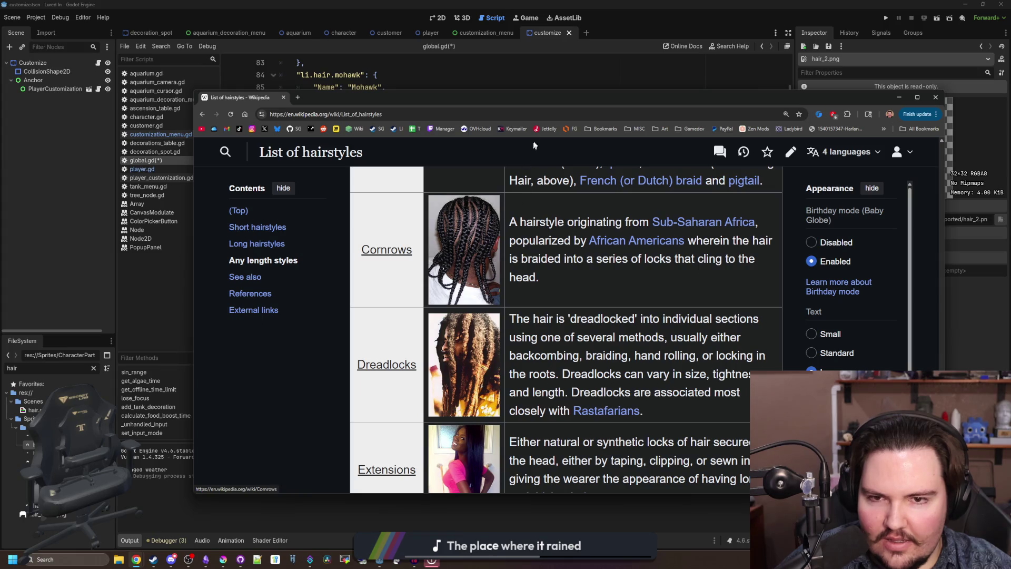
{"action": "left_click", "coordinate": [899, 97]}
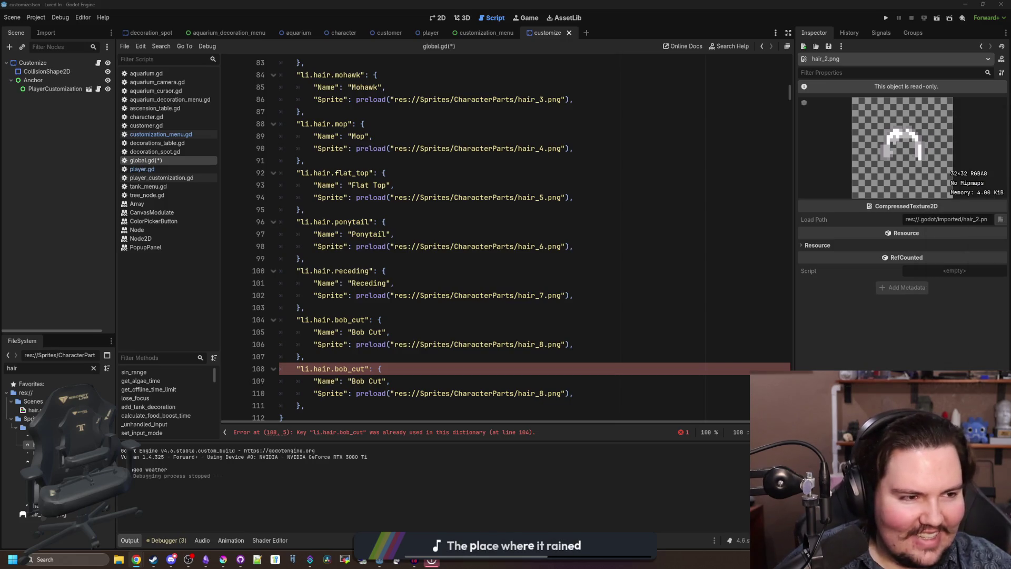
- Bring the hairstyles page back and scroll through its short and any-length listings
{"action": "key", "text": "alt+Tab"}
{"action": "scroll", "coordinate": [617, 263], "scroll_direction": "down", "scroll_amount": 3}
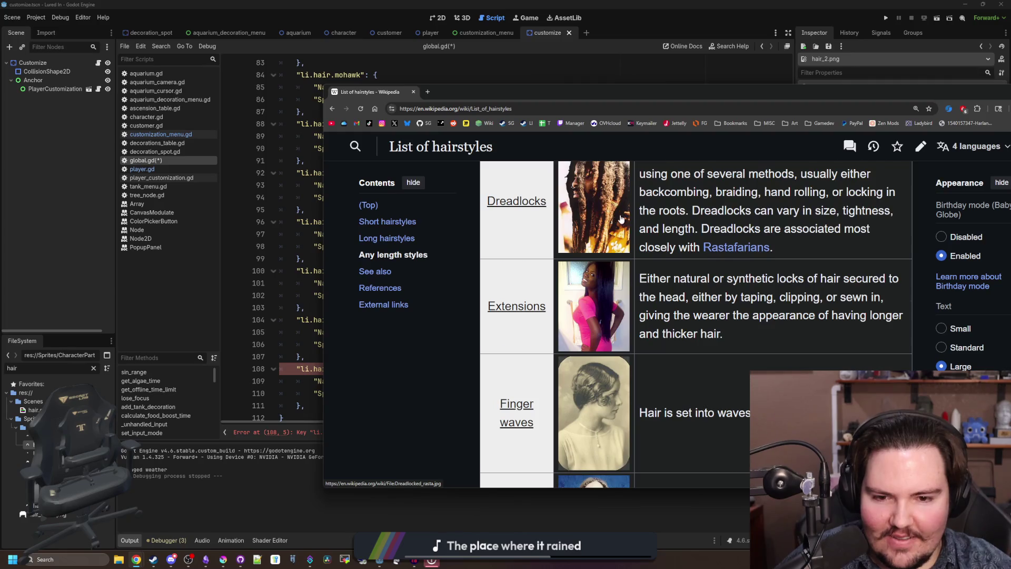
{"action": "scroll", "coordinate": [622, 219], "scroll_direction": "down", "scroll_amount": 4}
{"action": "scroll", "coordinate": [605, 231], "scroll_direction": "down", "scroll_amount": 3}
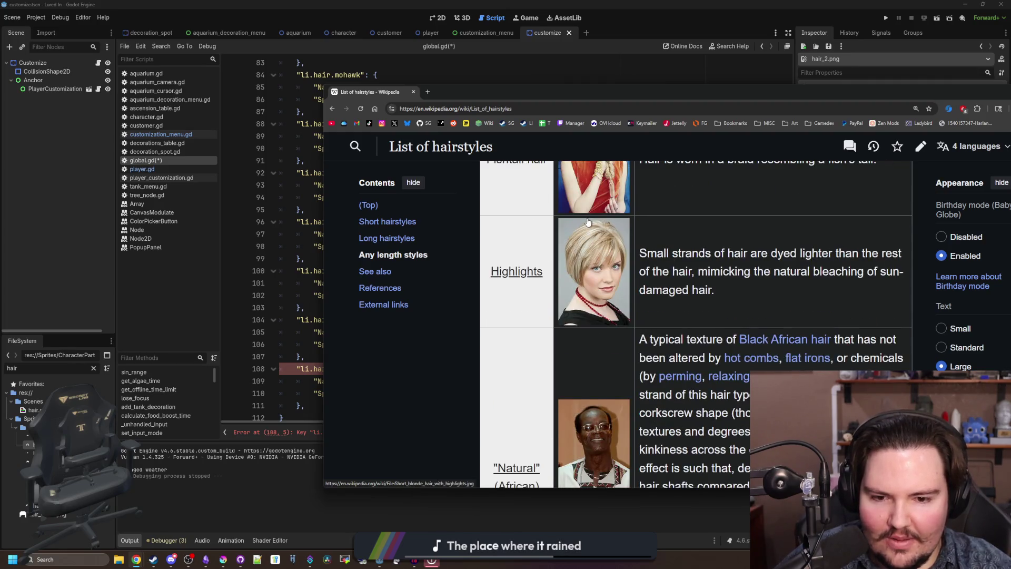
{"action": "scroll", "coordinate": [588, 221], "scroll_direction": "down", "scroll_amount": 6}
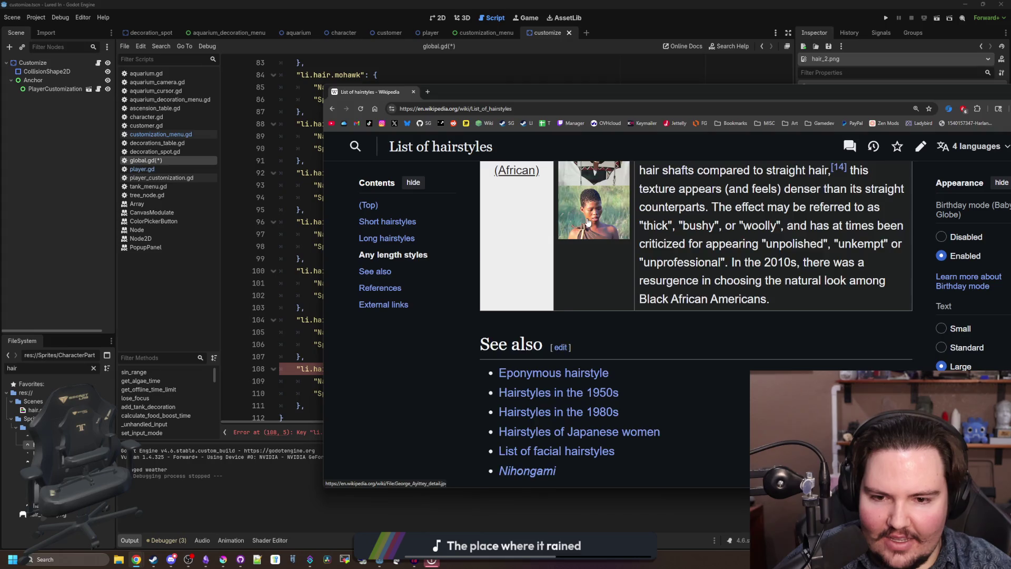
{"action": "scroll", "coordinate": [589, 222], "scroll_direction": "down", "scroll_amount": 3}
{"action": "scroll", "coordinate": [595, 242], "scroll_direction": "up", "scroll_amount": 14}
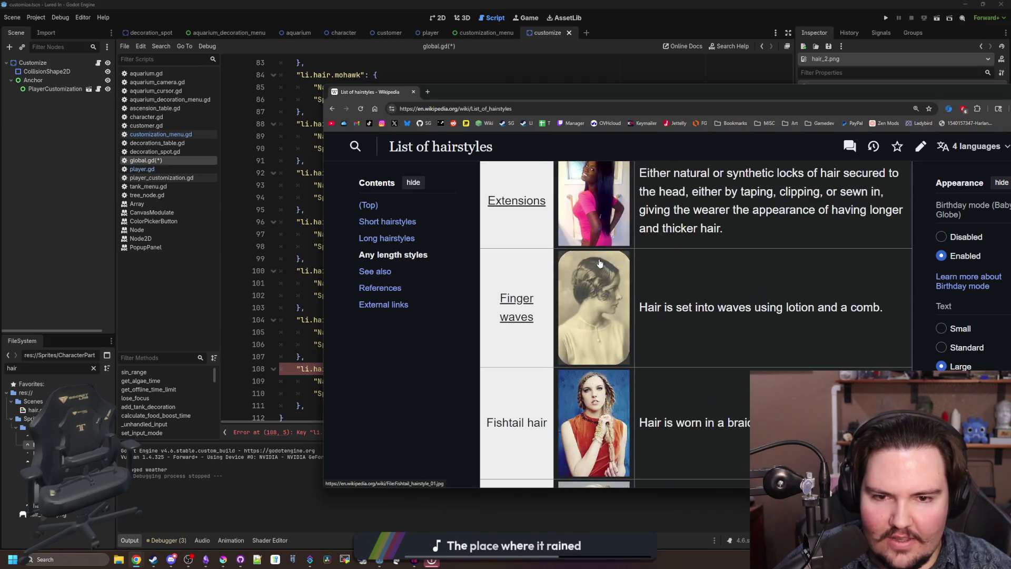
{"action": "scroll", "coordinate": [599, 264], "scroll_direction": "up", "scroll_amount": 12}
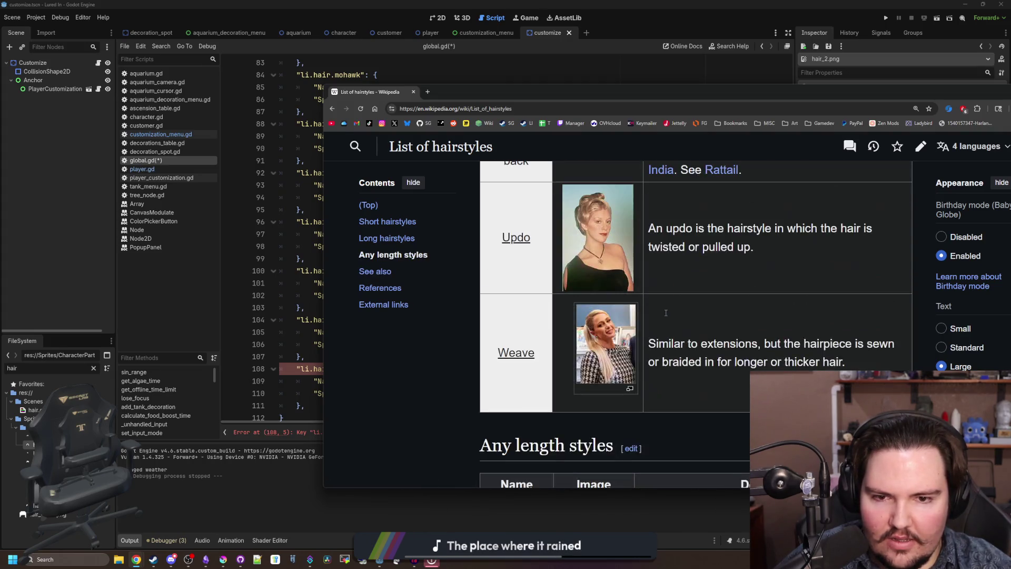
{"action": "scroll", "coordinate": [665, 313], "scroll_direction": "up", "scroll_amount": 5}
{"action": "scroll", "coordinate": [665, 314], "scroll_direction": "down", "scroll_amount": 15}
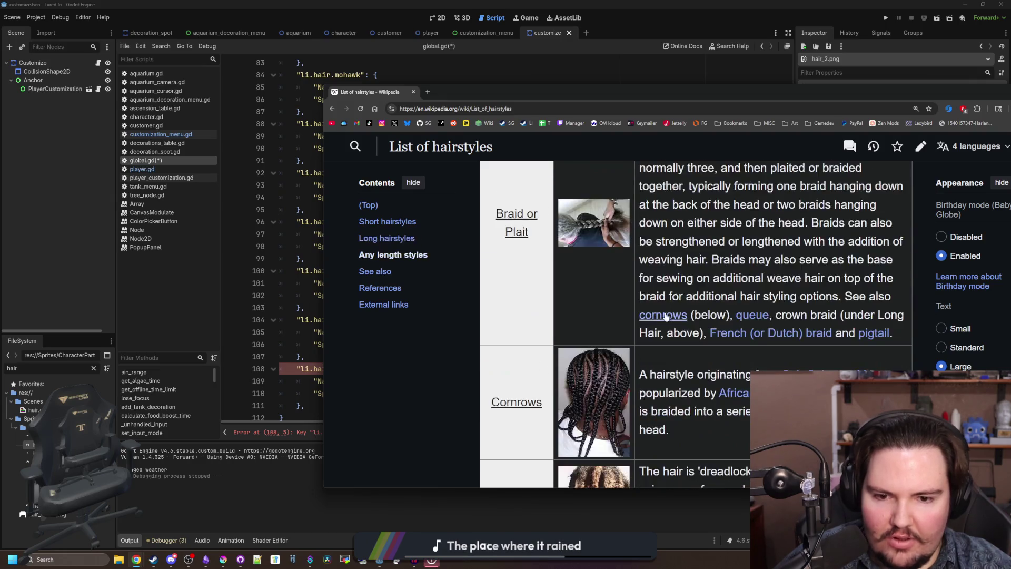
{"action": "scroll", "coordinate": [665, 315], "scroll_direction": "down", "scroll_amount": 4}
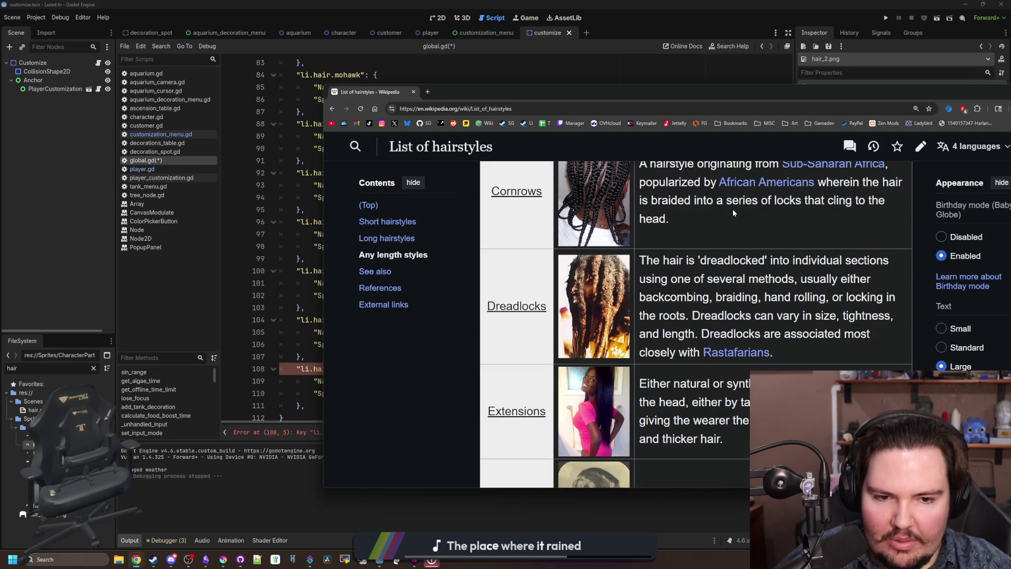
- Drag the browser window off-screen to uncover the Godot global.gd script
{"action": "left_click_drag", "start_coordinate": [706, 94], "coordinate": [1010, 93]}
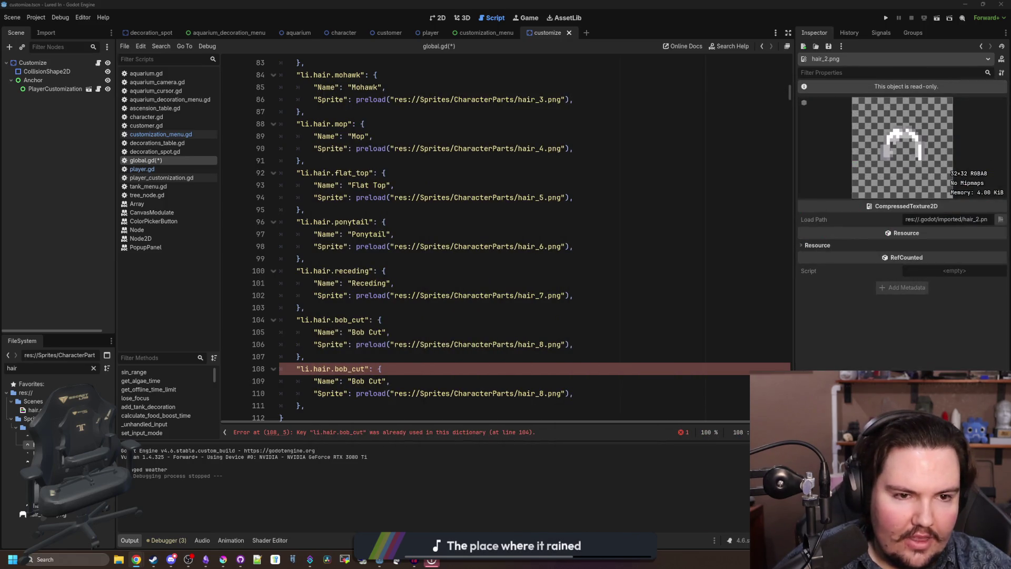
{"action": "scroll", "coordinate": [539, 311], "scroll_direction": "up", "scroll_amount": 3}
{"action": "scroll", "coordinate": [539, 311], "scroll_direction": "down", "scroll_amount": 10}
{"action": "scroll", "coordinate": [539, 311], "scroll_direction": "up", "scroll_amount": 3}
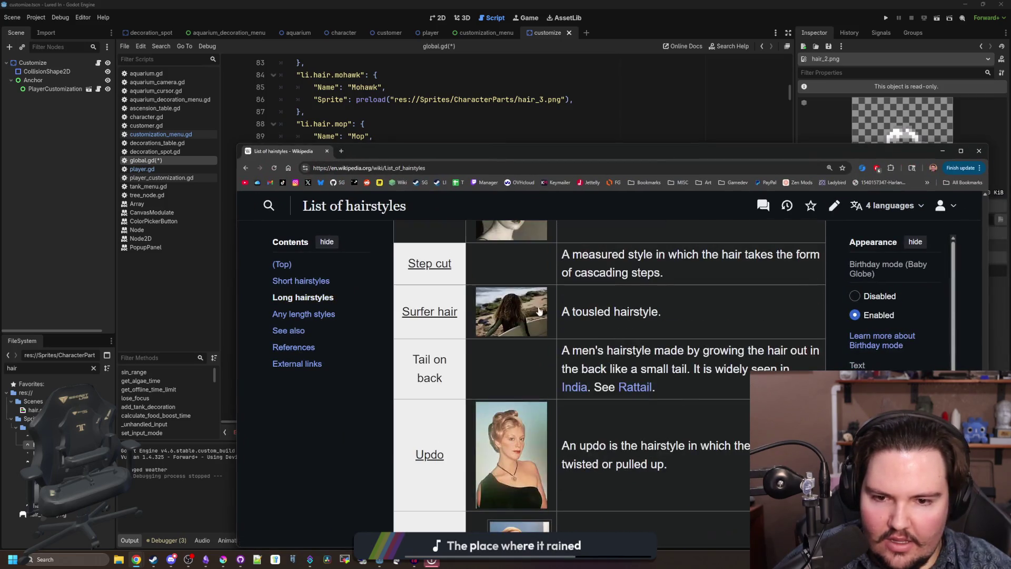
{"action": "left_click_drag", "start_coordinate": [552, 153], "coordinate": [1010, 153]}
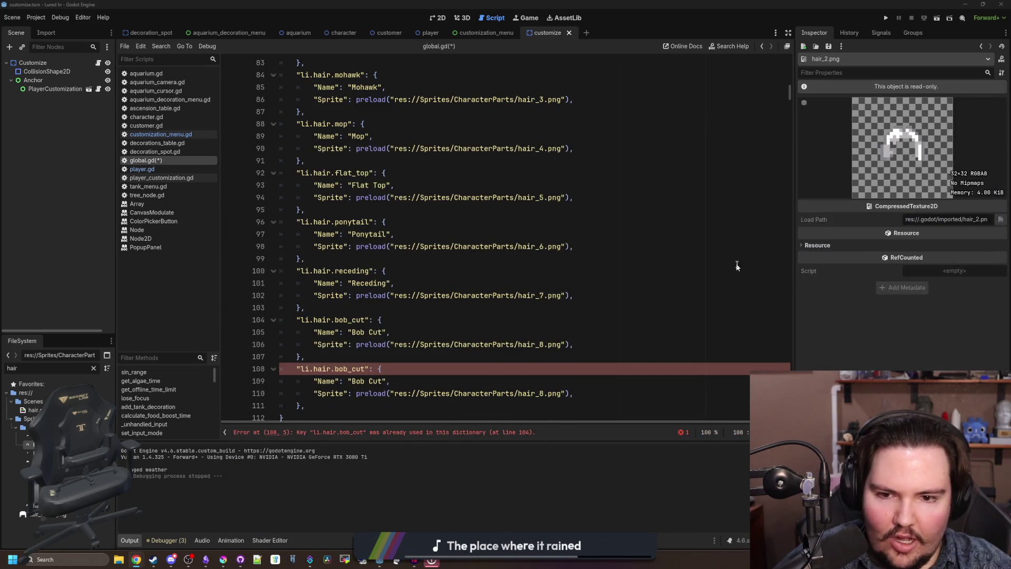
- Change the duplicate bob_cut entry to key long, name 'Long', sprite hair_2.png
{"action": "double_click", "coordinate": [366, 369]}
{"action": "type", "text": "long"}
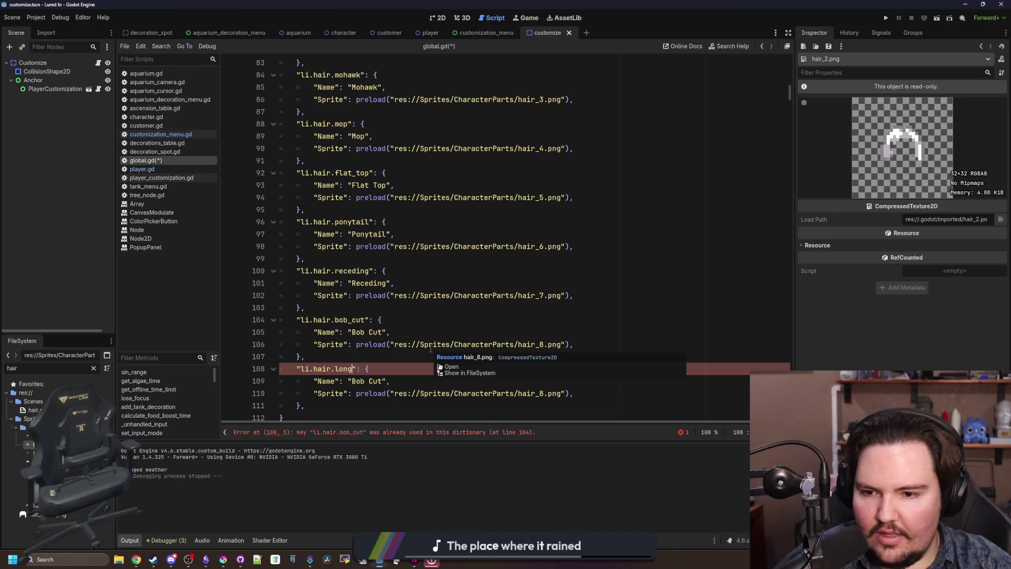
{"action": "double_click", "coordinate": [376, 381]}
{"action": "key", "text": "BackSpace"}
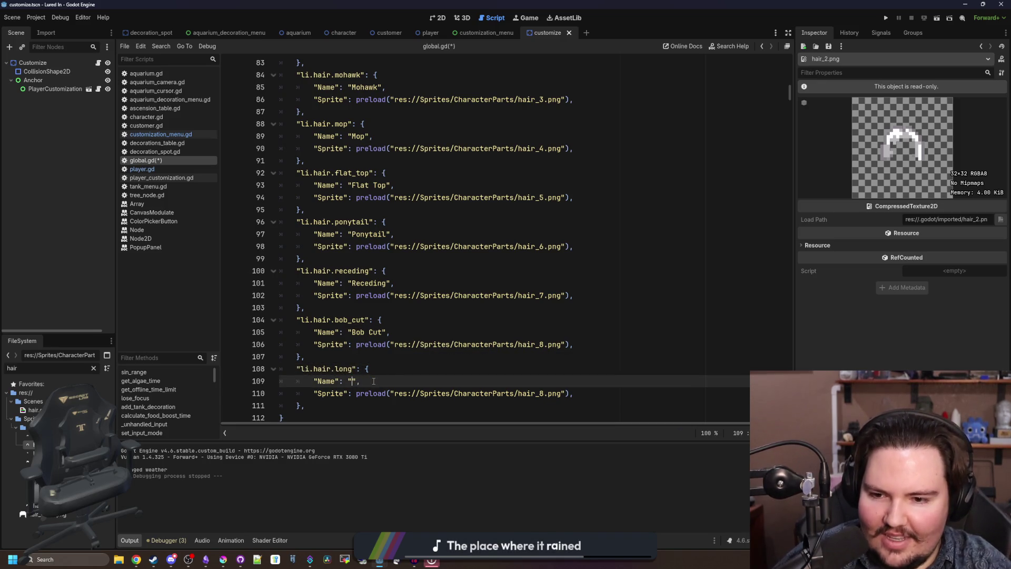
{"action": "left_click", "coordinate": [544, 396]}
{"action": "type", "text": "2"}
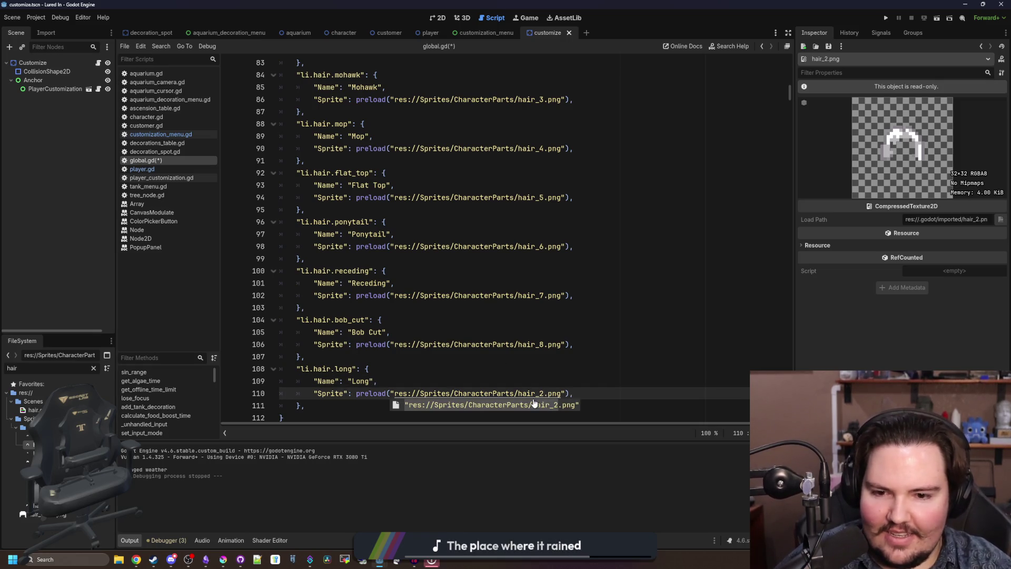
{"action": "left_click", "coordinate": [444, 357]}
- Save global.gd and run the project
{"action": "key", "text": "ctrl+s"}
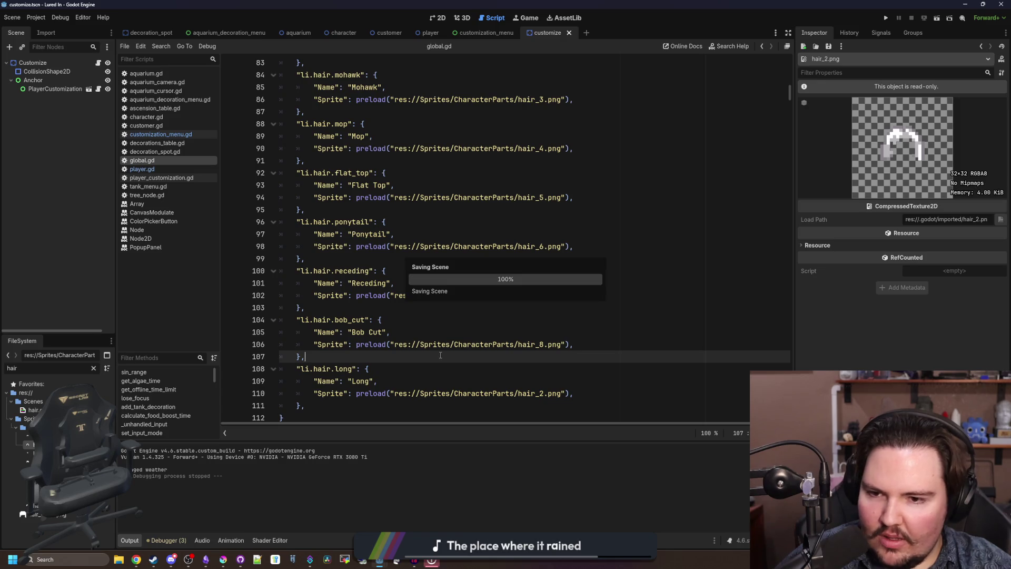
{"action": "scroll", "coordinate": [369, 183], "scroll_direction": "up", "scroll_amount": 5}
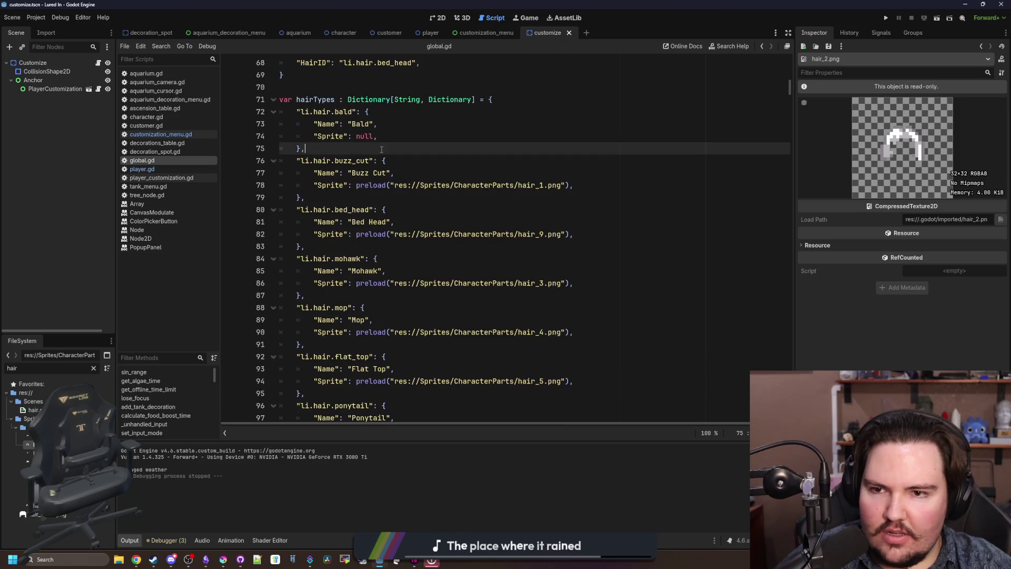
{"action": "left_click", "coordinate": [887, 18]}
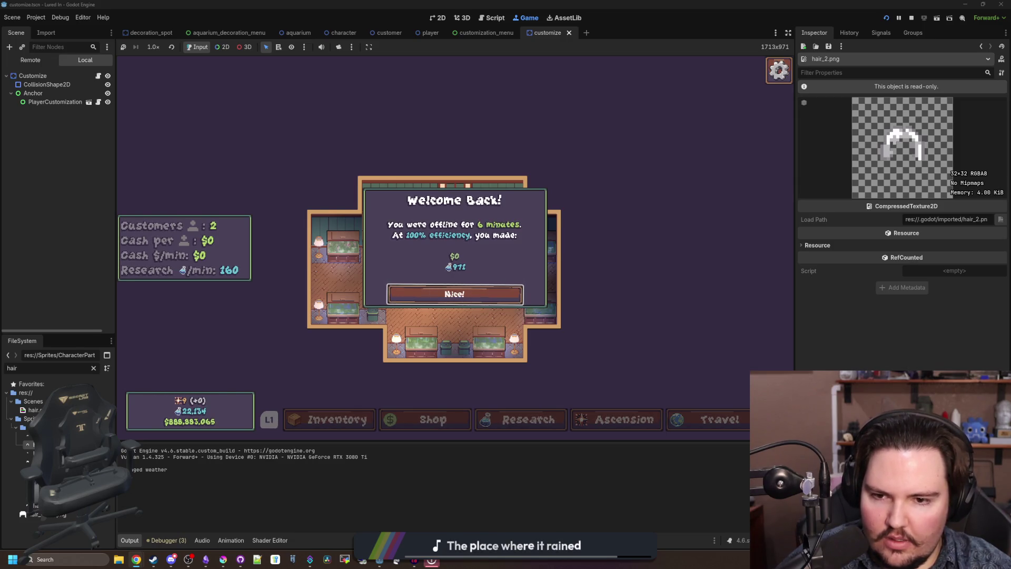
- Dismiss the Welcome Back popup and open the player's customization panel
{"action": "left_click", "coordinate": [394, 294]}
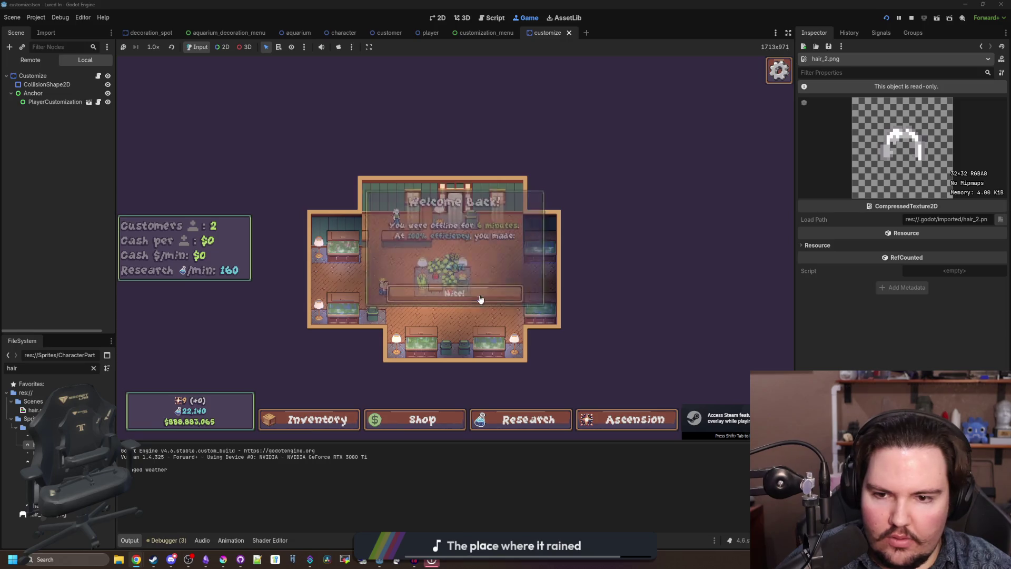
{"action": "left_click", "coordinate": [400, 184]}
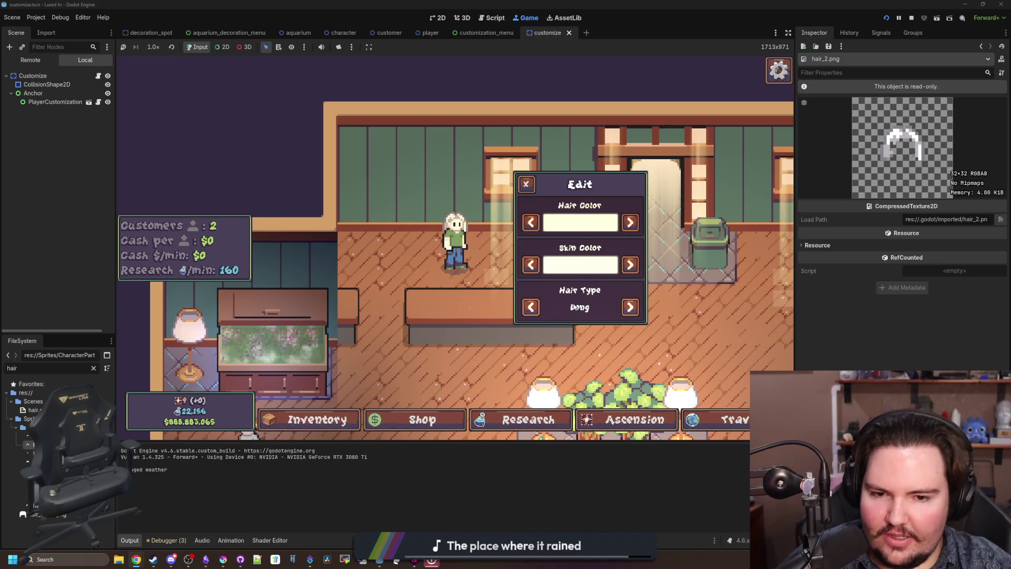
{"action": "left_click", "coordinate": [482, 238]}
{"action": "left_click", "coordinate": [483, 238]}
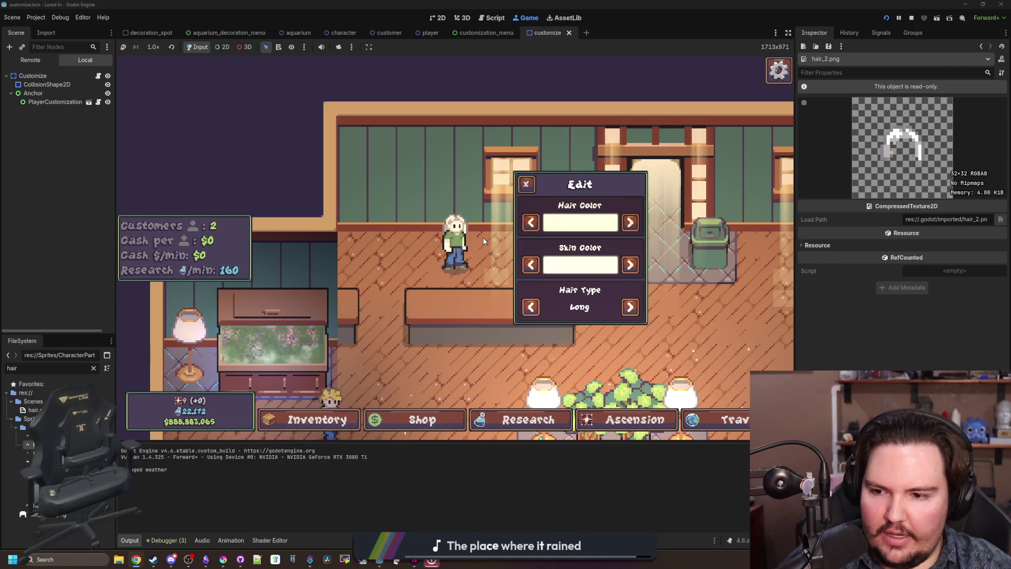
{"action": "left_click", "coordinate": [482, 238]}
{"action": "left_click", "coordinate": [483, 240]}
{"action": "left_click", "coordinate": [483, 240]}
{"action": "left_click", "coordinate": [482, 239]}
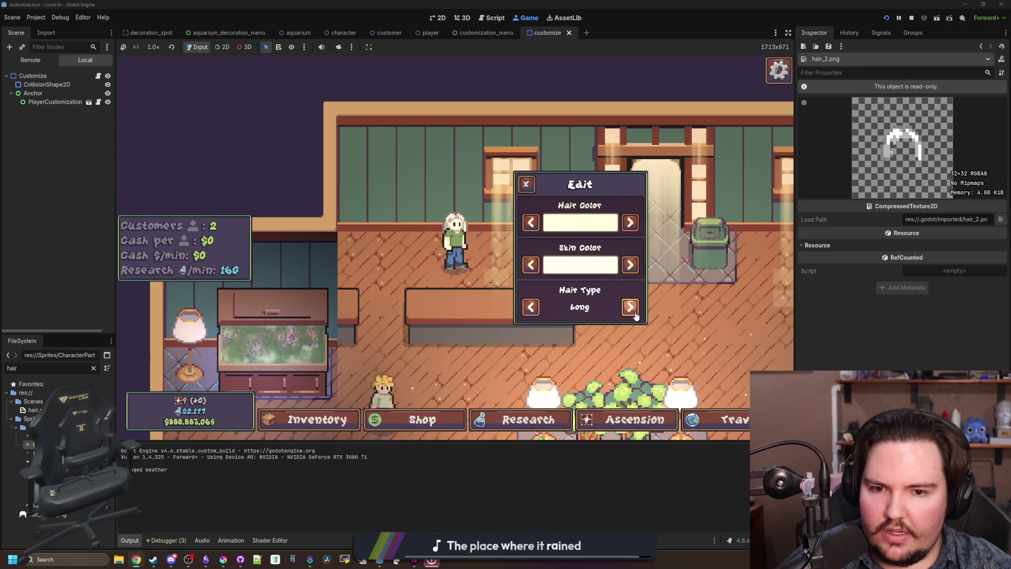
- Cycle the hair types until the new Long style shows, then switch to Krita
{"action": "left_click", "coordinate": [631, 308]}
{"action": "left_click", "coordinate": [635, 314]}
{"action": "left_click", "coordinate": [635, 315]}
{"action": "left_click", "coordinate": [635, 315]}
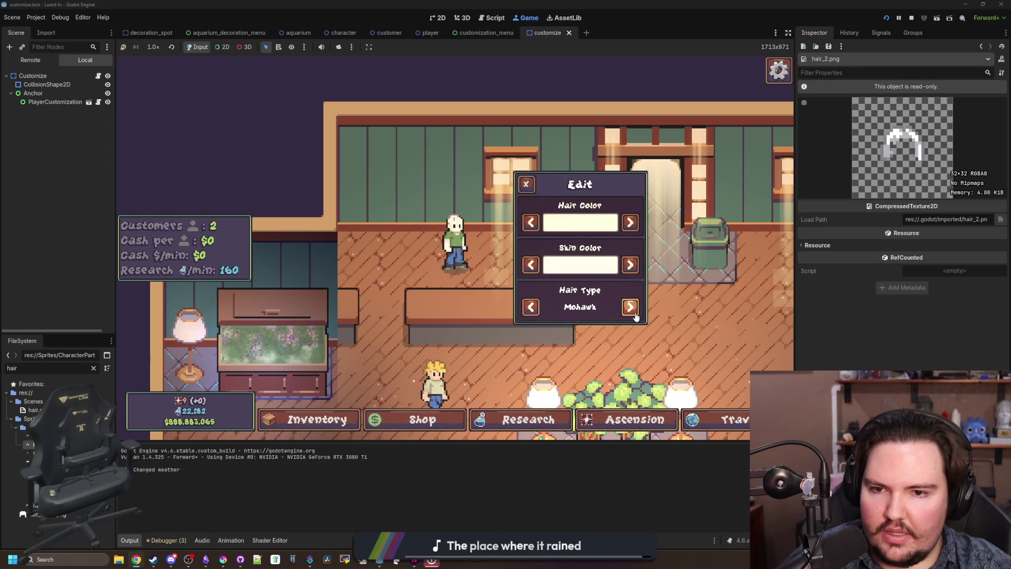
{"action": "left_click", "coordinate": [636, 314]}
{"action": "left_click", "coordinate": [635, 314]}
{"action": "left_click", "coordinate": [635, 315]}
{"action": "left_click", "coordinate": [635, 314]}
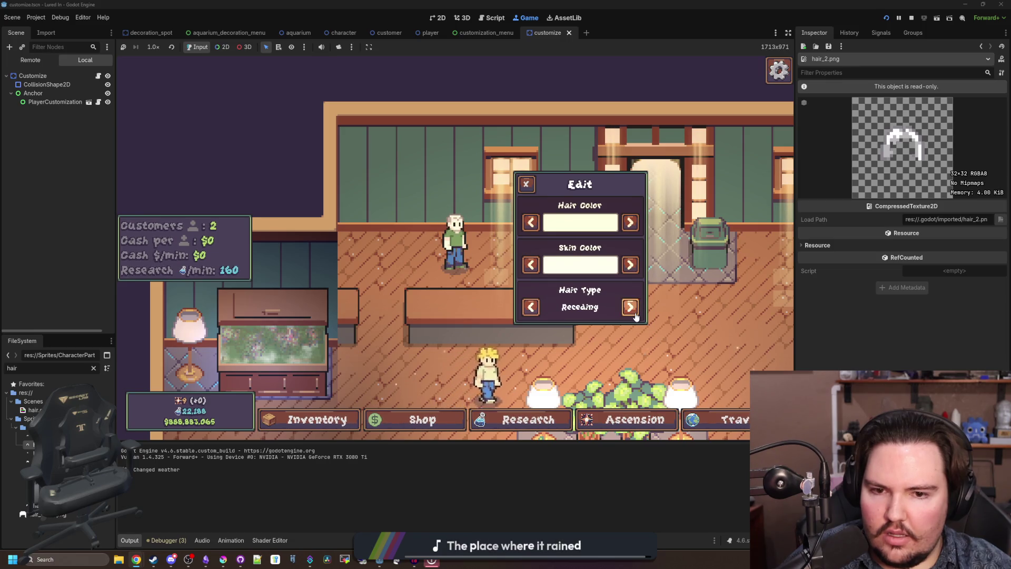
{"action": "left_click", "coordinate": [635, 314]}
{"action": "left_click", "coordinate": [629, 307]}
{"action": "left_click", "coordinate": [629, 307]}
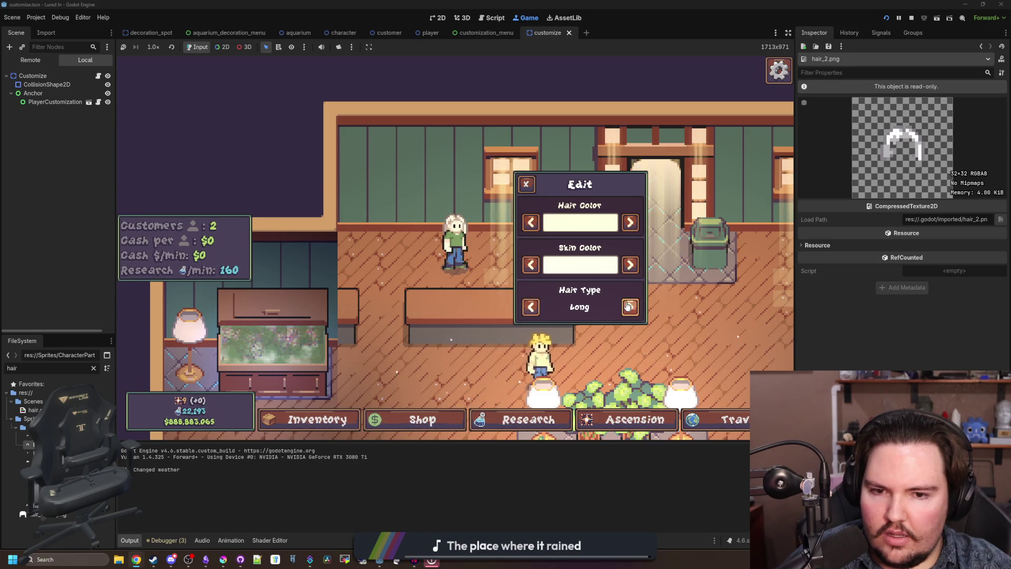
{"action": "left_click", "coordinate": [630, 307]}
{"action": "left_click", "coordinate": [629, 307]}
{"action": "left_click", "coordinate": [629, 307]}
{"action": "left_click", "coordinate": [629, 307]}
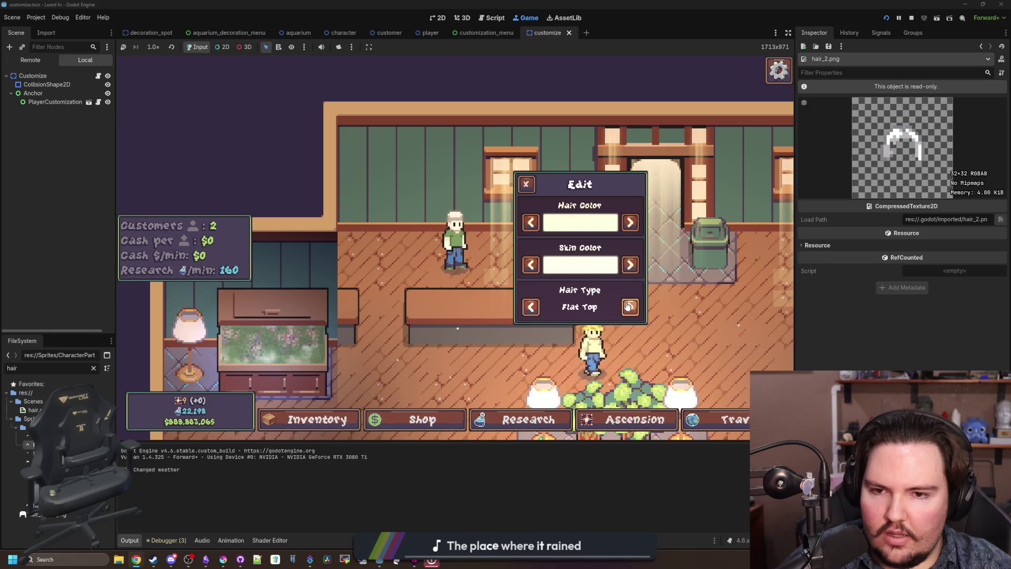
{"action": "left_click", "coordinate": [629, 307]}
{"action": "left_click", "coordinate": [629, 307]}
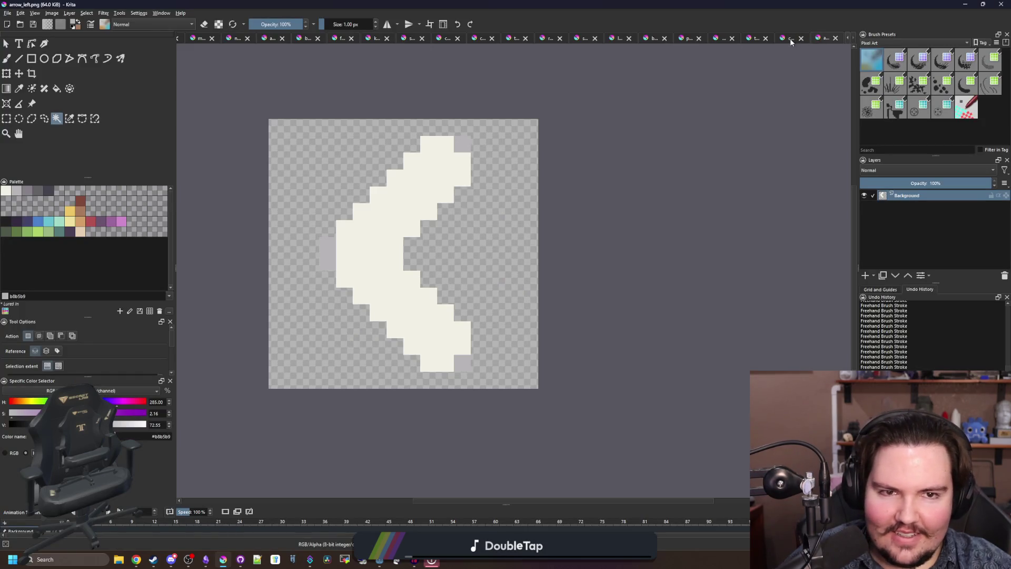
{"action": "left_click", "coordinate": [790, 40]}
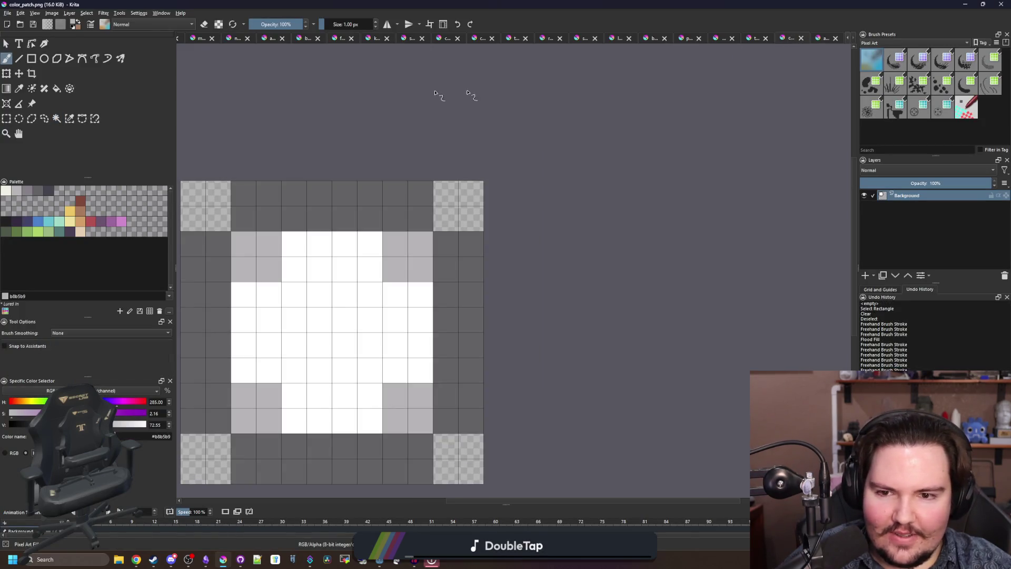
- Open hair_1.png in Krita for editing
{"action": "left_click", "coordinate": [7, 13]}
{"action": "key", "text": "Escape"}
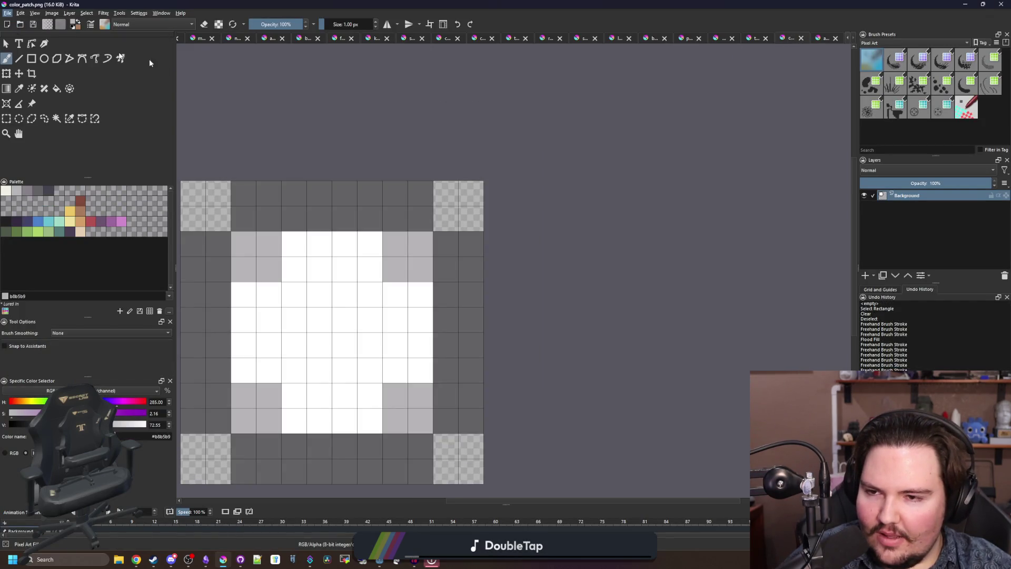
{"action": "key", "text": "ctrl+o"}
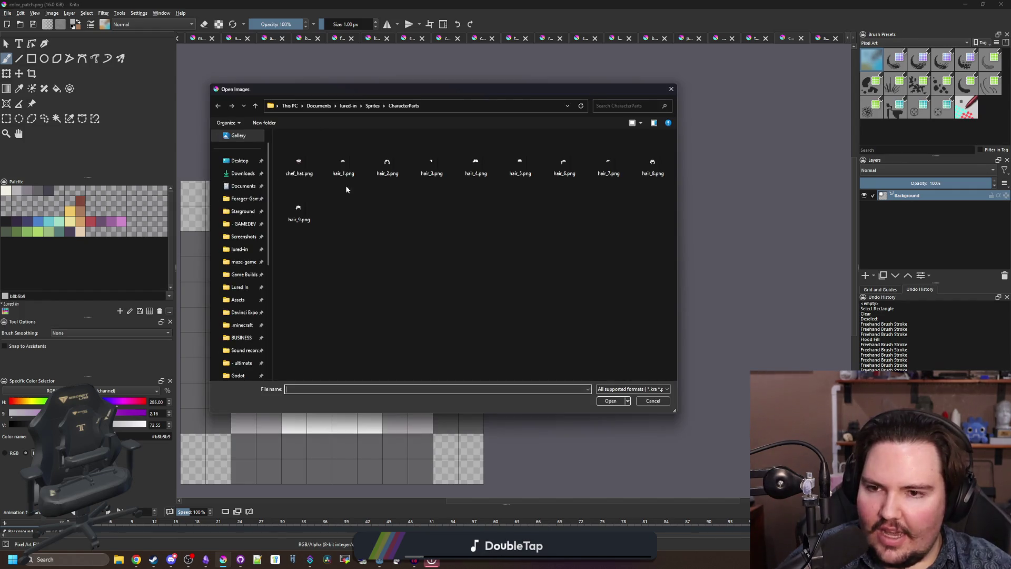
{"action": "double_click", "coordinate": [352, 166]}
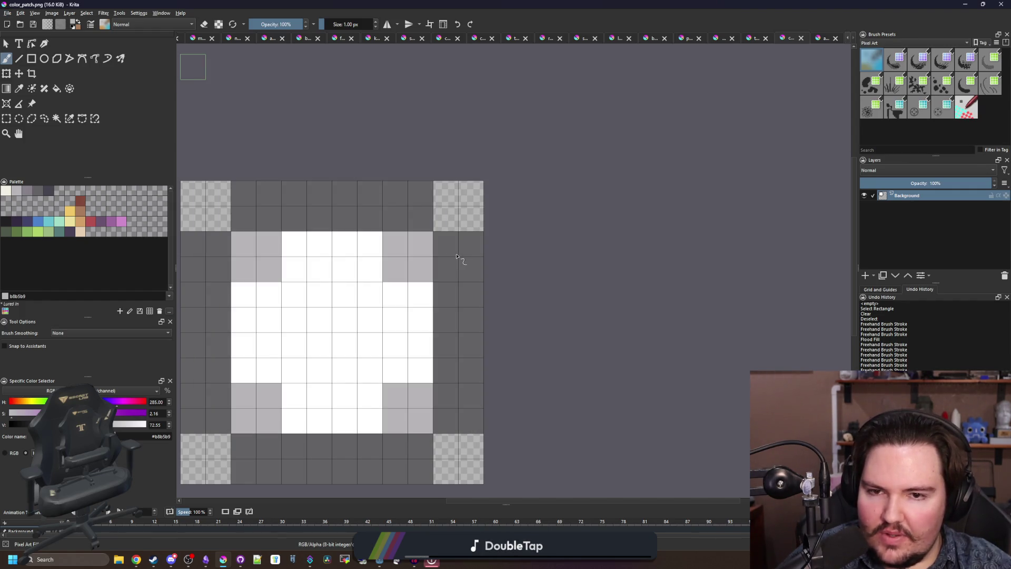
- Paint a stroke across the hair sprite and erase the stray grey and dark pixels
{"action": "scroll", "coordinate": [568, 240], "scroll_direction": "up", "scroll_amount": 5}
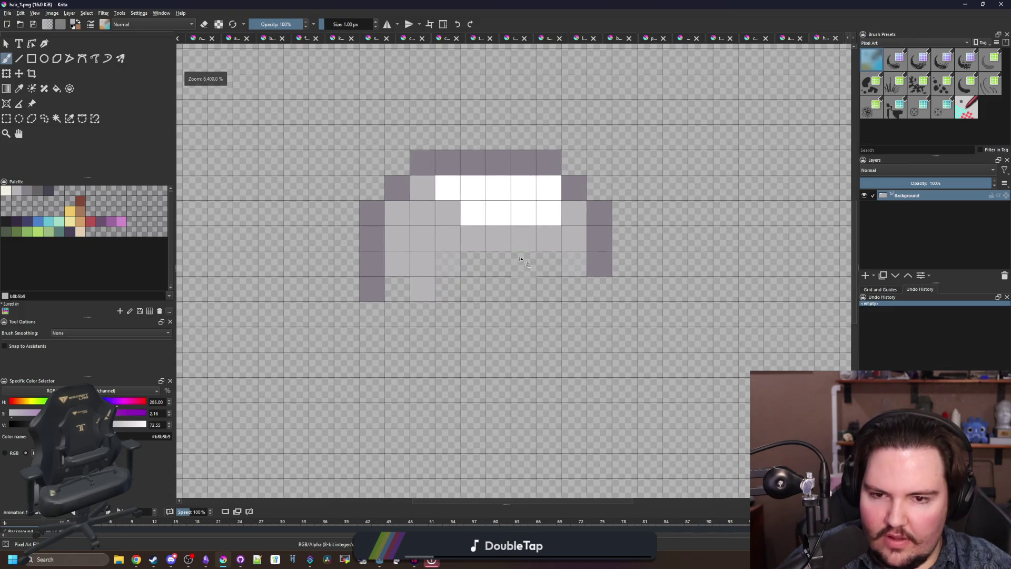
{"action": "left_click_drag", "start_coordinate": [576, 264], "coordinate": [454, 263]}
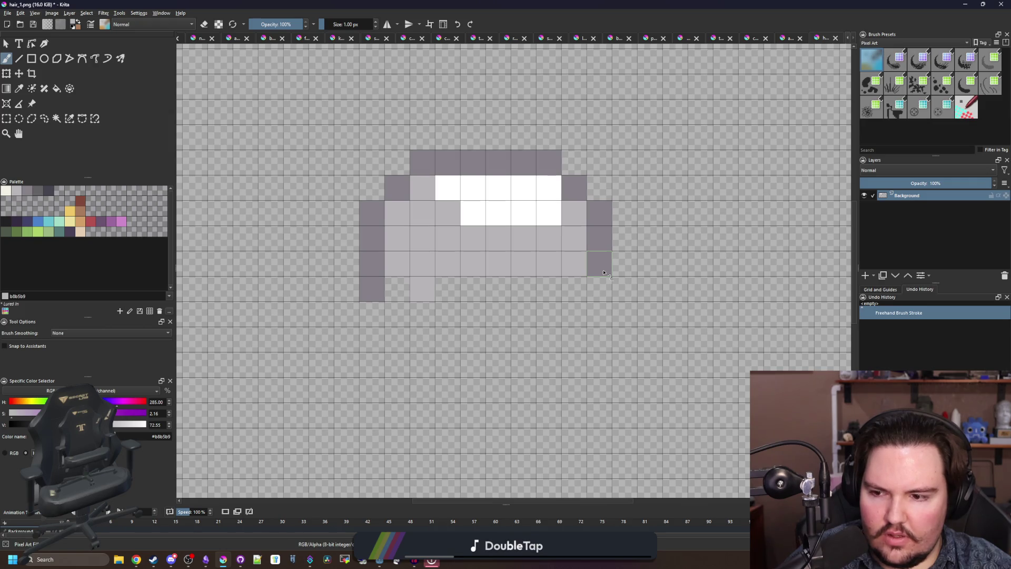
{"action": "key", "text": "e"}
{"action": "left_click", "coordinate": [432, 299]}
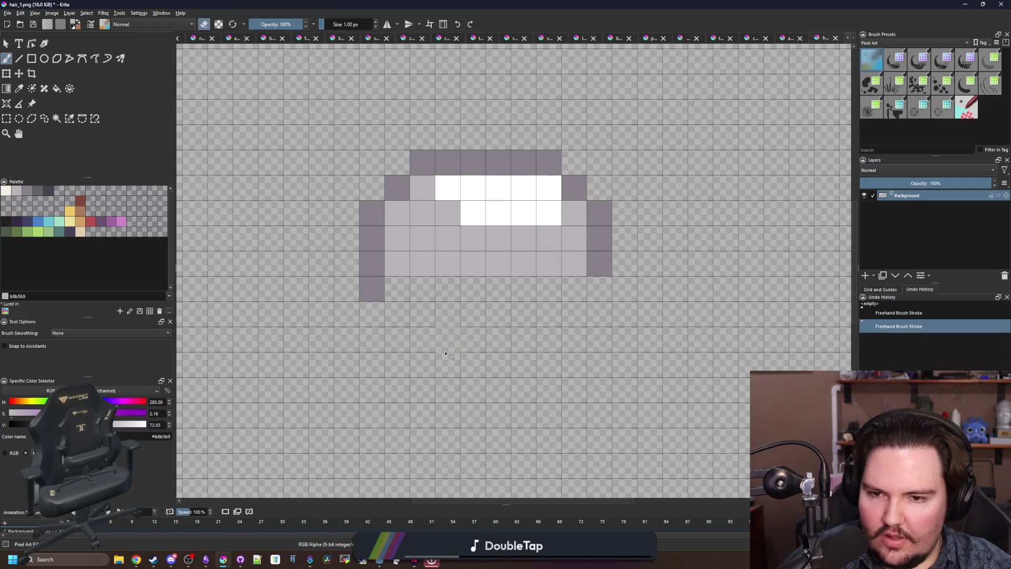
{"action": "scroll", "coordinate": [413, 314], "scroll_direction": "down", "scroll_amount": 1}
{"action": "left_click", "coordinate": [387, 298]}
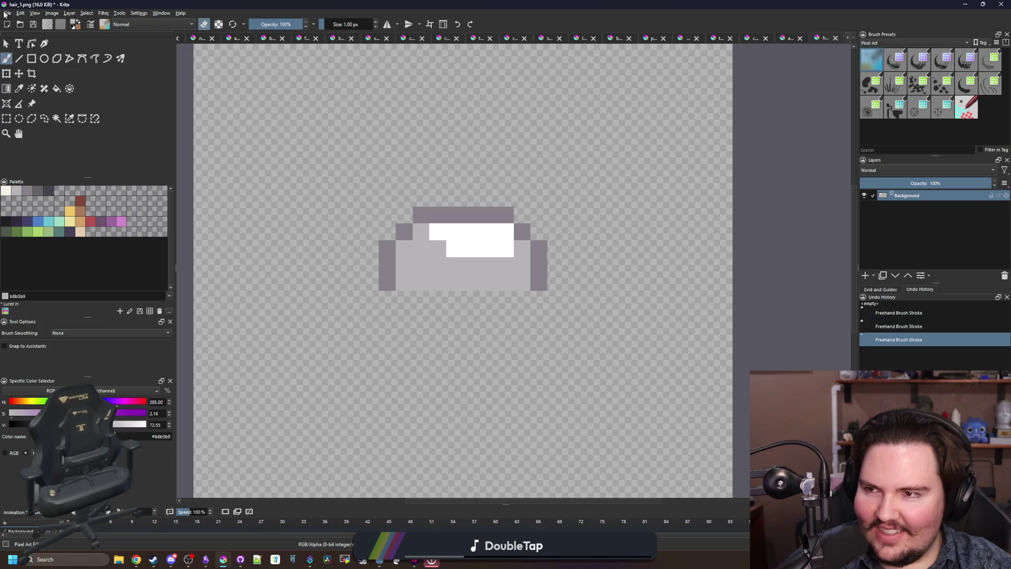
- Save the sprite as a new PNG in CharacterParts and return to the running game
{"action": "left_click", "coordinate": [7, 13]}
{"action": "left_click", "coordinate": [202, 80]}
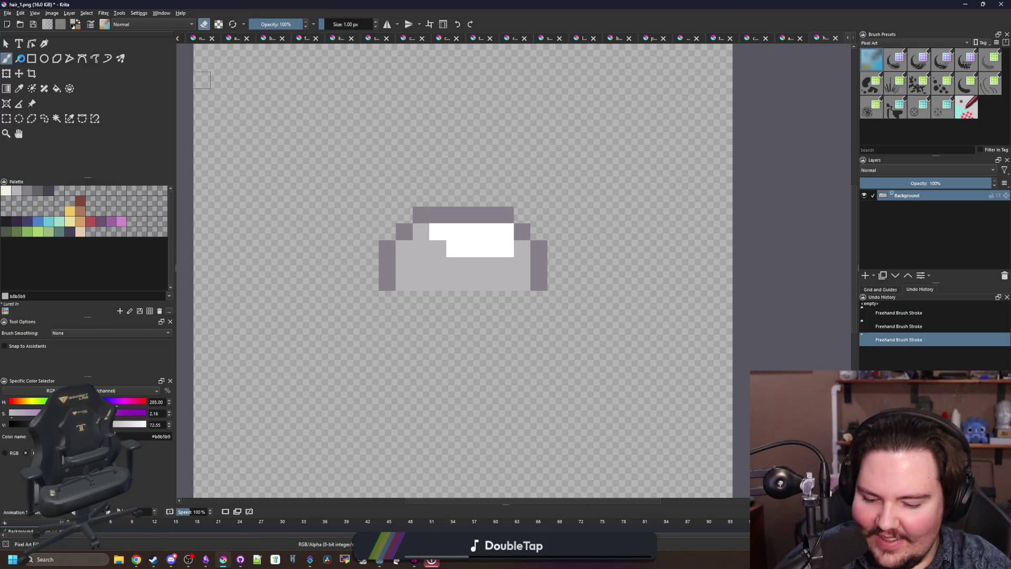
{"action": "key", "text": "ctrl+shift+s"}
{"action": "type", "text": "bowl_cut"}
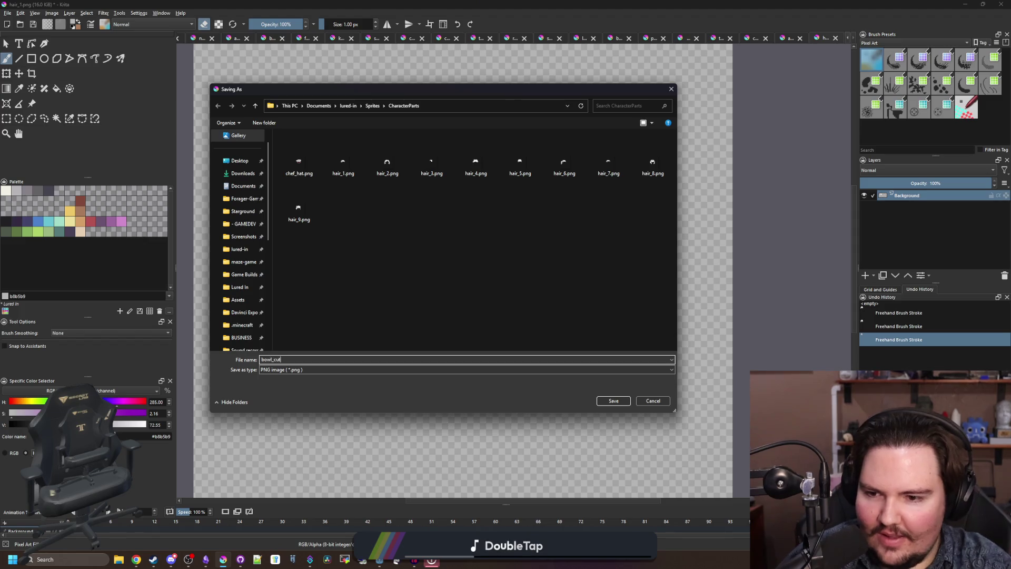
{"action": "left_click", "coordinate": [604, 401]}
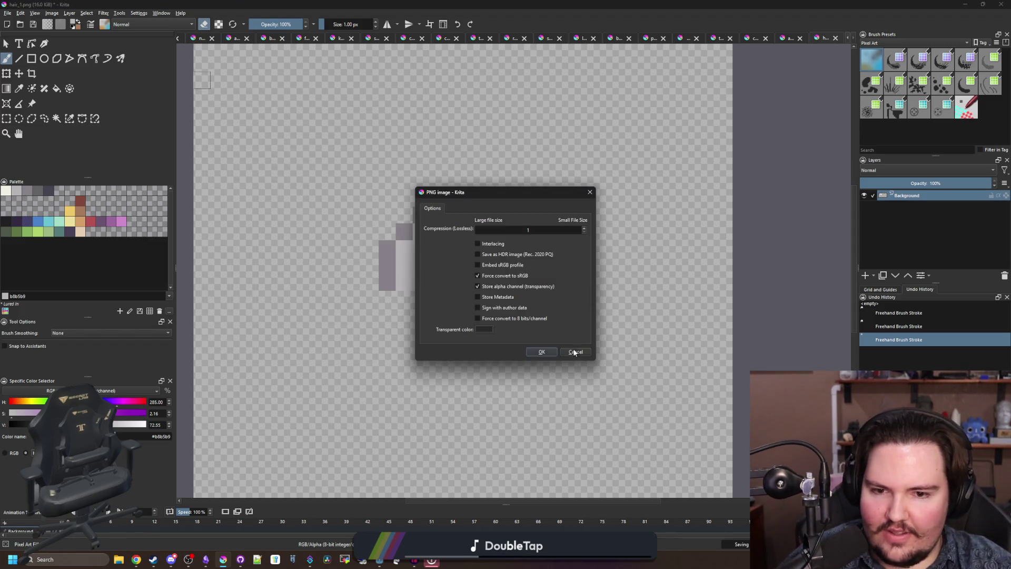
{"action": "left_click", "coordinate": [542, 352]}
{"action": "key", "text": "alt+Tab"}
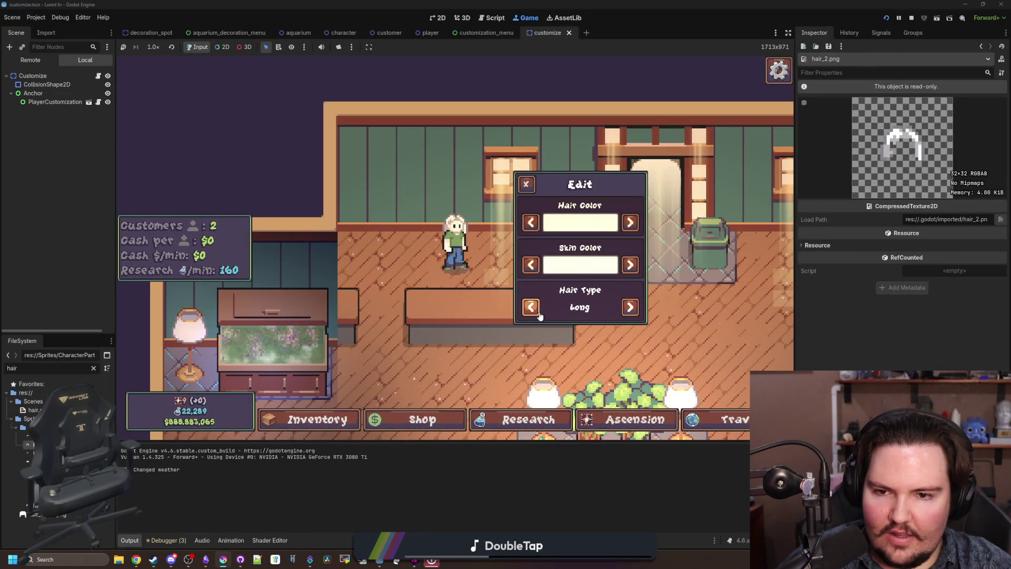
- Cycle forward and back through the hair types, landing on Bald
{"action": "left_click", "coordinate": [630, 307]}
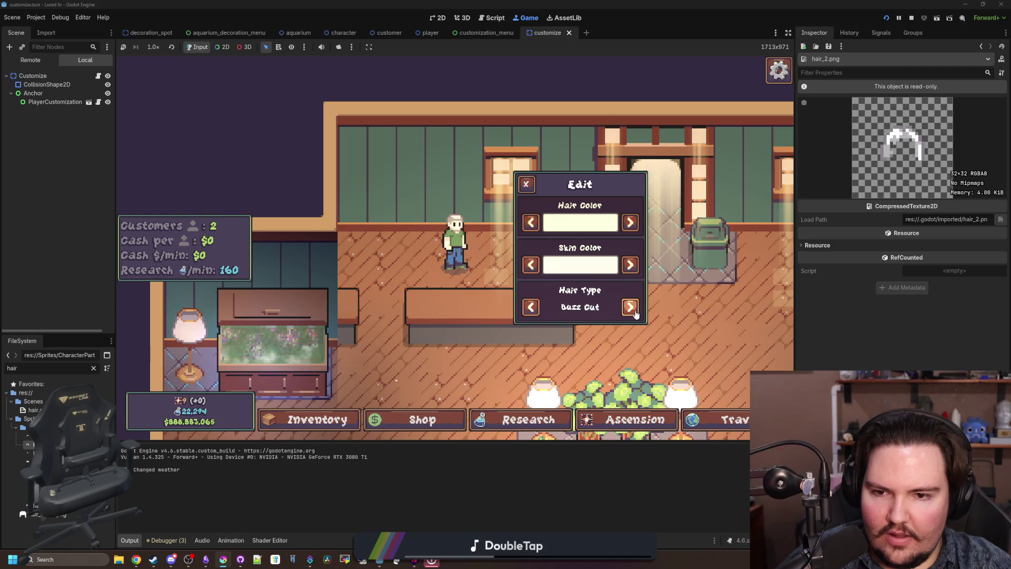
{"action": "left_click", "coordinate": [630, 307]}
{"action": "left_click", "coordinate": [630, 308]}
{"action": "left_click", "coordinate": [630, 308]}
{"action": "left_click", "coordinate": [630, 307]}
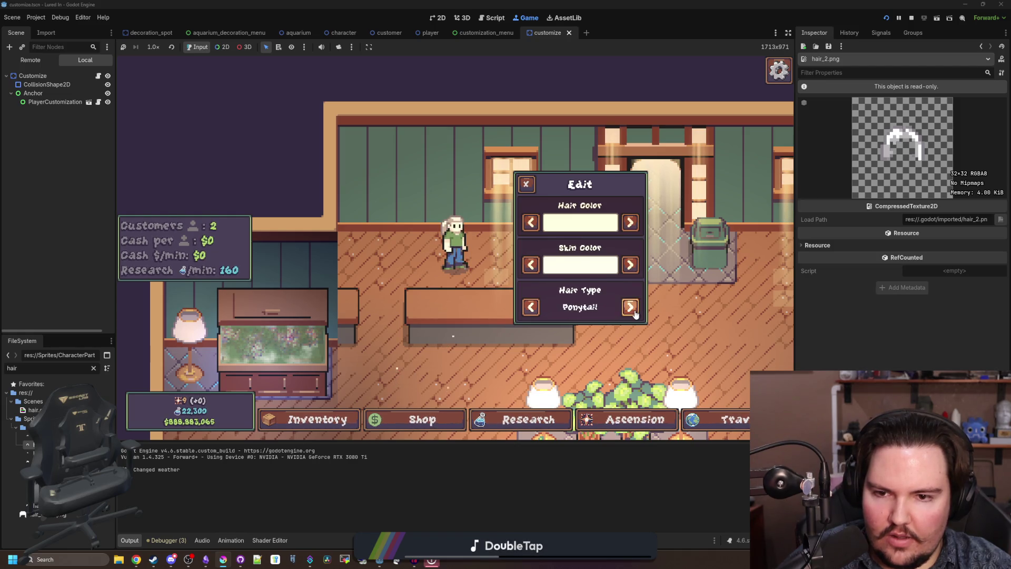
{"action": "left_click", "coordinate": [524, 309]}
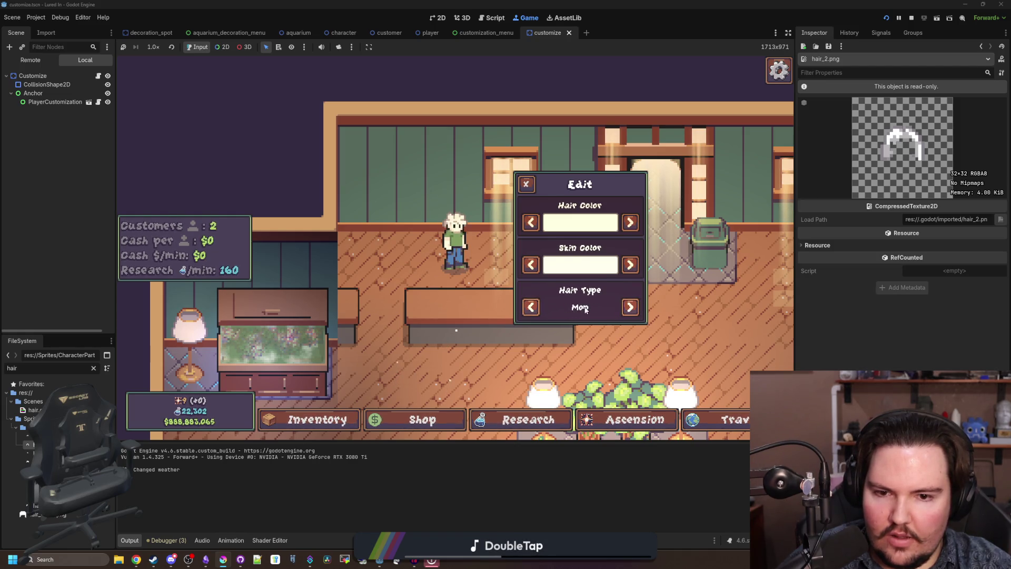
{"action": "left_click", "coordinate": [632, 306]}
{"action": "left_click", "coordinate": [630, 308]}
{"action": "left_click", "coordinate": [630, 308]}
{"action": "left_click", "coordinate": [630, 307]}
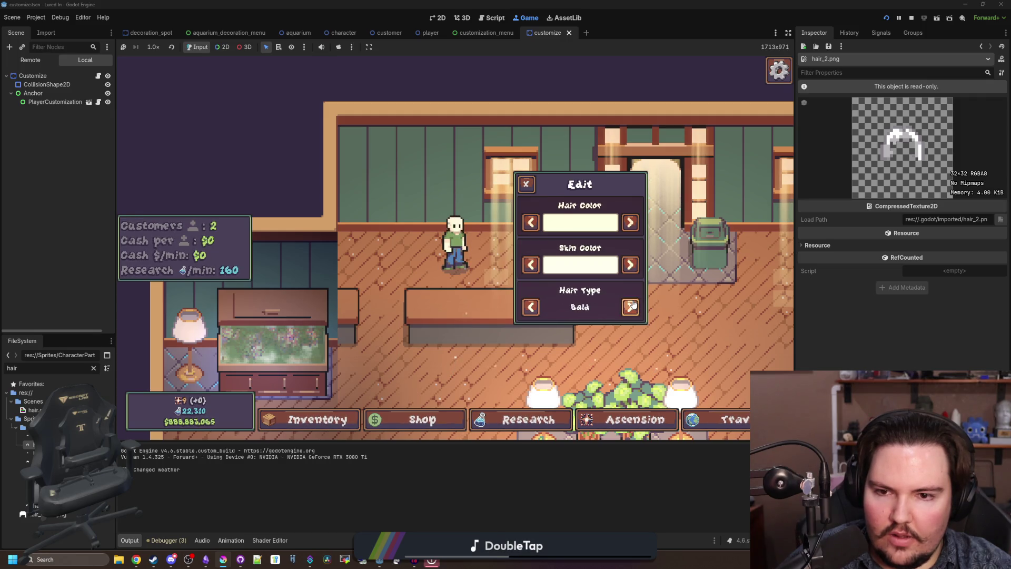
- Try red and blue hair and skin colours, ending on Long hair with white skin
{"action": "left_click", "coordinate": [629, 222]}
{"action": "left_click", "coordinate": [630, 265]}
{"action": "left_click", "coordinate": [631, 307]}
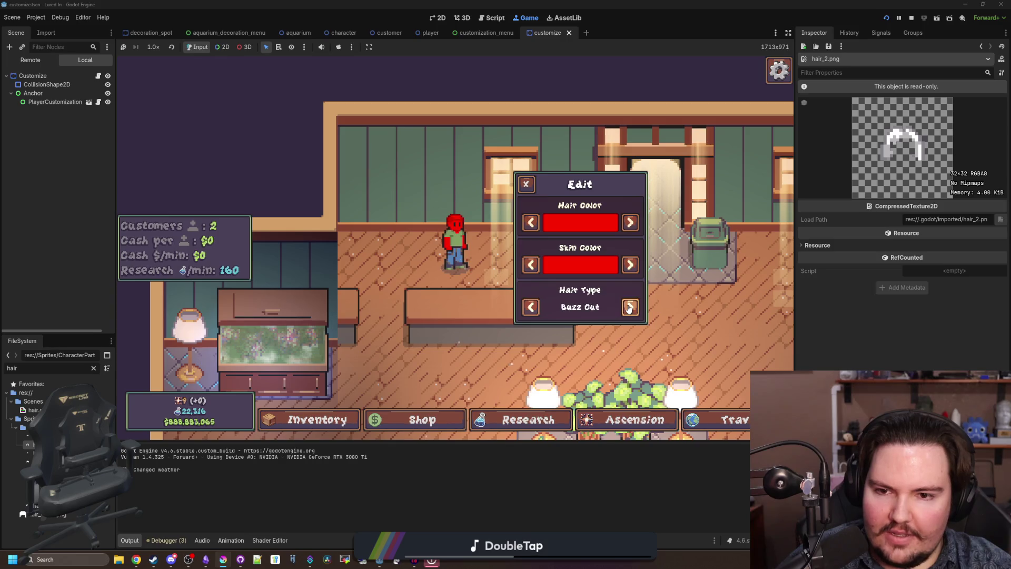
{"action": "left_click", "coordinate": [630, 307]}
{"action": "left_click", "coordinate": [631, 308]}
{"action": "left_click", "coordinate": [629, 223]}
{"action": "left_click", "coordinate": [631, 308]}
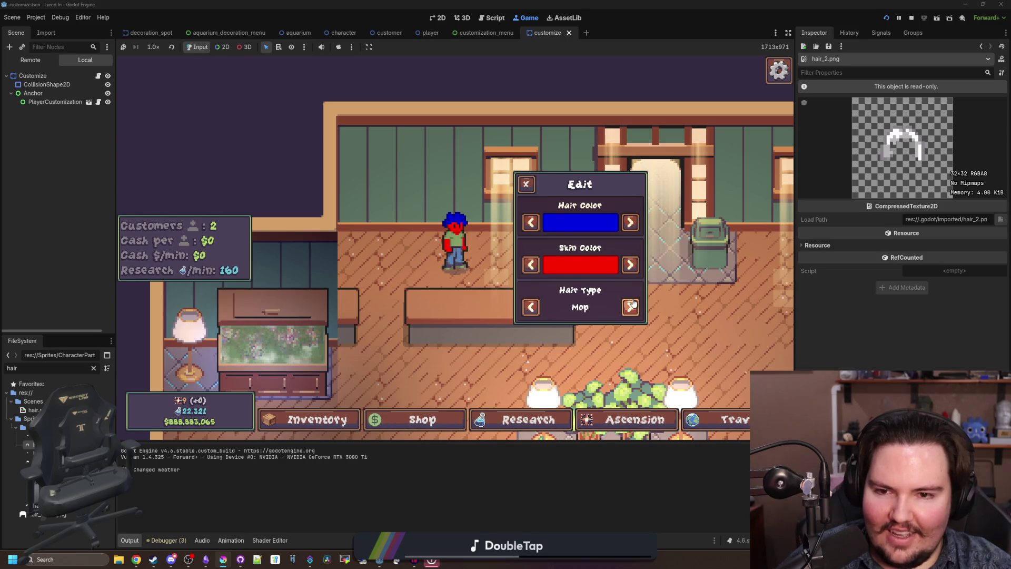
{"action": "left_click", "coordinate": [630, 307]}
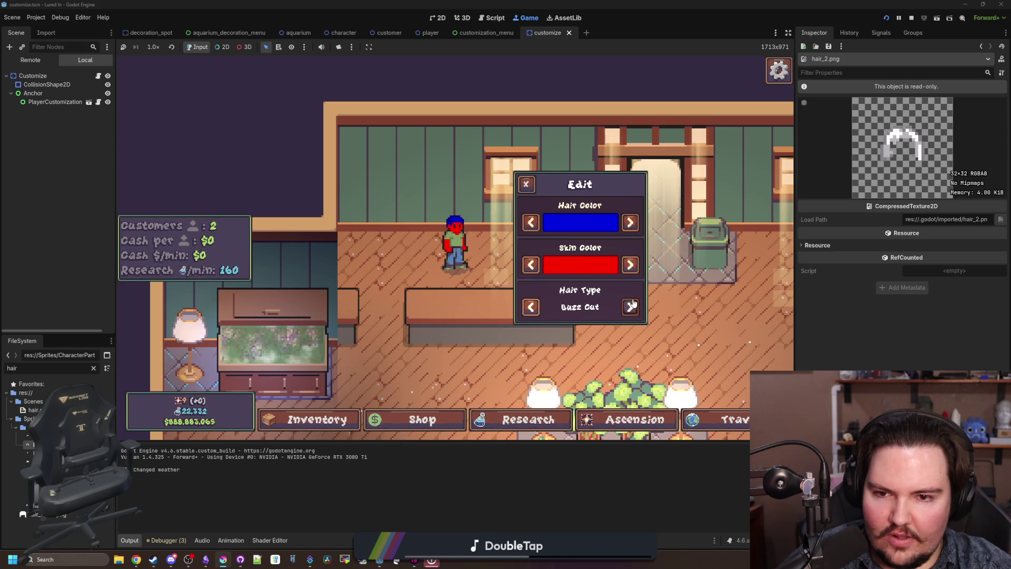
{"action": "left_click", "coordinate": [631, 307]}
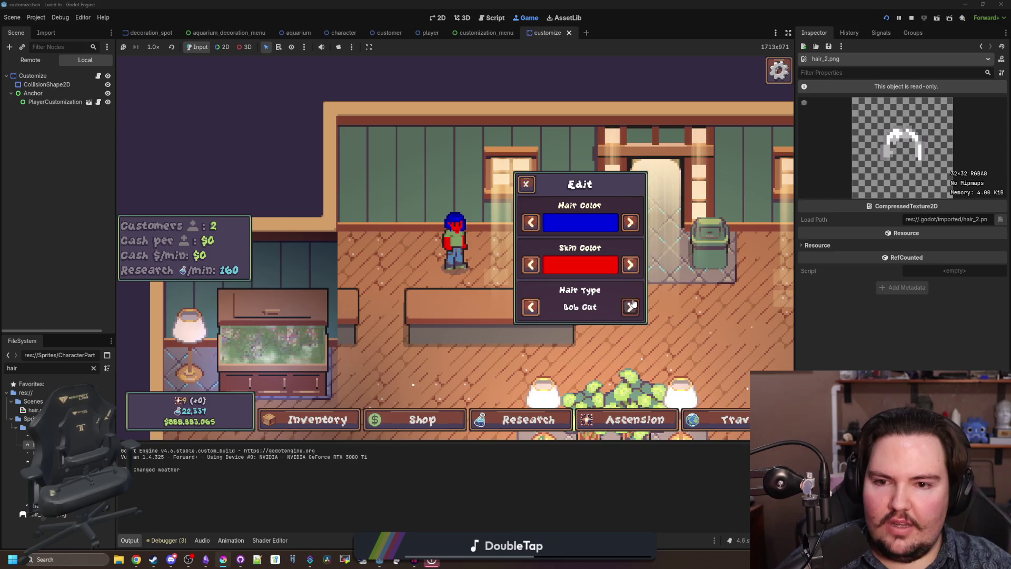
{"action": "left_click", "coordinate": [630, 308]}
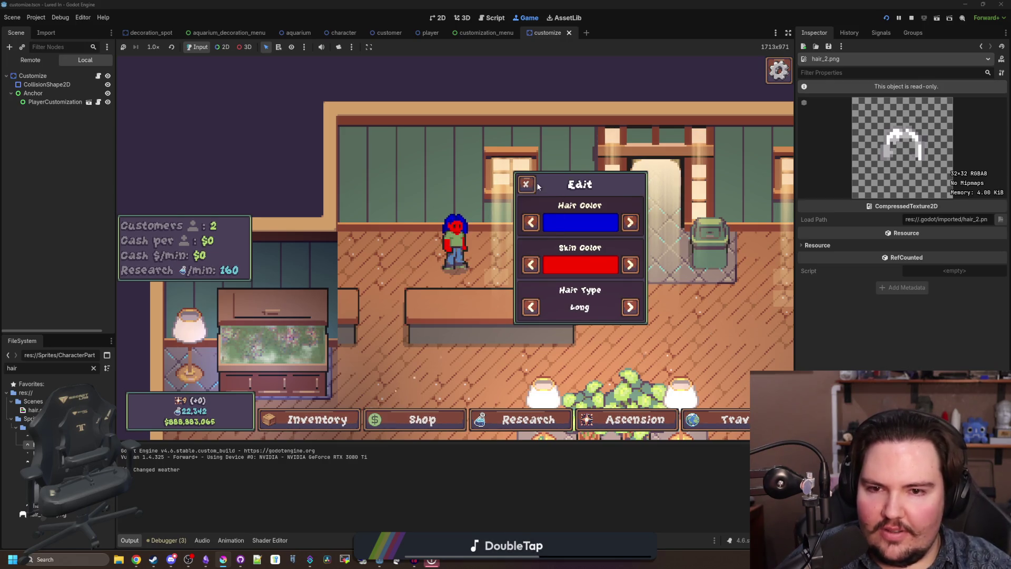
{"action": "left_click", "coordinate": [536, 259]}
{"action": "left_click", "coordinate": [535, 261]}
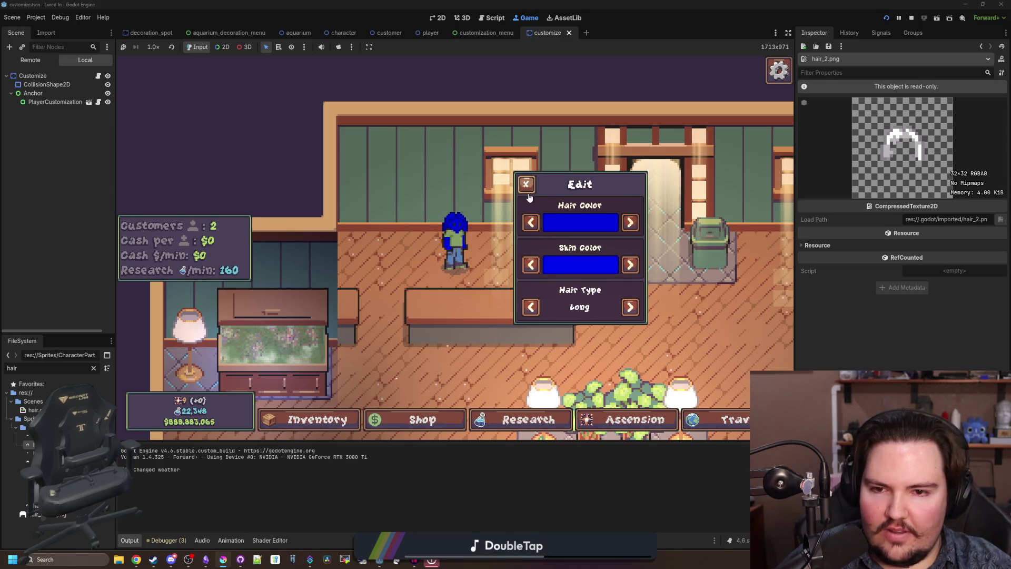
{"action": "left_click", "coordinate": [630, 265]}
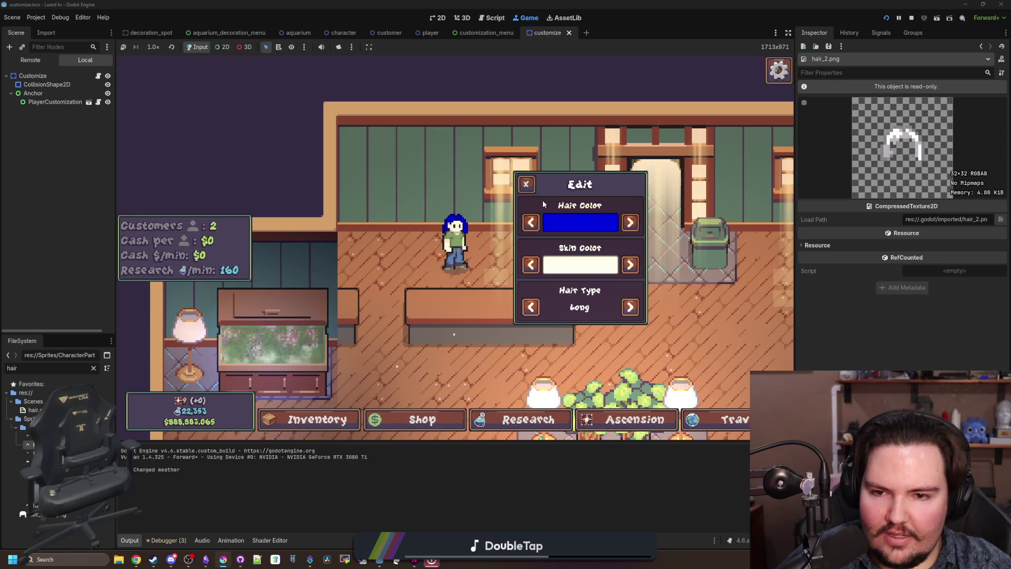
- Close the character edit panel and travel to the Pond
{"action": "left_click", "coordinate": [526, 184]}
{"action": "key", "text": "t"}
{"action": "left_click", "coordinate": [587, 175]}
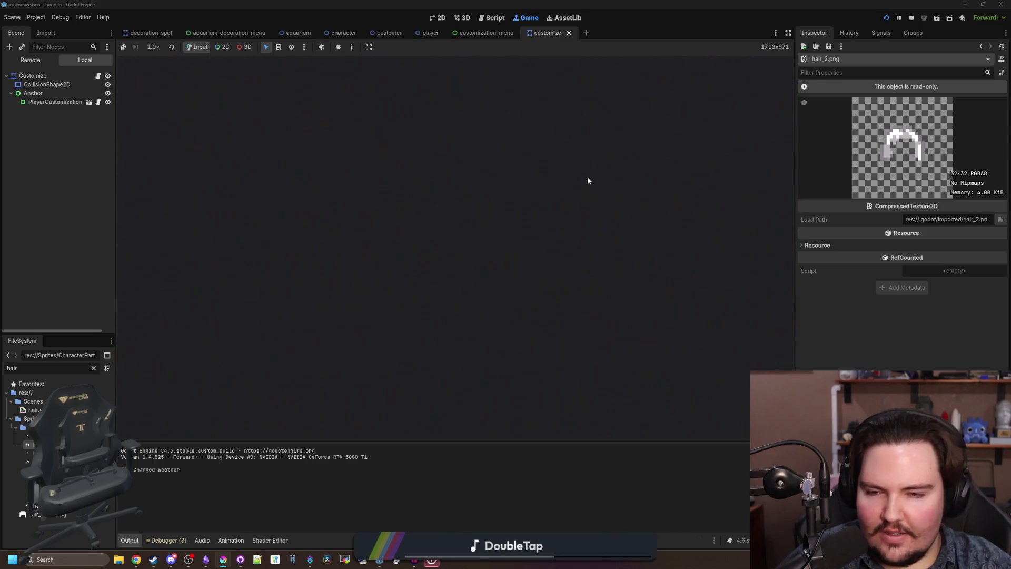
- Cast into the pond, return to the shop, and set the character's skin to white and hair to red
{"action": "left_click", "coordinate": [328, 124]}
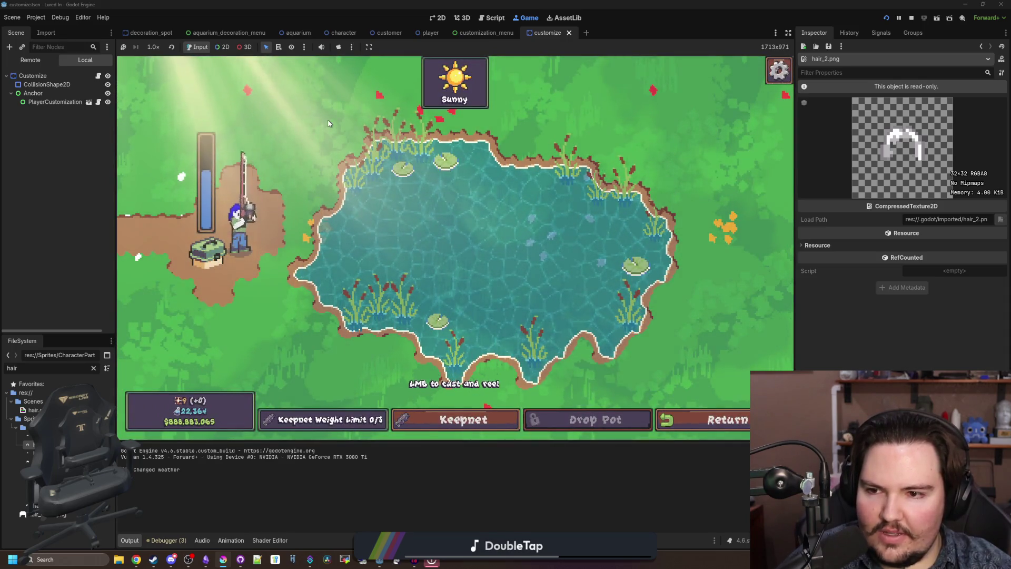
{"action": "left_click", "coordinate": [703, 412]}
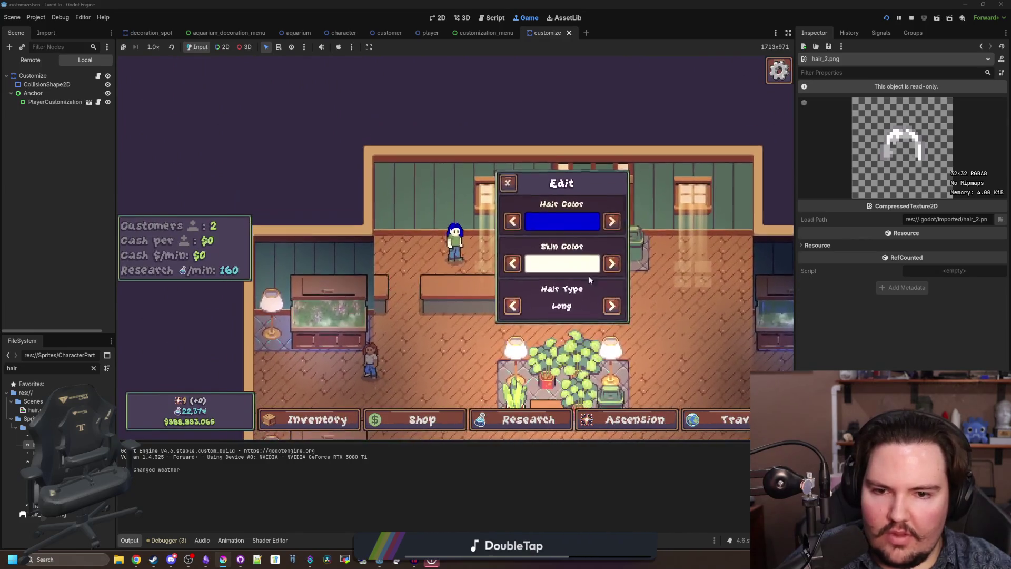
{"action": "left_click", "coordinate": [519, 269]}
{"action": "left_click", "coordinate": [610, 265]}
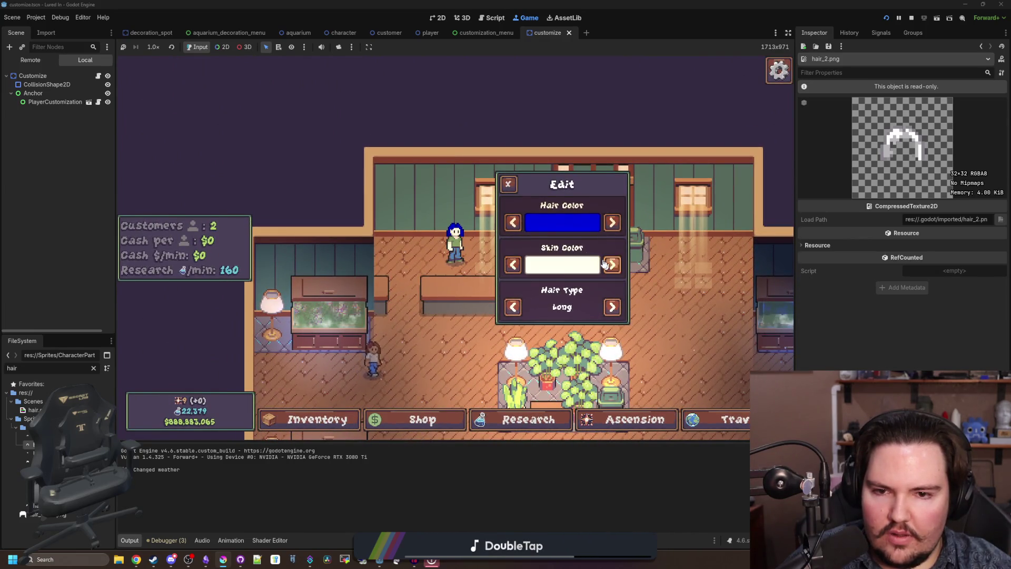
{"action": "left_click", "coordinate": [513, 223]}
{"action": "left_click", "coordinate": [513, 222]}
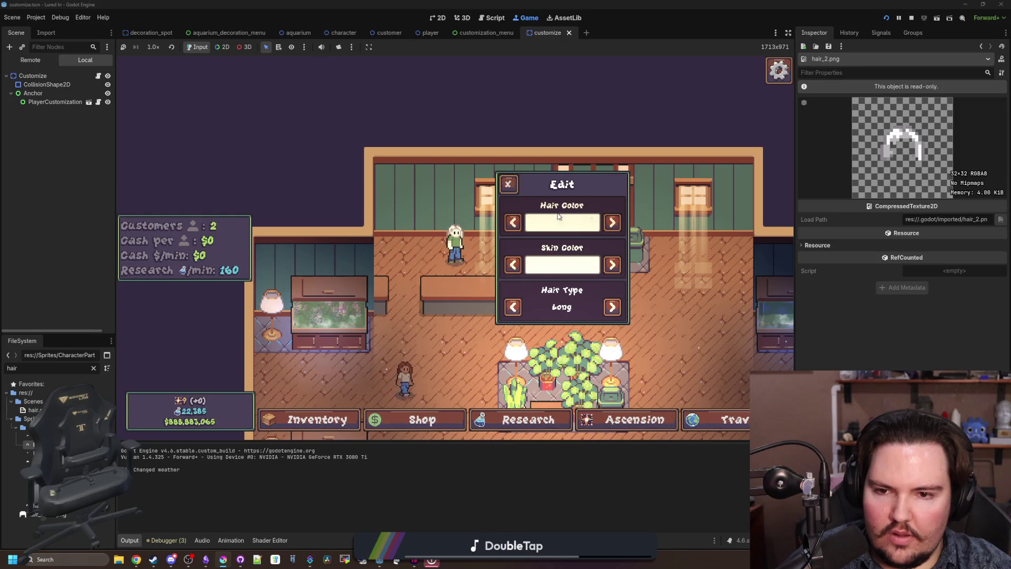
{"action": "left_click", "coordinate": [611, 222]}
{"action": "left_click", "coordinate": [508, 183]}
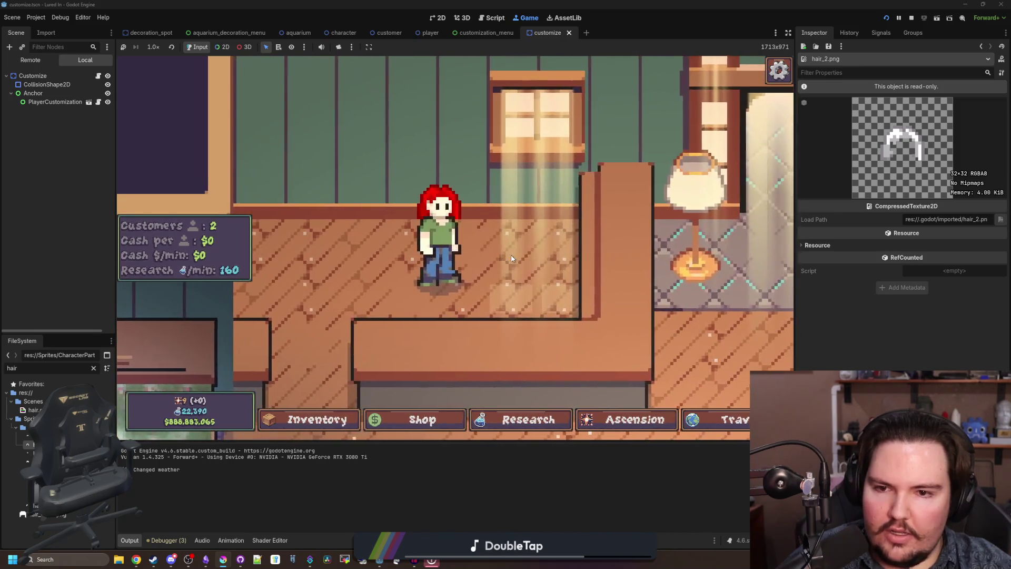
- Cycle through the hair types (Bed Head, Buzz Cut, Receding), ending on Mohawk
{"action": "left_click", "coordinate": [673, 305]}
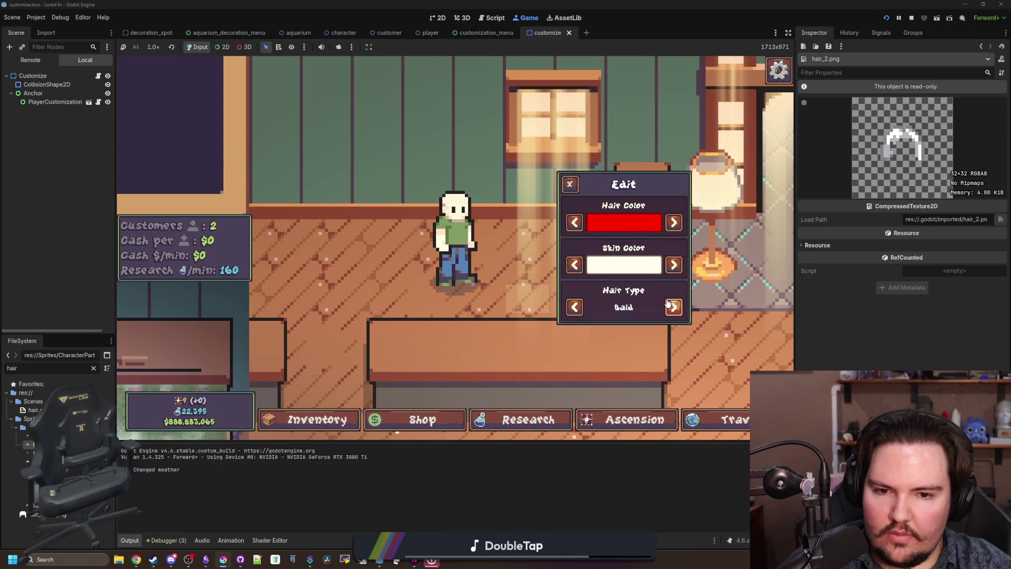
{"action": "left_click", "coordinate": [671, 306]}
{"action": "left_click", "coordinate": [669, 305]}
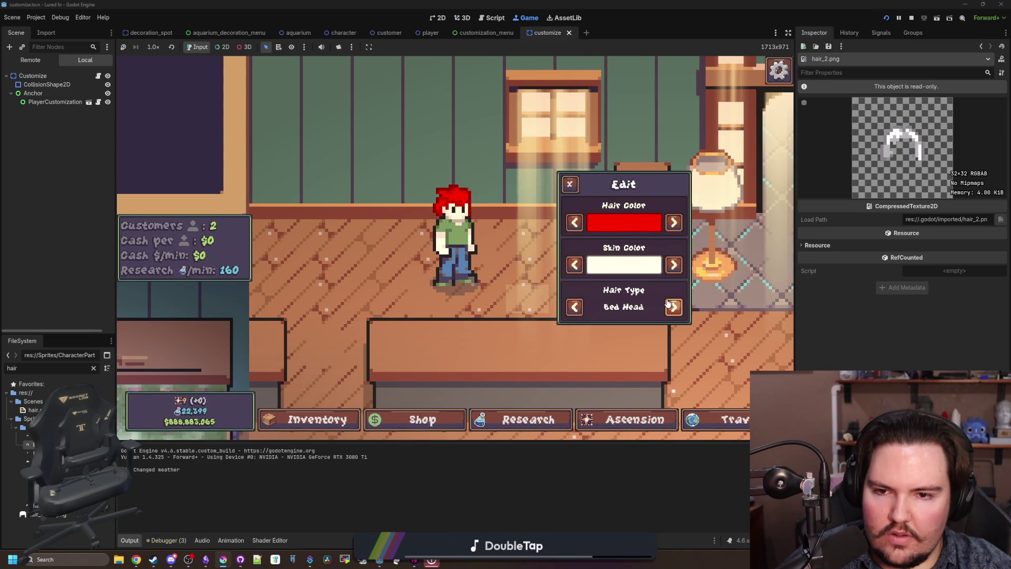
{"action": "left_click", "coordinate": [575, 307]}
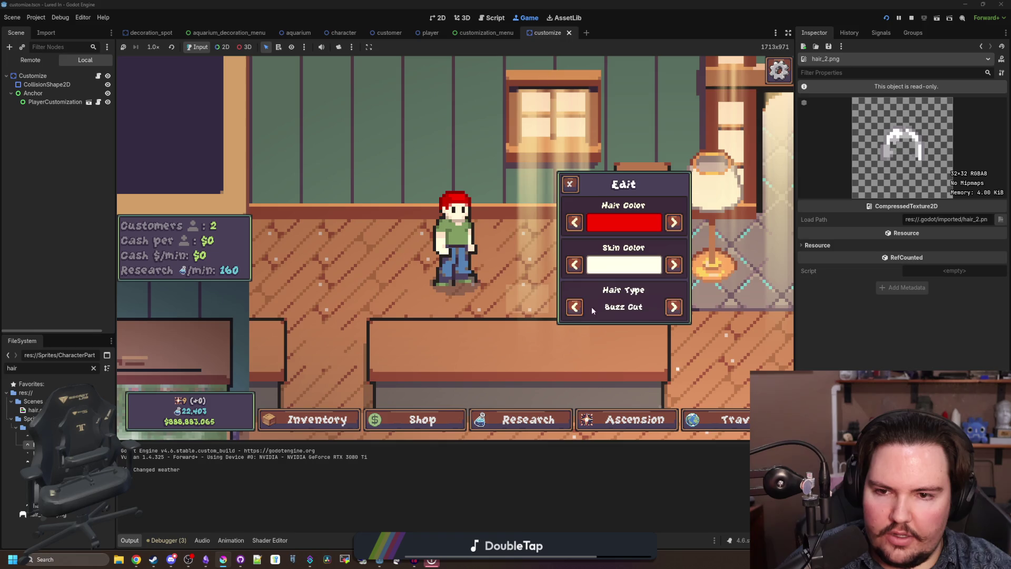
{"action": "left_click", "coordinate": [674, 307]}
{"action": "left_click", "coordinate": [674, 307]}
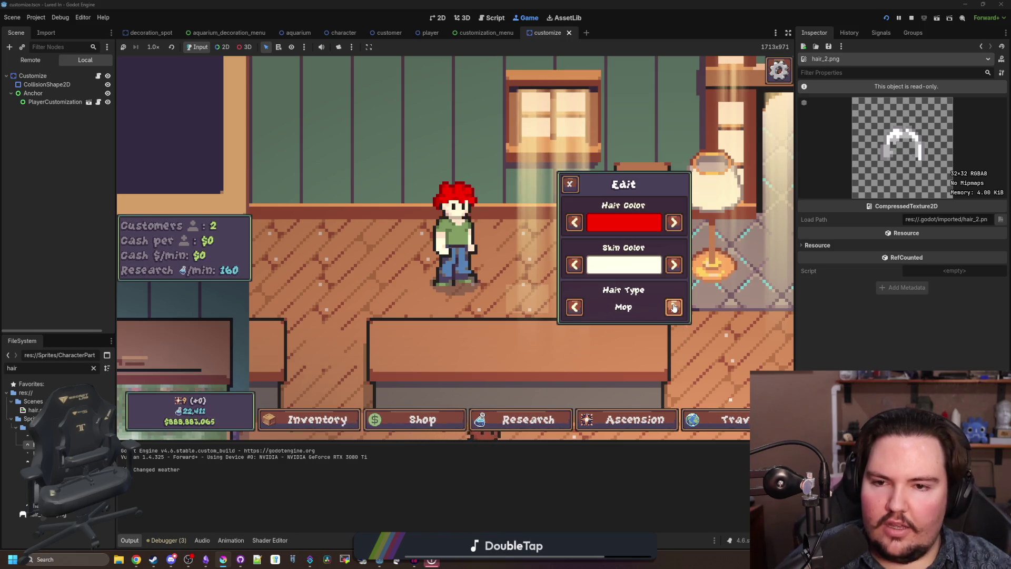
{"action": "left_click", "coordinate": [674, 307]}
{"action": "left_click", "coordinate": [674, 307]}
{"action": "left_click", "coordinate": [674, 307]}
{"action": "left_click", "coordinate": [674, 307]}
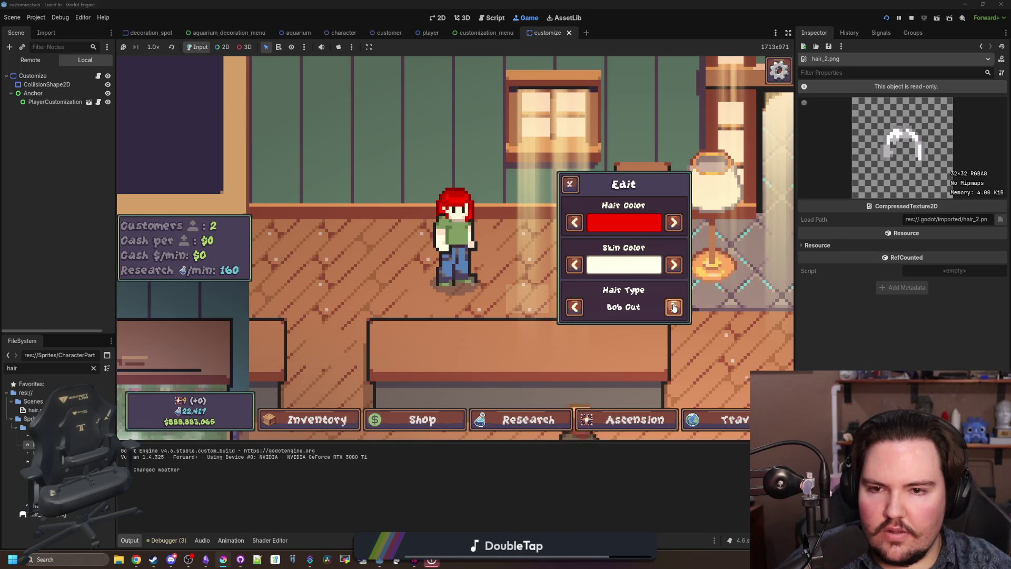
{"action": "left_click", "coordinate": [674, 307]}
{"action": "left_click", "coordinate": [674, 307]}
{"action": "left_click", "coordinate": [674, 307]}
{"action": "left_click", "coordinate": [674, 307]}
{"action": "left_click", "coordinate": [674, 307]}
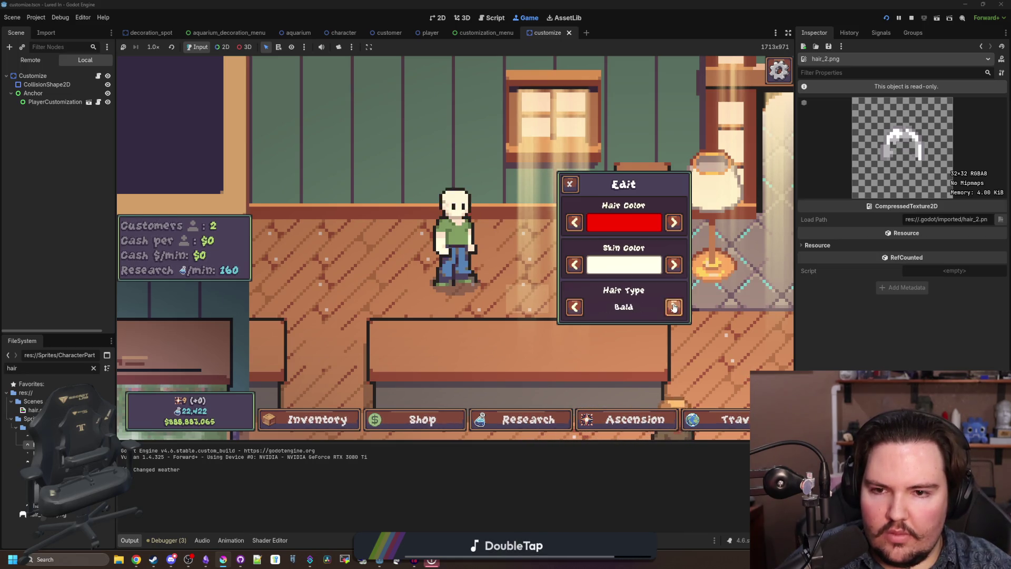
{"action": "left_click", "coordinate": [674, 307]}
{"action": "left_click", "coordinate": [674, 307]}
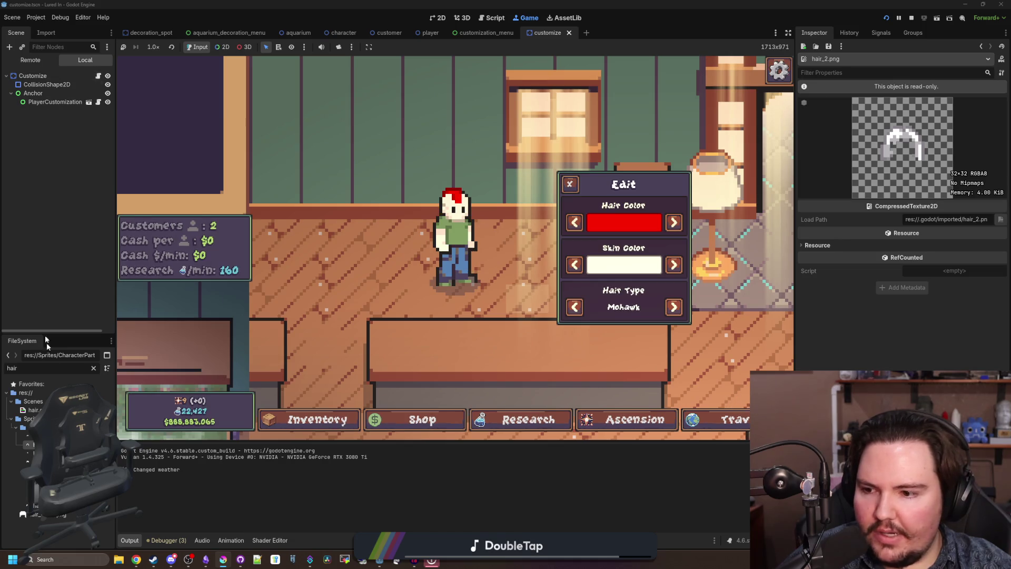
- Clear the FileSystem filter, close the in-game Edit panel and open the customization_menu scene
{"action": "left_click", "coordinate": [94, 367]}
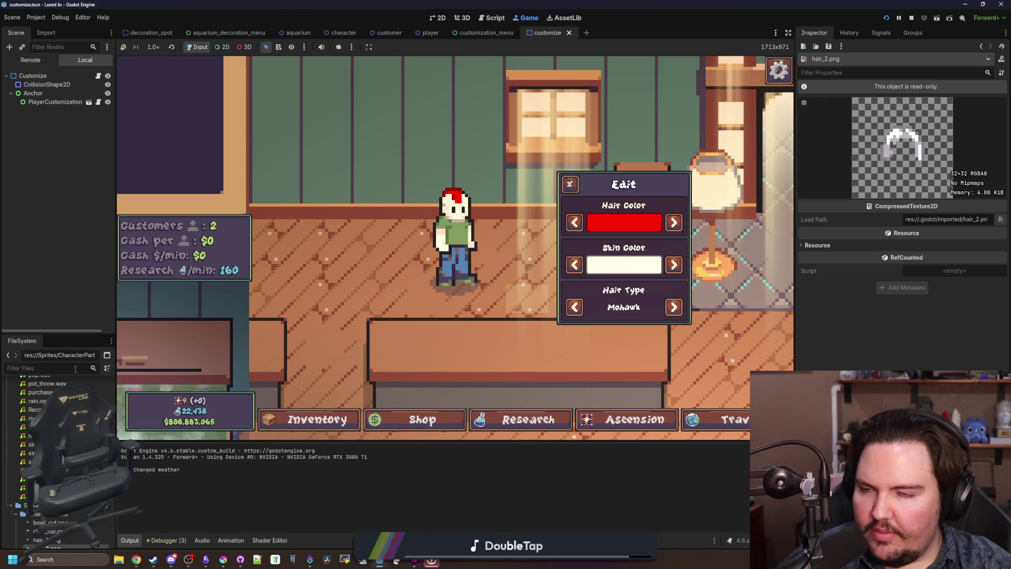
{"action": "left_click", "coordinate": [569, 184]}
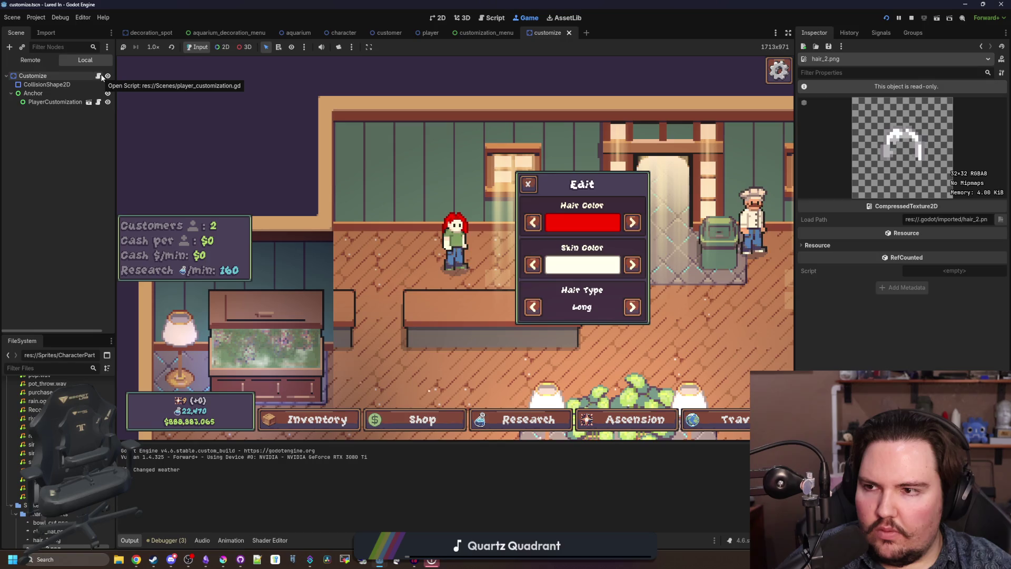
{"action": "left_click", "coordinate": [88, 101]}
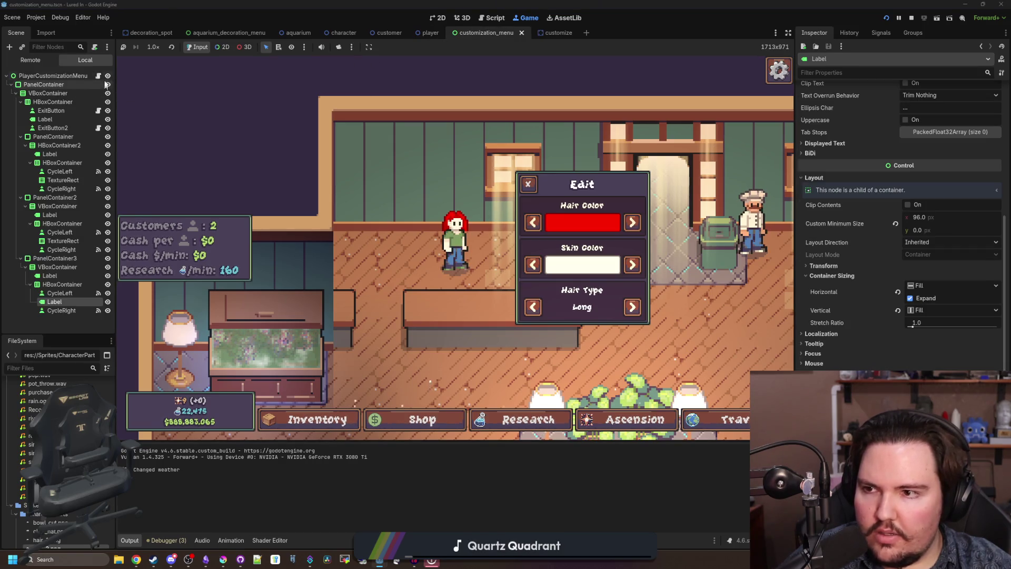
- In customization_menu.gd, change the clampi 0.0 argument to 0 and save the script
{"action": "left_click", "coordinate": [99, 76]}
{"action": "left_click", "coordinate": [449, 211]}
{"action": "scroll", "coordinate": [448, 216], "scroll_direction": "up", "scroll_amount": 4}
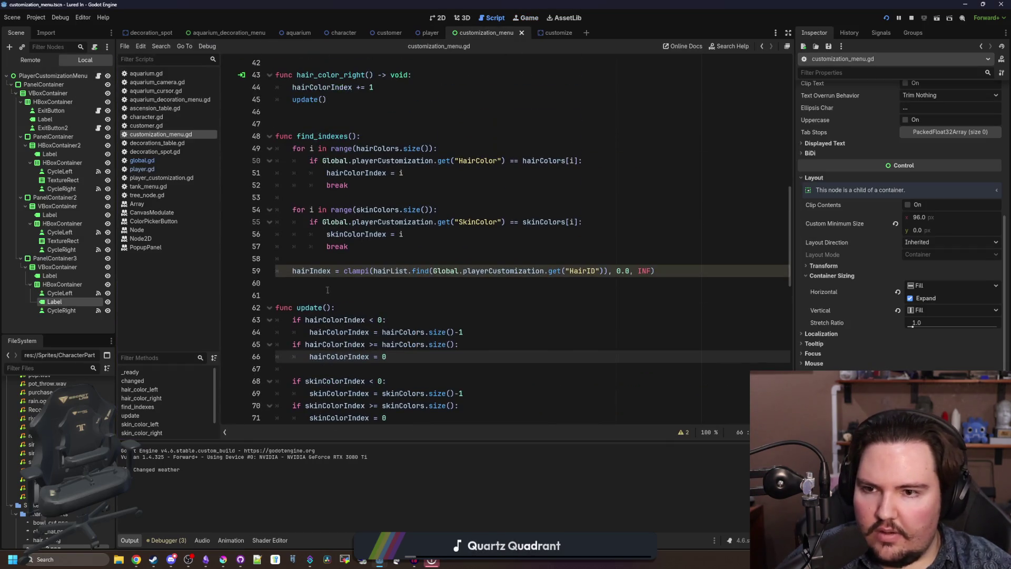
{"action": "left_click", "coordinate": [325, 294]}
{"action": "key", "text": "ctrl+s"}
{"action": "left_click", "coordinate": [414, 258]}
{"action": "key", "text": "ctrl+s"}
{"action": "scroll", "coordinate": [414, 275], "scroll_direction": "up", "scroll_amount": 1}
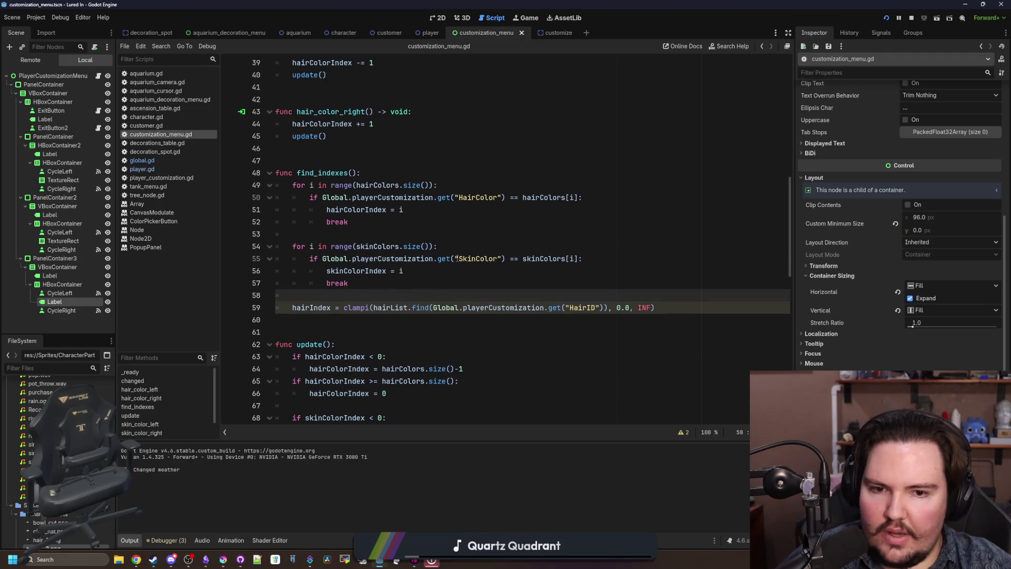
{"action": "key", "text": "ctrl+s"}
{"action": "key", "text": "ctrl+s"}
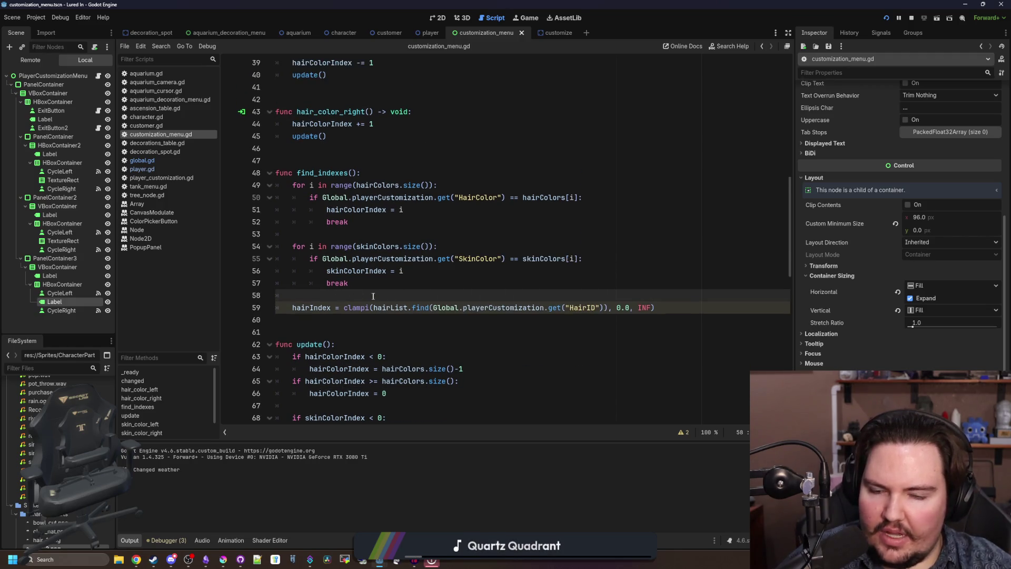
{"action": "left_click", "coordinate": [630, 307]}
{"action": "left_click", "coordinate": [632, 295]}
{"action": "key", "text": "ctrl+s"}
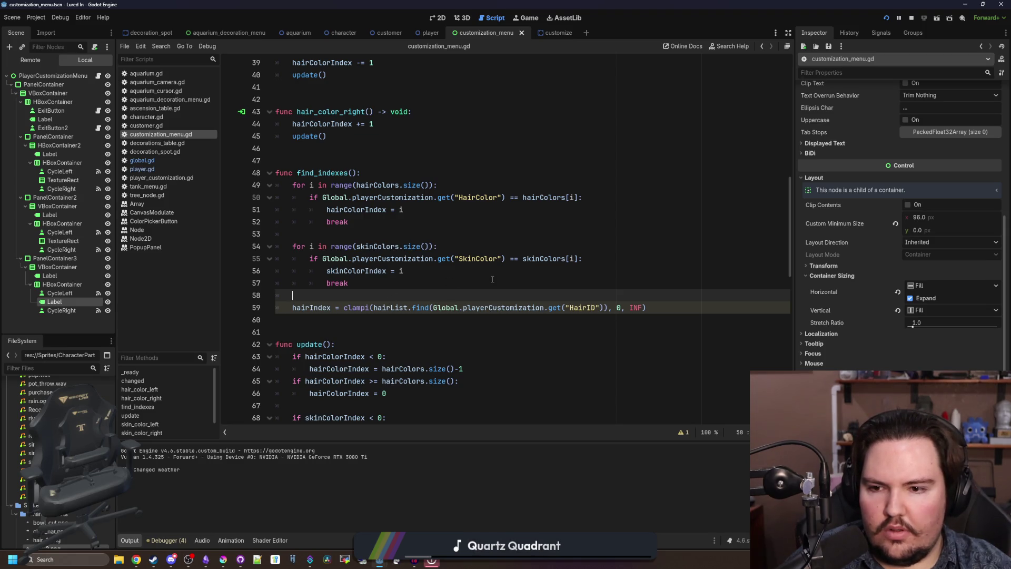
- Check the line 59 warning and the hairIndex declaration, then add a blank line above the clamp line
{"action": "left_click", "coordinate": [684, 433]}
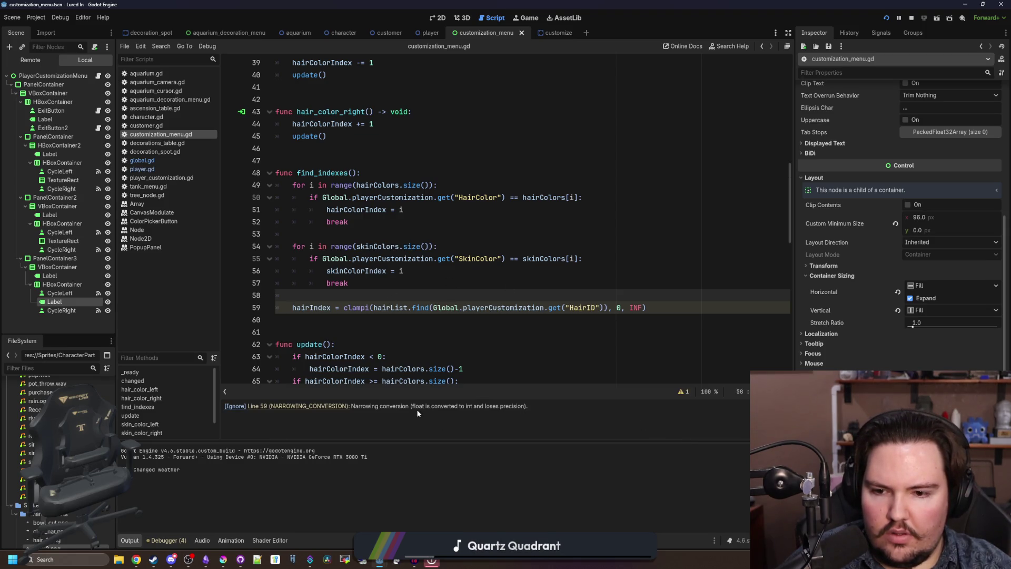
{"action": "left_click", "coordinate": [564, 331]}
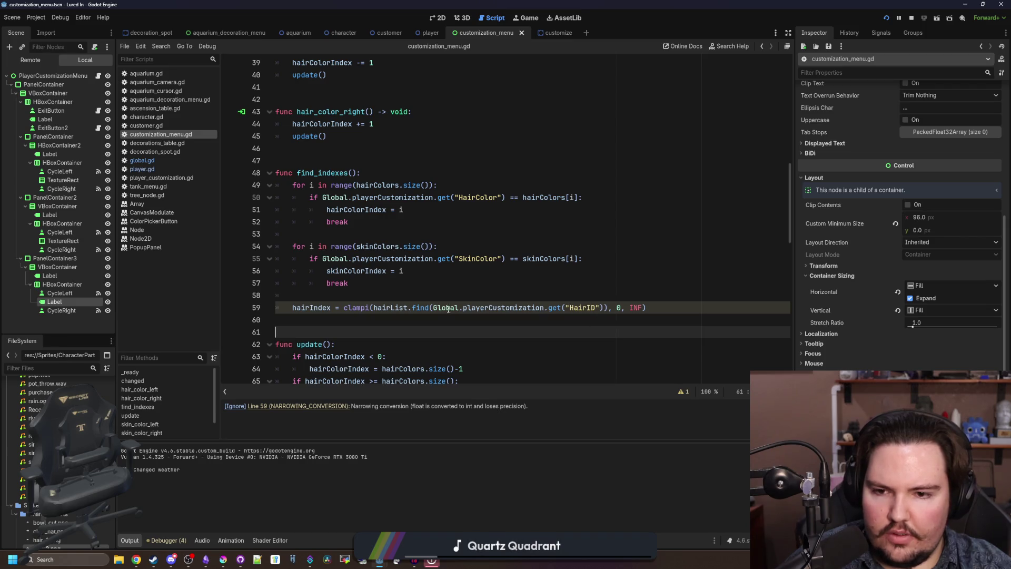
{"action": "left_click", "coordinate": [307, 305], "text": "ctrl"}
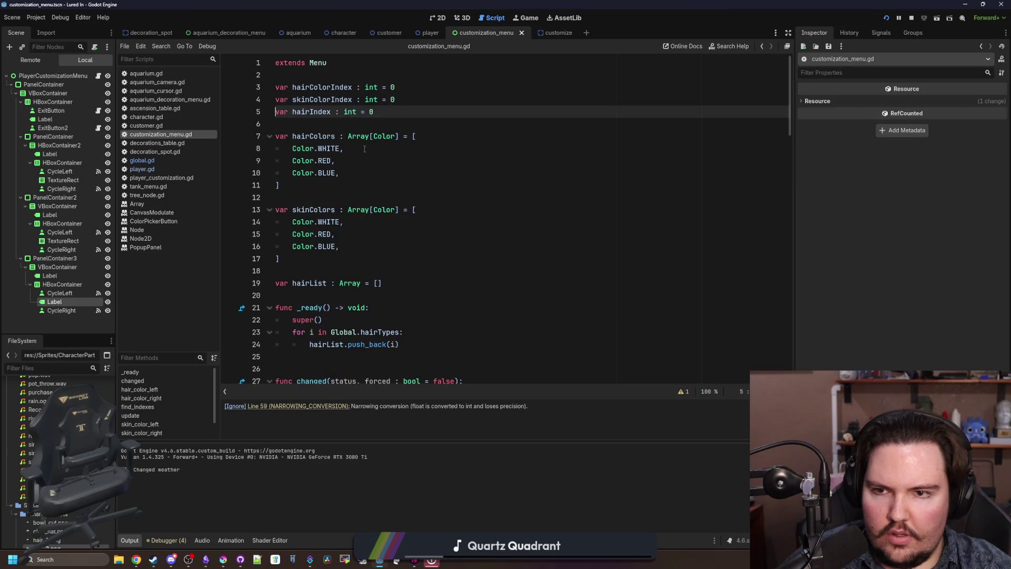
{"action": "key", "text": "alt+Left"}
{"action": "scroll", "coordinate": [438, 326], "scroll_direction": "down", "scroll_amount": 3}
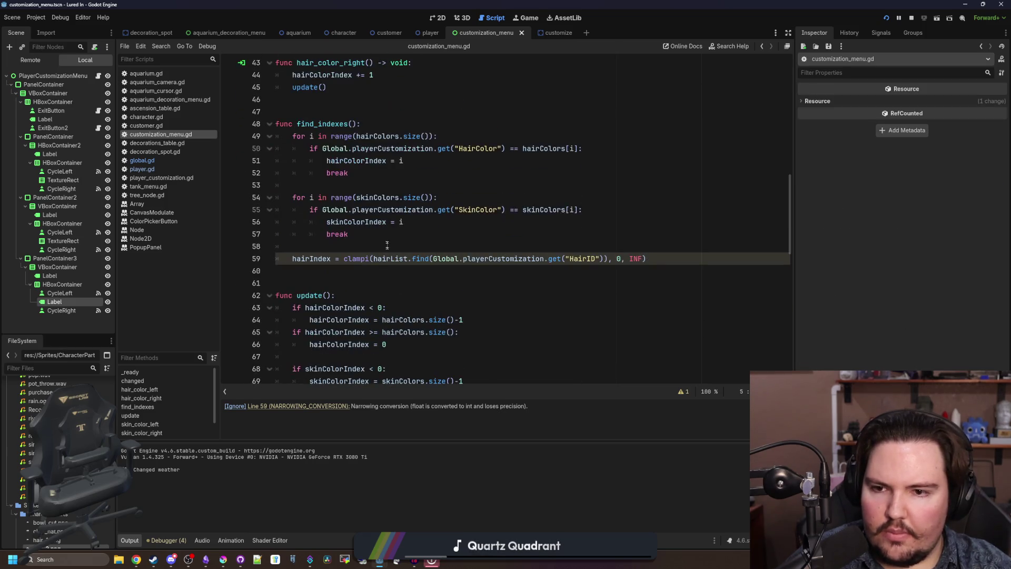
{"action": "left_click", "coordinate": [383, 245]}
{"action": "key", "text": "Return"}
{"action": "key", "text": "Return"}
{"action": "key", "text": "Up"}
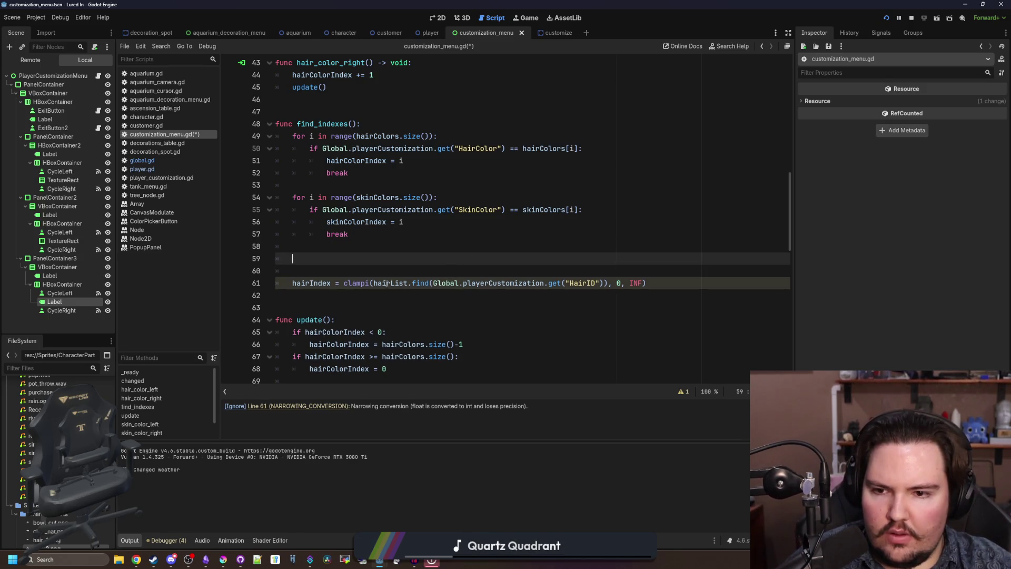
- Move the hairList.find(...) lookup into its own print() line, comment out the clampi line, and run the game
{"action": "left_click_drag", "start_coordinate": [374, 283], "coordinate": [582, 282]}
{"action": "key", "text": "ctrl+x"}
{"action": "left_click", "coordinate": [347, 255]}
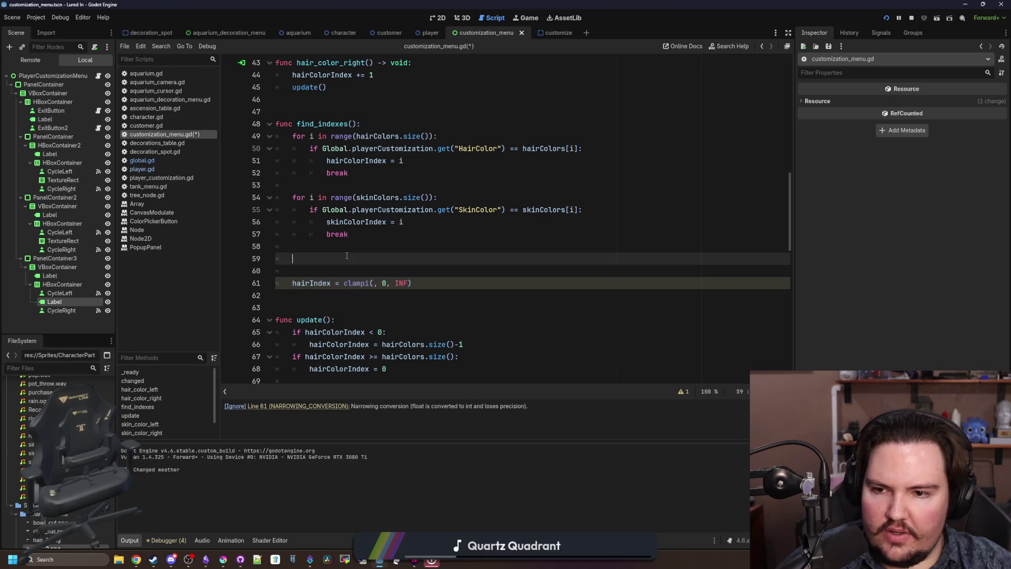
{"action": "type", "text": "pr"}
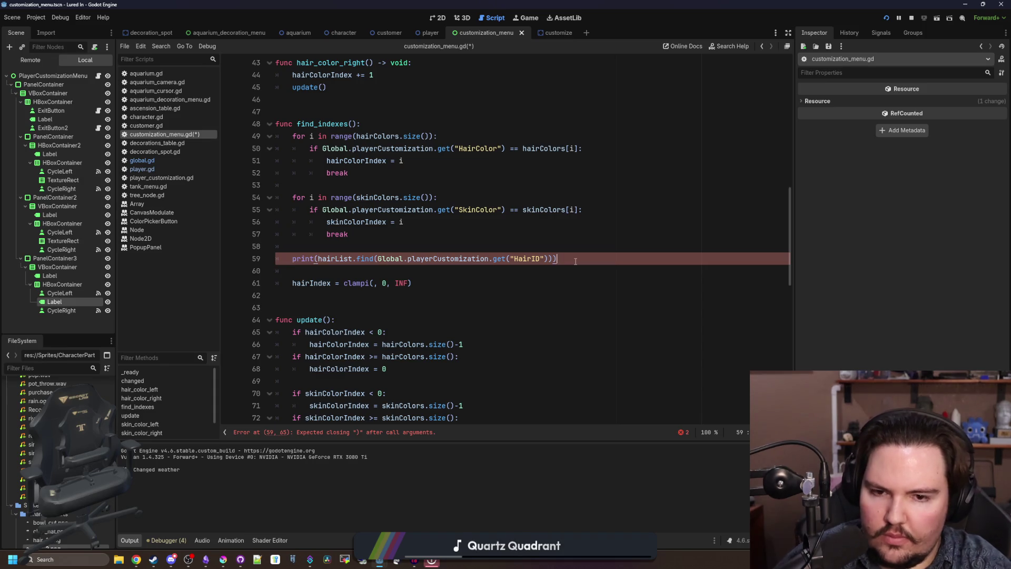
{"action": "type", "text": ")"}
{"action": "left_click", "coordinate": [267, 285]}
{"action": "key", "text": "ctrl+k"}
{"action": "left_click", "coordinate": [303, 273]}
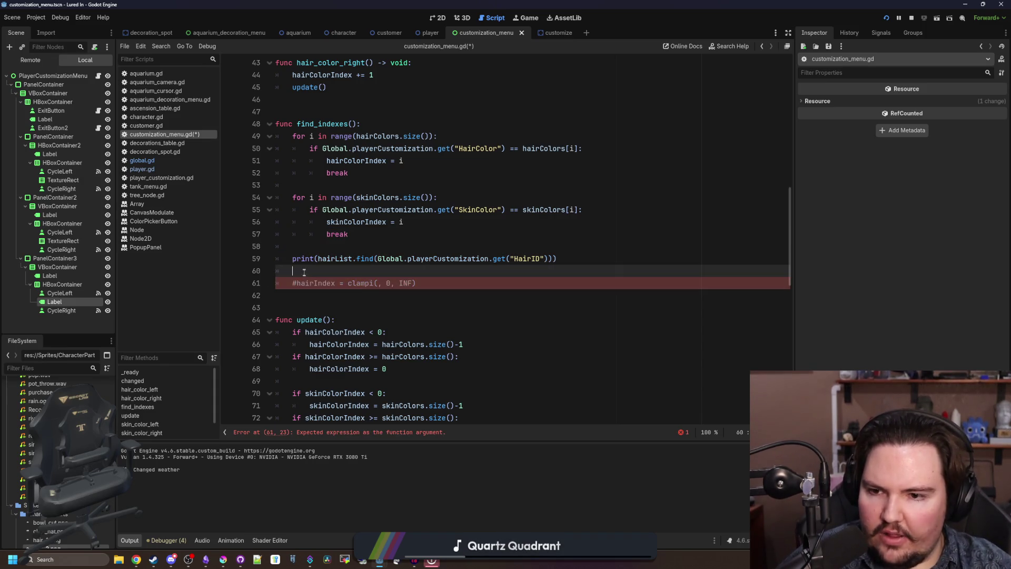
{"action": "key", "text": "F5"}
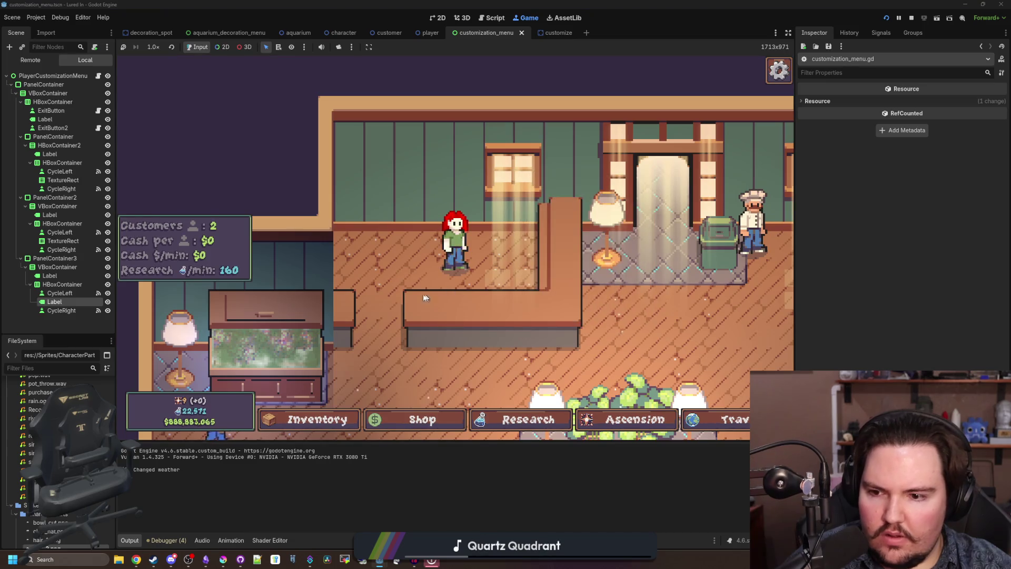
- Open the red-haired character's Edit panel and cycle hair type from Long through Buzz Cut to Ponytail
{"action": "left_click", "coordinate": [447, 243]}
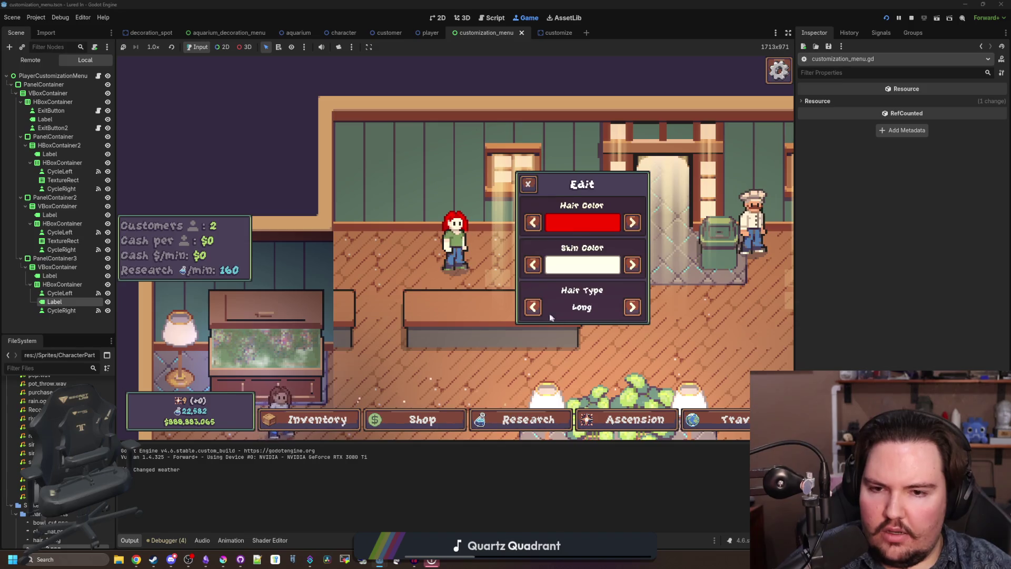
{"action": "left_click", "coordinate": [632, 307]}
{"action": "left_click", "coordinate": [632, 307]}
{"action": "left_click", "coordinate": [632, 307]}
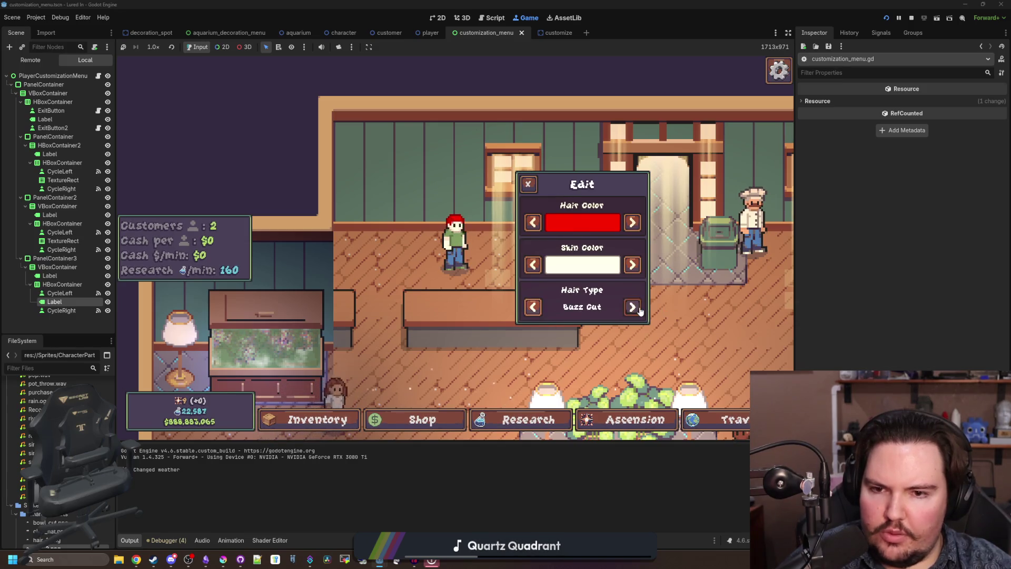
{"action": "left_click", "coordinate": [639, 310]}
{"action": "left_click", "coordinate": [639, 310]}
{"action": "left_click", "coordinate": [639, 310]}
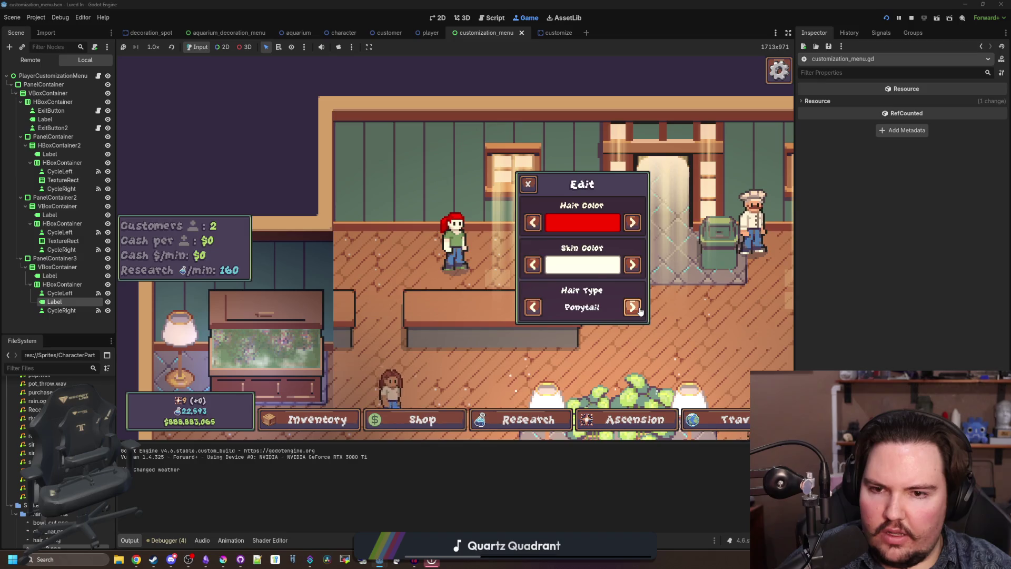
- Close and reopen the panel to confirm Ponytail persists, then return to the customization_menu script
{"action": "left_click", "coordinate": [462, 237]}
{"action": "left_click", "coordinate": [462, 237]}
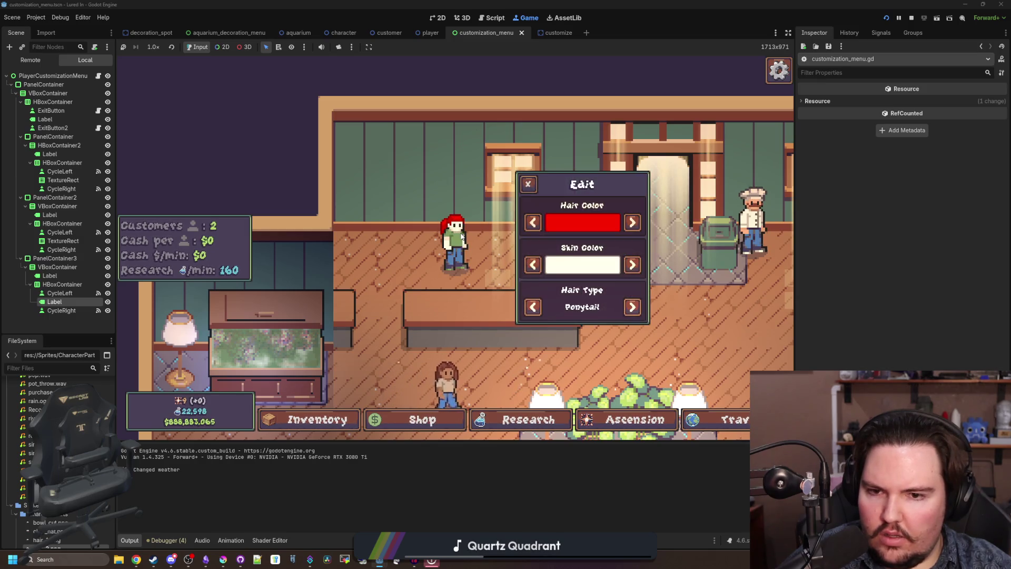
{"action": "left_click", "coordinate": [462, 237]}
{"action": "left_click", "coordinate": [462, 237]}
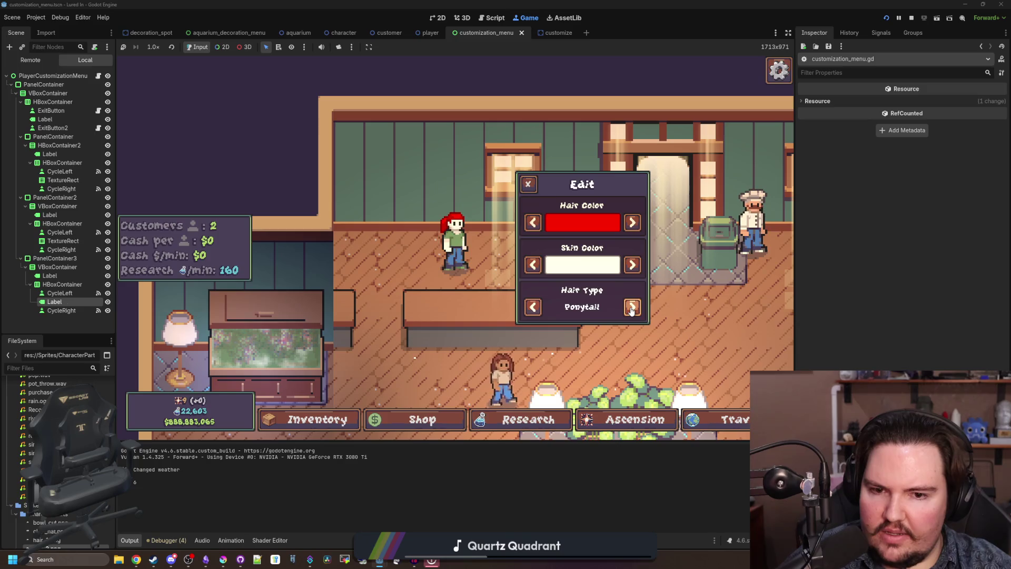
{"action": "left_click", "coordinate": [528, 183]}
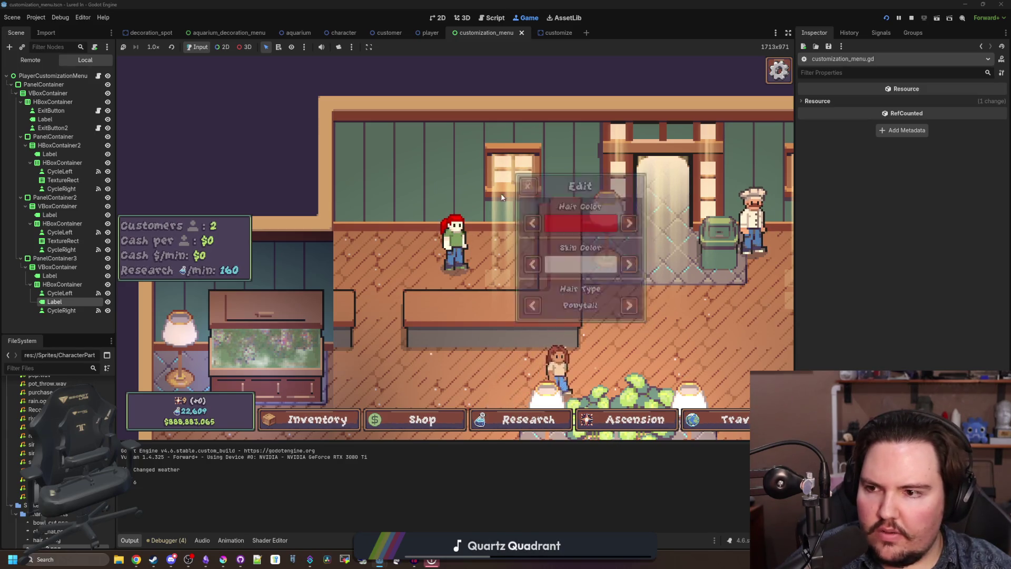
{"action": "key", "text": "ctrl+F3"}
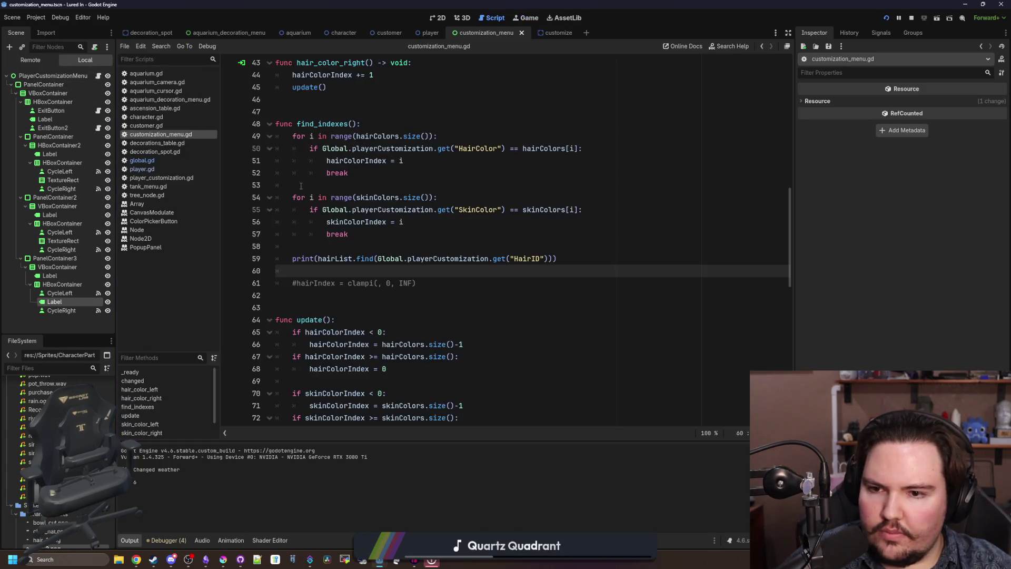
- Start rewriting the commented-out clamp line as a new hairIndex assignment
{"action": "left_click", "coordinate": [360, 253]}
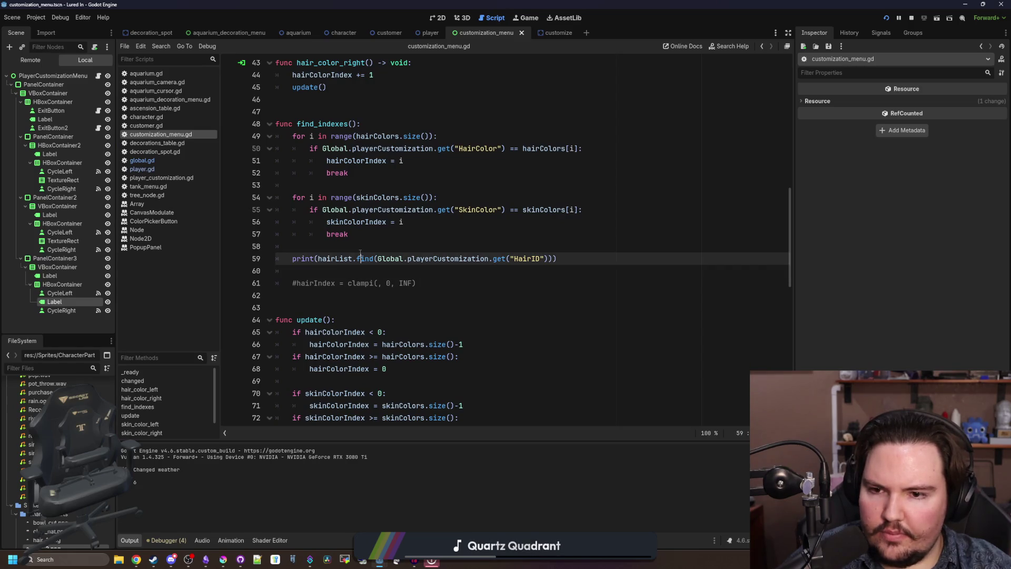
{"action": "left_click", "coordinate": [353, 247]}
{"action": "left_click", "coordinate": [327, 270]}
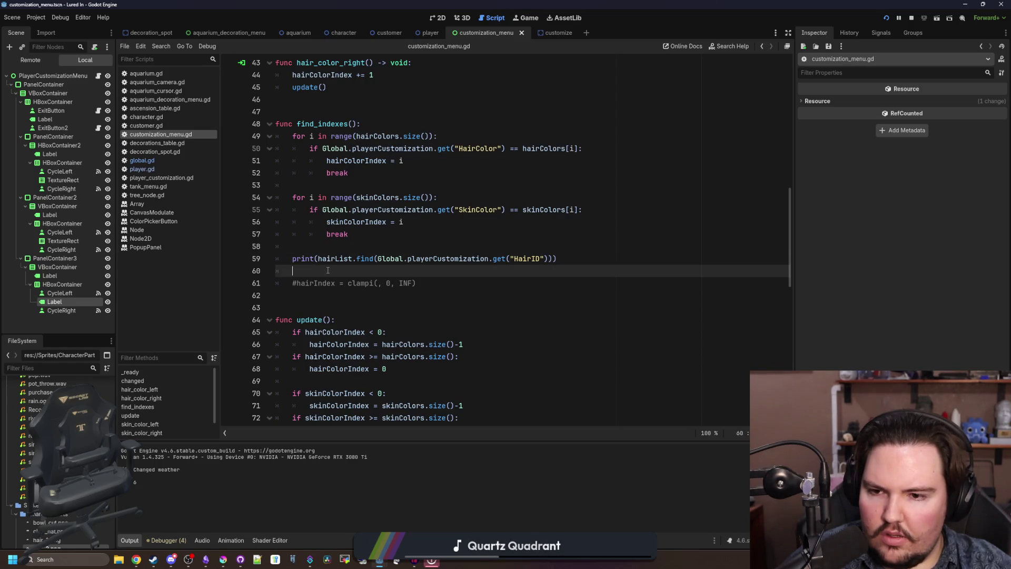
{"action": "left_click_drag", "start_coordinate": [420, 283], "coordinate": [388, 284]}
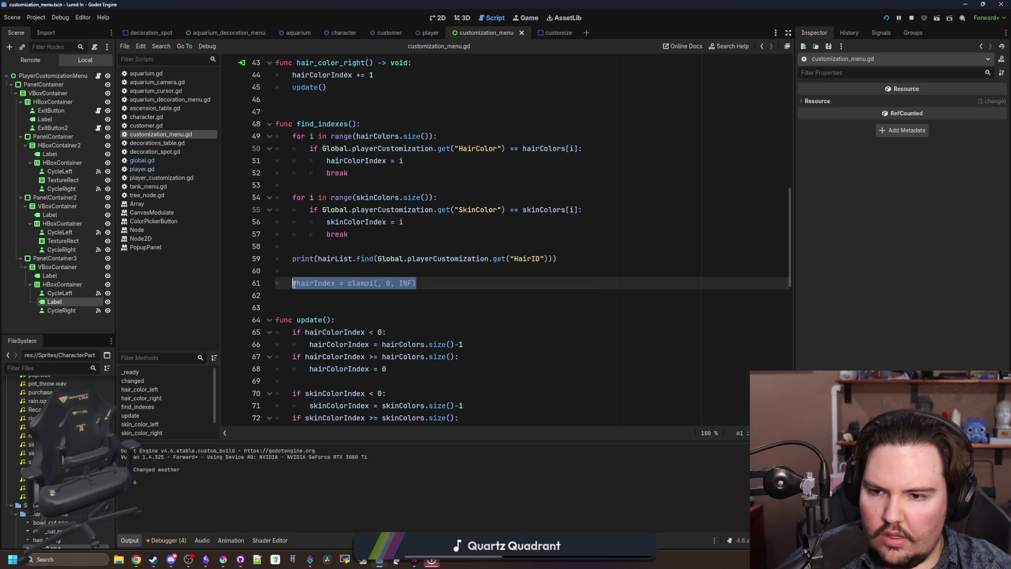
{"action": "type", "text": "hairI"}
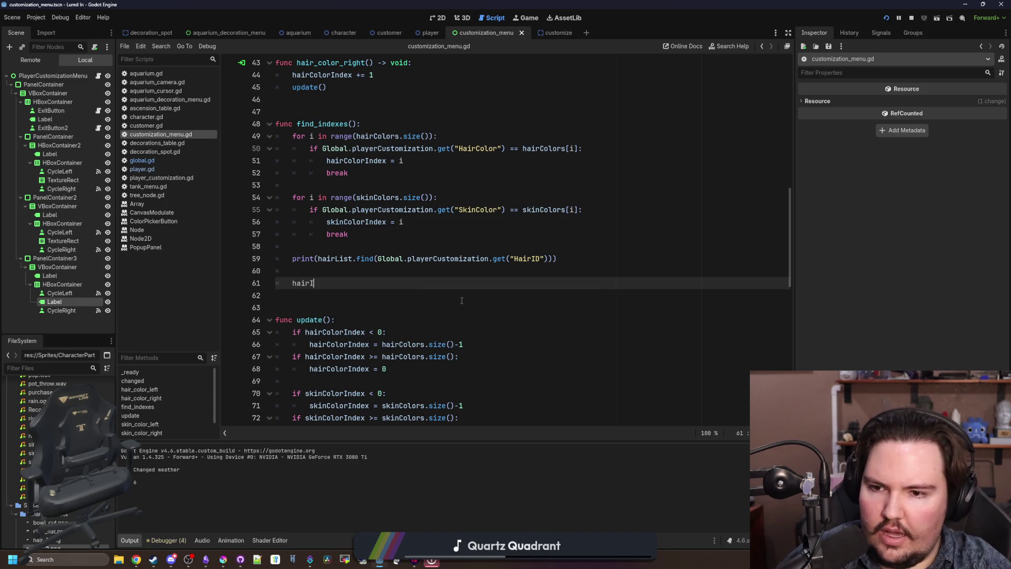
{"action": "type", "text": "ndex ="}
{"action": "key", "text": "Escape"}
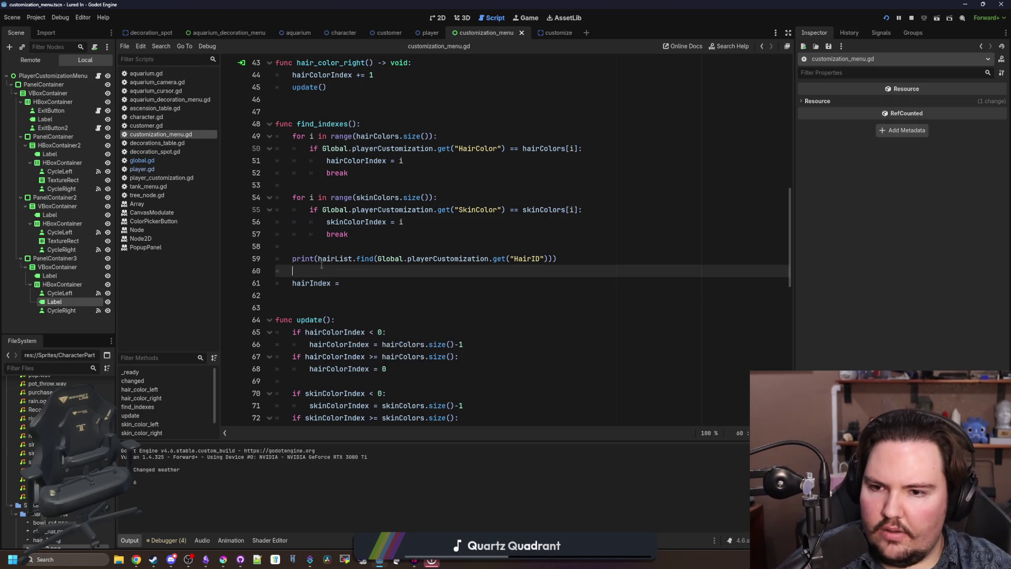
- Replace the print wrapper on line 59 with an assignment to a variable named found
{"action": "left_click", "coordinate": [313, 259]}
{"action": "key", "text": "BackSpace"}
{"action": "type", "text": "val "}
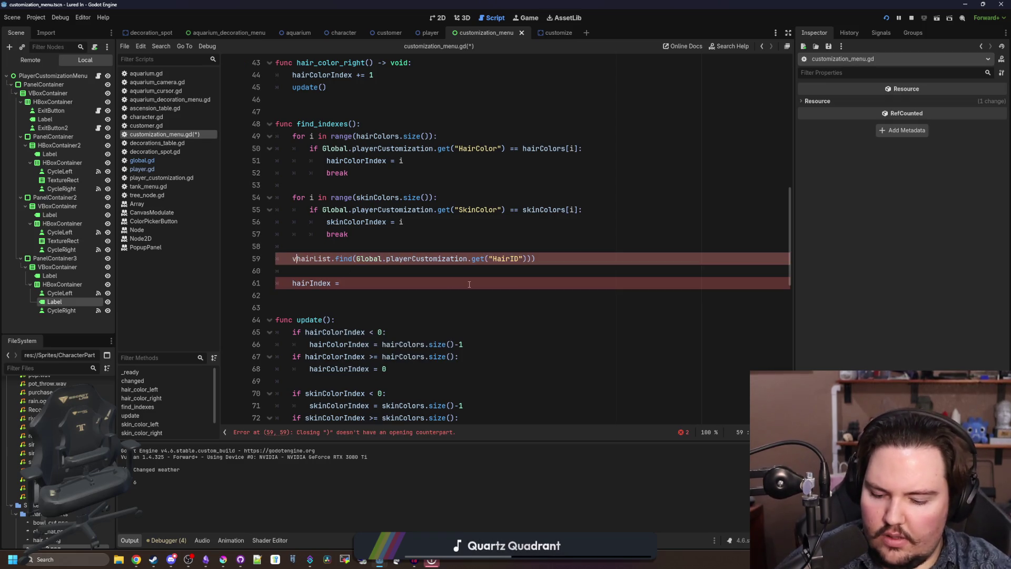
{"action": "type", "text": "="}
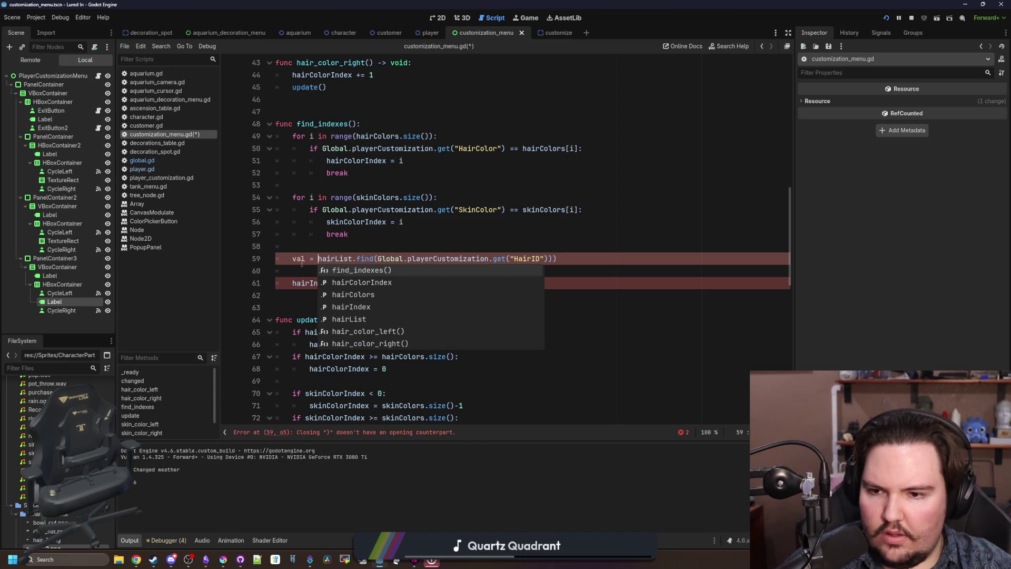
{"action": "double_click", "coordinate": [301, 260]}
{"action": "type", "text": "found"}
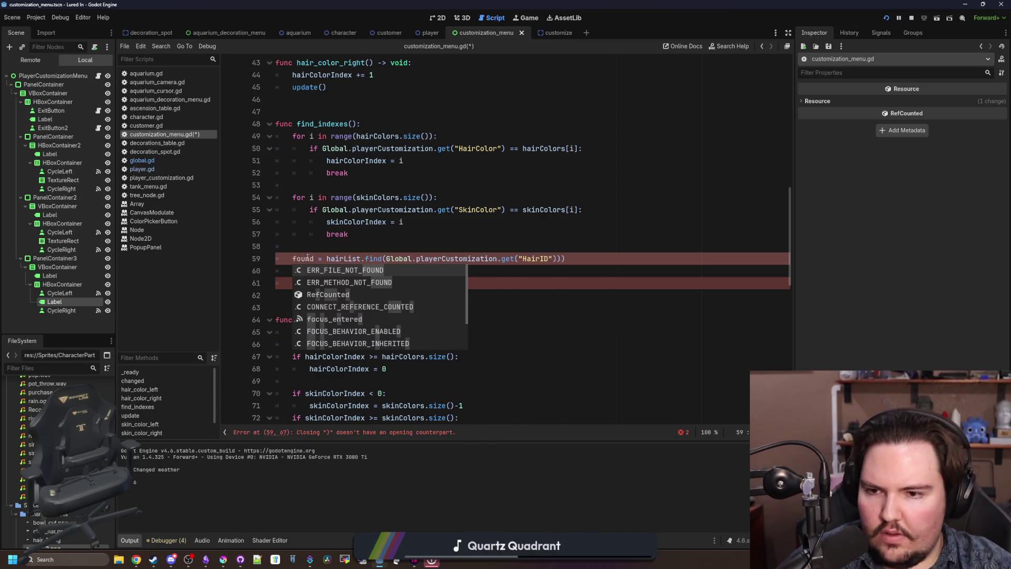
{"action": "left_click", "coordinate": [289, 259]}
{"action": "type", "text": "var"}
{"action": "left_click", "coordinate": [426, 282]}
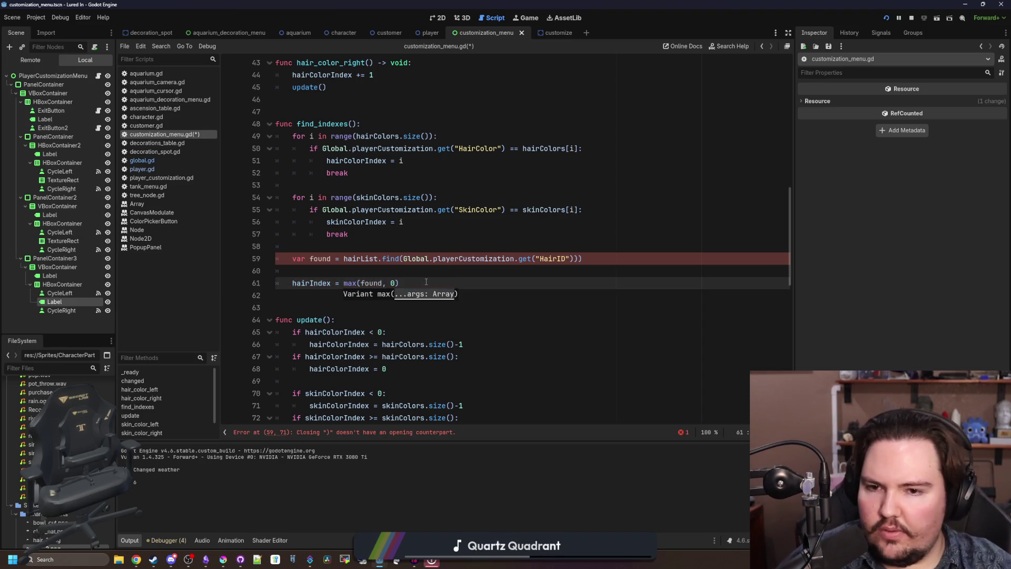
- Delete the extra closing parenthesis on line 59 and save the script
{"action": "left_click", "coordinate": [536, 274]}
{"action": "left_click", "coordinate": [602, 256]}
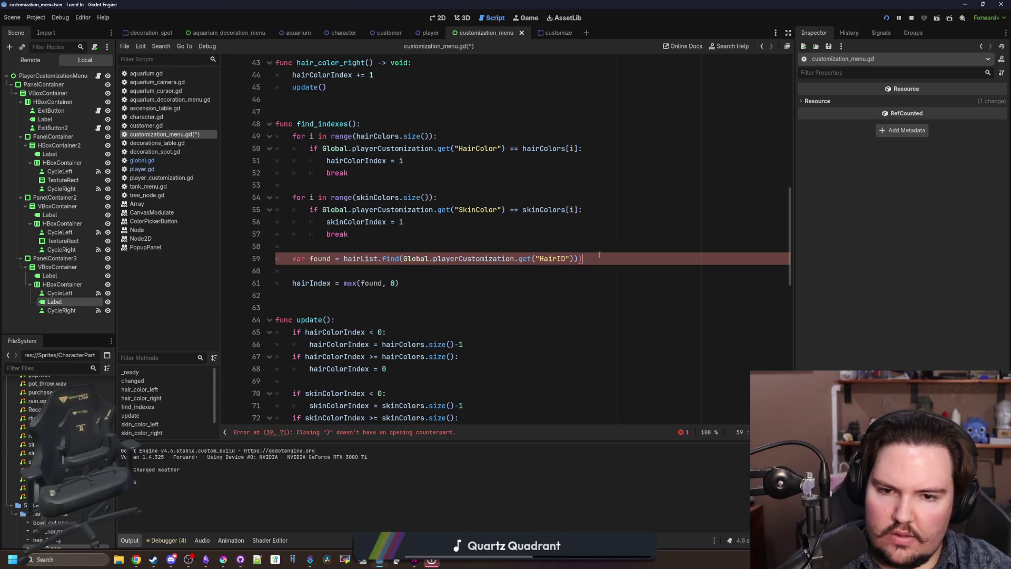
{"action": "key", "text": "BackSpace"}
{"action": "left_click", "coordinate": [579, 247]}
{"action": "key", "text": "ctrl+s"}
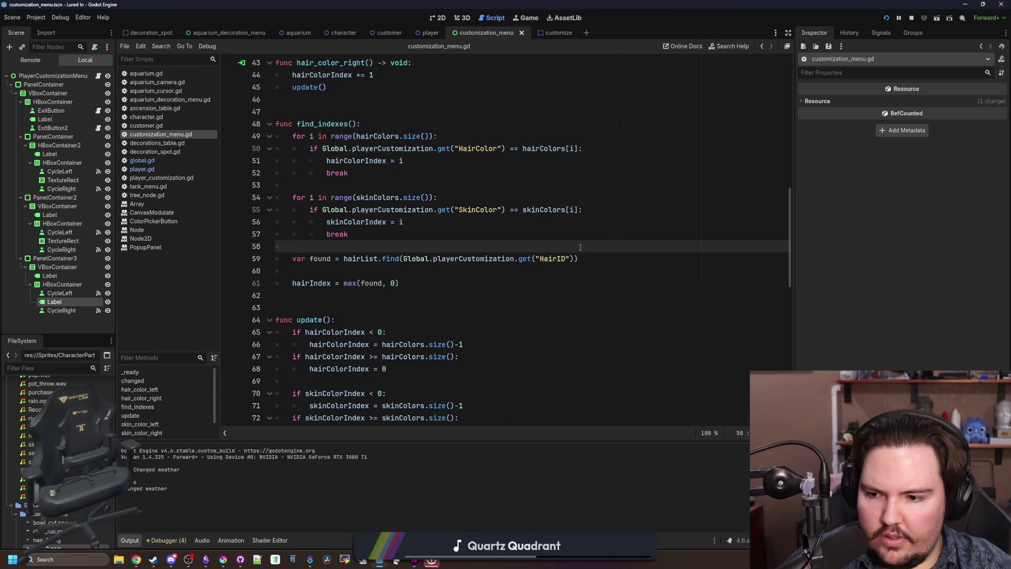
- Remove the blank line between the found lookup and the hairIndex assignment
{"action": "scroll", "coordinate": [369, 242], "scroll_direction": "up", "scroll_amount": 3}
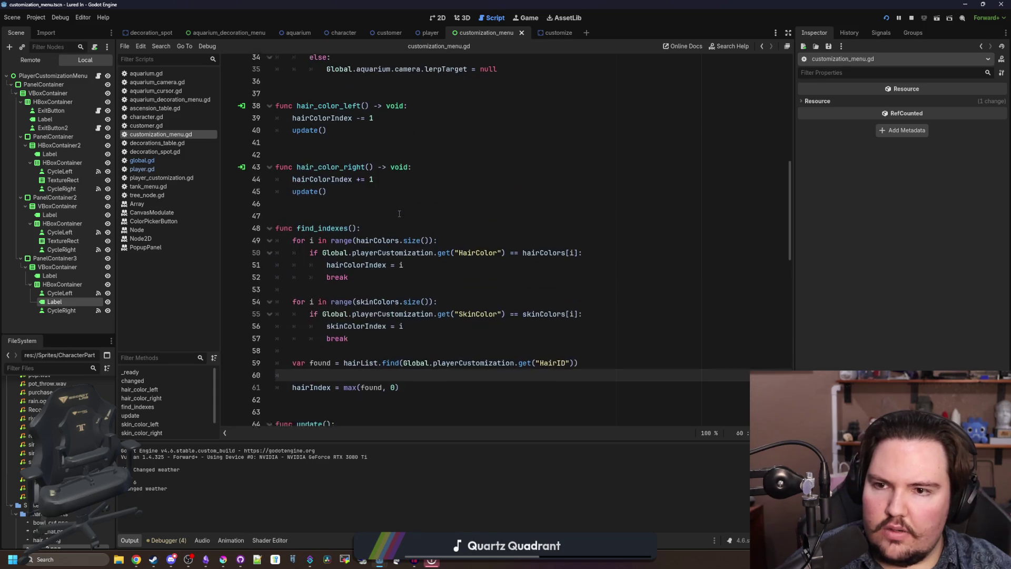
{"action": "left_click", "coordinate": [356, 224]}
{"action": "scroll", "coordinate": [364, 237], "scroll_direction": "down", "scroll_amount": 2}
{"action": "left_click", "coordinate": [392, 308]}
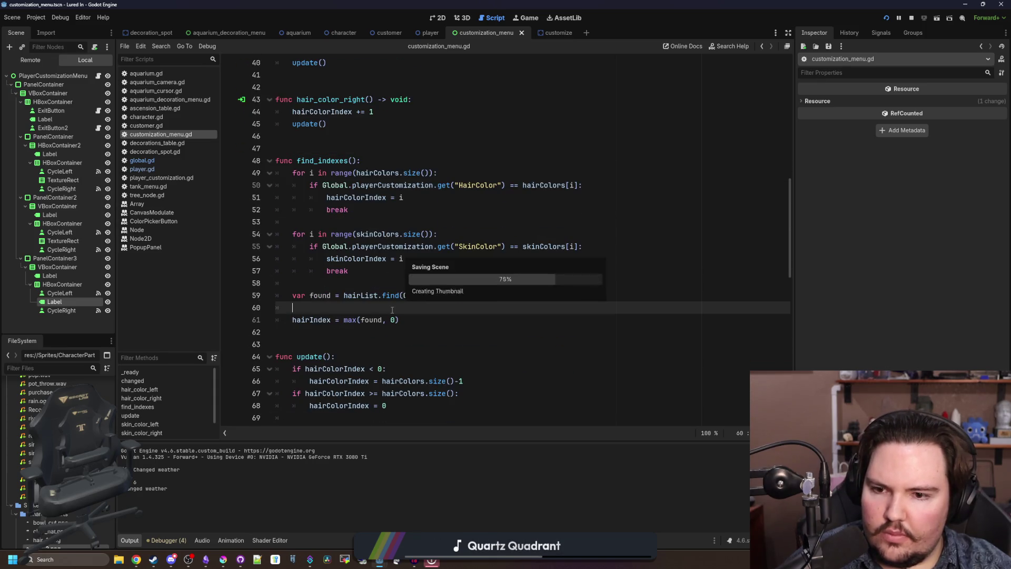
{"action": "key", "text": "BackSpace"}
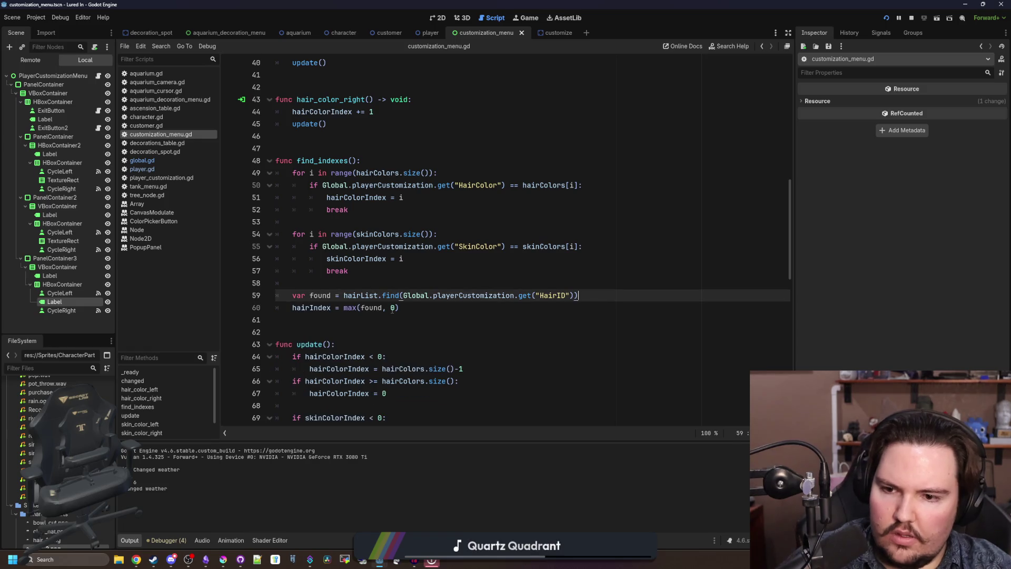
{"action": "key", "text": "Up"}
{"action": "left_click", "coordinate": [420, 316]}
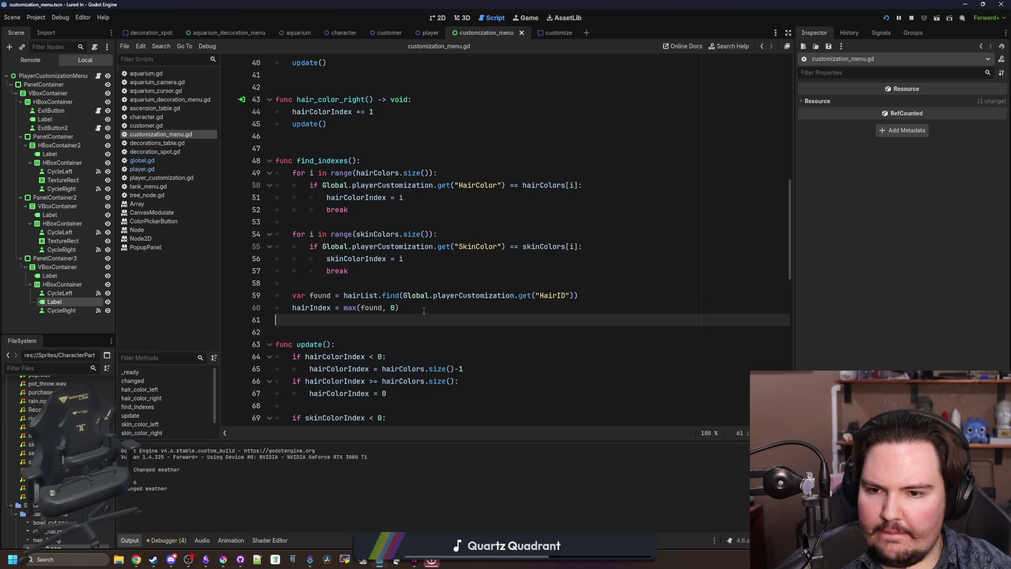
{"action": "left_click", "coordinate": [424, 310]}
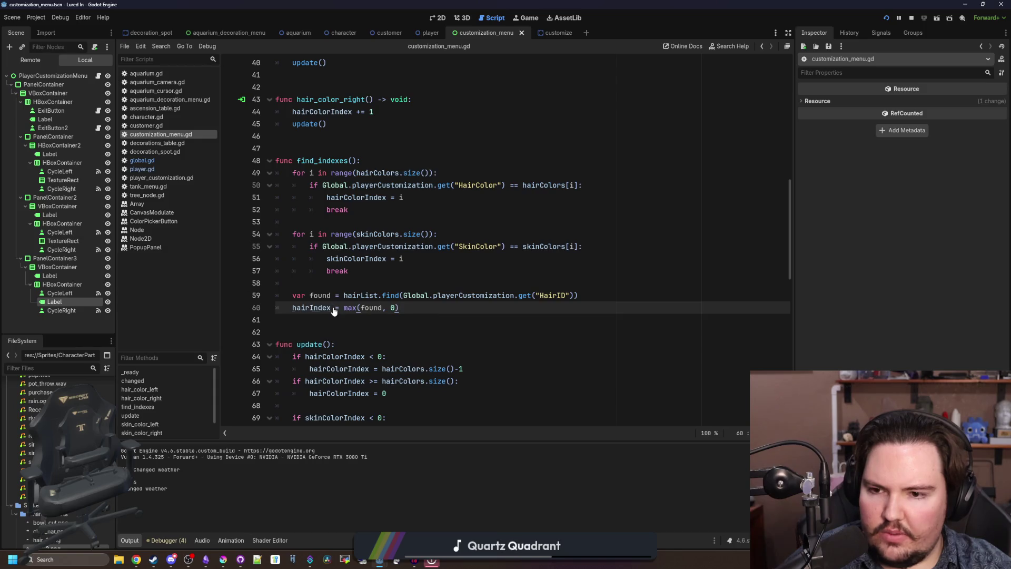
- Review find_indexes and the hairIndex wrap-around checks on lines 74–77, then save
{"action": "scroll", "coordinate": [404, 318], "scroll_direction": "down", "scroll_amount": 2}
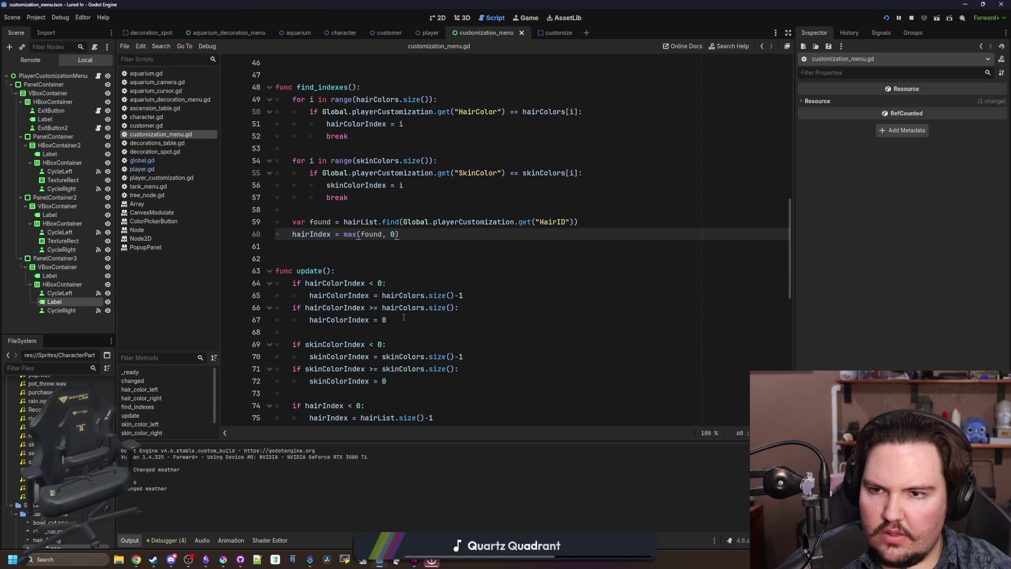
{"action": "scroll", "coordinate": [392, 296], "scroll_direction": "up", "scroll_amount": 10}
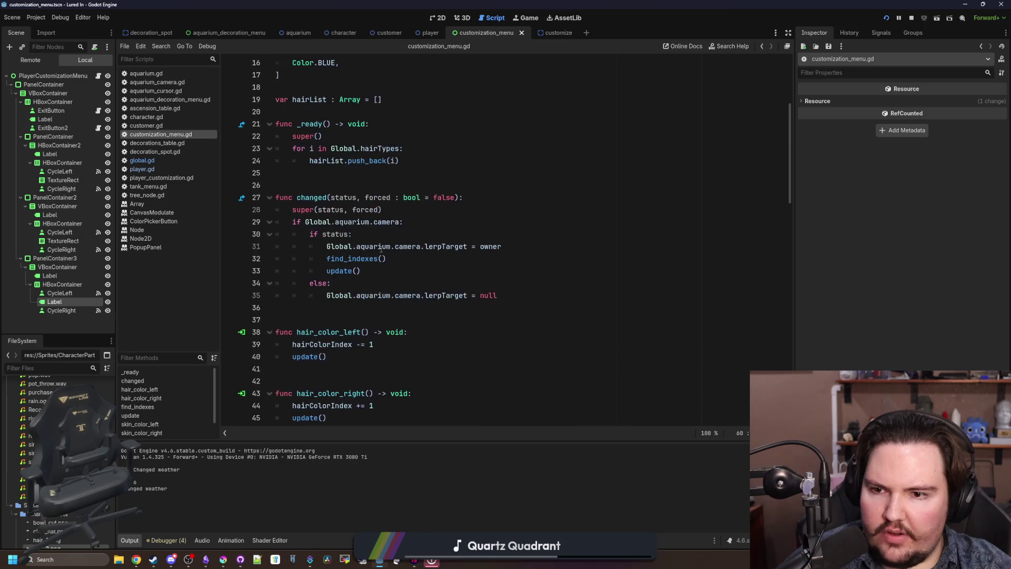
{"action": "left_click", "coordinate": [359, 260], "text": "ctrl"}
{"action": "scroll", "coordinate": [372, 278], "scroll_direction": "down", "scroll_amount": 1}
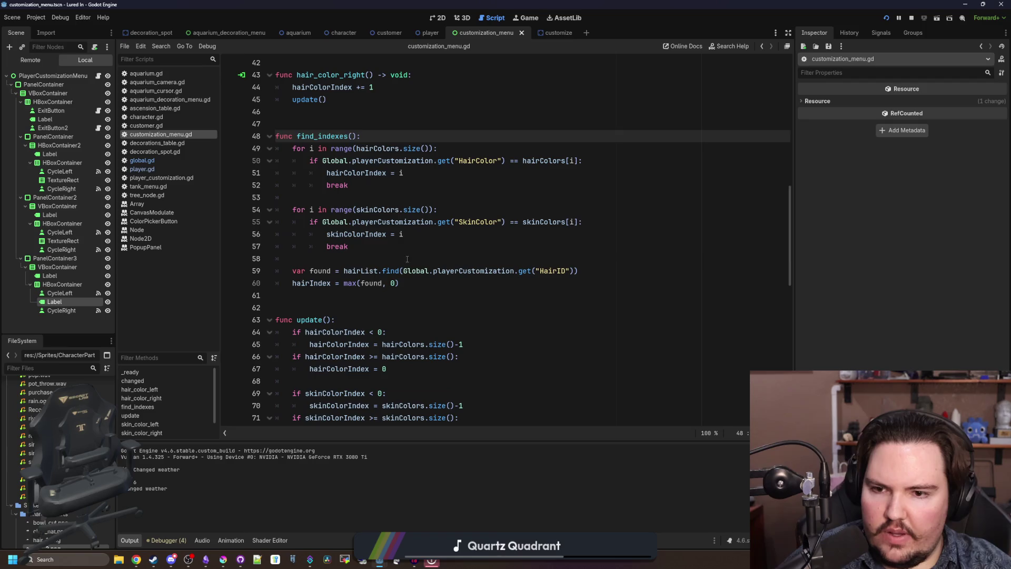
{"action": "left_click", "coordinate": [406, 259]}
{"action": "scroll", "coordinate": [406, 259], "scroll_direction": "down", "scroll_amount": 7}
{"action": "left_click", "coordinate": [392, 247]}
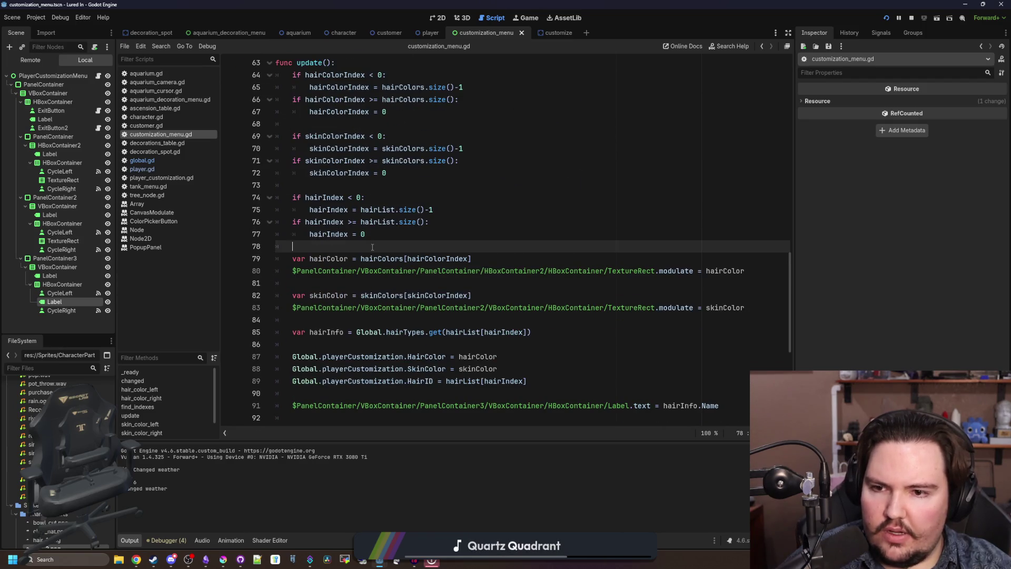
{"action": "scroll", "coordinate": [379, 274], "scroll_direction": "up", "scroll_amount": 2}
{"action": "left_click_drag", "start_coordinate": [381, 305], "coordinate": [316, 260]}
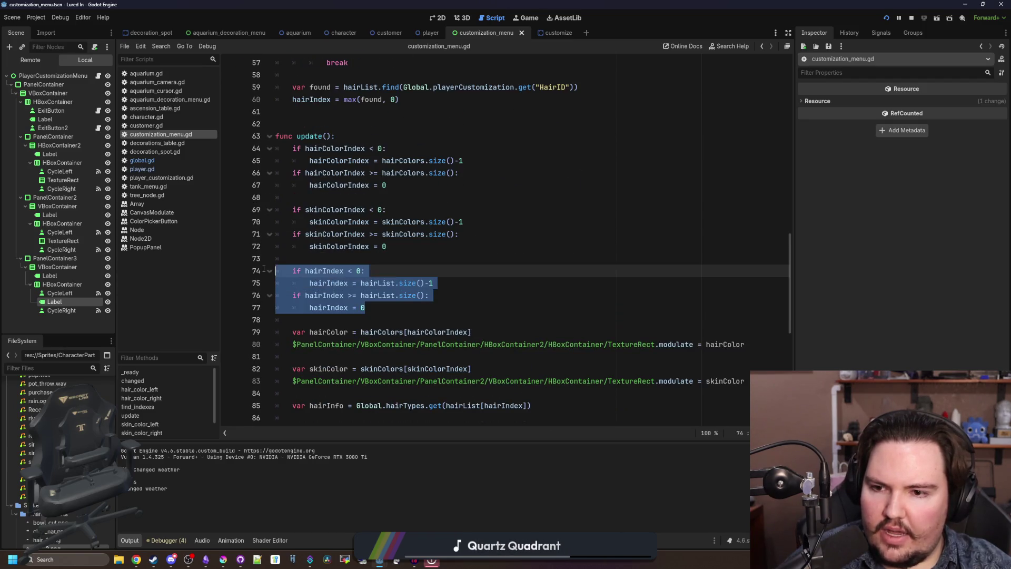
{"action": "left_click", "coordinate": [316, 258]}
{"action": "key", "text": "ctrl+s"}
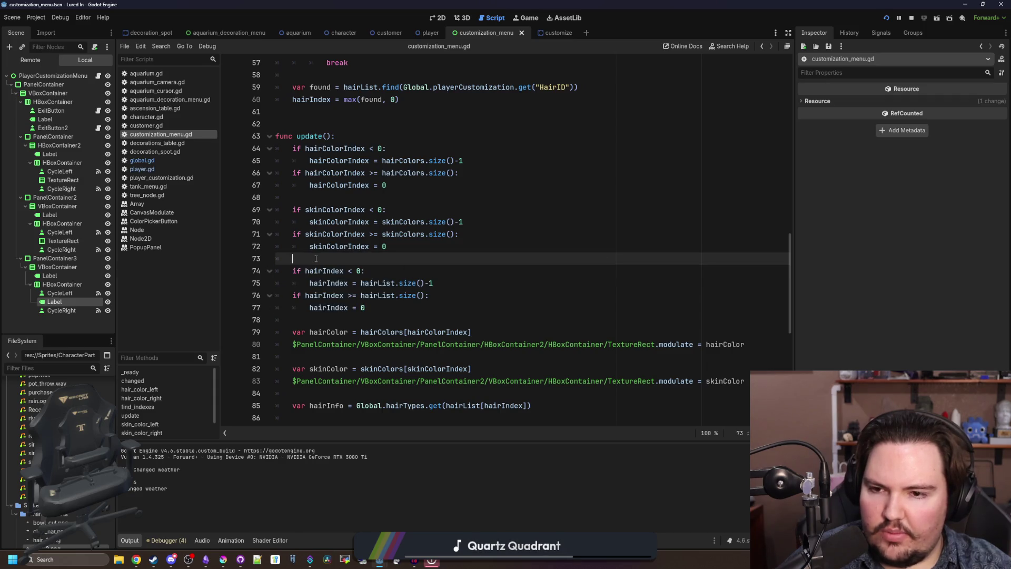
- Look over the rest of the script, then switch to the running game to test the changes
{"action": "scroll", "coordinate": [358, 252], "scroll_direction": "down", "scroll_amount": 2}
{"action": "left_click", "coordinate": [393, 242]}
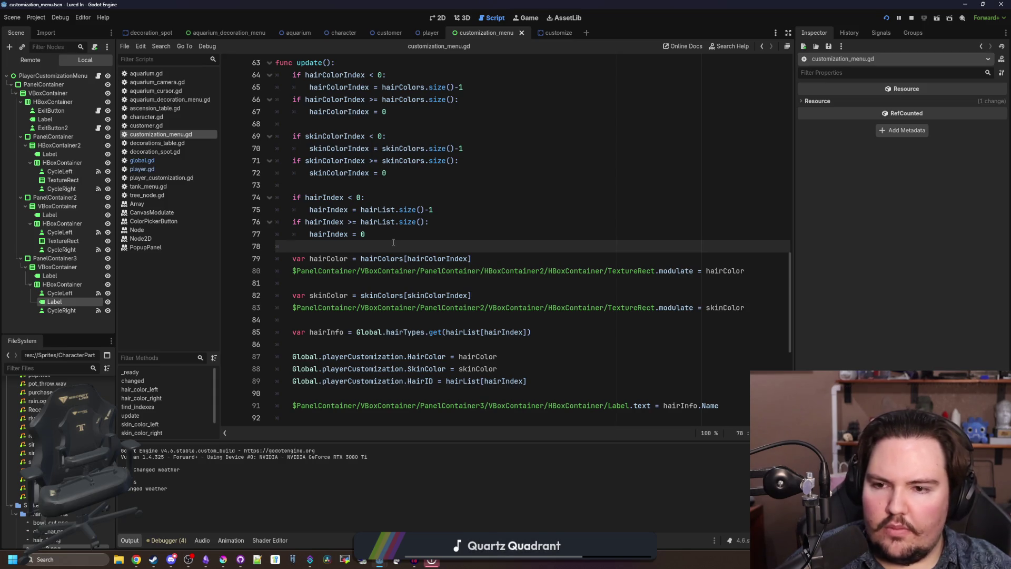
{"action": "scroll", "coordinate": [393, 242], "scroll_direction": "down", "scroll_amount": 2}
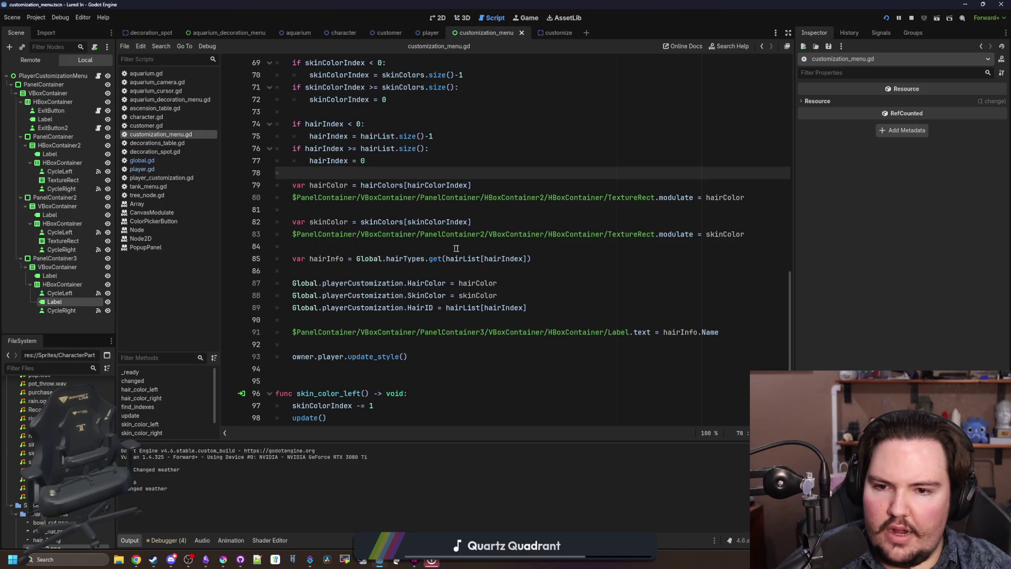
{"action": "scroll", "coordinate": [474, 273], "scroll_direction": "up", "scroll_amount": 1}
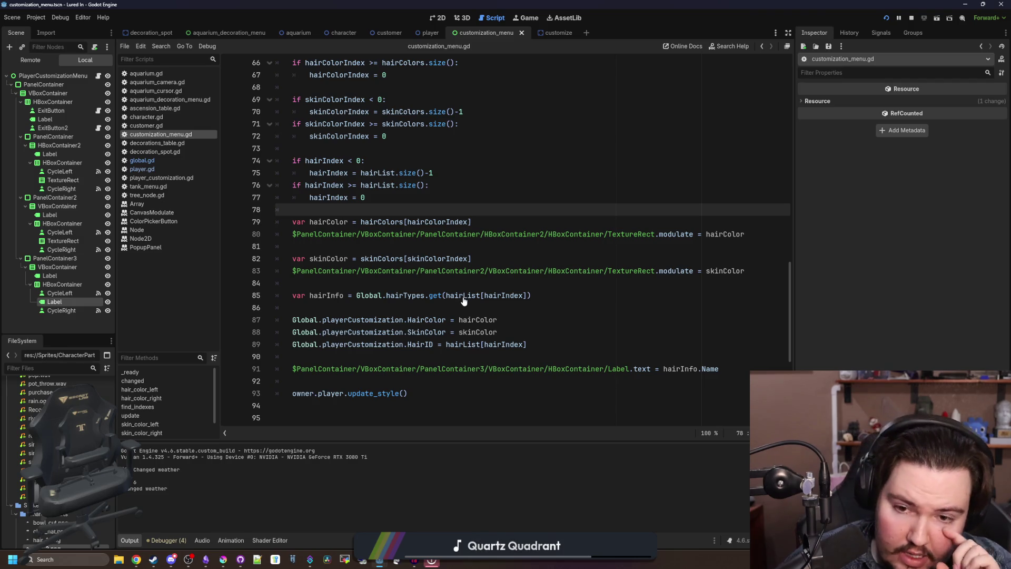
{"action": "scroll", "coordinate": [501, 299], "scroll_direction": "down", "scroll_amount": 1}
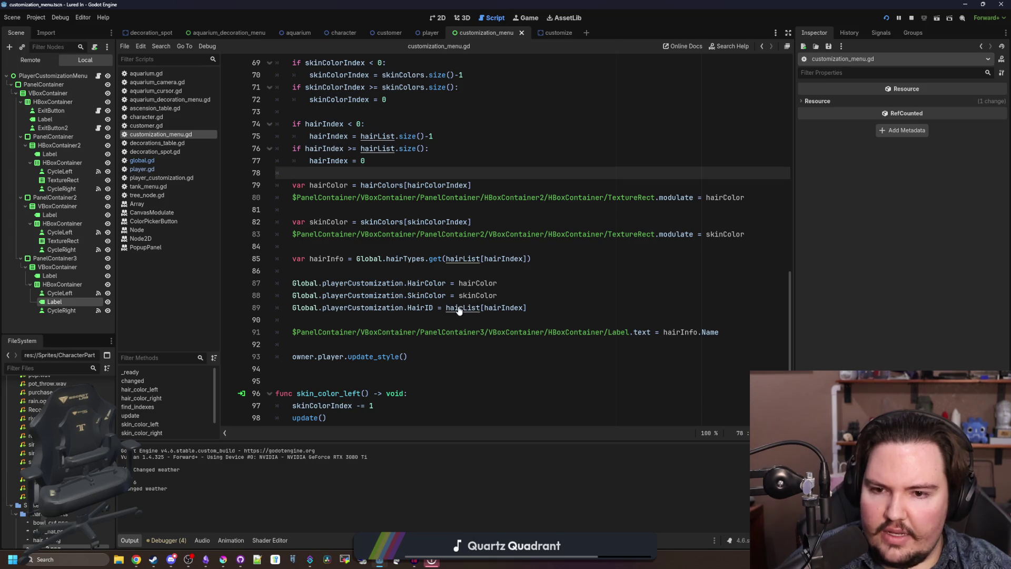
{"action": "left_click", "coordinate": [457, 271]}
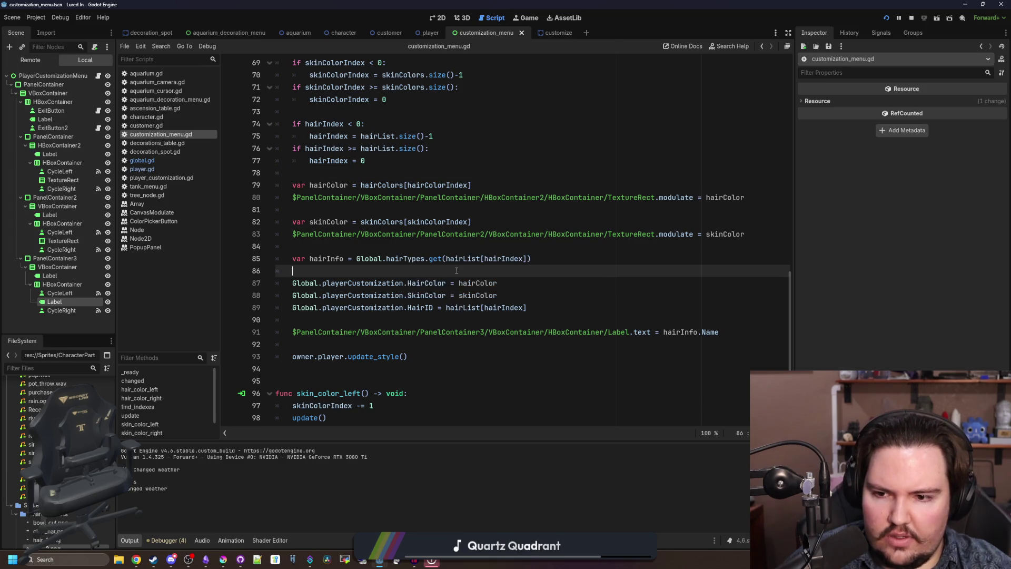
{"action": "left_click", "coordinate": [523, 17]}
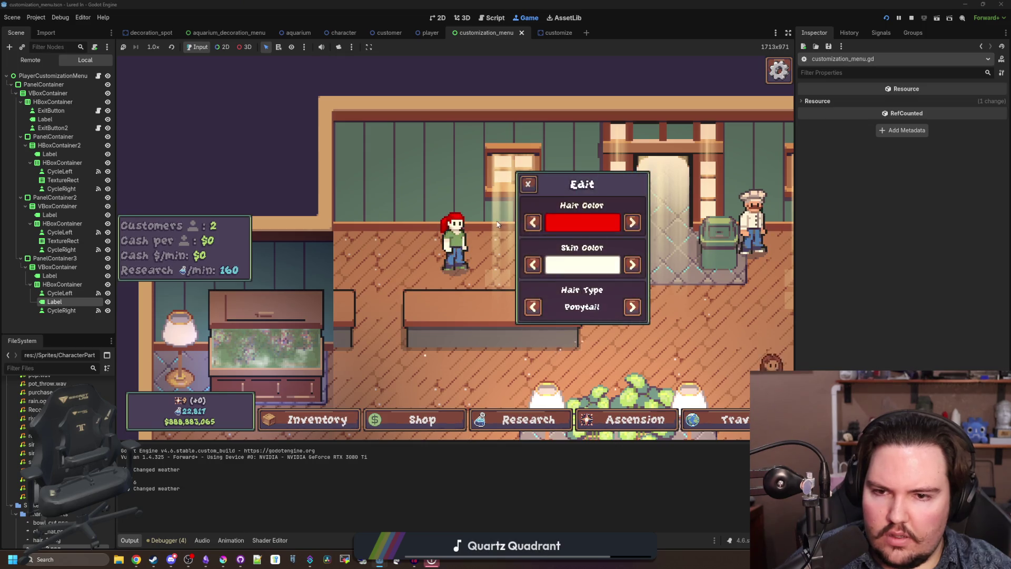
- Try two hair types, then restart from the main menu and decline the fish deal
{"action": "left_click", "coordinate": [632, 308]}
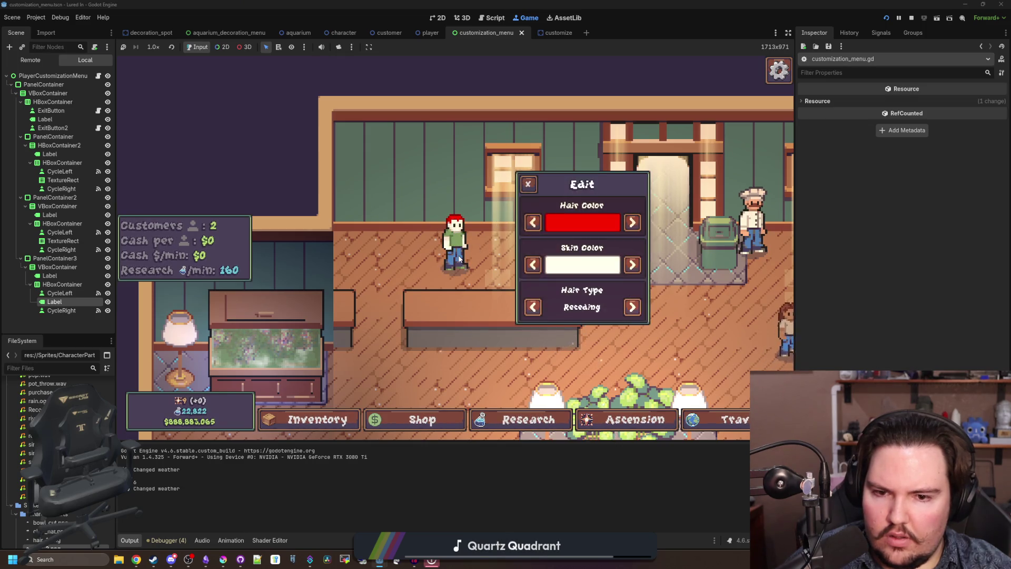
{"action": "left_click", "coordinate": [634, 312]}
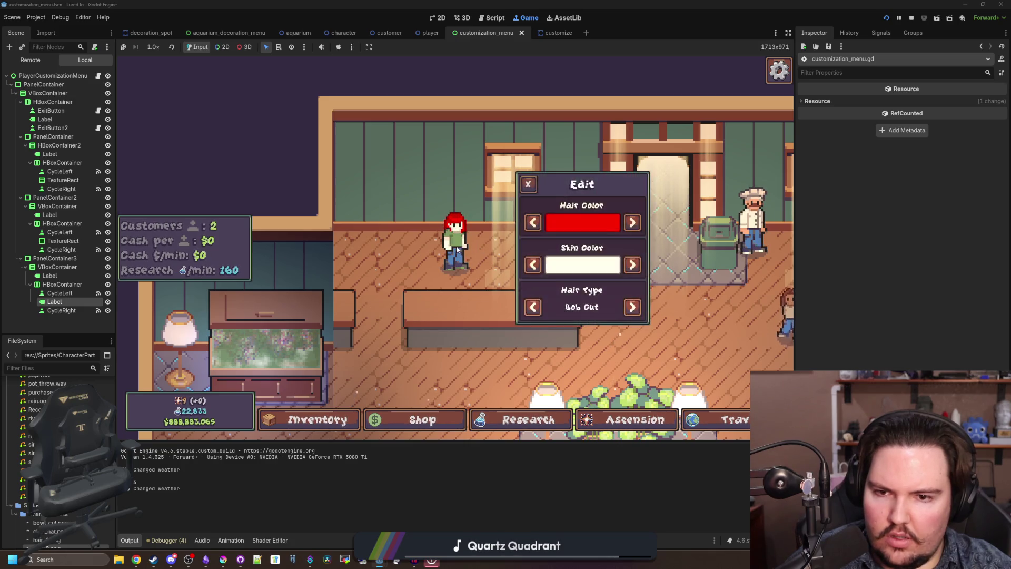
{"action": "key", "text": "Escape"}
{"action": "left_click", "coordinate": [502, 283]}
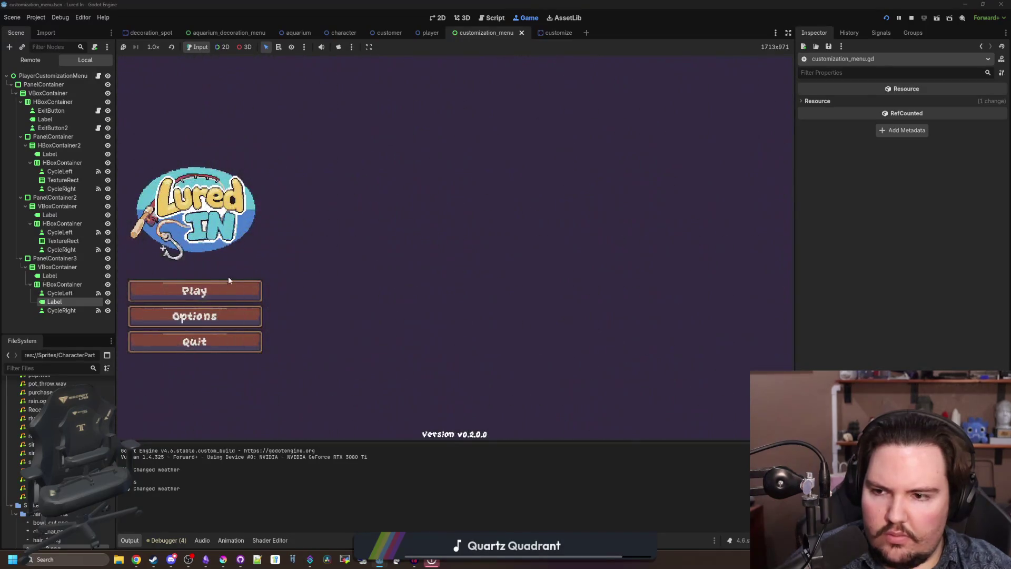
{"action": "left_click", "coordinate": [221, 286]}
{"action": "left_click", "coordinate": [398, 223]}
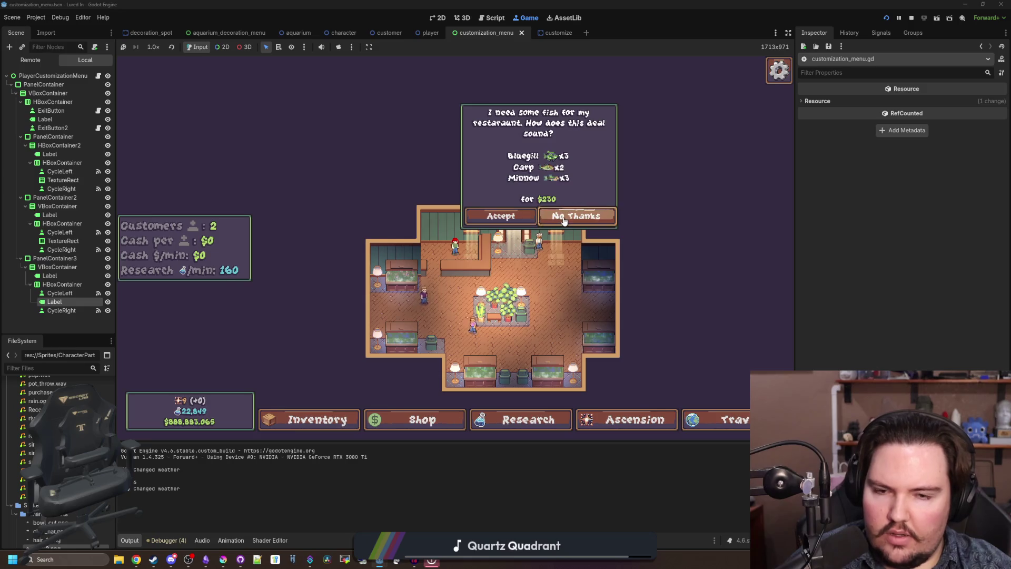
{"action": "left_click", "coordinate": [449, 251]}
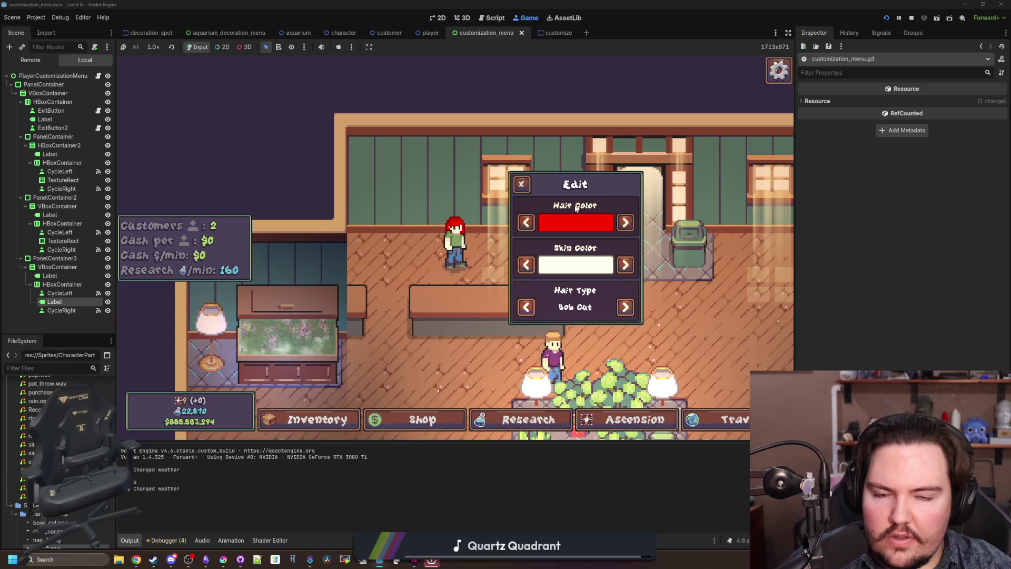
- Select all 28 PlayerCustomizationMenu nodes in the editor and expand their material properties
{"action": "left_click", "coordinate": [62, 310]}
{"action": "left_click", "coordinate": [53, 76], "text": "shift"}
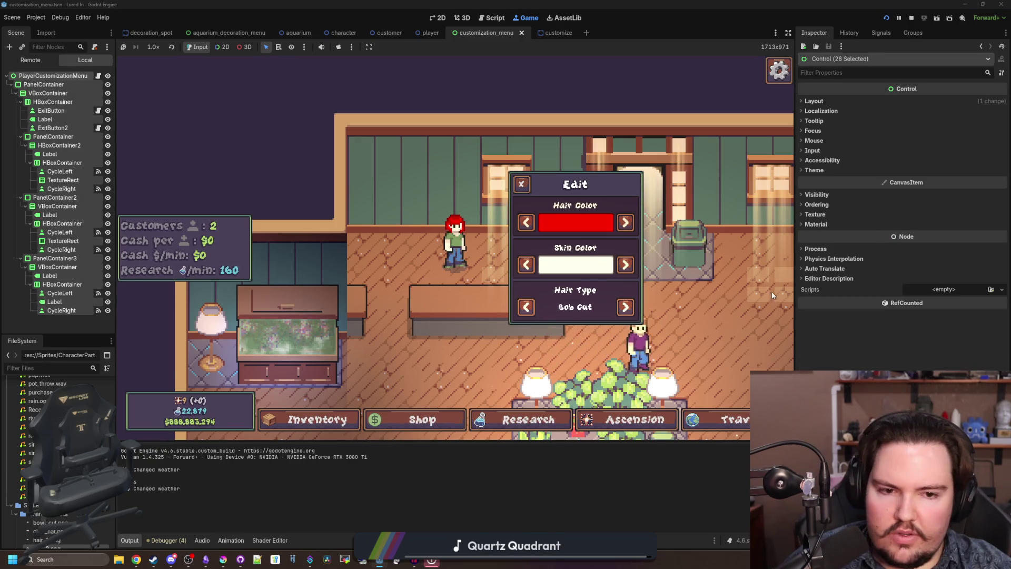
{"action": "left_click", "coordinate": [816, 225]}
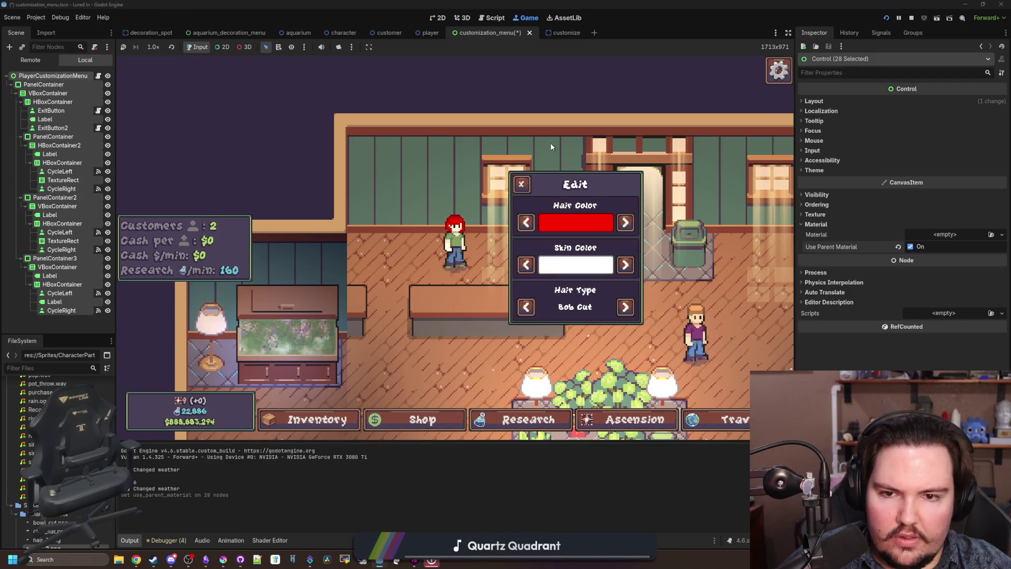
- Reopen the player's customization and cycle through the hair types past Bob Cut
{"action": "left_click", "coordinate": [522, 183]}
{"action": "left_click", "coordinate": [462, 241]}
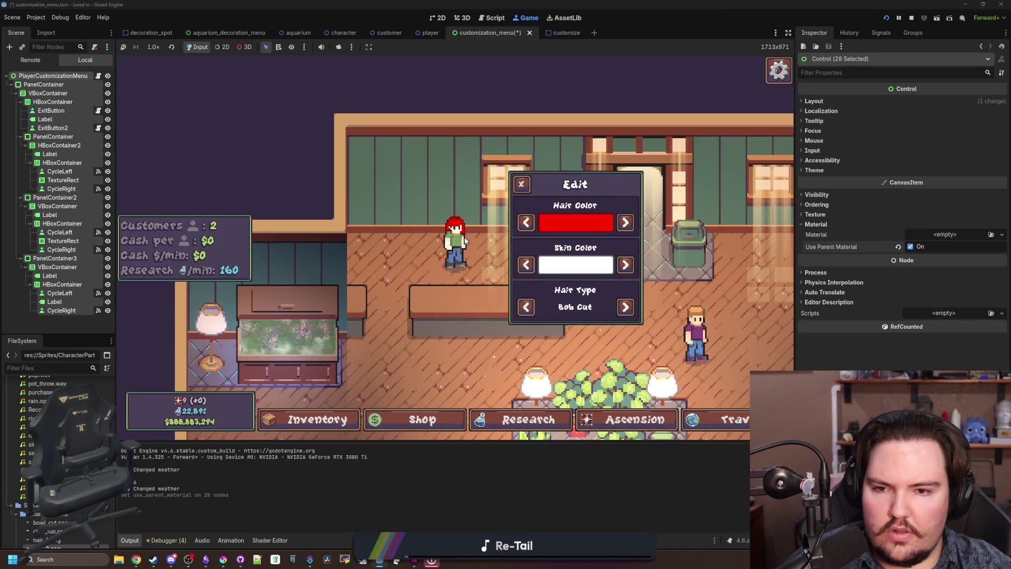
{"action": "left_click", "coordinate": [625, 310]}
{"action": "left_click", "coordinate": [624, 310]}
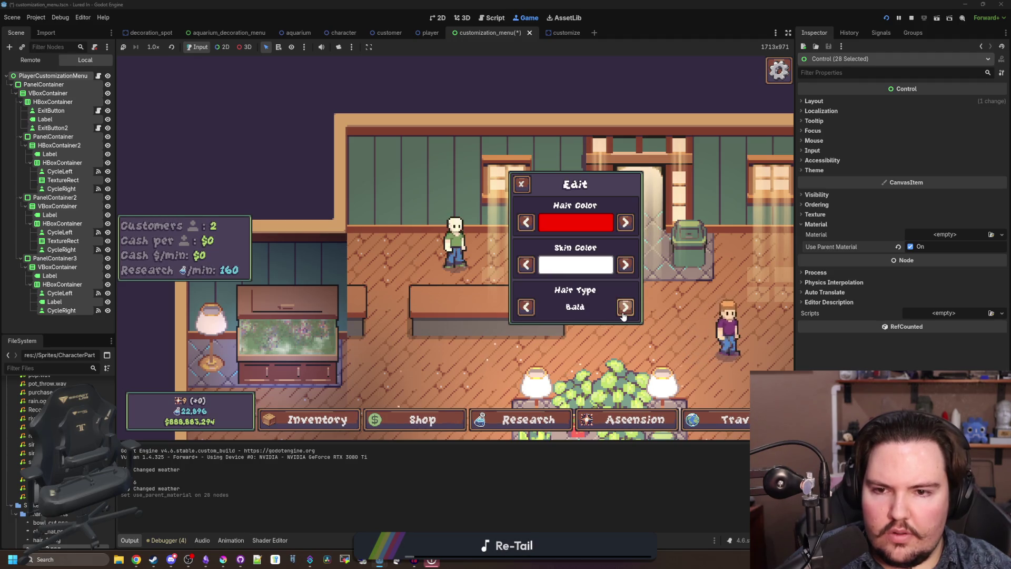
{"action": "left_click", "coordinate": [625, 310]}
{"action": "left_click", "coordinate": [625, 309]}
{"action": "left_click", "coordinate": [625, 308]}
{"action": "left_click", "coordinate": [624, 308]}
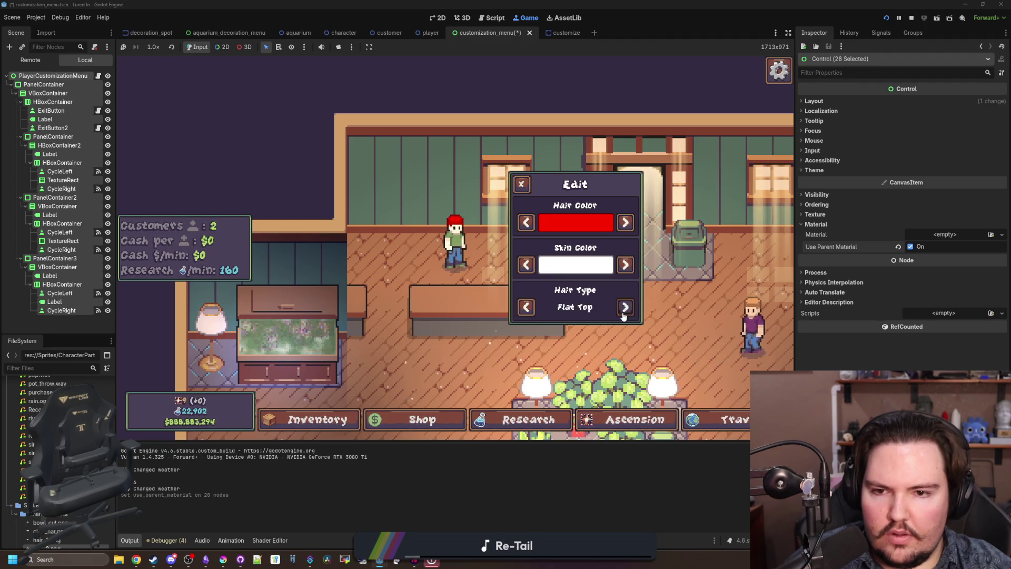
{"action": "left_click", "coordinate": [625, 308]}
{"action": "left_click", "coordinate": [625, 309]}
{"action": "left_click", "coordinate": [625, 309]}
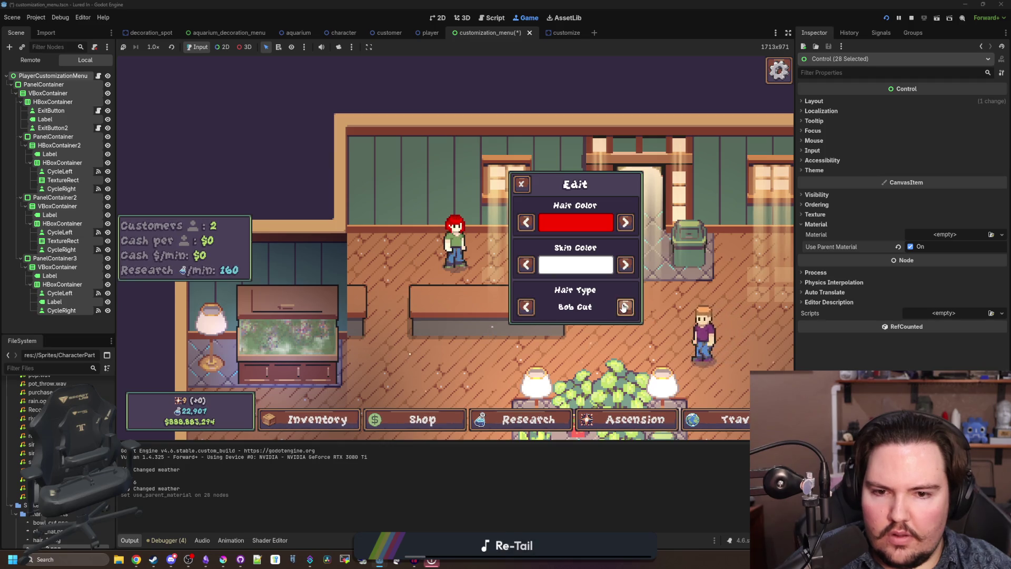
{"action": "left_click", "coordinate": [624, 309]}
{"action": "left_click", "coordinate": [625, 309]}
- Reopen the panel and step the hair type through Bald and Mohawk to Flat Top
{"action": "left_click", "coordinate": [521, 184]}
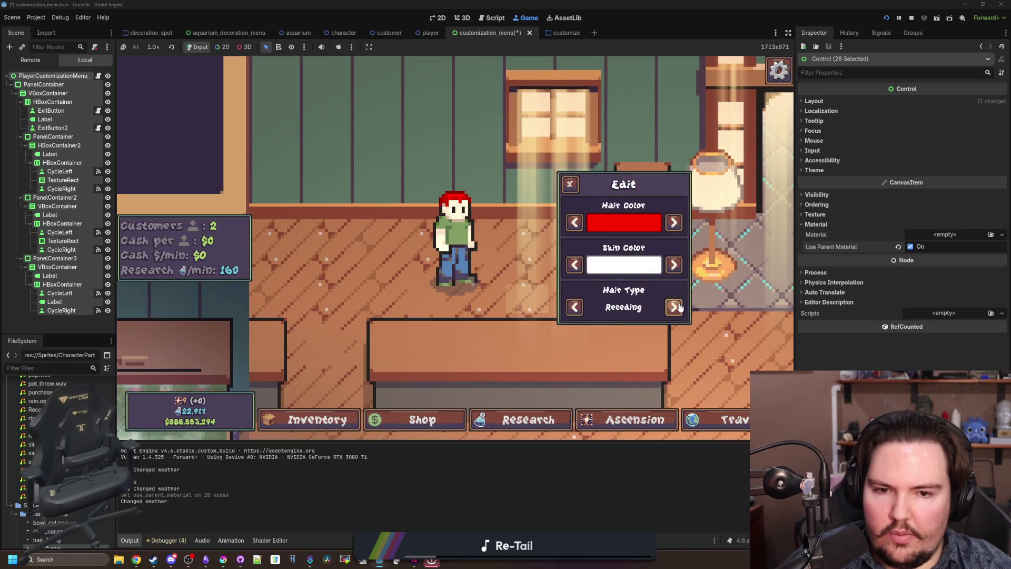
{"action": "left_click", "coordinate": [675, 307]}
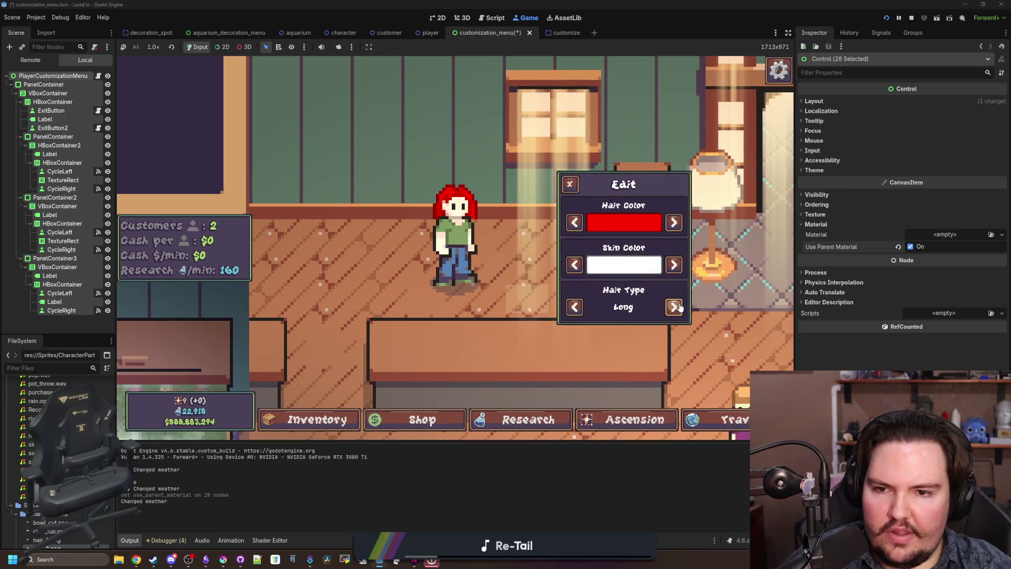
{"action": "left_click", "coordinate": [674, 307]}
{"action": "left_click", "coordinate": [675, 307]}
{"action": "left_click", "coordinate": [674, 308]}
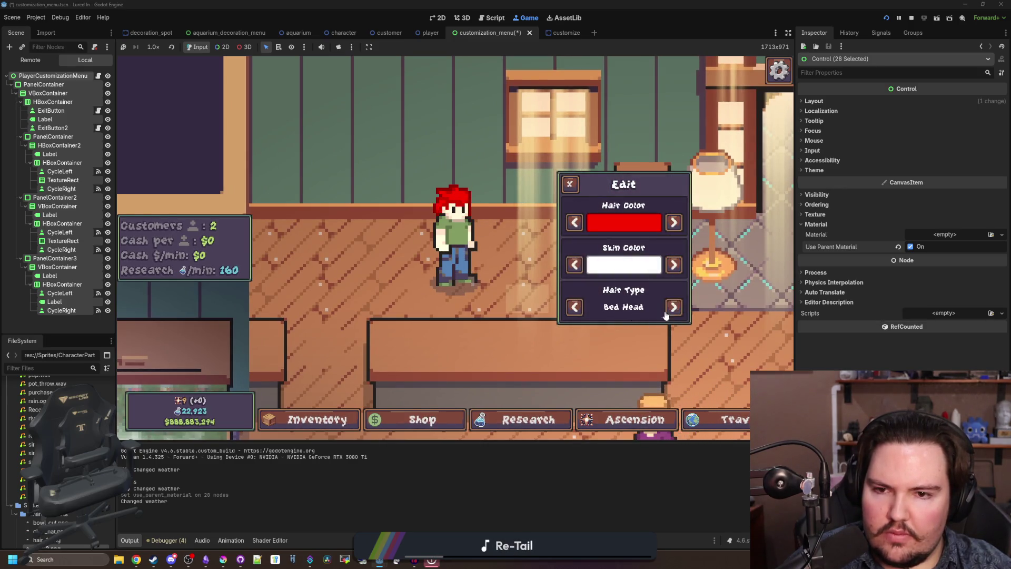
{"action": "left_click", "coordinate": [673, 310]}
{"action": "left_click", "coordinate": [673, 308]}
{"action": "left_click", "coordinate": [673, 308]}
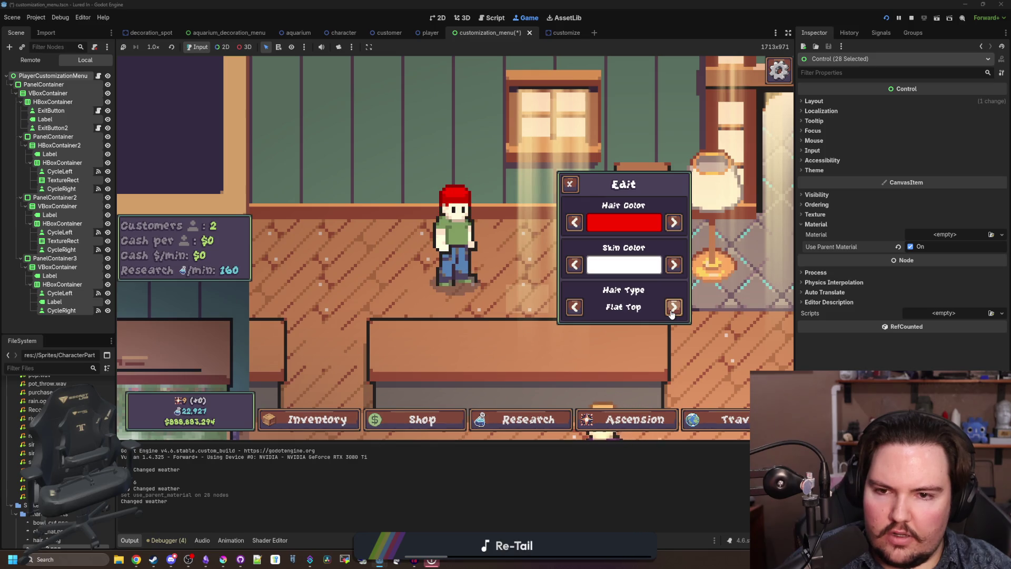
- Set the hair colour to blue, close the panel, stop the game, and return to the script
{"action": "left_click", "coordinate": [673, 223]}
{"action": "left_click", "coordinate": [674, 222]}
{"action": "left_click", "coordinate": [574, 222]}
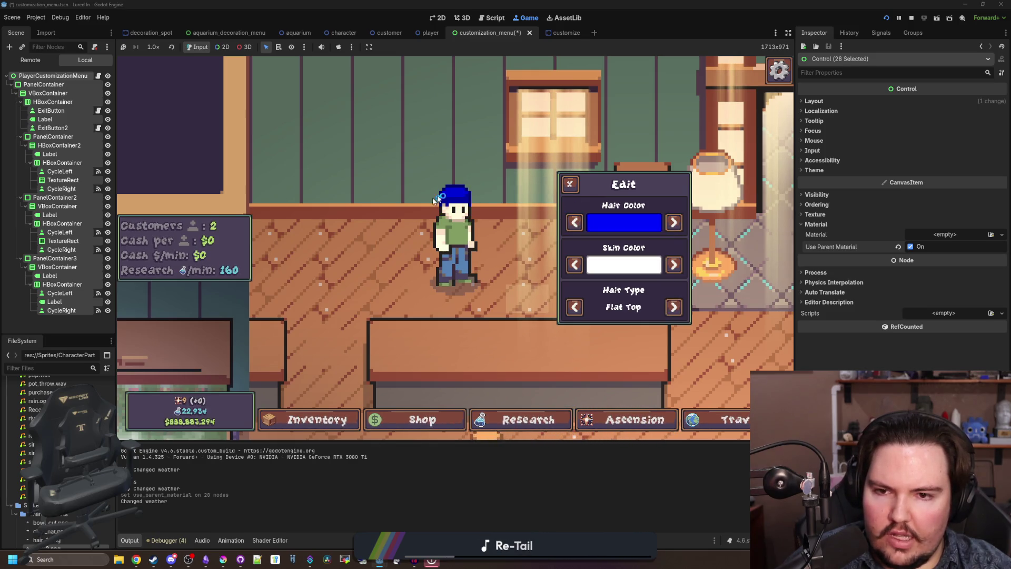
{"action": "left_click", "coordinate": [569, 184]}
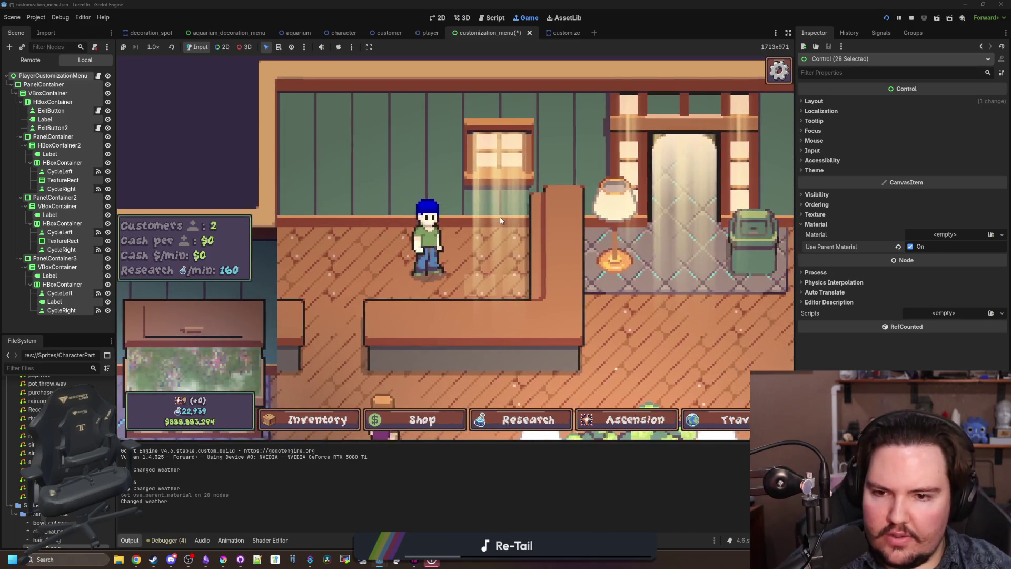
{"action": "key", "text": "F8"}
{"action": "left_click", "coordinate": [394, 210]}
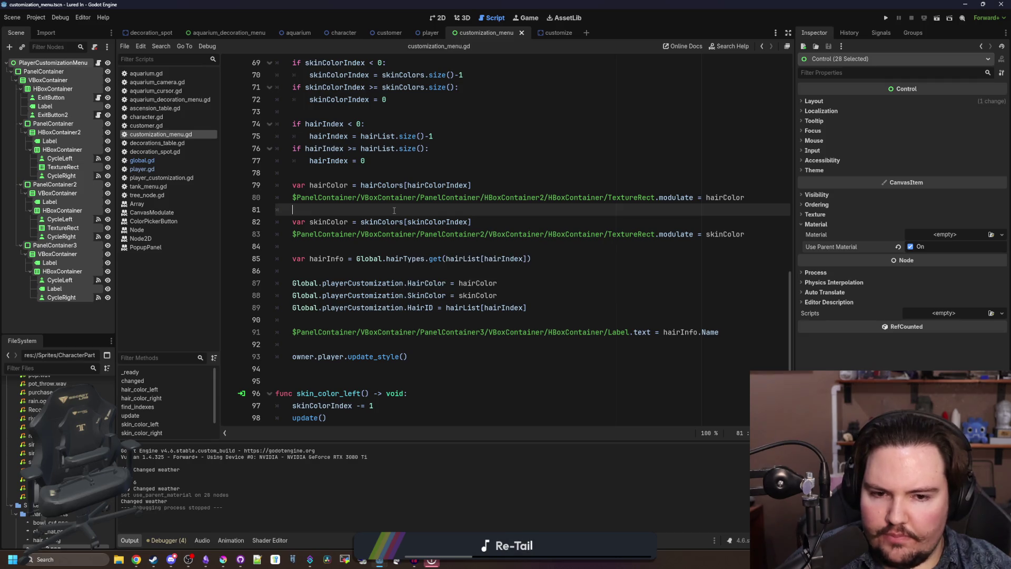
- In global.gd, copy the li.hair.long entry and paste a duplicate below it
{"action": "left_click", "coordinate": [142, 160]}
{"action": "left_click", "coordinate": [424, 196]}
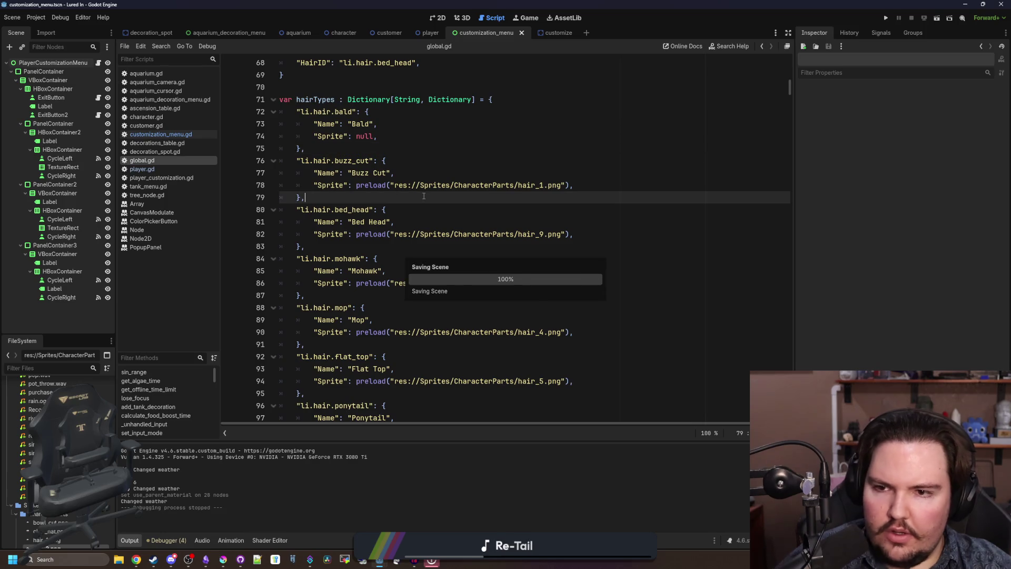
{"action": "scroll", "coordinate": [382, 243], "scroll_direction": "down", "scroll_amount": 5}
{"action": "scroll", "coordinate": [381, 242], "scroll_direction": "down", "scroll_amount": 3}
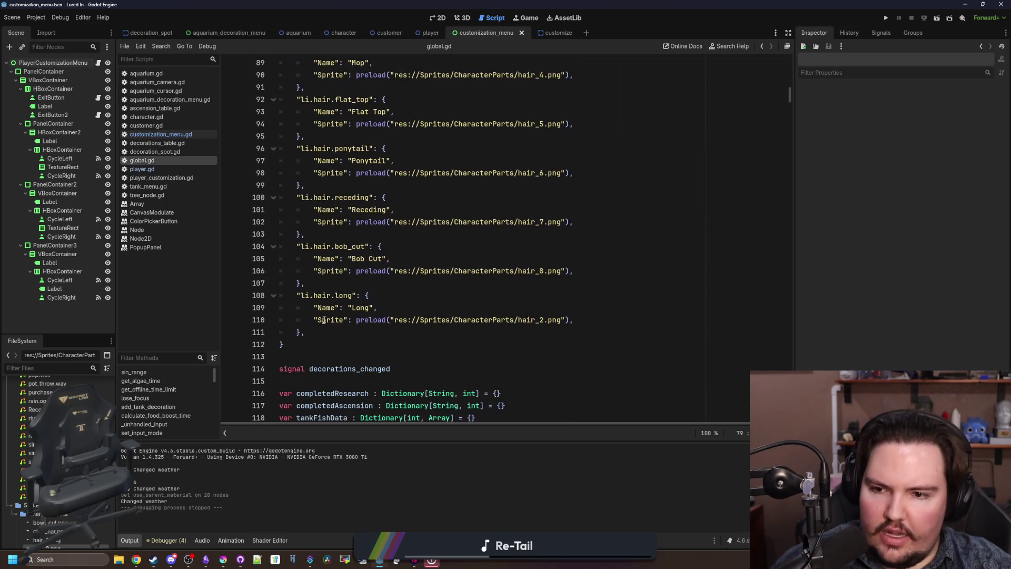
{"action": "left_click", "coordinate": [285, 344]}
{"action": "key", "text": "shift+Up"}
{"action": "key", "text": "shift+Up"}
{"action": "key", "text": "shift+Up"}
{"action": "key", "text": "ctrl+c"}
{"action": "key", "text": "Right"}
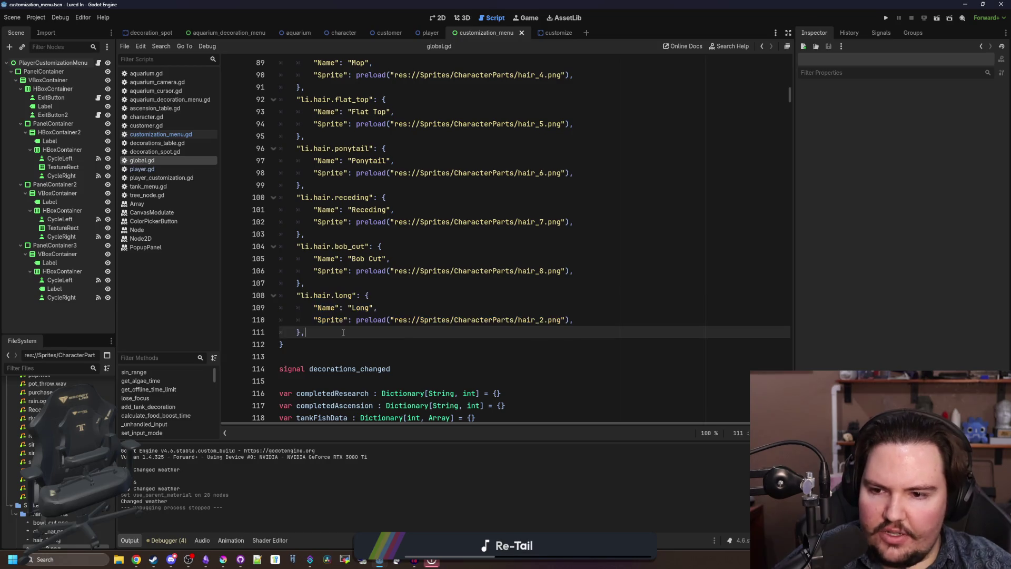
{"action": "key", "text": "Return"}
{"action": "key", "text": "ctrl+v"}
- Rename the copy to li.hair.bowl_cut named "Bowl Cut" with sprite bowl_cut.png
{"action": "left_click", "coordinate": [312, 344]}
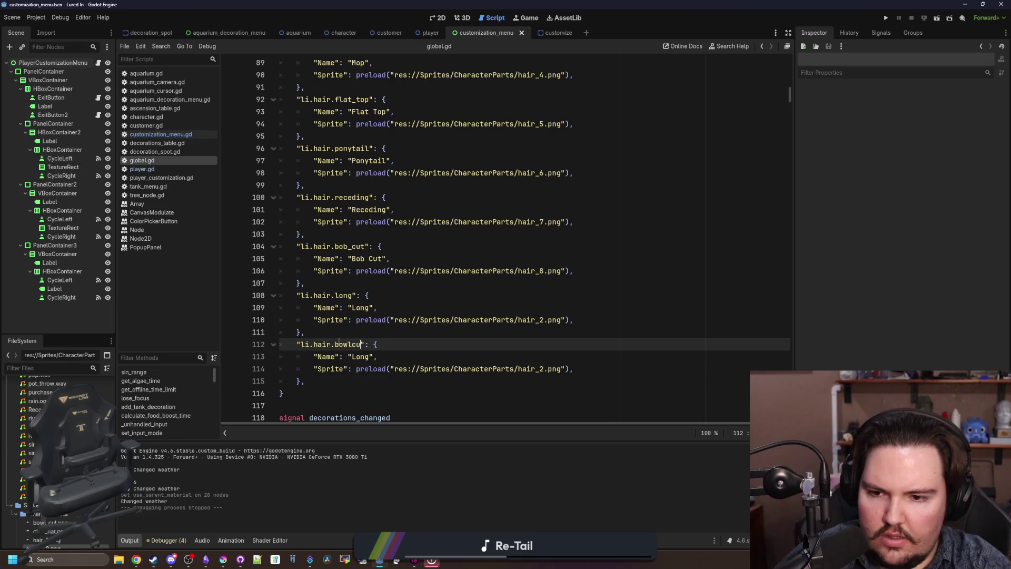
{"action": "double_click", "coordinate": [367, 353]}
{"action": "type", "text": "Bowlcut"}
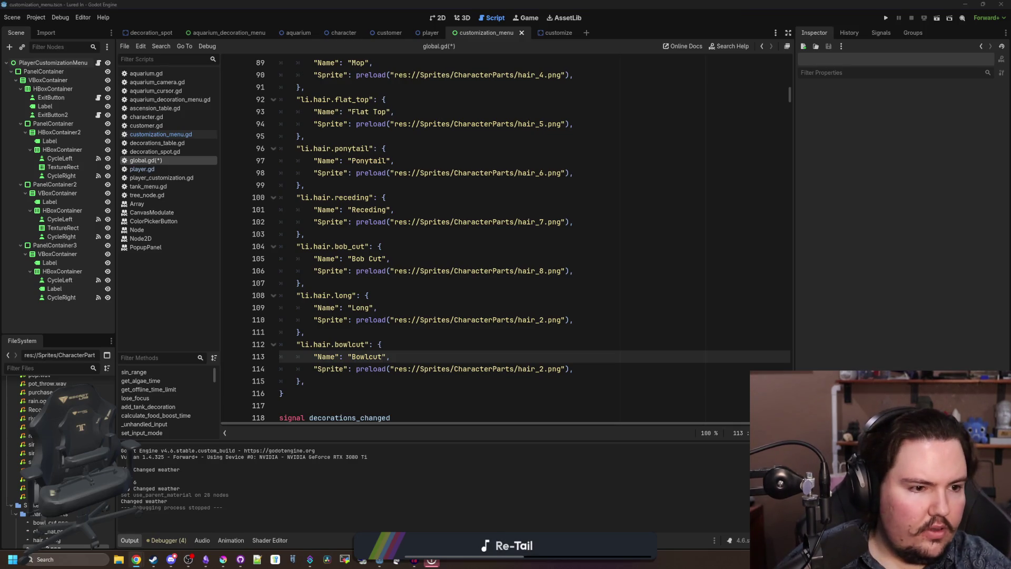
{"action": "double_click", "coordinate": [361, 344]}
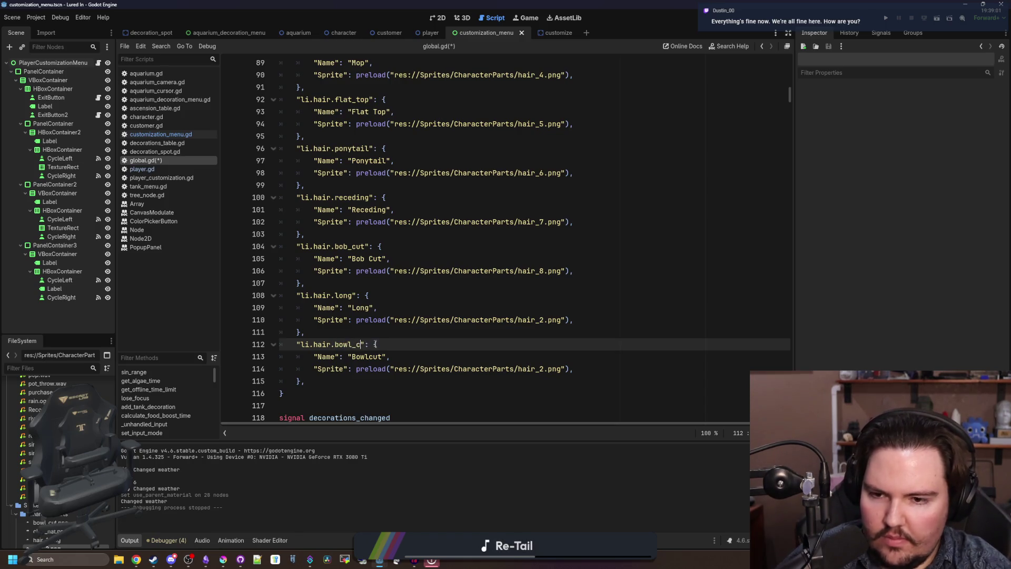
{"action": "double_click", "coordinate": [369, 357]}
{"action": "type", "text": "C"}
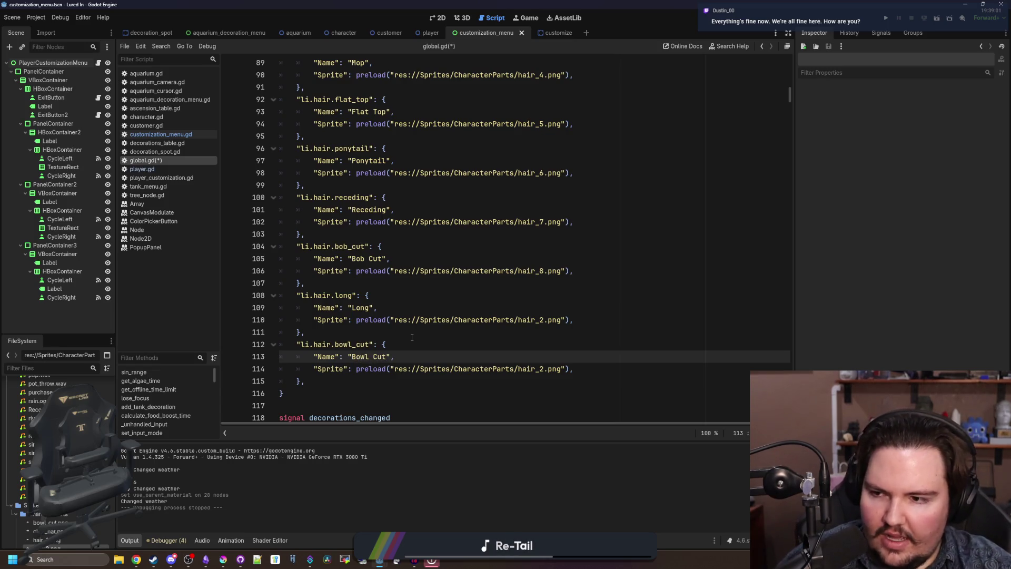
{"action": "key", "text": "Up"}
{"action": "key", "text": "Down"}
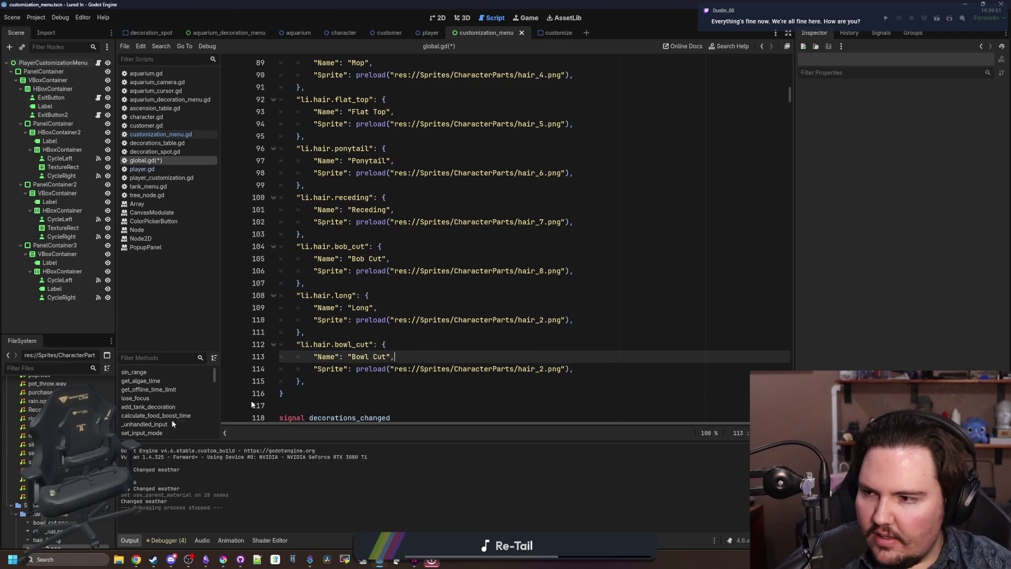
{"action": "key", "text": "Down"}
{"action": "key", "text": "Down"}
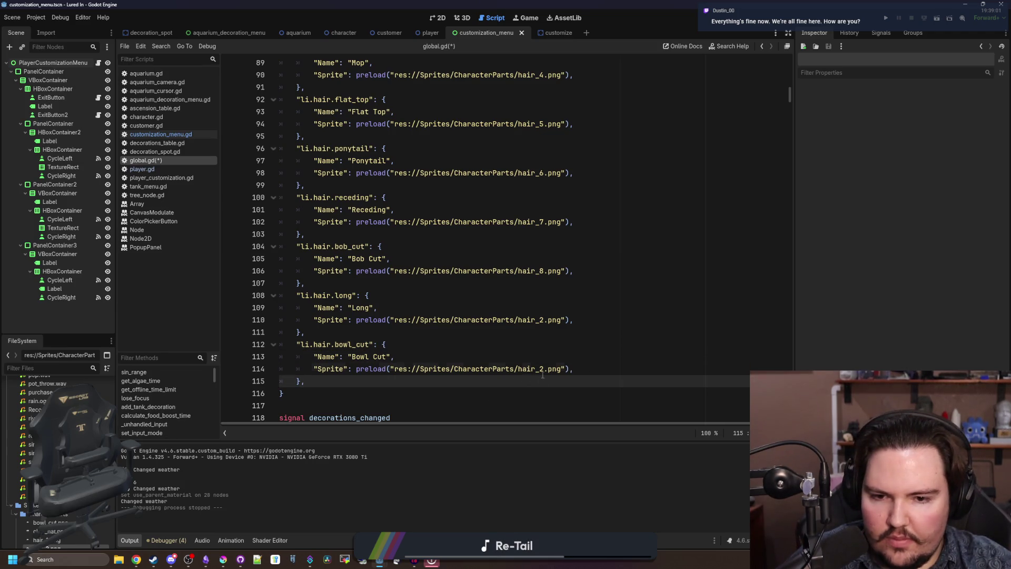
{"action": "key", "text": "Up"}
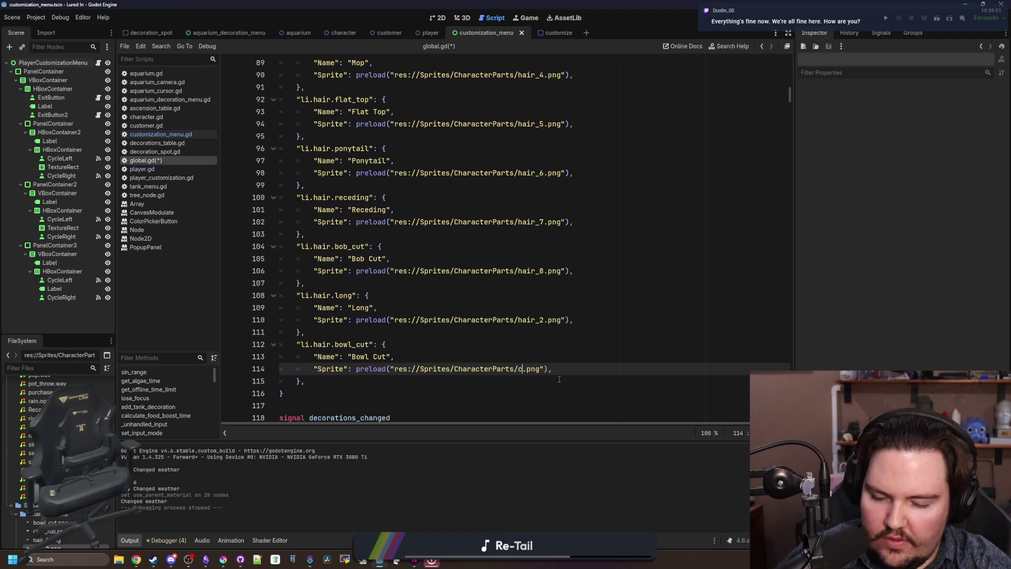
{"action": "key", "text": "Return"}
- Save global.gd and run the game
{"action": "key", "text": "Up"}
{"action": "key", "text": "ctrl+s"}
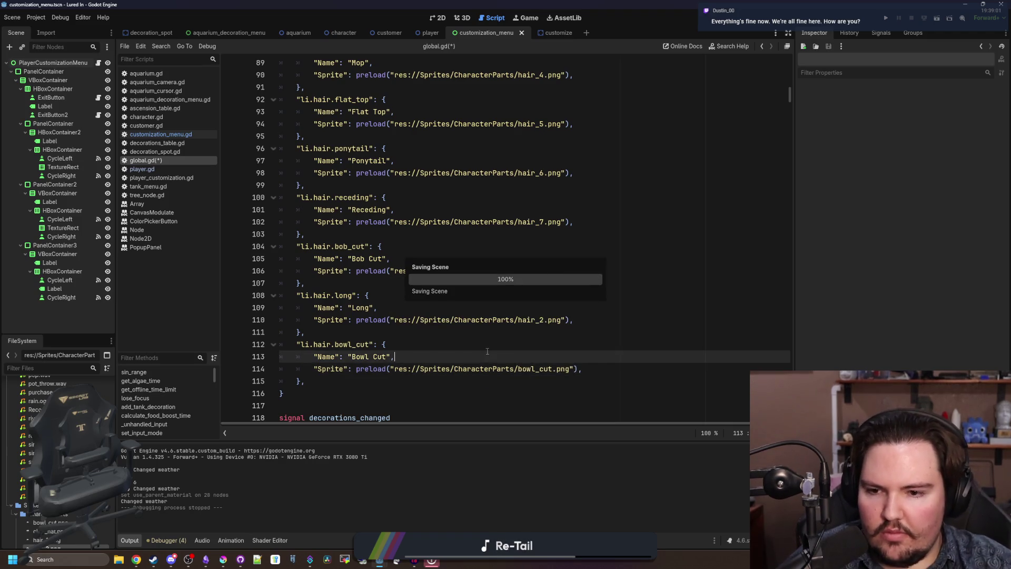
{"action": "left_click", "coordinate": [887, 19]}
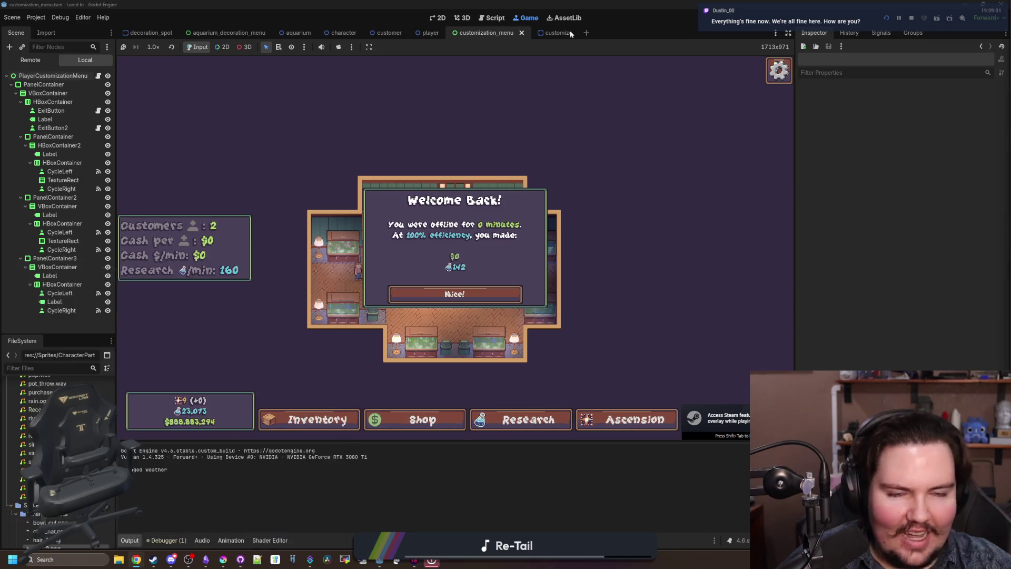
{"action": "key", "text": "alt+Tab"}
{"action": "scroll", "coordinate": [322, 272], "scroll_direction": "up", "scroll_amount": 2}
{"action": "left_click", "coordinate": [324, 274]}
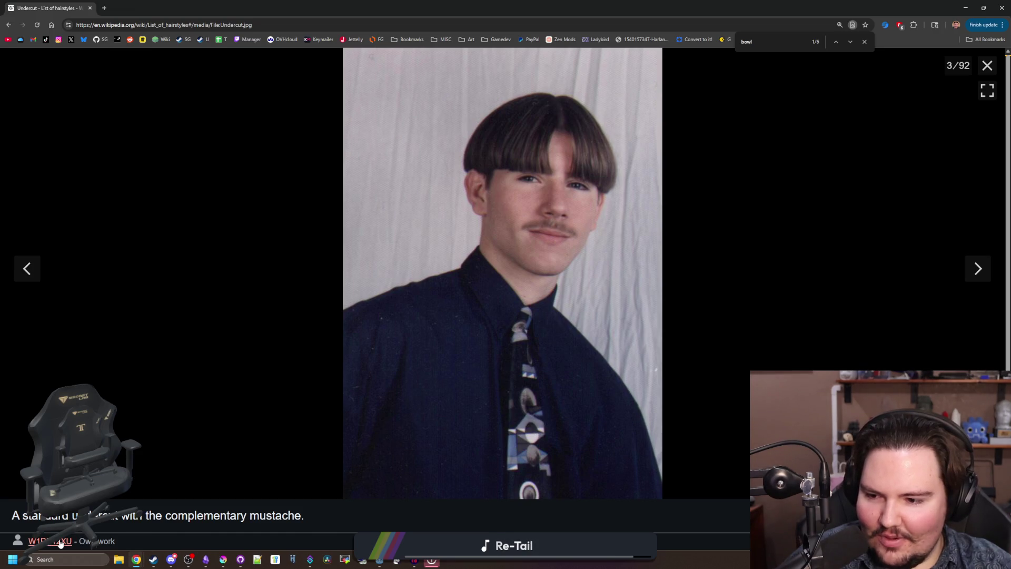
{"action": "left_click", "coordinate": [133, 11]}
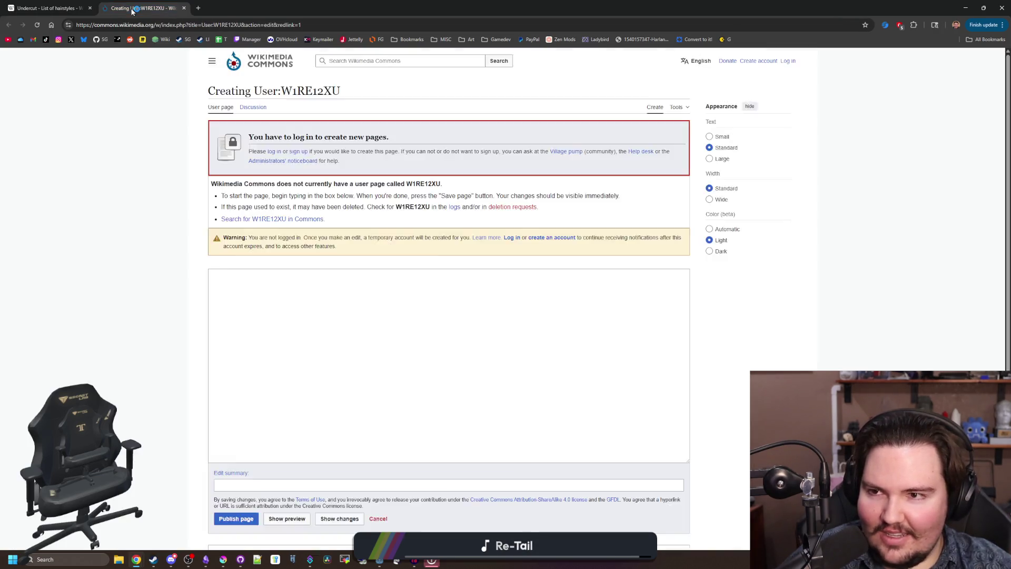
{"action": "left_click", "coordinate": [84, 7]}
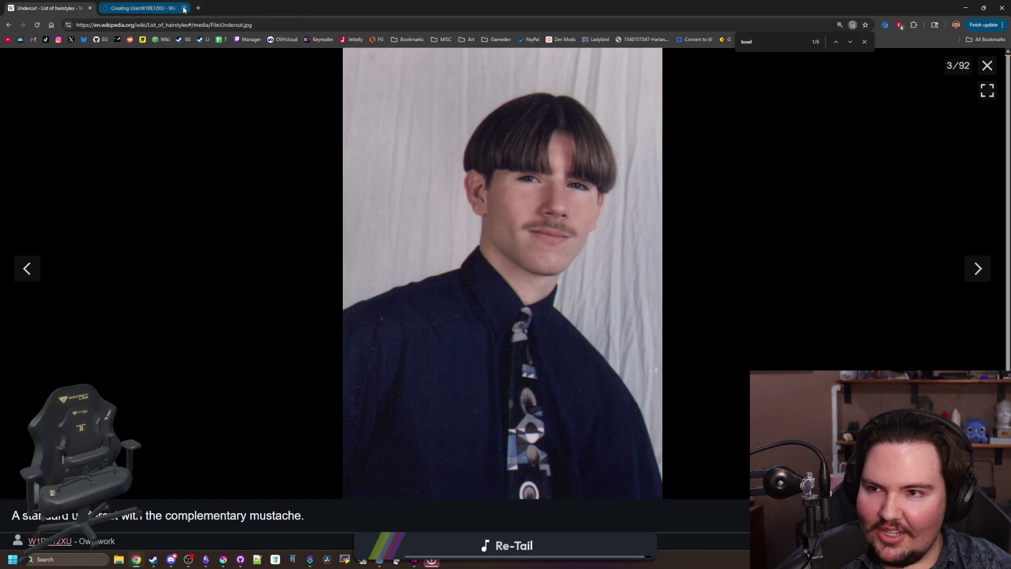
{"action": "key", "text": "alt+Tab"}
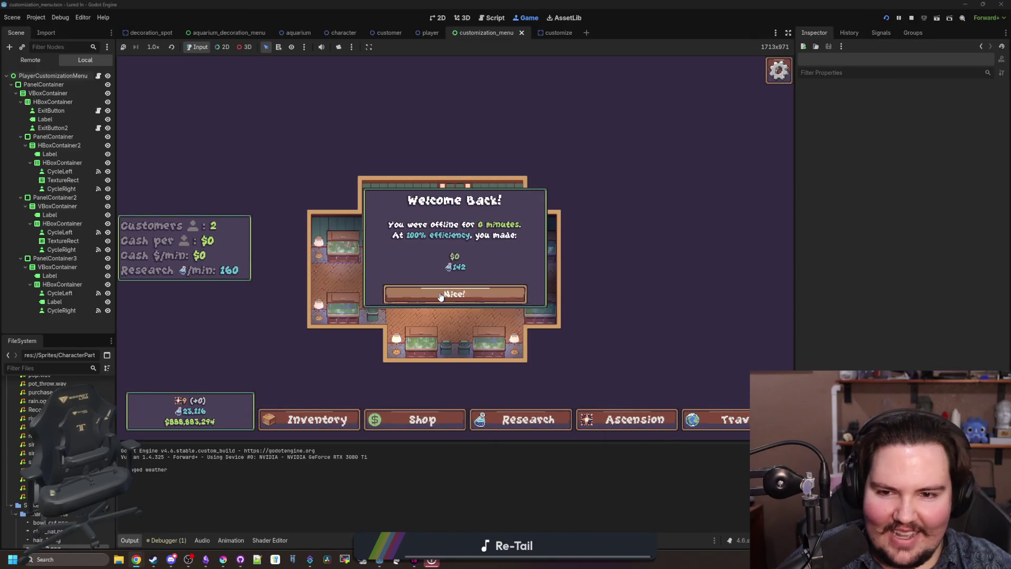
- Dismiss Welcome Back, close the decoration panel, and view the player's red Bowl Cut hair
{"action": "left_click", "coordinate": [454, 293]}
{"action": "left_click", "coordinate": [485, 195]}
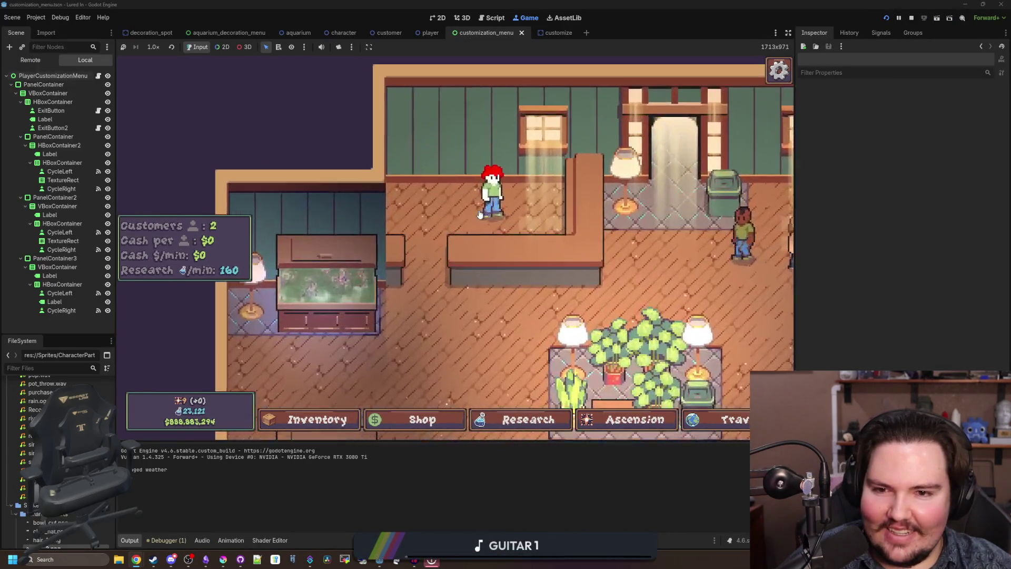
{"action": "left_click", "coordinate": [417, 228]}
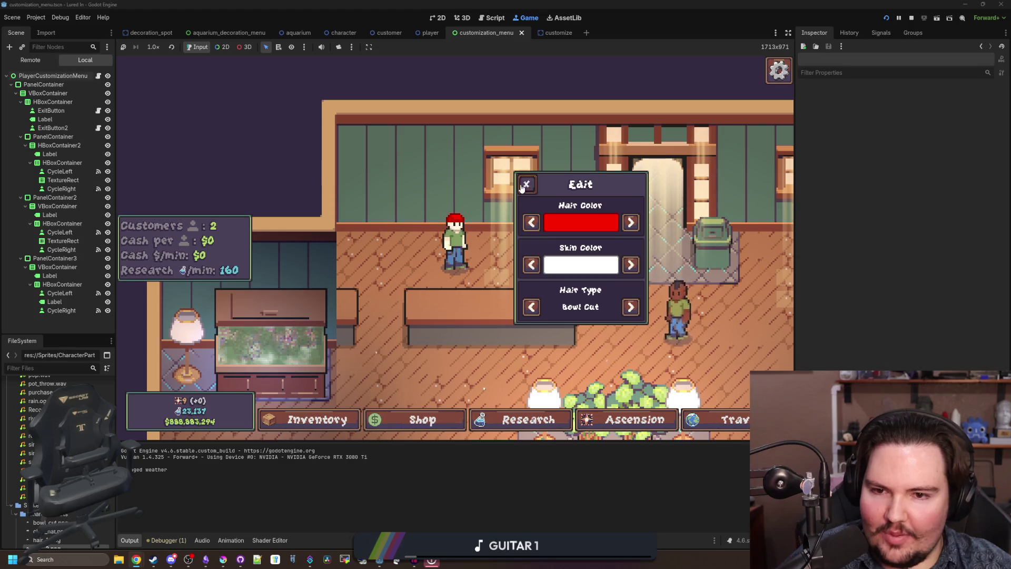
{"action": "left_click", "coordinate": [526, 184]}
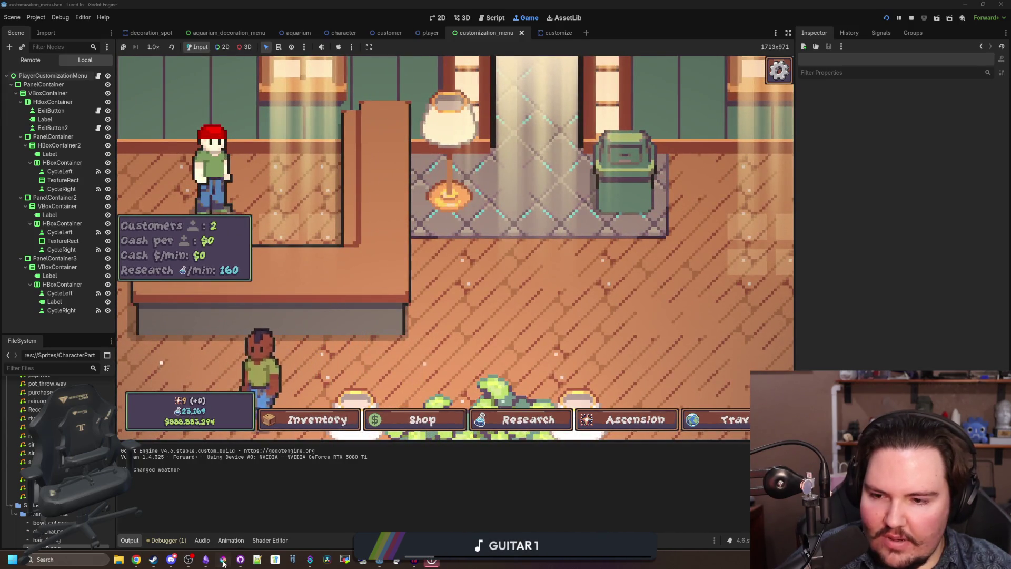
- Paint a pixel on the bowl_cut sprite, save it as PNG, and check the game
{"action": "key", "text": "alt+Tab"}
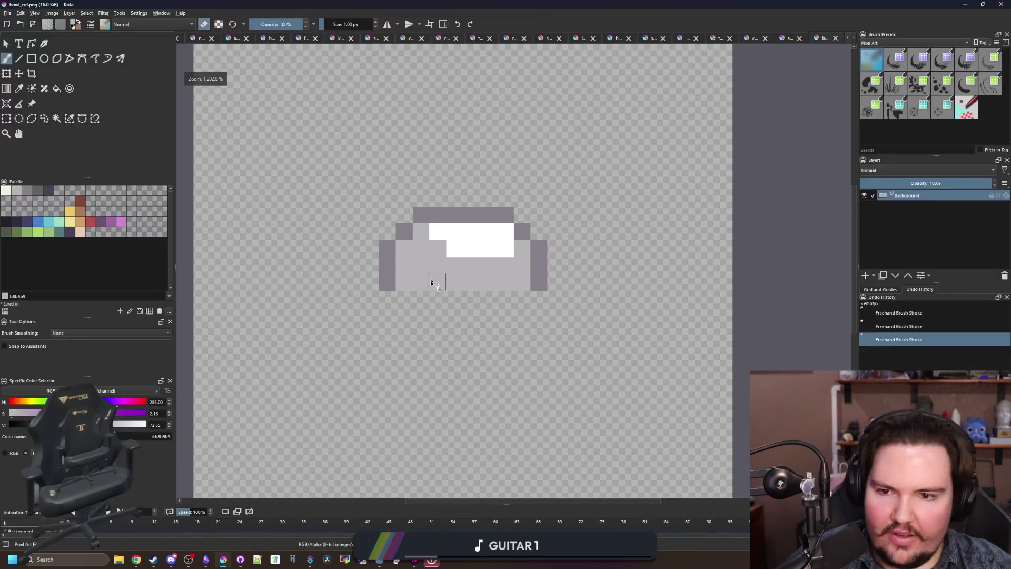
{"action": "key", "text": "e"}
{"action": "left_click", "coordinate": [443, 289]}
{"action": "key", "text": "ctrl+s"}
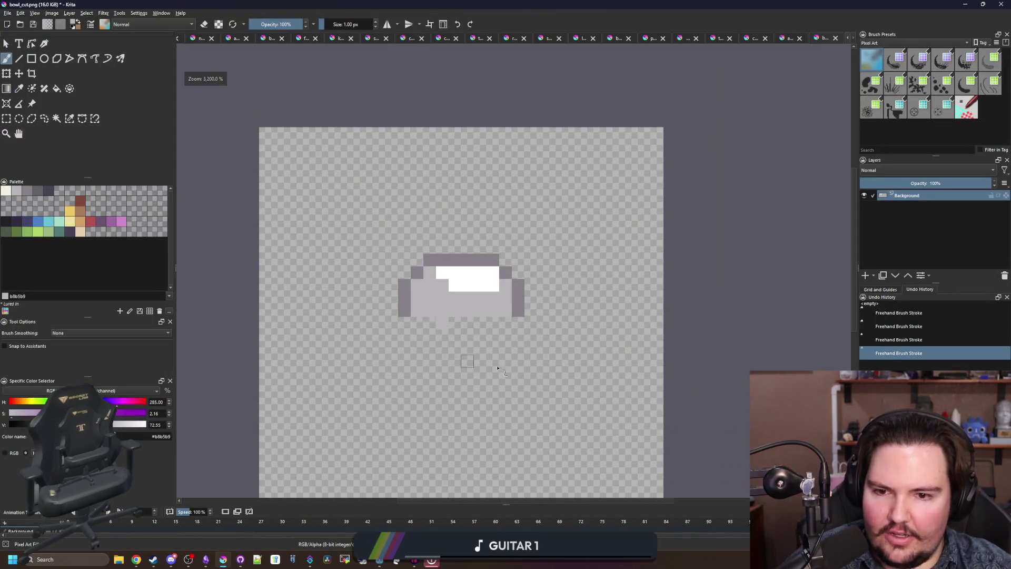
{"action": "left_click", "coordinate": [540, 355]}
{"action": "key", "text": "alt+Tab"}
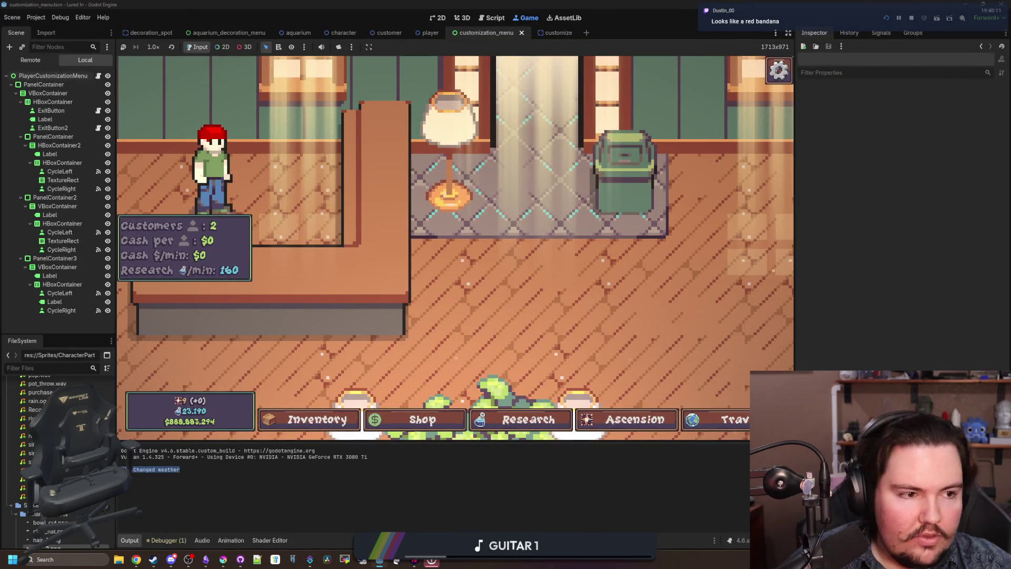
- Paint another pixel below the bowl, re-save the PNG, and return to the game
{"action": "key", "text": "alt+Tab"}
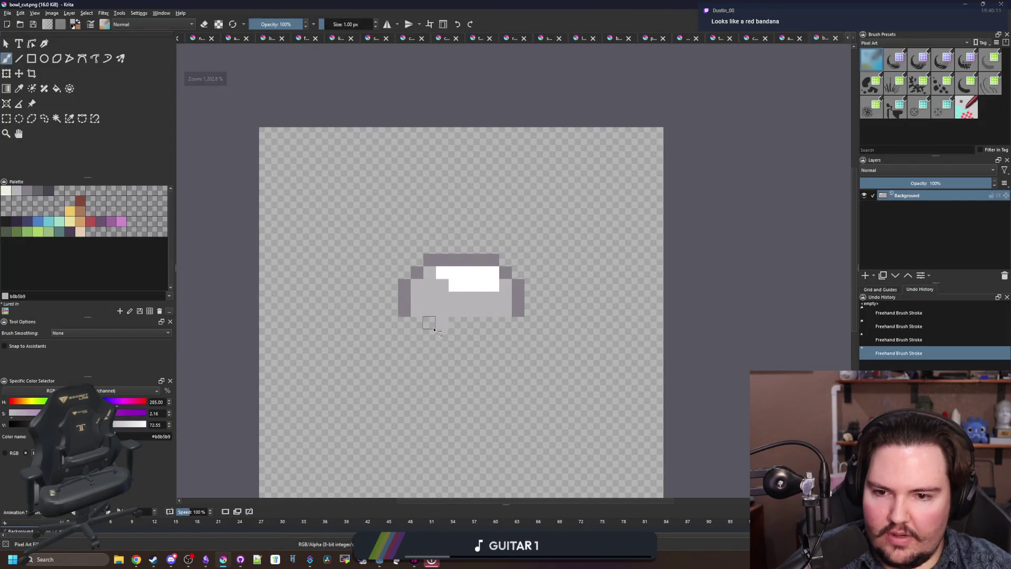
{"action": "scroll", "coordinate": [434, 329], "scroll_direction": "up", "scroll_amount": 3}
{"action": "left_click", "coordinate": [439, 318]}
{"action": "scroll", "coordinate": [440, 318], "scroll_direction": "down", "scroll_amount": 5}
{"action": "key", "text": "ctrl+s"}
{"action": "left_click", "coordinate": [542, 350]}
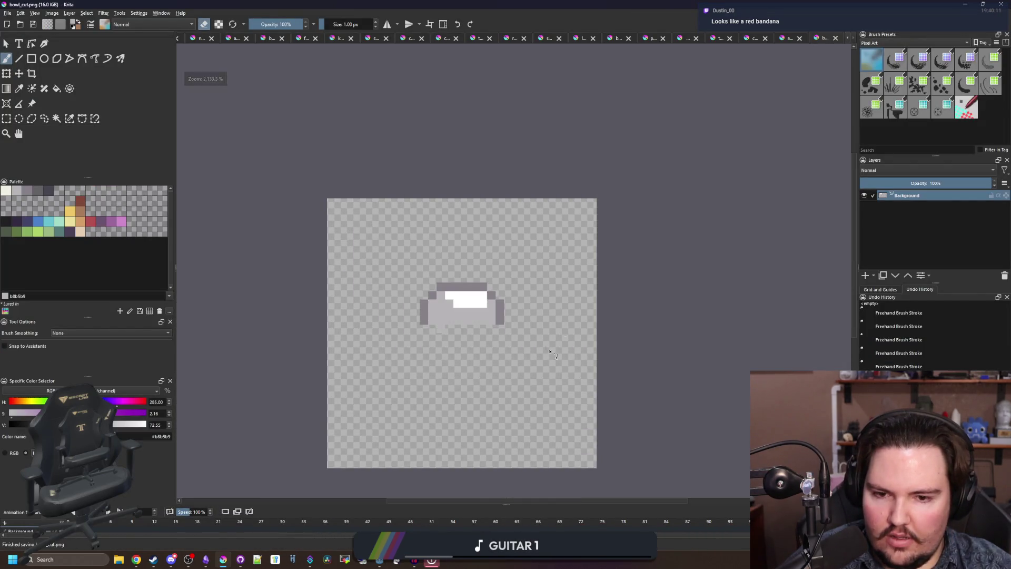
{"action": "key", "text": "alt+Tab"}
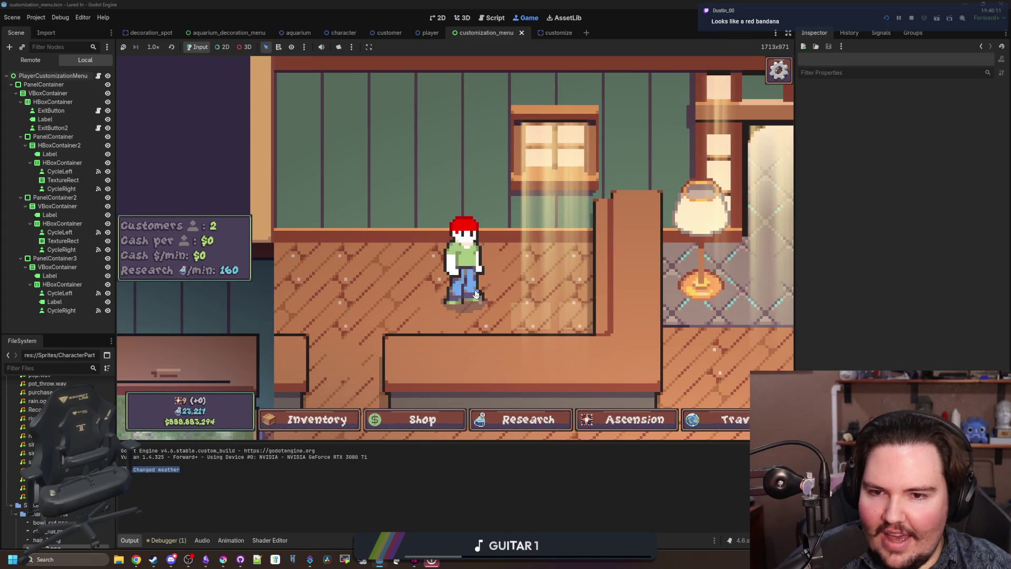
- Cycle the character's hair colour through every option back to red
{"action": "left_click", "coordinate": [476, 294]}
{"action": "left_click", "coordinate": [667, 225]}
{"action": "left_click", "coordinate": [667, 224]}
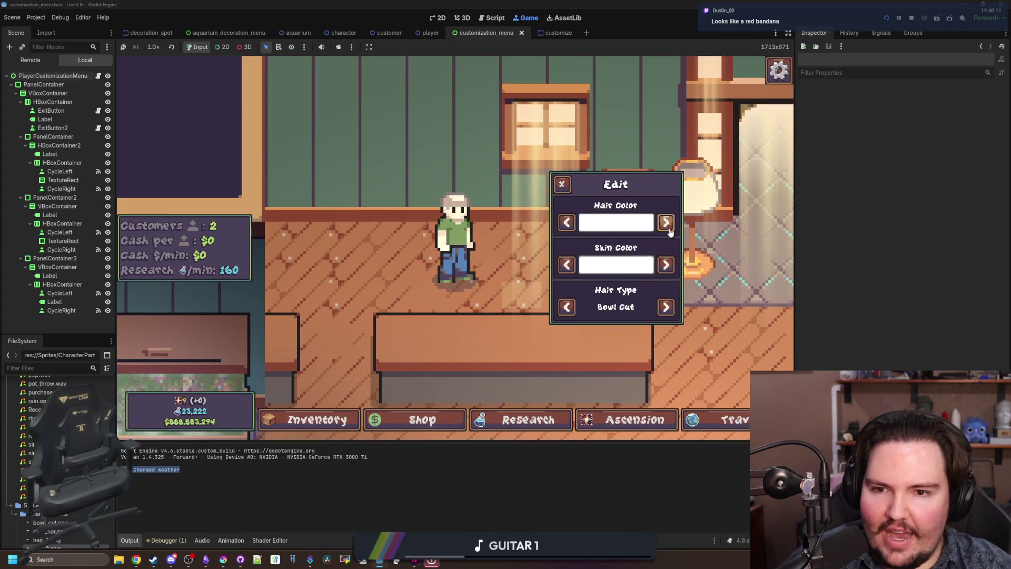
{"action": "left_click", "coordinate": [666, 223]}
{"action": "left_click", "coordinate": [666, 223]}
{"action": "left_click", "coordinate": [666, 224]}
{"action": "left_click", "coordinate": [667, 223]}
{"action": "left_click", "coordinate": [667, 223]}
{"action": "left_click", "coordinate": [666, 223]}
{"action": "left_click", "coordinate": [666, 223]}
{"action": "left_click", "coordinate": [667, 224]}
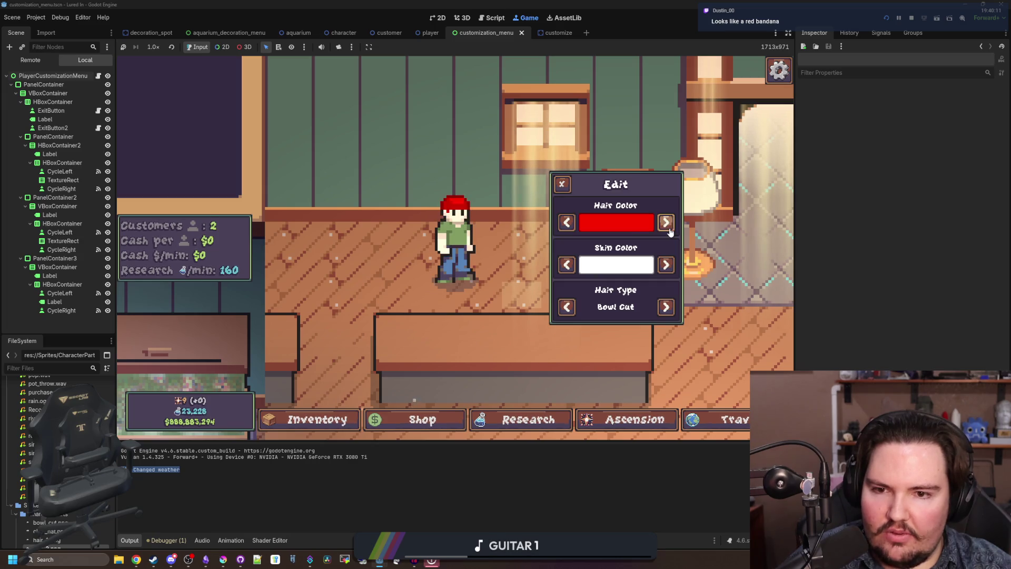
{"action": "left_click", "coordinate": [566, 191]}
- Back in Krita, sample the dark grey outline colour from the bowl_cut sprite
{"action": "key", "text": "alt+Tab"}
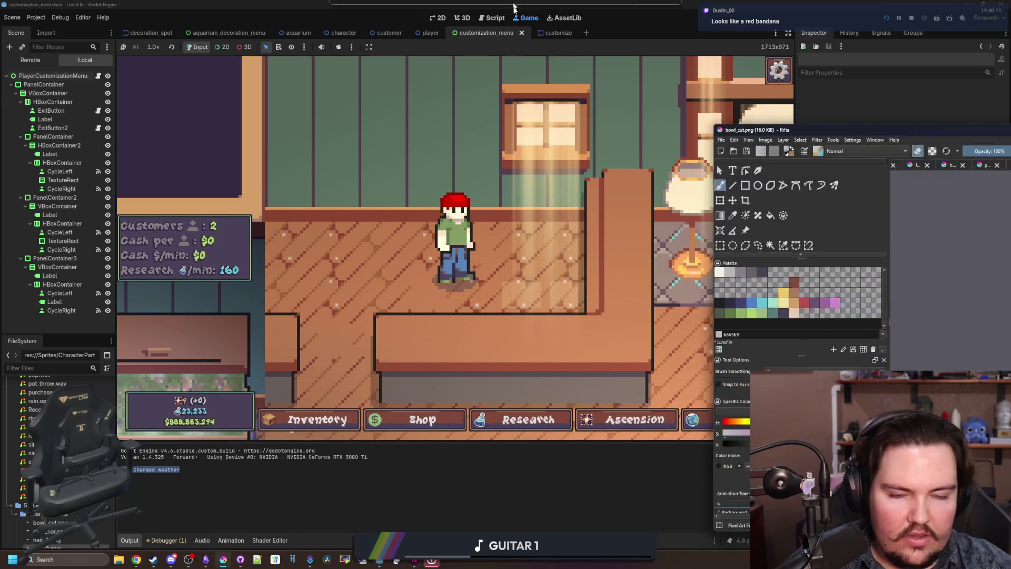
{"action": "scroll", "coordinate": [597, 270], "scroll_direction": "up", "scroll_amount": 3}
{"action": "left_click", "coordinate": [597, 270], "text": "ctrl"}
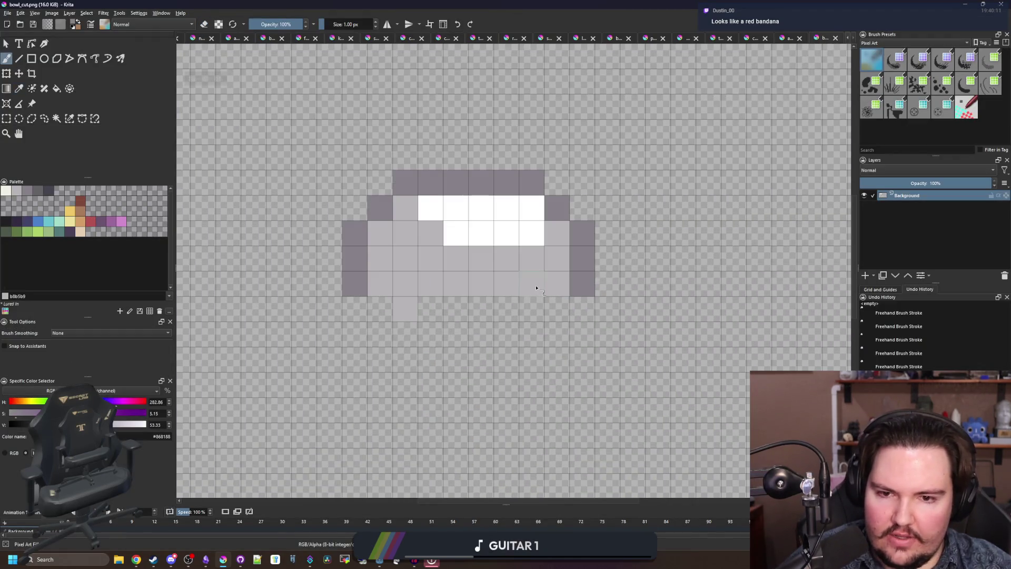
- Paint two dark grey pixels, save the PNG, and check the running game
{"action": "left_click", "coordinate": [532, 283]}
{"action": "left_click", "coordinate": [391, 290]}
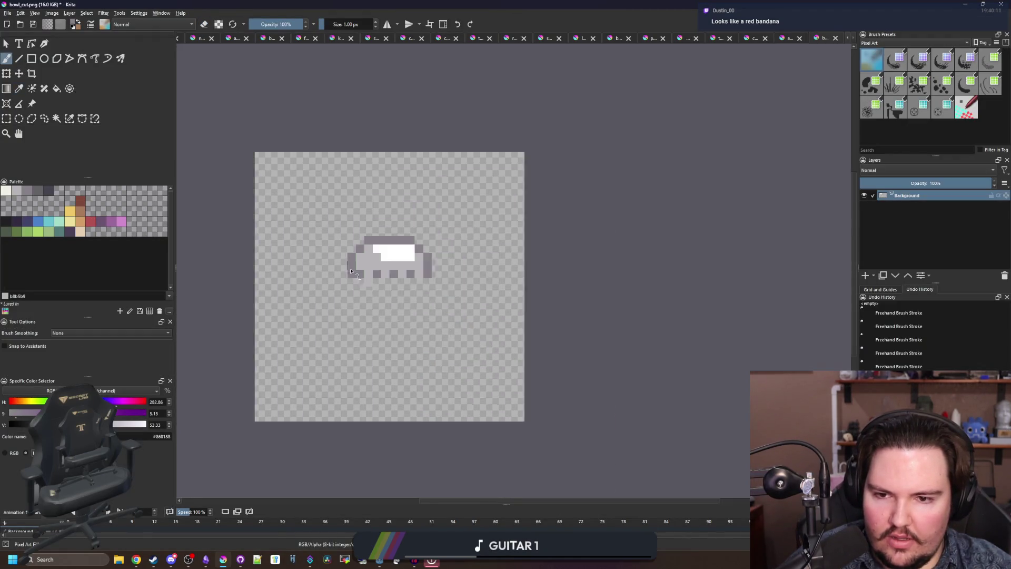
{"action": "scroll", "coordinate": [390, 290], "scroll_direction": "down", "scroll_amount": 8}
{"action": "key", "text": "ctrl+s"}
{"action": "left_click", "coordinate": [538, 351]}
{"action": "key", "text": "alt+Tab"}
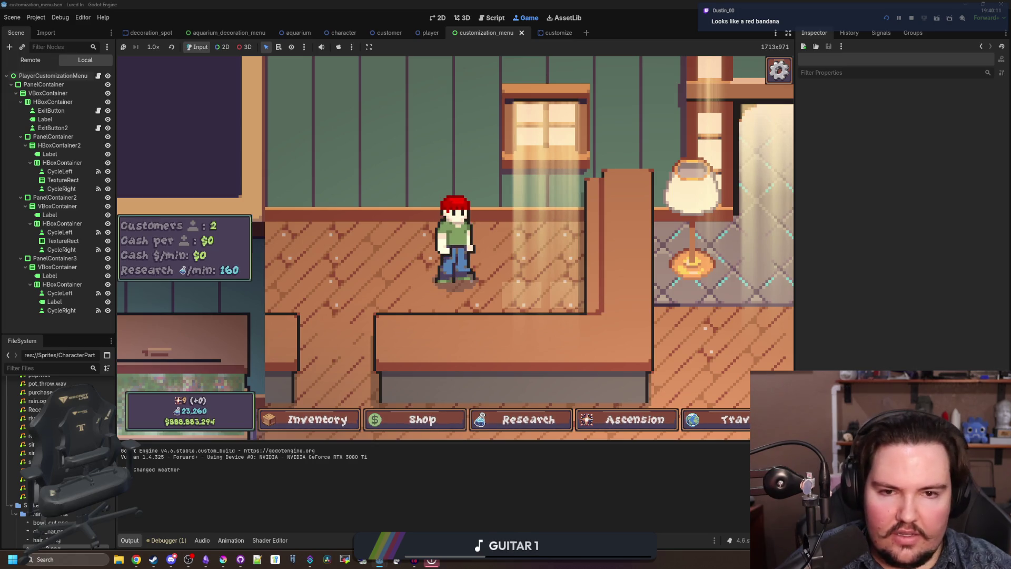
- Return to the bowl_cut sprite and re-save it as PNG
{"action": "key", "text": "alt+Tab"}
{"action": "scroll", "coordinate": [343, 207], "scroll_direction": "up", "scroll_amount": 4}
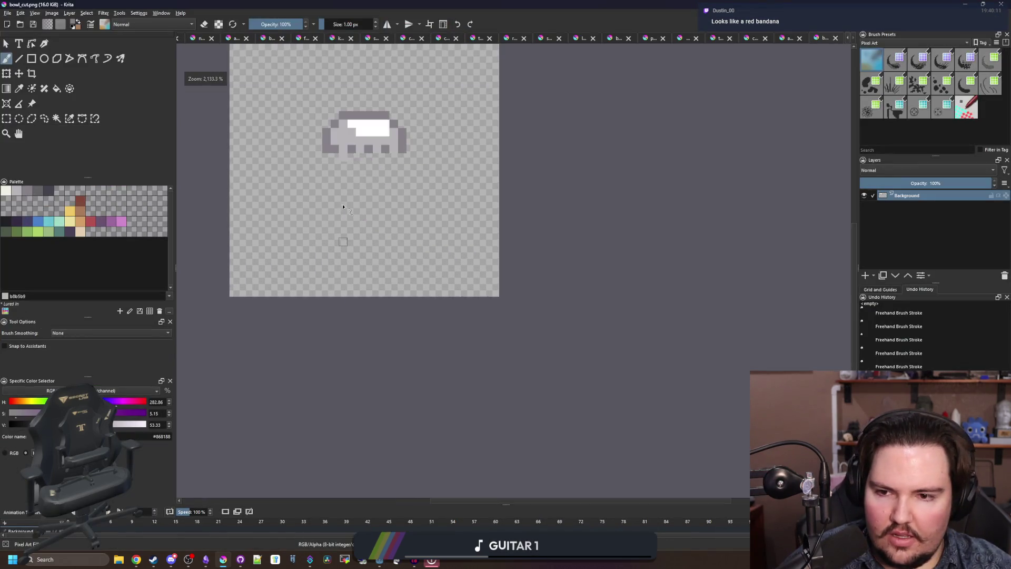
{"action": "scroll", "coordinate": [345, 137], "scroll_direction": "up", "scroll_amount": 2}
{"action": "key", "text": "ctrl+s"}
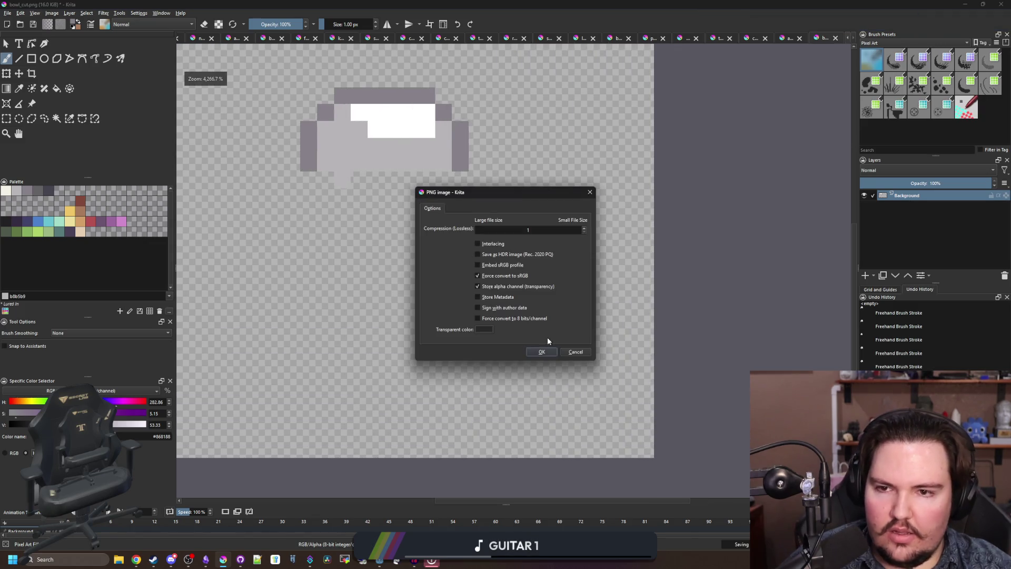
{"action": "left_click", "coordinate": [550, 353]}
- Paint a bowl pixel and two bottom-row pixels white
{"action": "scroll", "coordinate": [397, 165], "scroll_direction": "up", "scroll_amount": 2}
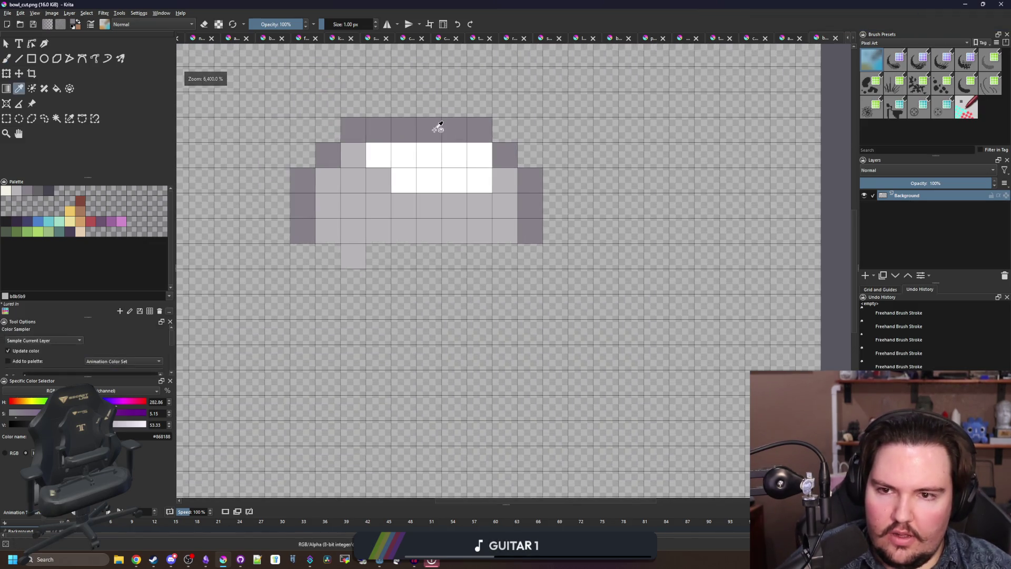
{"action": "left_click", "coordinate": [458, 169], "text": "ctrl"}
{"action": "left_click", "coordinate": [482, 240]}
{"action": "left_click_drag", "start_coordinate": [401, 232], "coordinate": [330, 207]}
{"action": "scroll", "coordinate": [430, 216], "scroll_direction": "down", "scroll_amount": 5}
{"action": "scroll", "coordinate": [433, 188], "scroll_direction": "up", "scroll_amount": 5}
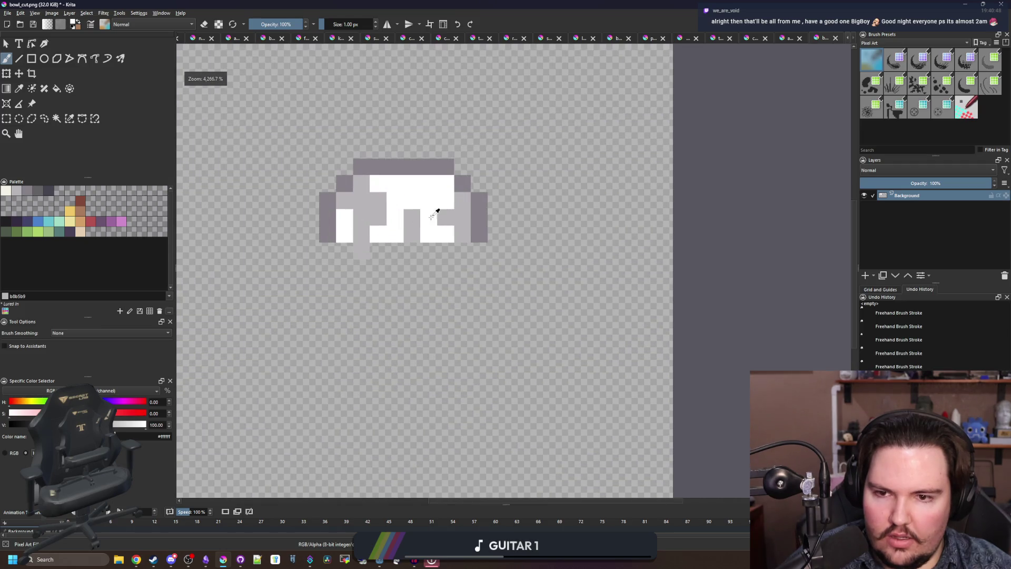
- Repaint the bottom-row white pixels grey, then switch to the running game
{"action": "left_click_drag", "start_coordinate": [379, 234], "coordinate": [435, 229]}
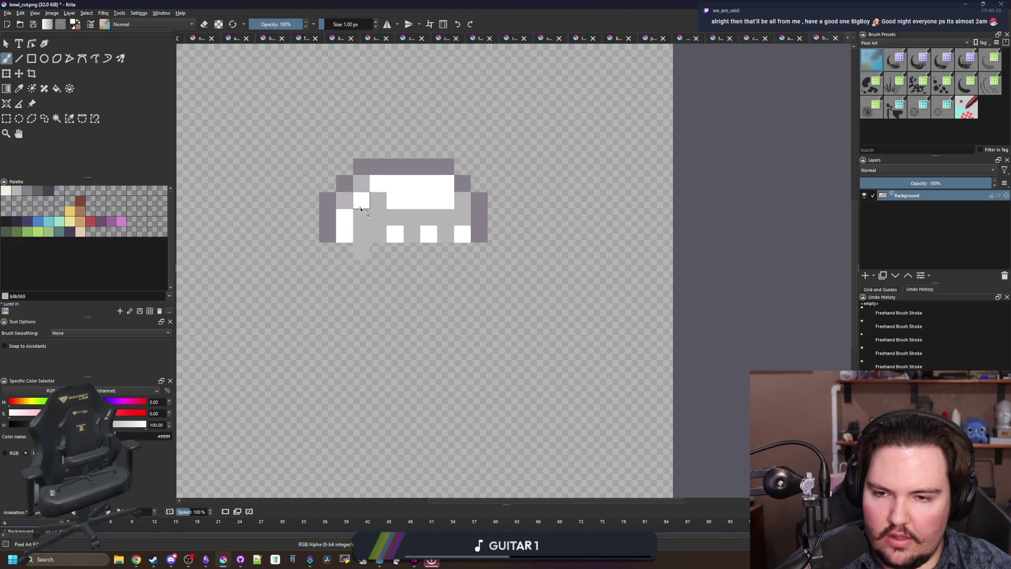
{"action": "scroll", "coordinate": [364, 210], "scroll_direction": "down", "scroll_amount": 5}
{"action": "scroll", "coordinate": [374, 211], "scroll_direction": "up", "scroll_amount": 5}
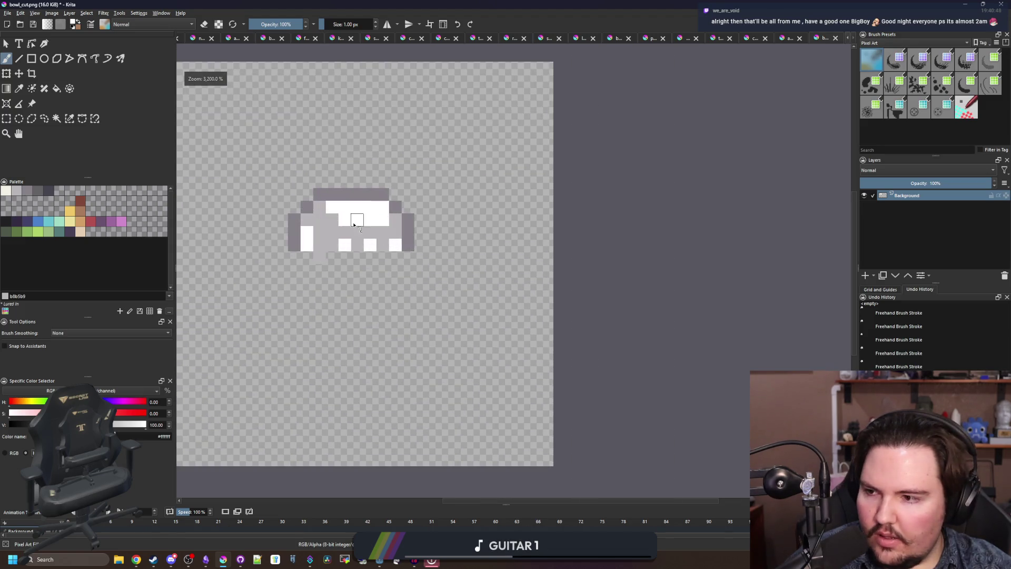
{"action": "left_click", "coordinate": [354, 254]}
{"action": "left_click", "coordinate": [404, 254]}
{"action": "left_click", "coordinate": [455, 253]}
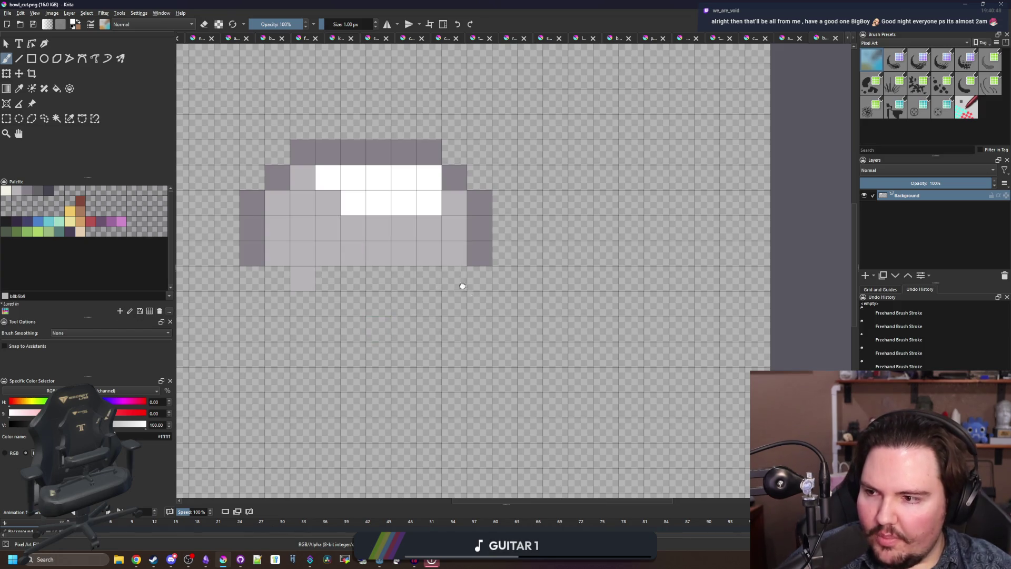
{"action": "scroll", "coordinate": [462, 285], "scroll_direction": "down", "scroll_amount": 3}
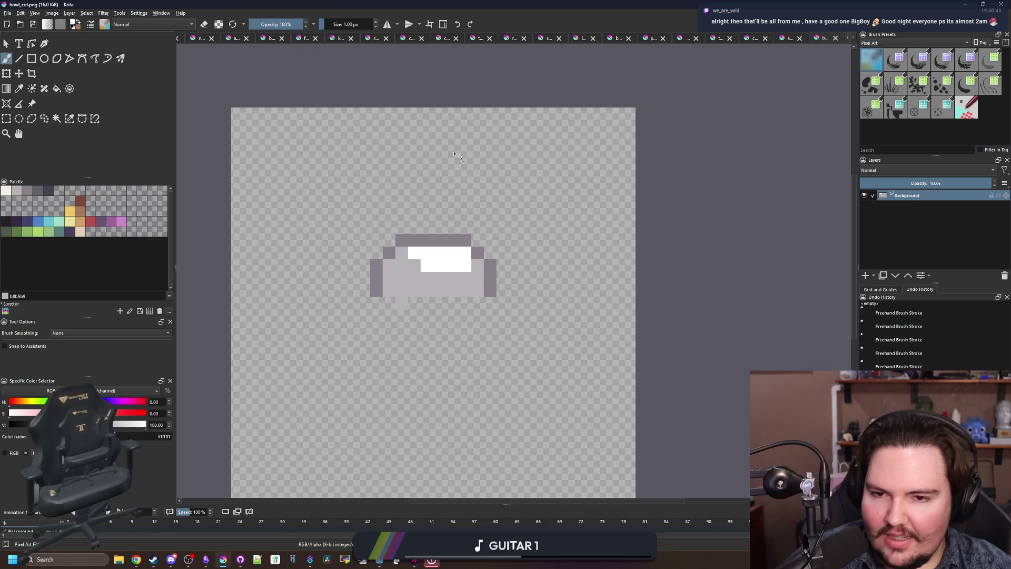
{"action": "key", "text": "alt+Tab"}
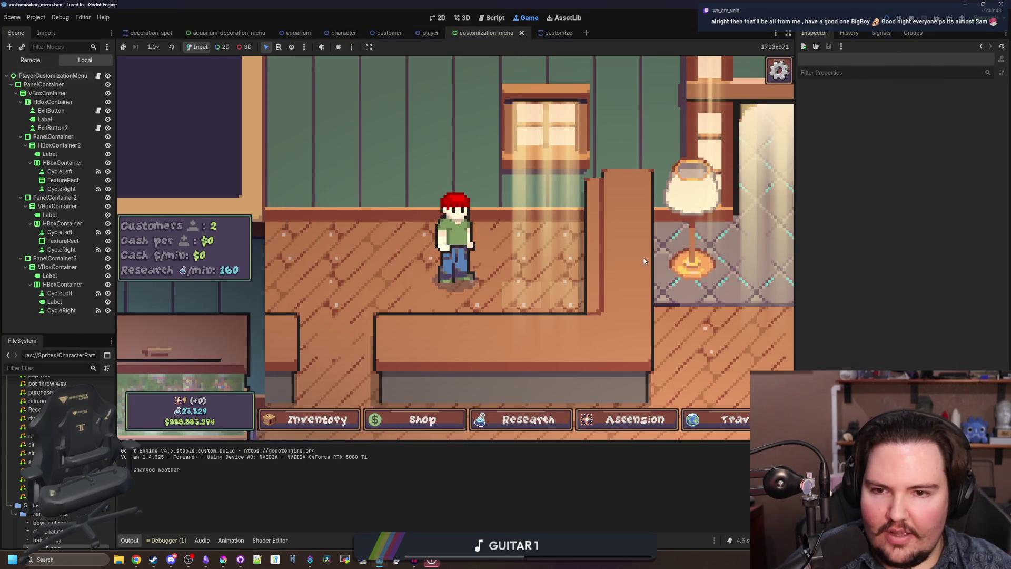
- Open and close the character's Edit customization panel
{"action": "left_click", "coordinate": [470, 248]}
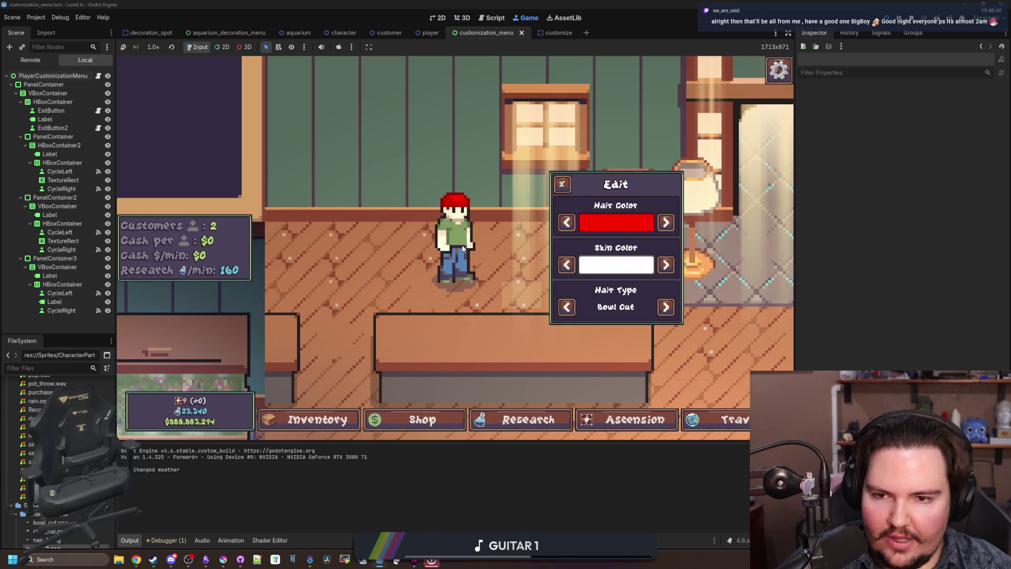
{"action": "left_click", "coordinate": [571, 183]}
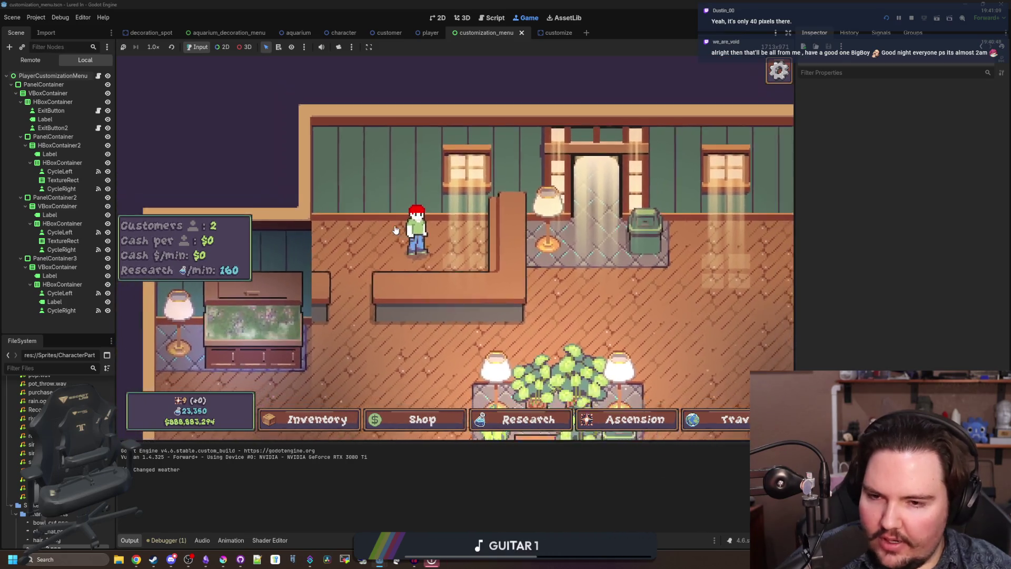
{"action": "scroll", "coordinate": [396, 230], "scroll_direction": "down", "scroll_amount": 3}
{"action": "scroll", "coordinate": [442, 275], "scroll_direction": "up", "scroll_amount": 4}
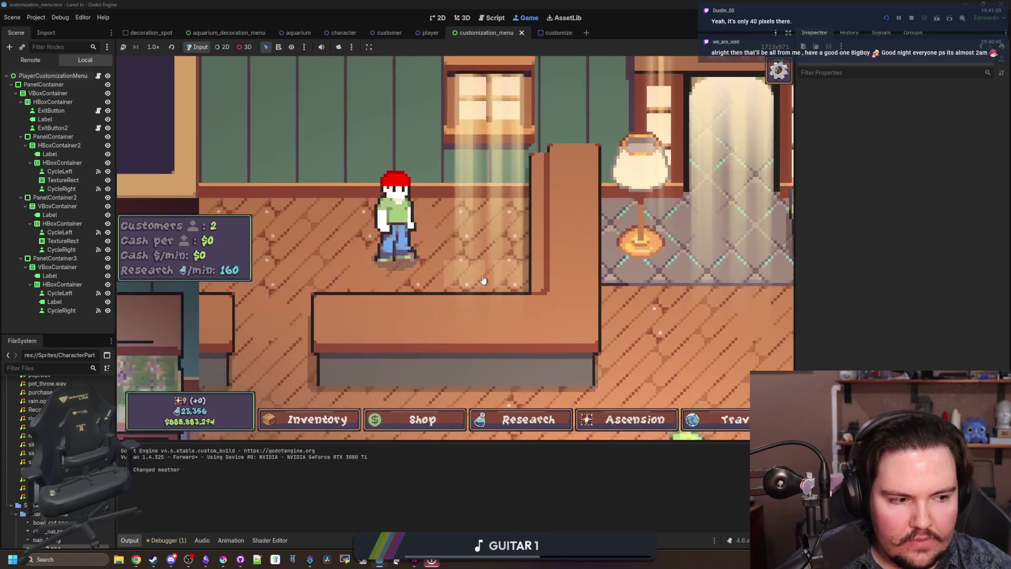
- Bring up Krita's bowl_cut sprite, maximize it, then shrink and hide it
{"action": "key", "text": "alt+Tab"}
{"action": "double_click", "coordinate": [375, 3]}
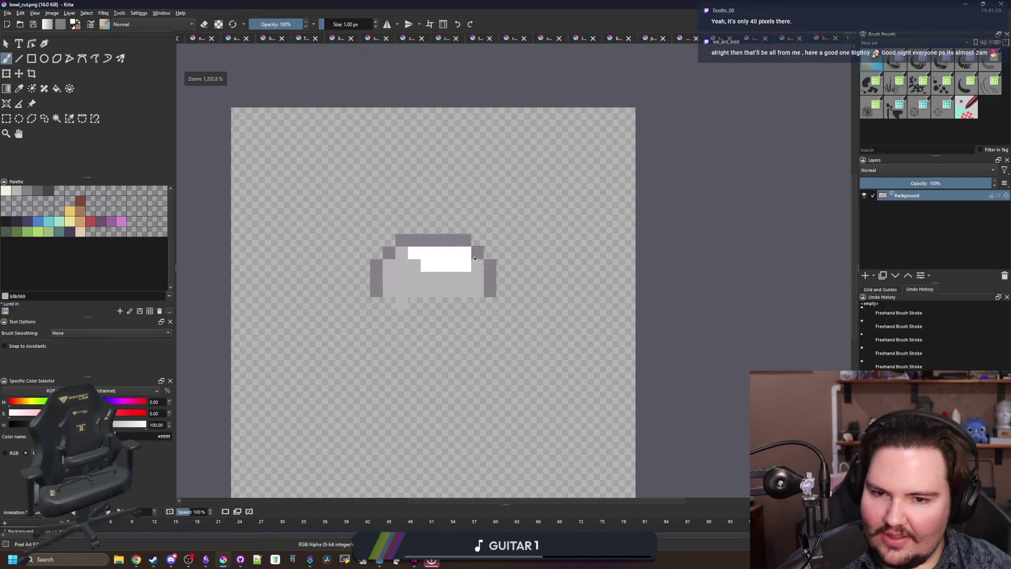
{"action": "scroll", "coordinate": [420, 273], "scroll_direction": "up", "scroll_amount": 2}
{"action": "scroll", "coordinate": [419, 273], "scroll_direction": "down", "scroll_amount": 2}
{"action": "scroll", "coordinate": [420, 272], "scroll_direction": "up", "scroll_amount": 2}
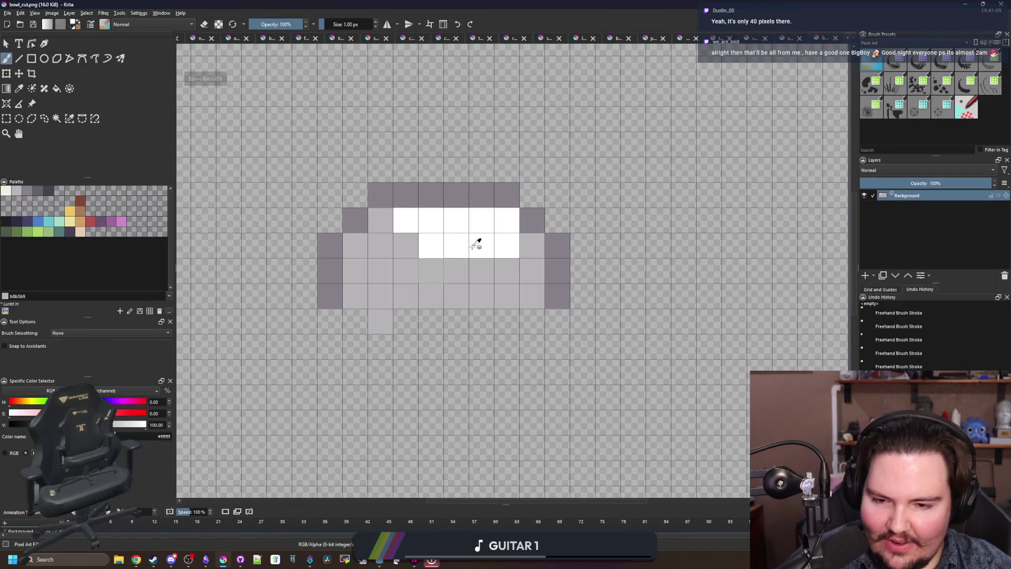
{"action": "key", "text": "super+Down"}
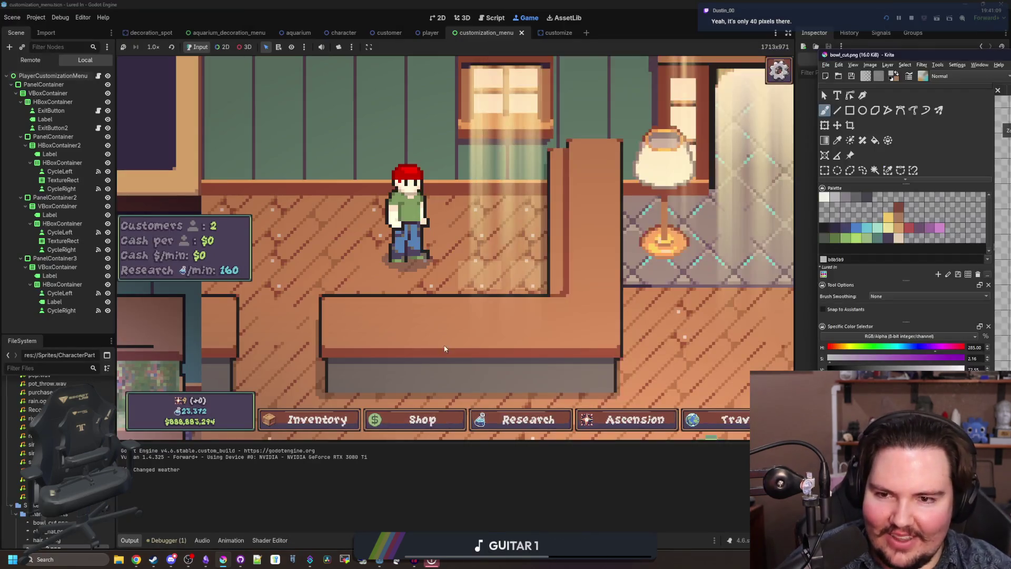
{"action": "left_click", "coordinate": [445, 349]}
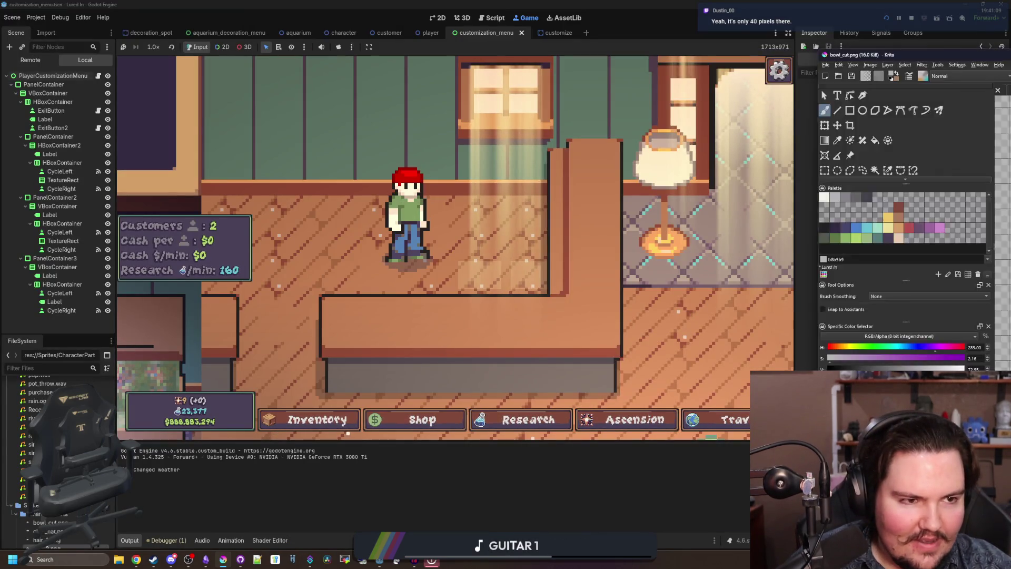
- Cycle the character's hair colour and return it to red
{"action": "scroll", "coordinate": [474, 287], "scroll_direction": "down", "scroll_amount": 2}
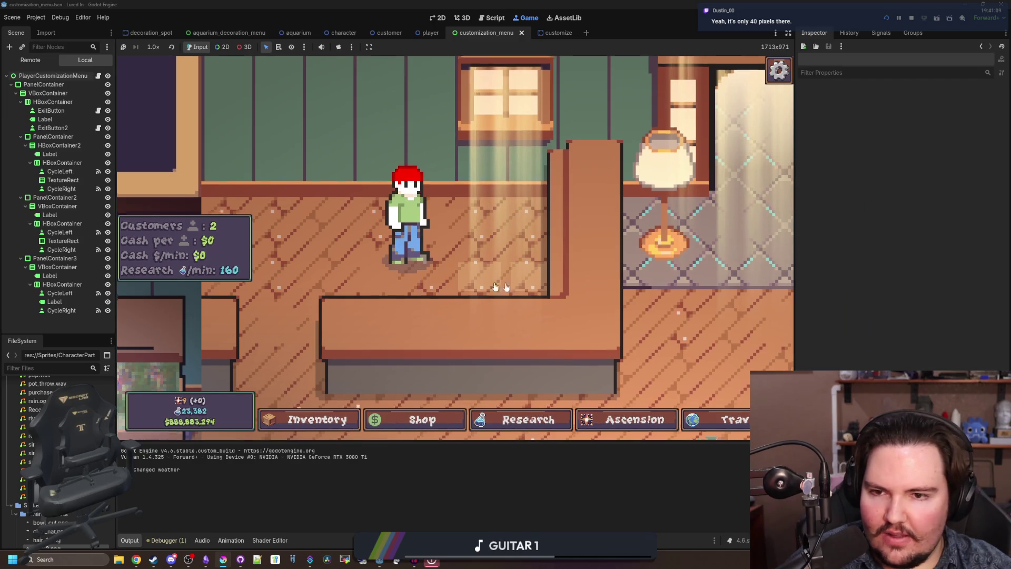
{"action": "scroll", "coordinate": [595, 284], "scroll_direction": "down", "scroll_amount": 3}
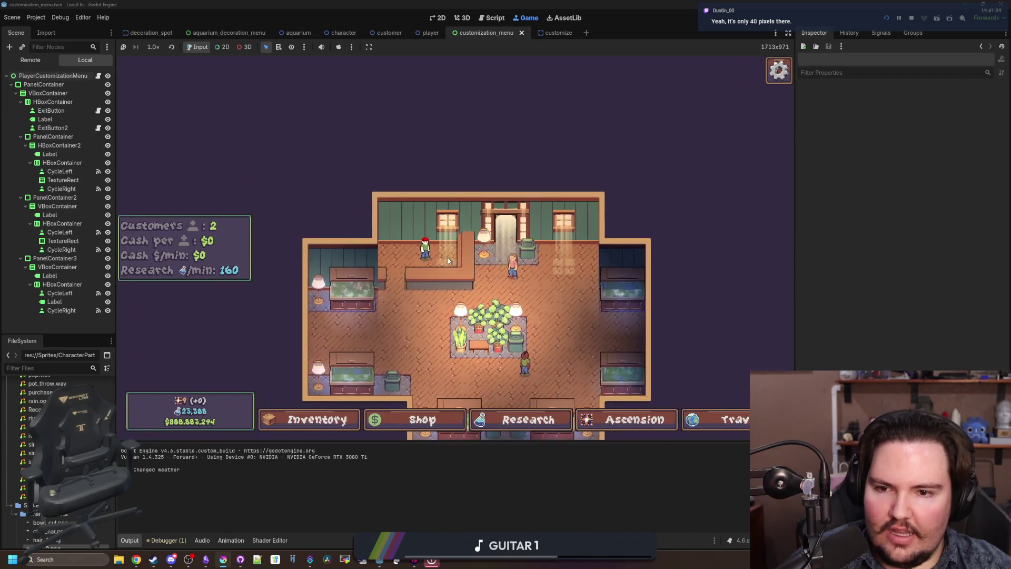
{"action": "scroll", "coordinate": [413, 258], "scroll_direction": "up", "scroll_amount": 2}
{"action": "scroll", "coordinate": [412, 258], "scroll_direction": "up", "scroll_amount": 1}
{"action": "left_click", "coordinate": [362, 258]}
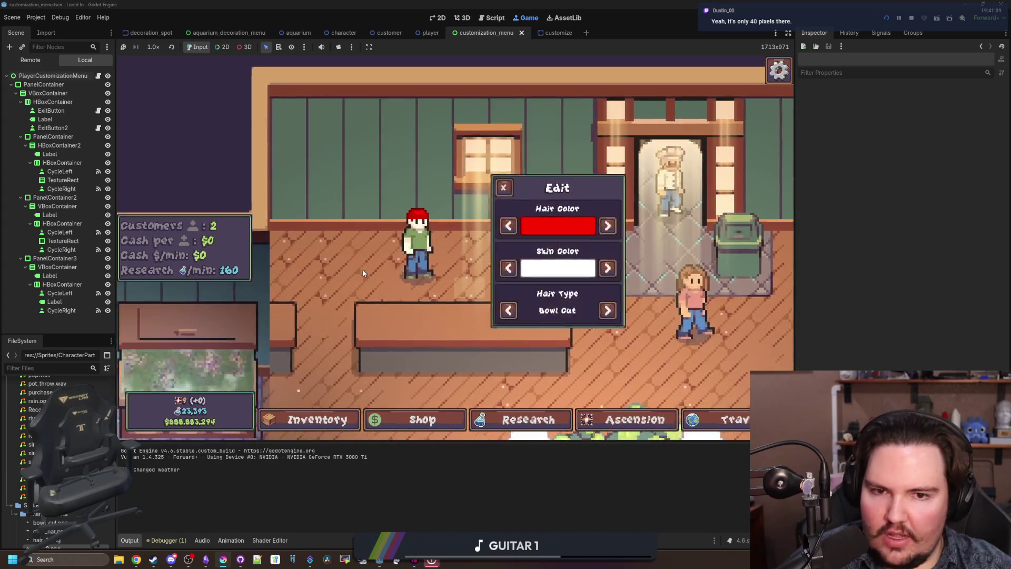
{"action": "left_click", "coordinate": [646, 221]}
{"action": "left_click", "coordinate": [645, 222]}
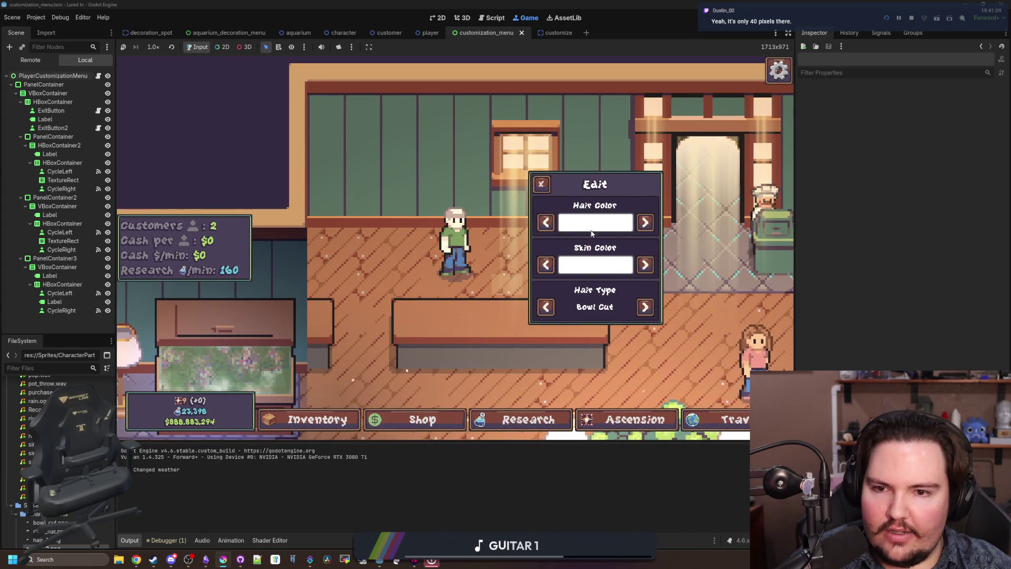
{"action": "left_click", "coordinate": [547, 222]}
{"action": "left_click", "coordinate": [543, 184]}
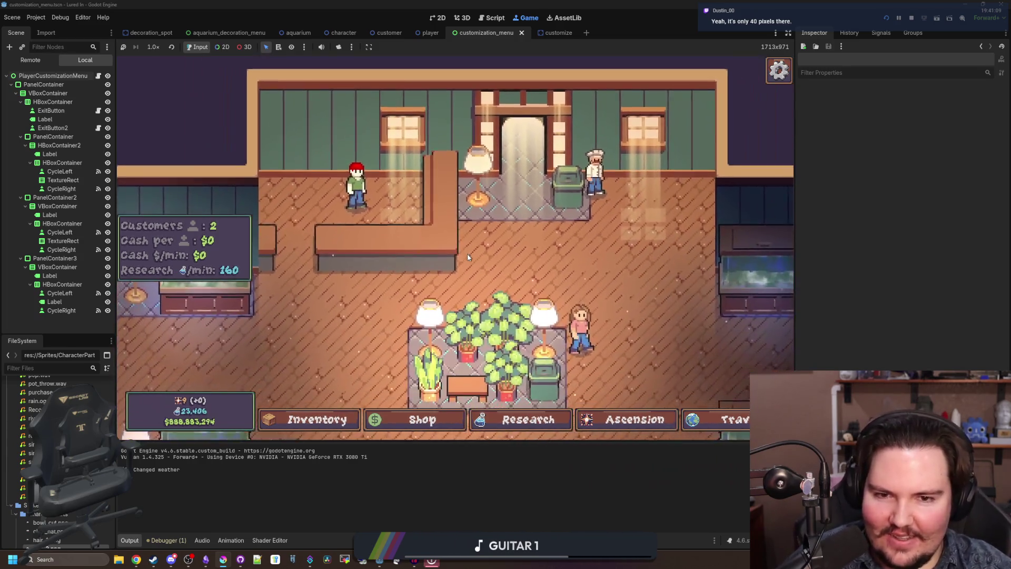
- Accept the chef's fish deal for $66
{"action": "left_click", "coordinate": [595, 177]}
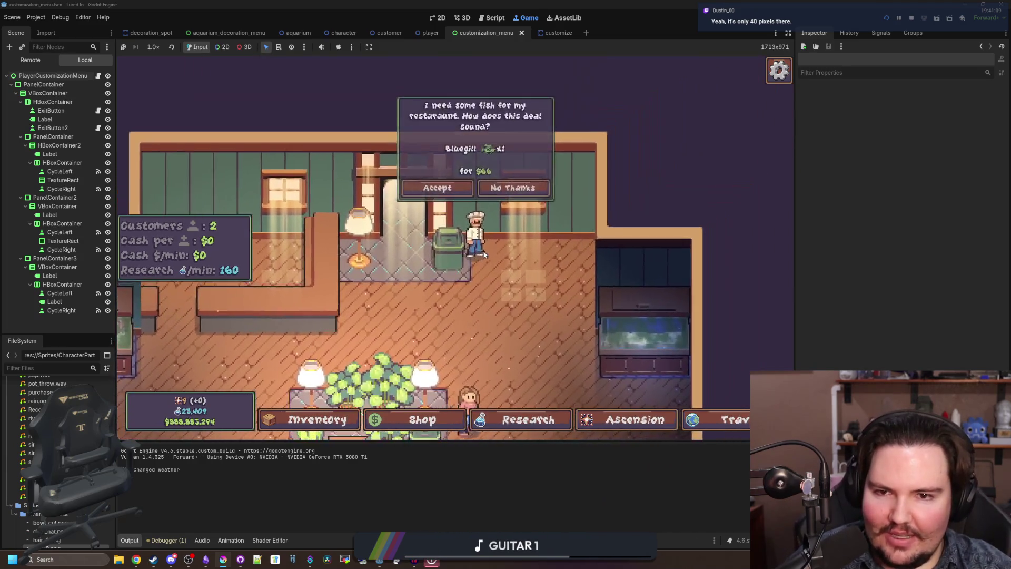
{"action": "left_click", "coordinate": [450, 191]}
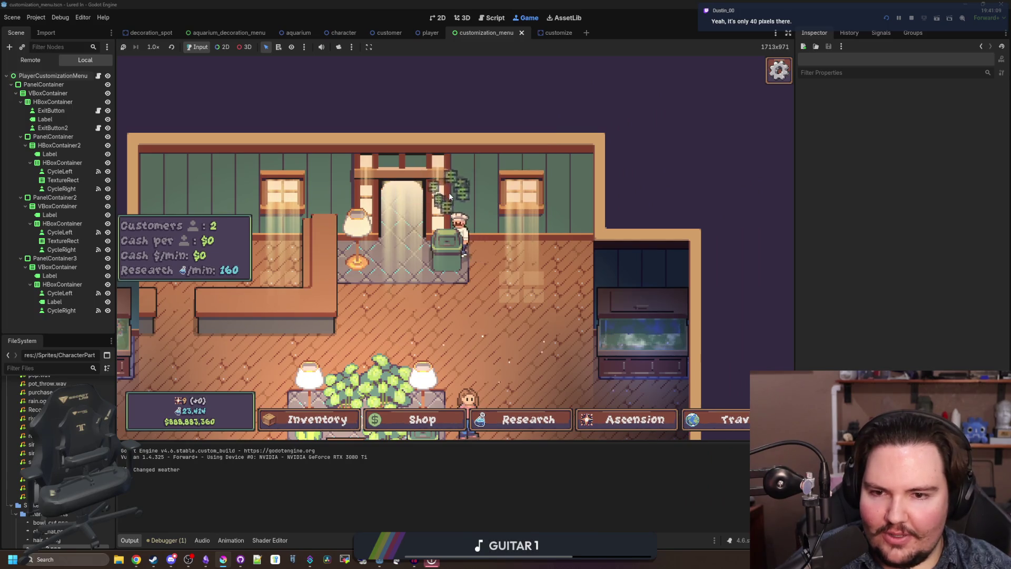
{"action": "scroll", "coordinate": [504, 209], "scroll_direction": "down", "scroll_amount": 3}
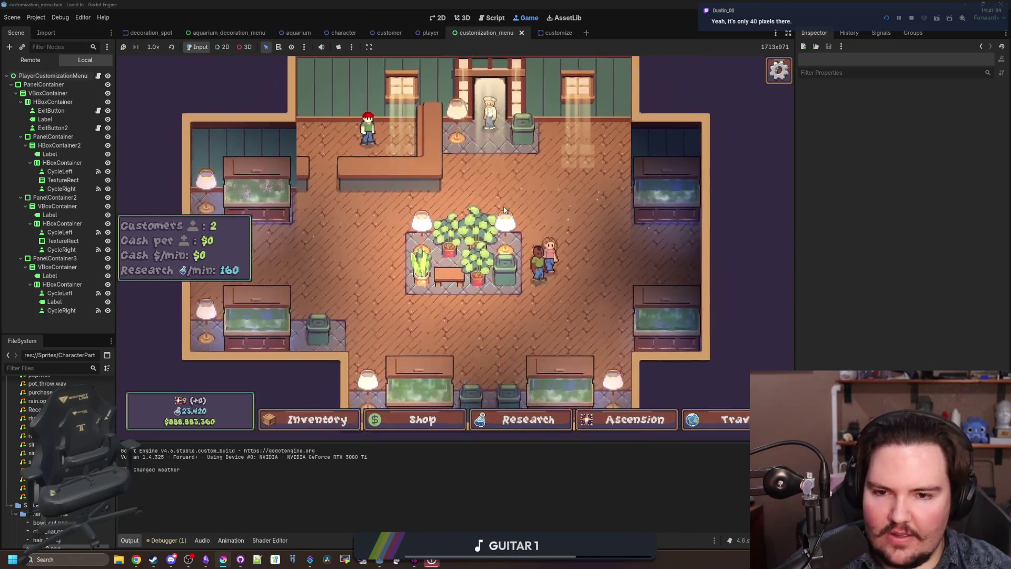
{"action": "scroll", "coordinate": [420, 240], "scroll_direction": "up", "scroll_amount": 5}
- Reopen the player's customization, then stop the game and return to the scripts
{"action": "left_click", "coordinate": [419, 238]}
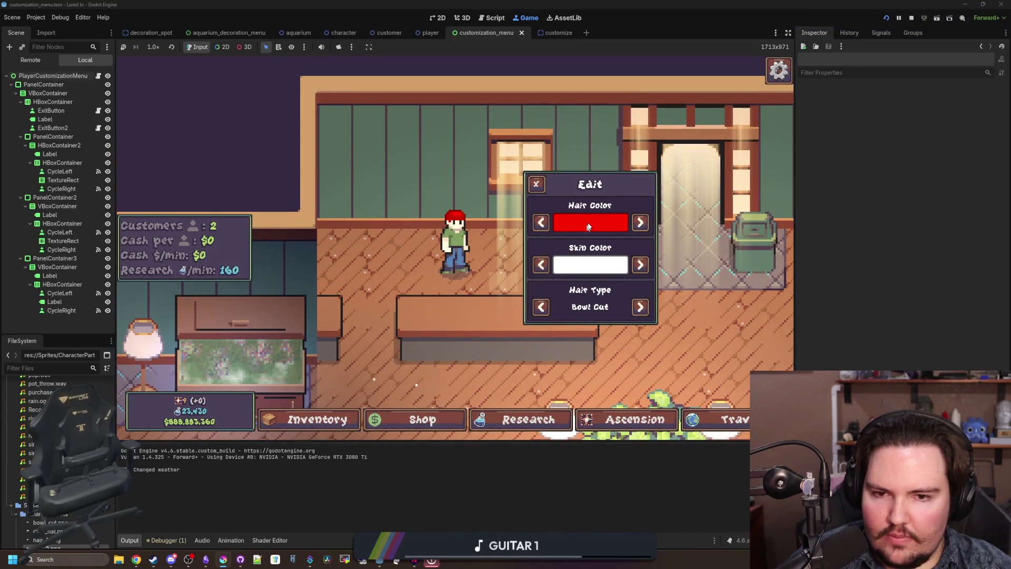
{"action": "left_click", "coordinate": [911, 17]}
{"action": "left_click", "coordinate": [518, 246]}
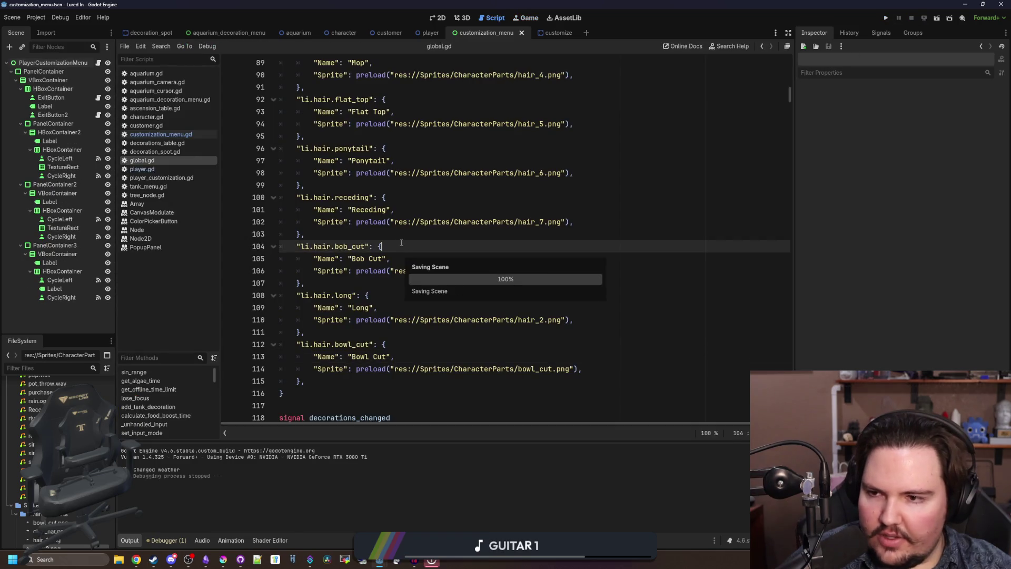
- Open customization_menu.gd and find its placeholder hairColors list
{"action": "scroll", "coordinate": [517, 246], "scroll_direction": "up", "scroll_amount": 6}
{"action": "left_click", "coordinate": [369, 210]}
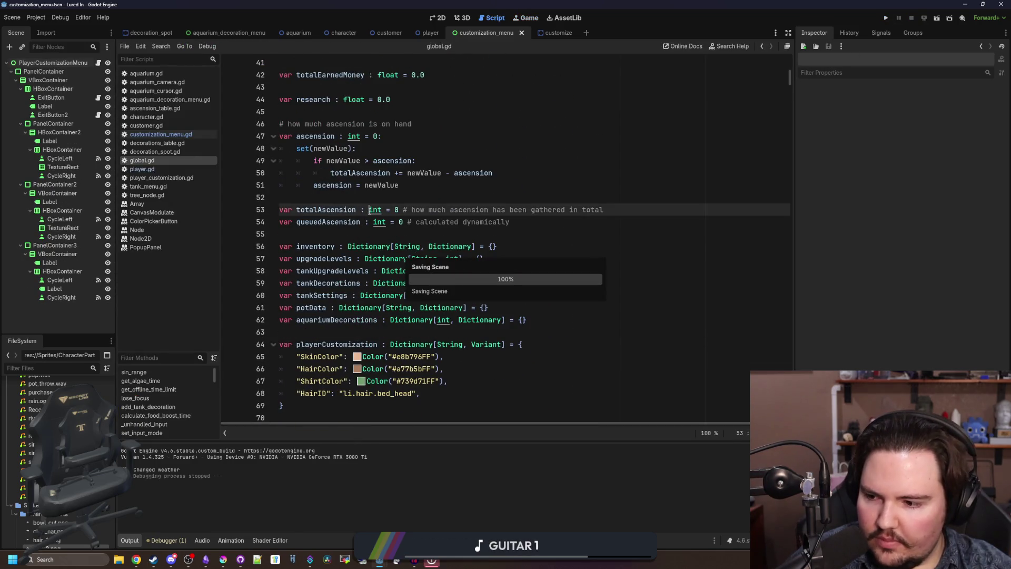
{"action": "scroll", "coordinate": [370, 210], "scroll_direction": "up", "scroll_amount": 6}
{"action": "scroll", "coordinate": [369, 211], "scroll_direction": "up", "scroll_amount": 7}
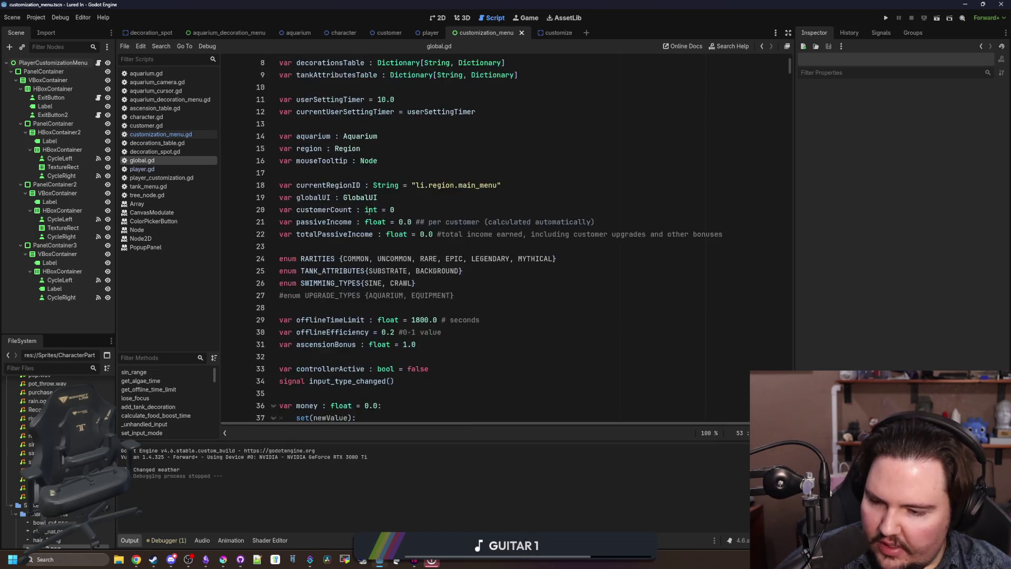
{"action": "left_click", "coordinate": [403, 210]}
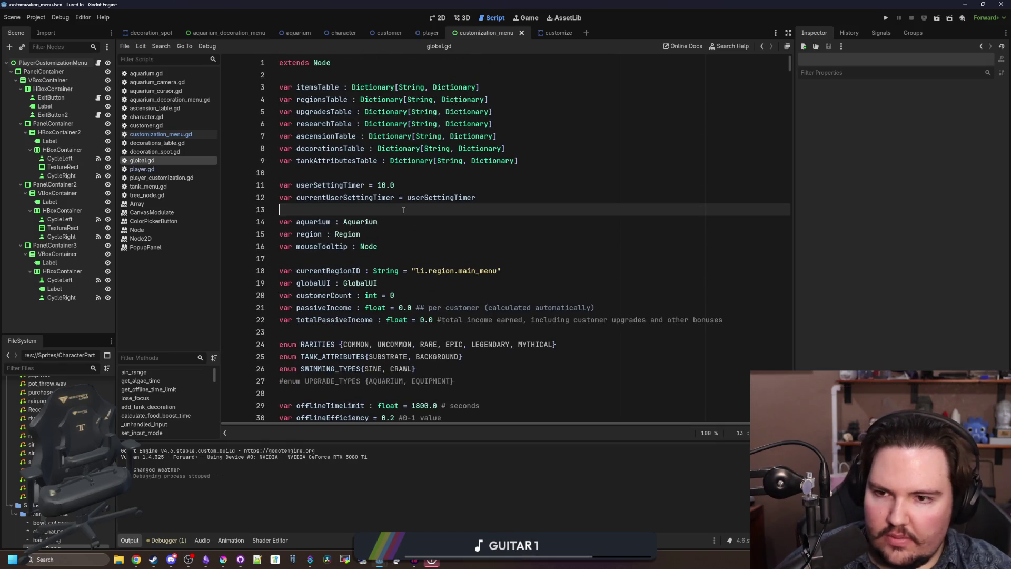
{"action": "left_click", "coordinate": [195, 136]}
{"action": "scroll", "coordinate": [428, 271], "scroll_direction": "up", "scroll_amount": 20}
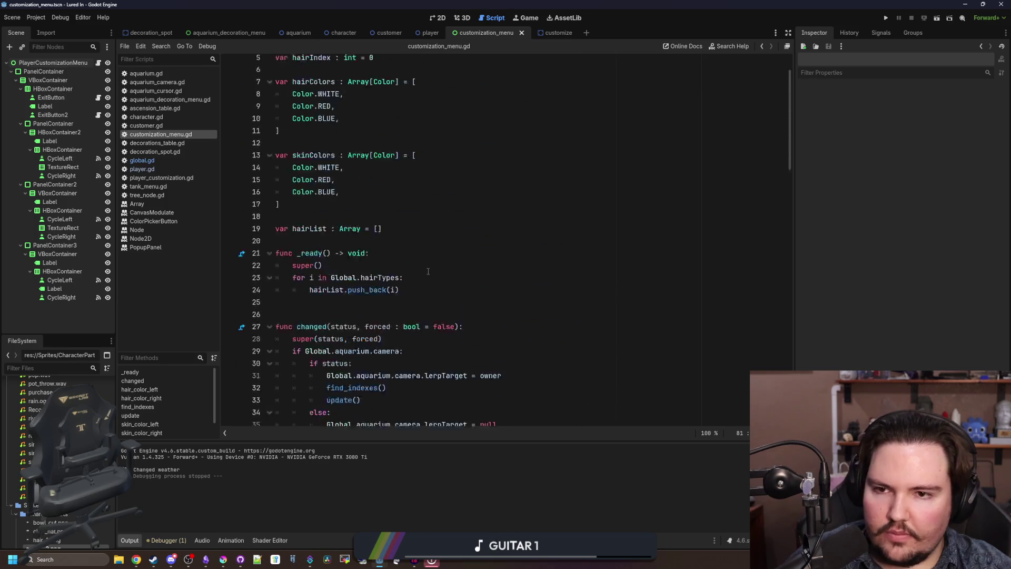
{"action": "scroll", "coordinate": [428, 271], "scroll_direction": "up", "scroll_amount": 2}
{"action": "left_click", "coordinate": [306, 185]}
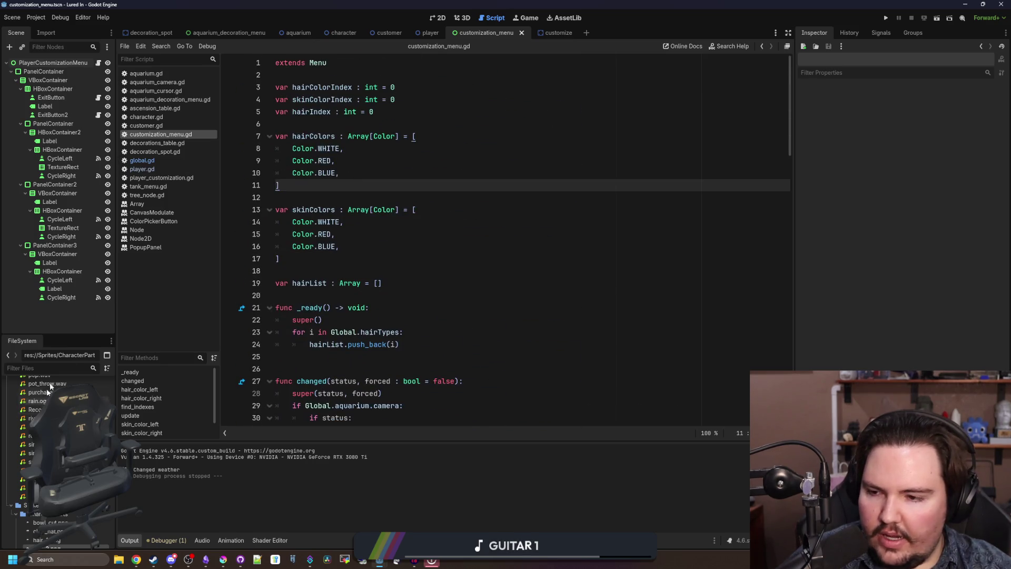
- Replace the WHITE, RED, BLUE hairColors with the nine hex hair colours from customer.gd
{"action": "type", "text": "customer"}
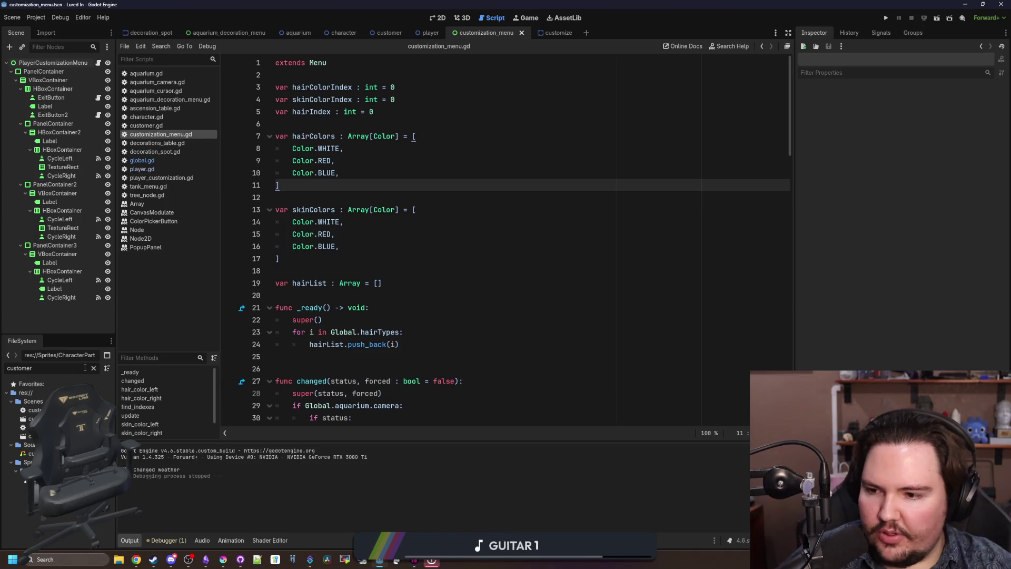
{"action": "double_click", "coordinate": [32, 410]}
{"action": "scroll", "coordinate": [391, 151], "scroll_direction": "down", "scroll_amount": 4}
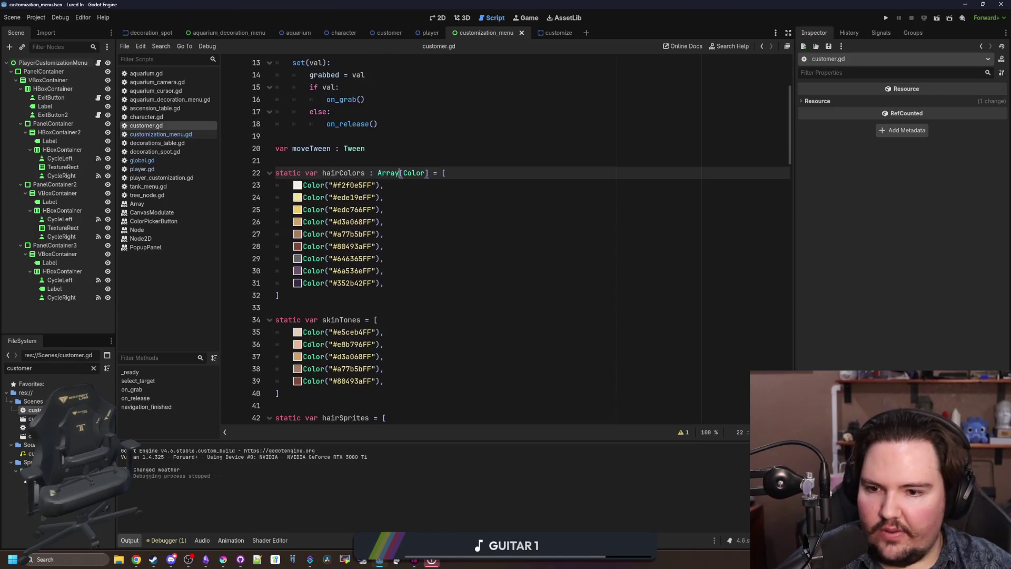
{"action": "left_click", "coordinate": [316, 308]}
{"action": "left_click_drag", "start_coordinate": [385, 282], "coordinate": [247, 186]}
{"action": "key", "text": "ctrl+c"}
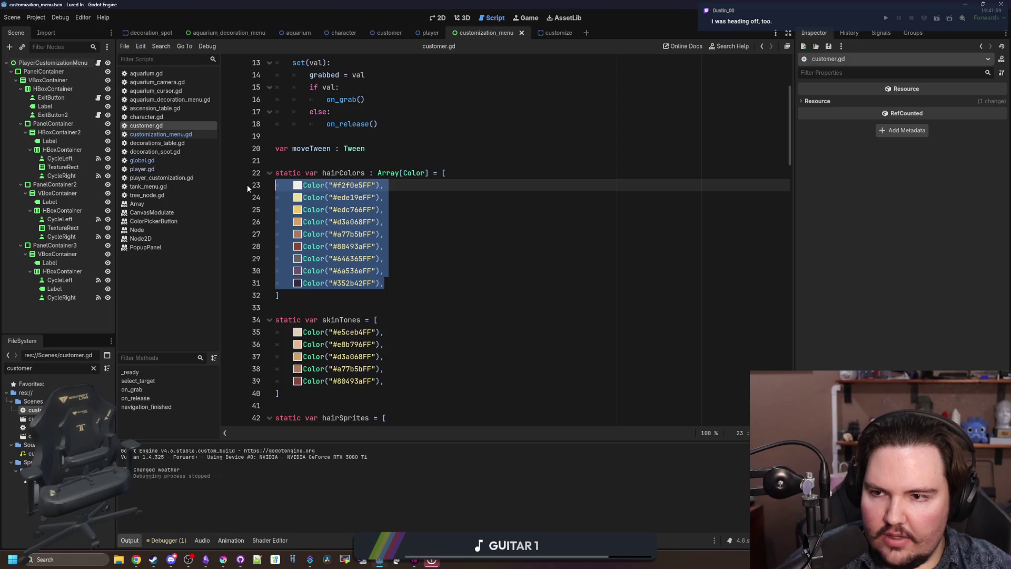
{"action": "left_click", "coordinate": [158, 135]}
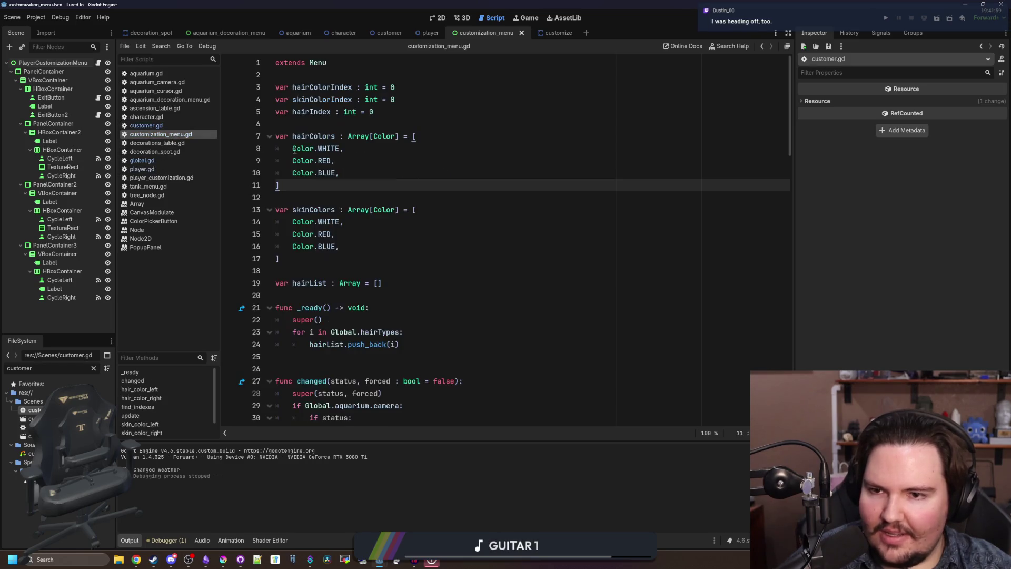
{"action": "left_click_drag", "start_coordinate": [344, 174], "coordinate": [293, 150]}
{"action": "key", "text": "ctrl+v"}
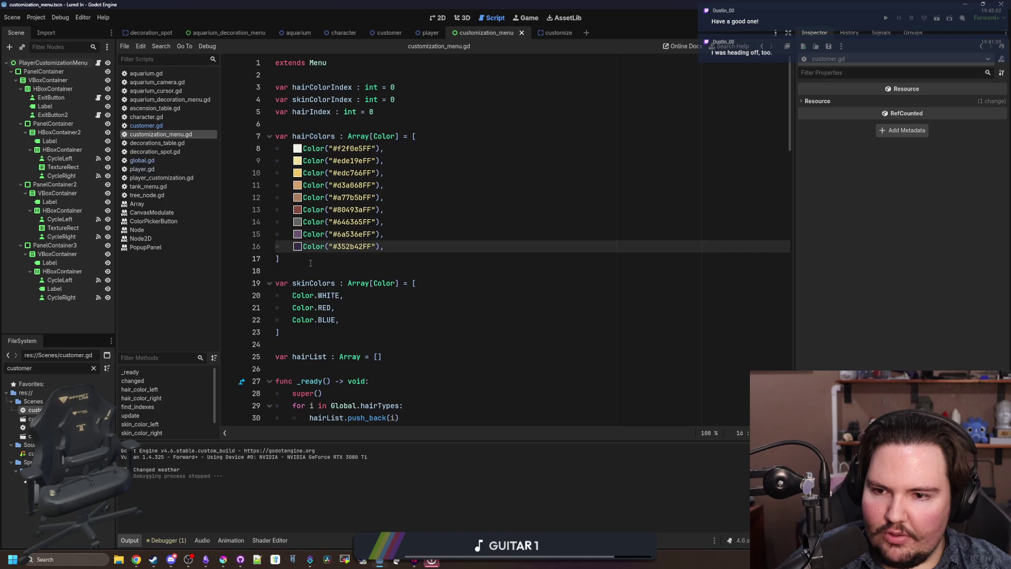
{"action": "left_click", "coordinate": [310, 263]}
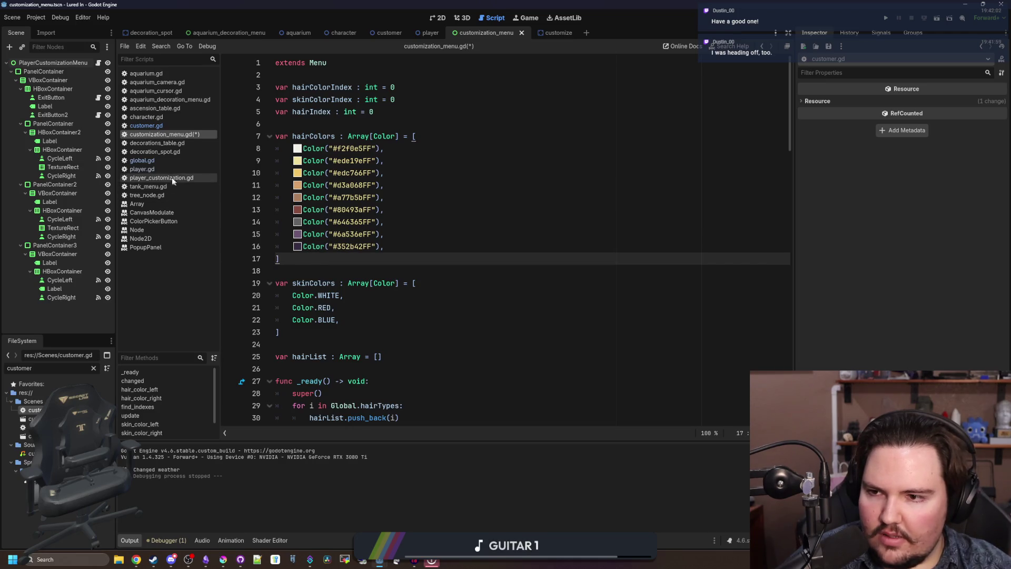
- Replace the placeholder skinColors with customer.gd's five hex skin tones and save the script
{"action": "left_click", "coordinate": [146, 125]}
{"action": "scroll", "coordinate": [388, 342], "scroll_direction": "down", "scroll_amount": 1}
{"action": "left_click", "coordinate": [386, 356]}
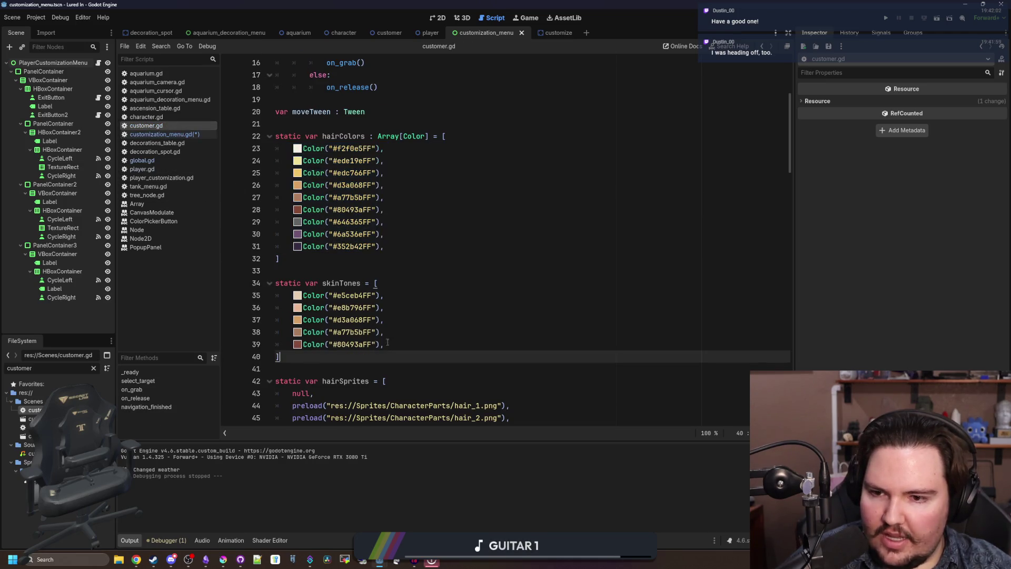
{"action": "left_click_drag", "start_coordinate": [388, 342], "coordinate": [260, 294]}
{"action": "left_click", "coordinate": [175, 136]}
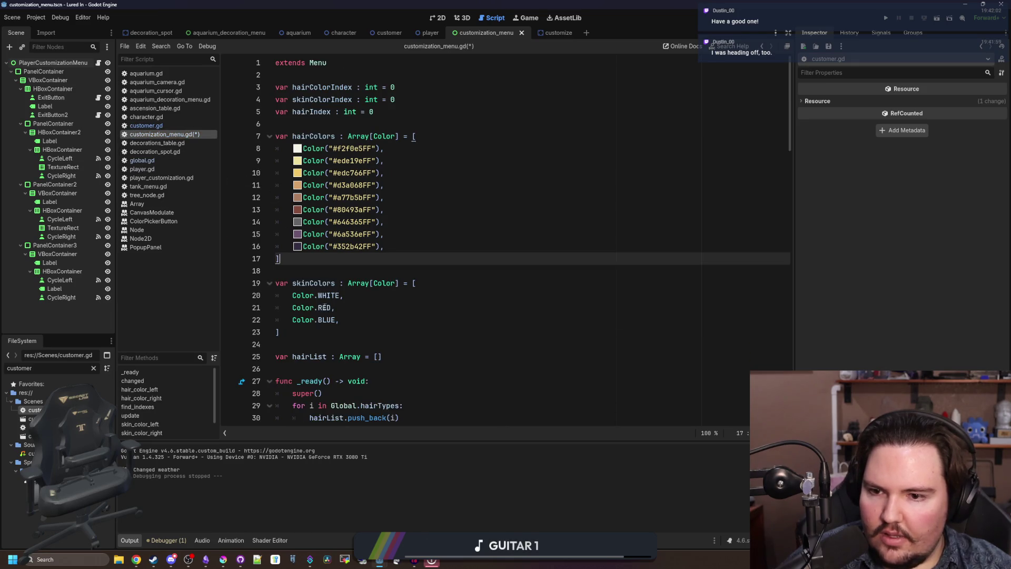
{"action": "mouse_move", "coordinate": [339, 320]}
{"action": "left_mouse_down"}
{"action": "mouse_move", "coordinate": [276, 307]}
{"action": "mouse_move", "coordinate": [275, 295]}
{"action": "left_mouse_up"}
{"action": "type", "text": "Color(\"#e5ceb4FF\"), \tColor(\"#e0b796FF\"), \tColor(\"#d3a068FF\"), \tColor(\"#a77b5bFF\"), \tColor(\"#80493aFF\"),"}
{"action": "key", "text": "ctrl+s"}
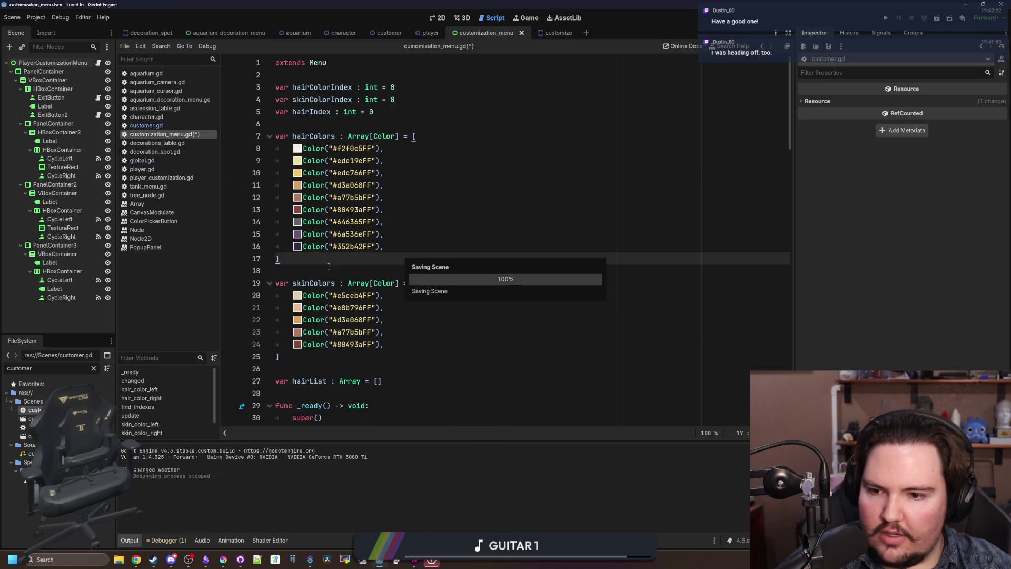
{"action": "left_click", "coordinate": [315, 271]}
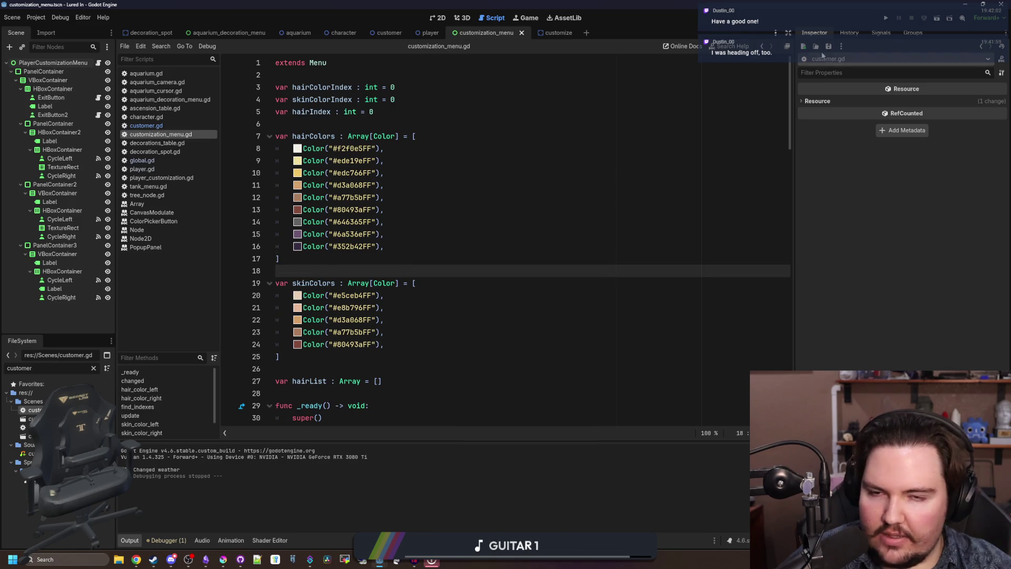
{"action": "left_click", "coordinate": [885, 19]}
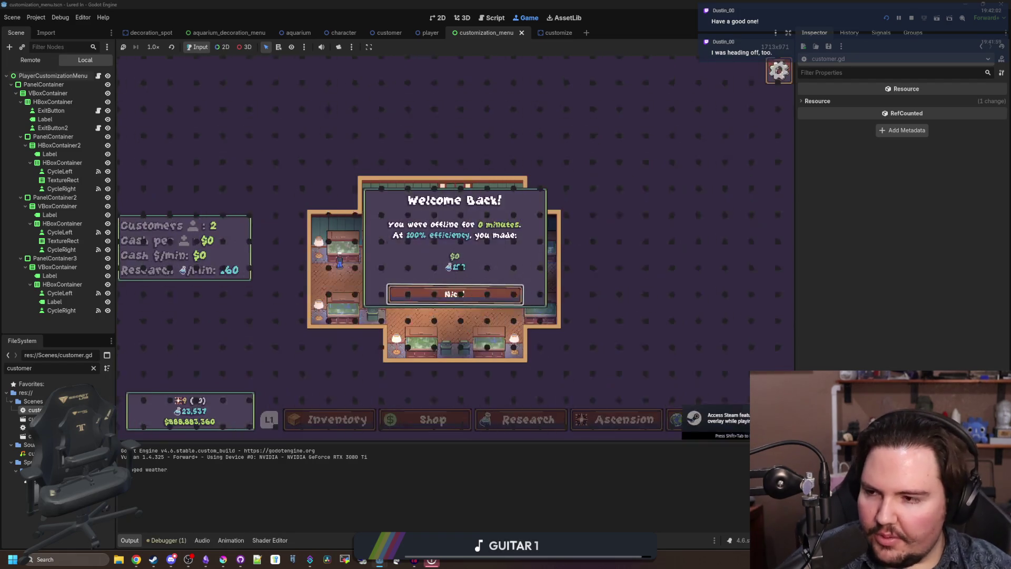
- Dismiss the Welcome Back message and close the player's Edit panel after previewing the new colours
{"action": "left_click", "coordinate": [455, 291]}
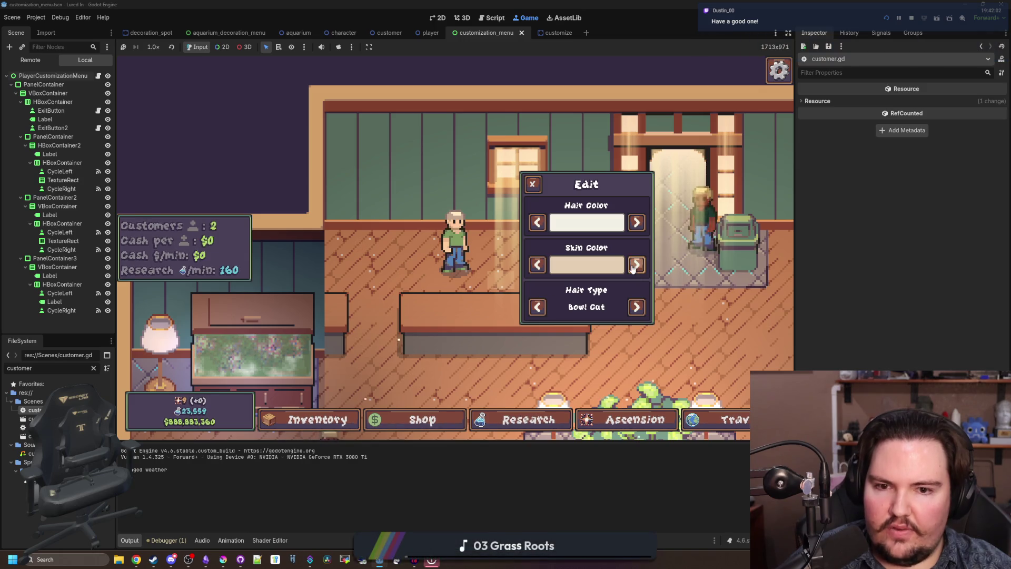
{"action": "left_click", "coordinate": [532, 180]}
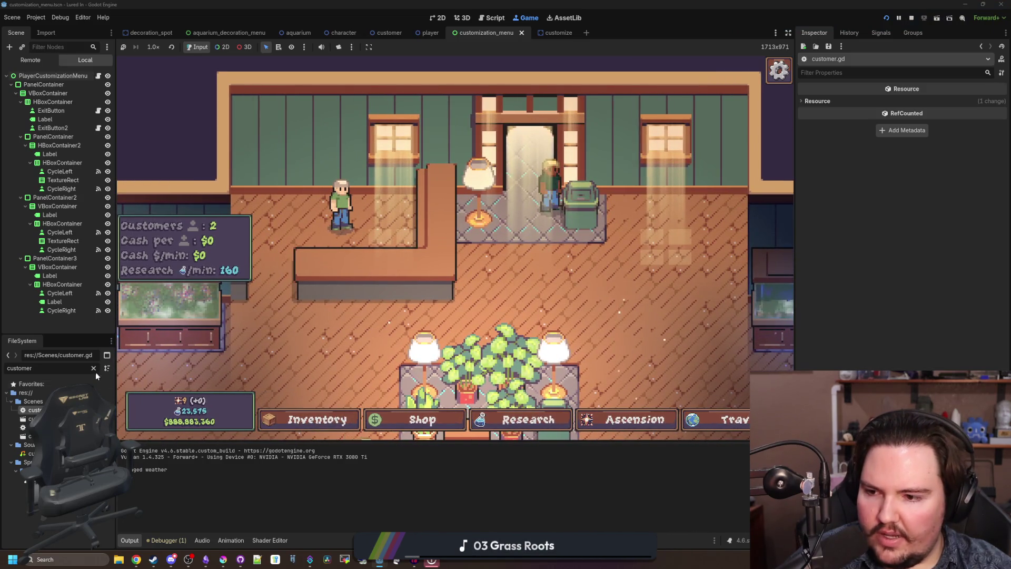
{"action": "double_click", "coordinate": [31, 418]}
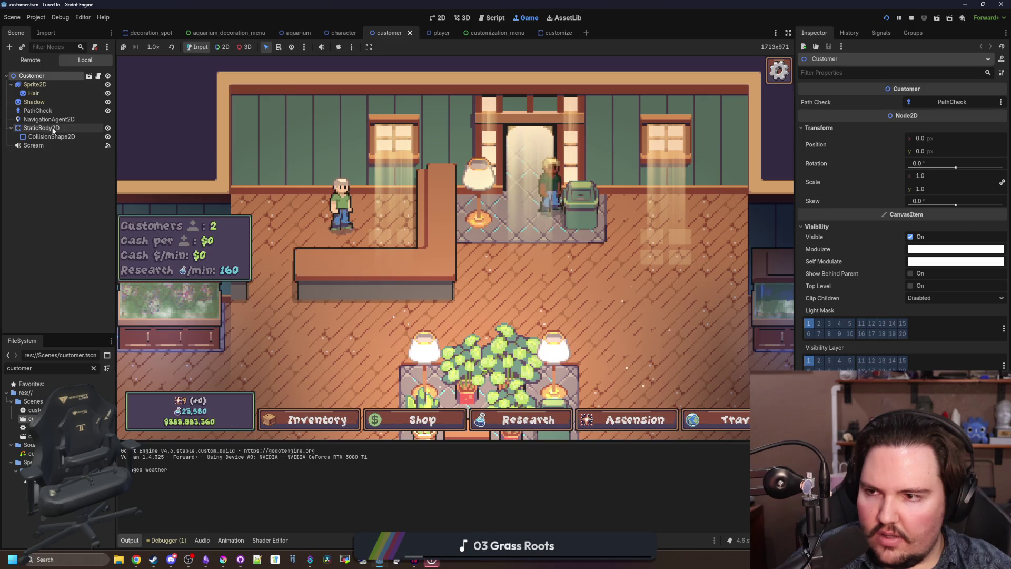
- Set PathCheck's CircleShape2D radius to 4 px and save customer.tscn, then open a customer's Edit panel
{"action": "left_click", "coordinate": [53, 119]}
{"action": "left_click", "coordinate": [59, 112]}
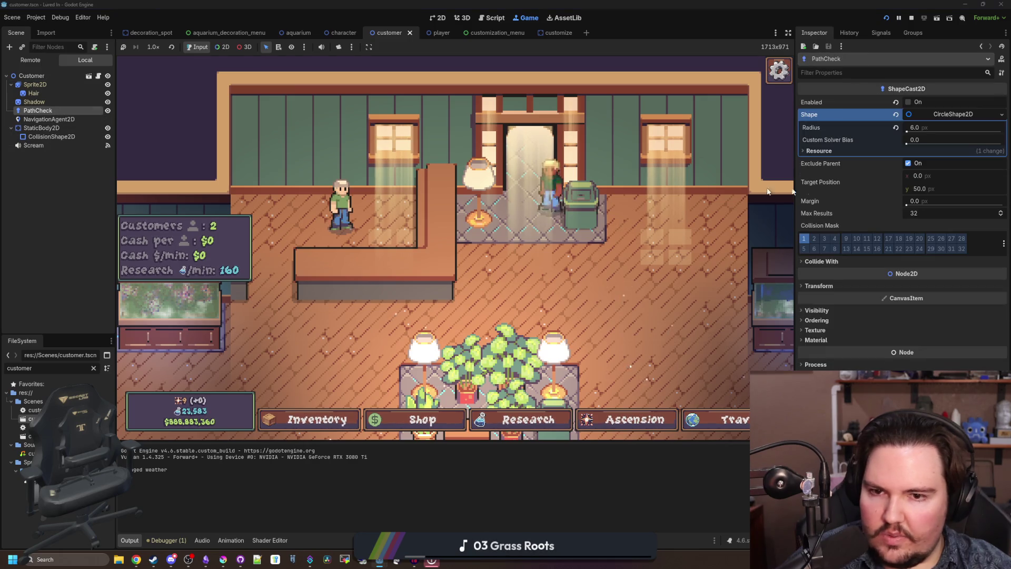
{"action": "left_click", "coordinate": [921, 127]}
{"action": "type", "text": "4"}
{"action": "key", "text": "Return"}
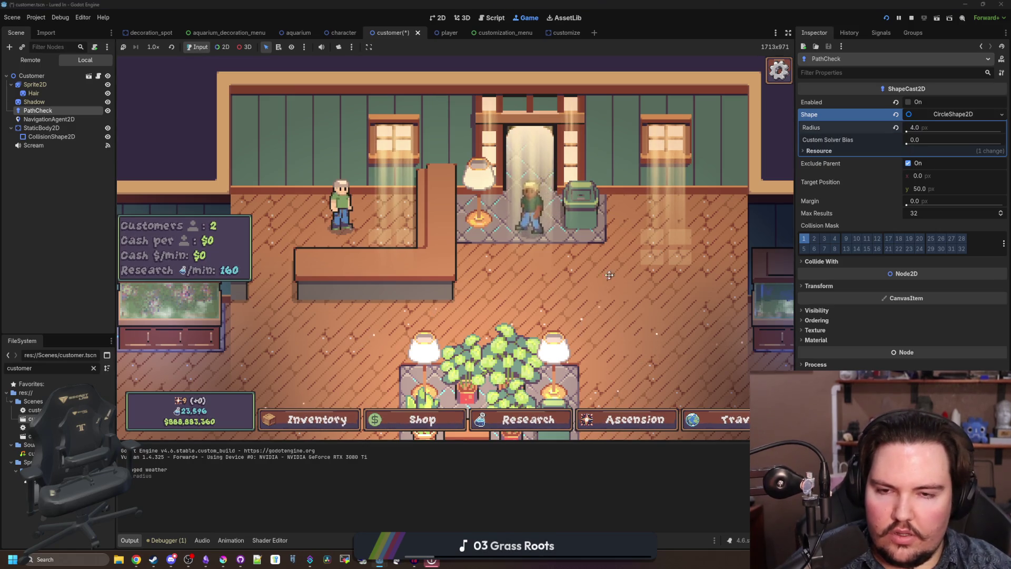
{"action": "key", "text": "ctrl+s"}
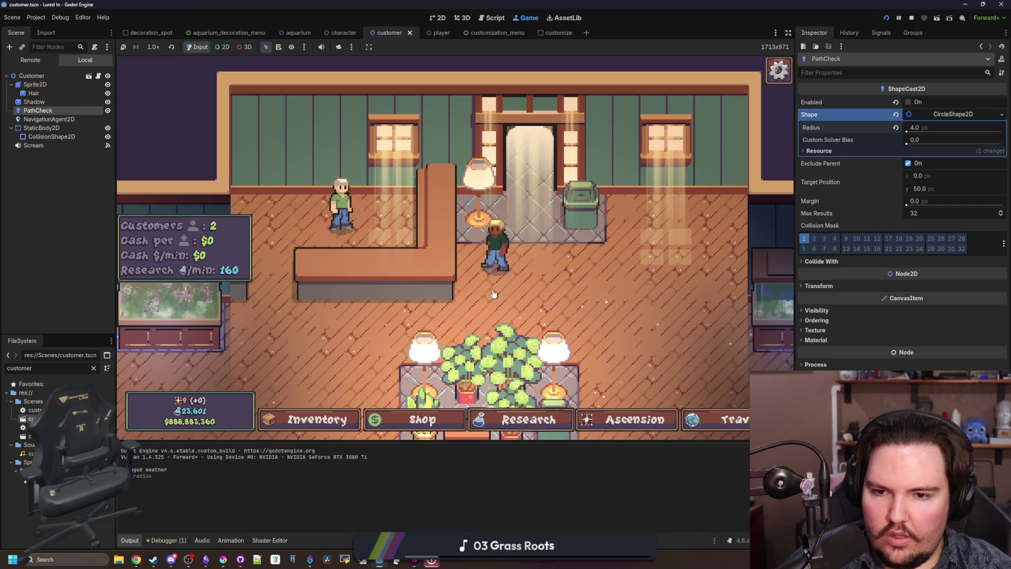
{"action": "left_click", "coordinate": [495, 253]}
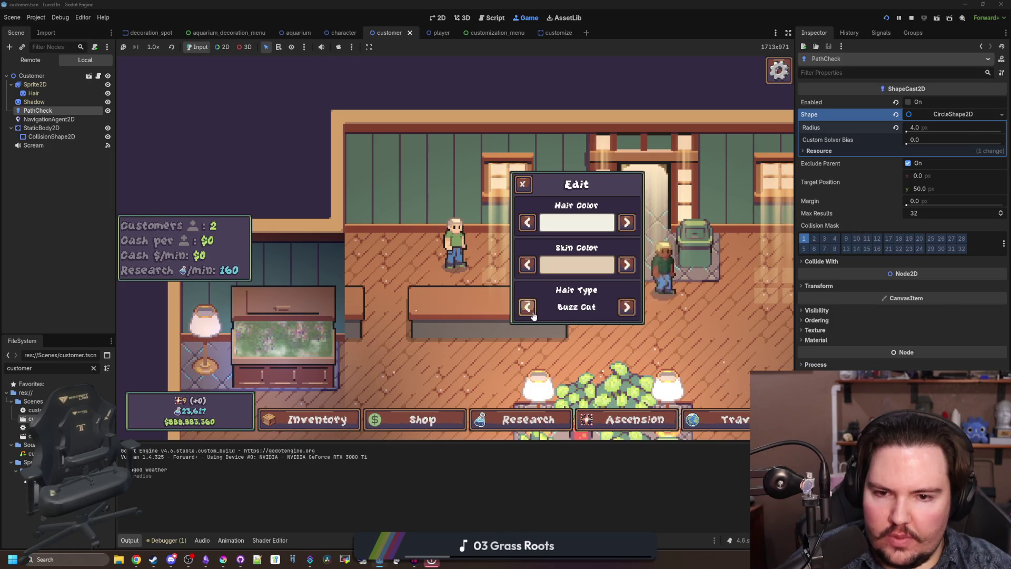
- Cycle the customer's hair type through the styles up to Mohawk
{"action": "left_click", "coordinate": [624, 306]}
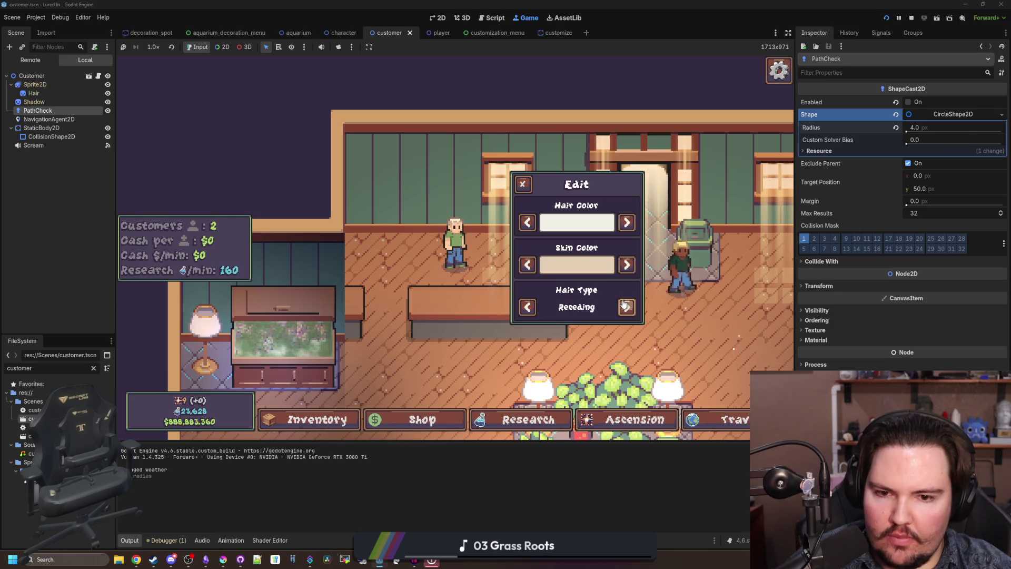
{"action": "left_click", "coordinate": [624, 305]}
{"action": "left_click", "coordinate": [624, 305]}
{"action": "left_click", "coordinate": [624, 305]}
{"action": "left_click", "coordinate": [624, 306]}
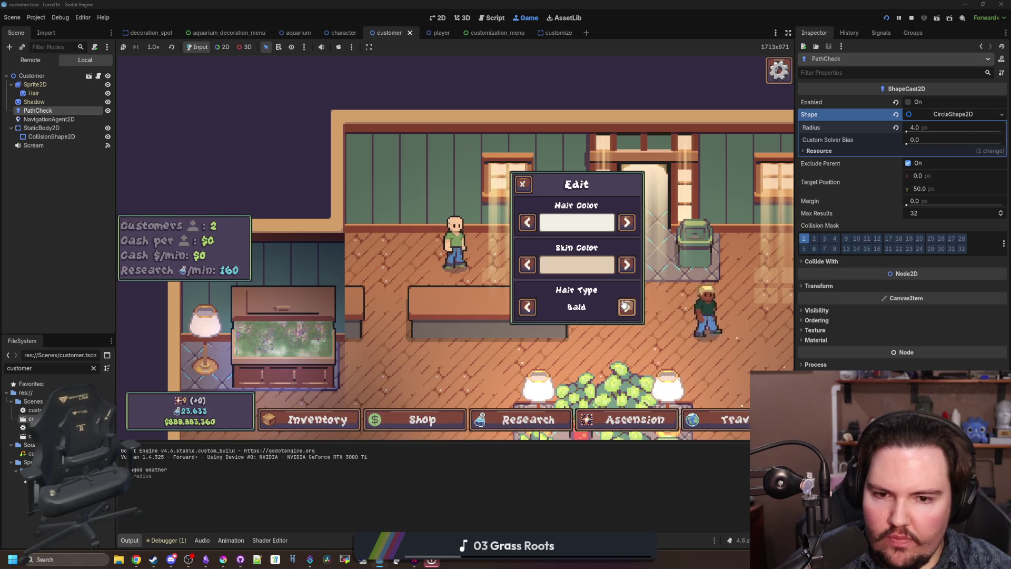
{"action": "left_click", "coordinate": [624, 306]}
- Cycle through the new hex skin tones, including the tan and pale peach ones
{"action": "left_click", "coordinate": [624, 306]}
{"action": "left_click", "coordinate": [627, 265]}
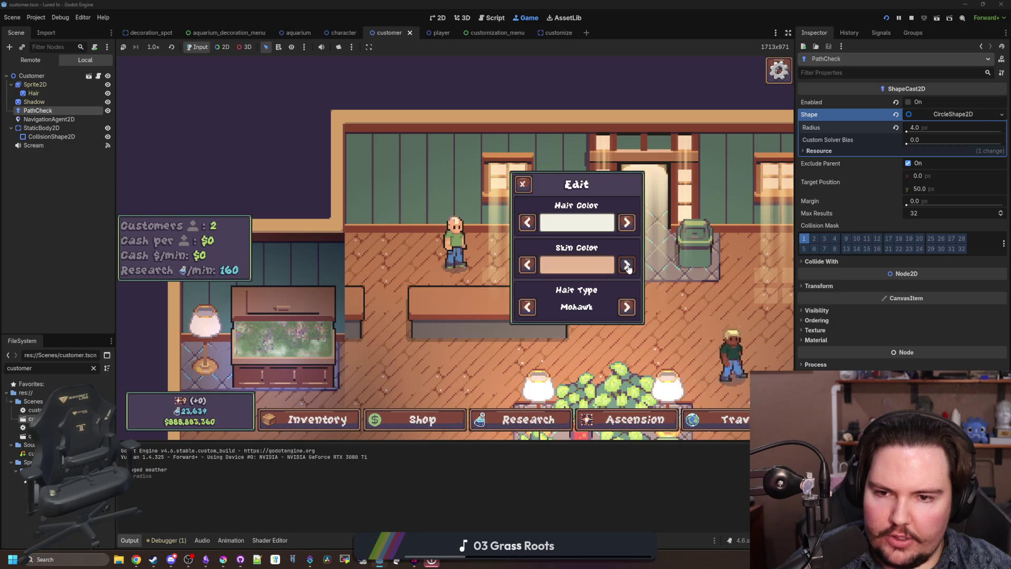
{"action": "left_click", "coordinate": [627, 266]}
{"action": "left_click", "coordinate": [627, 266]}
{"action": "left_click", "coordinate": [626, 265]}
{"action": "left_click", "coordinate": [626, 265]}
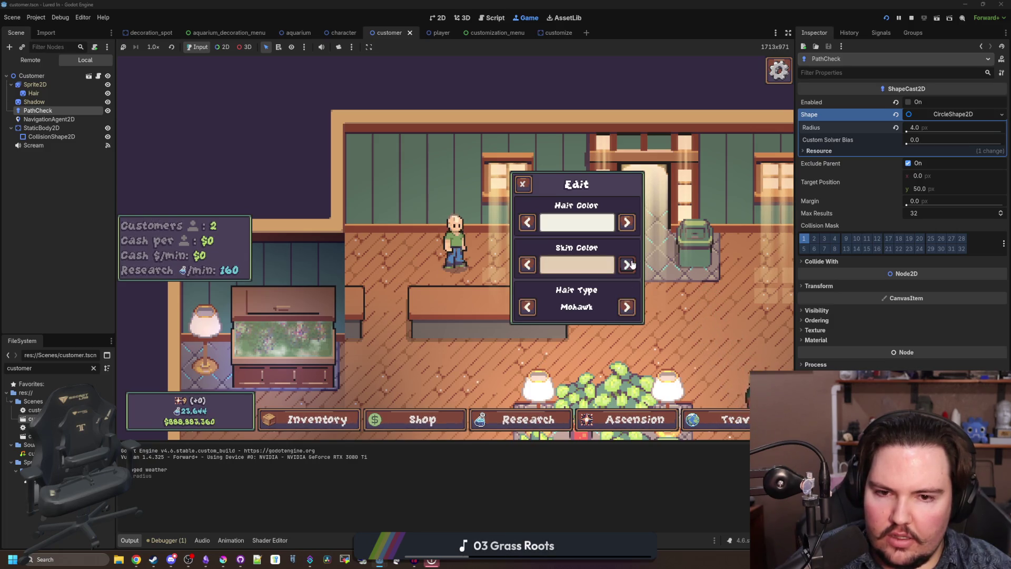
{"action": "left_click", "coordinate": [632, 265]}
{"action": "left_click", "coordinate": [632, 265]}
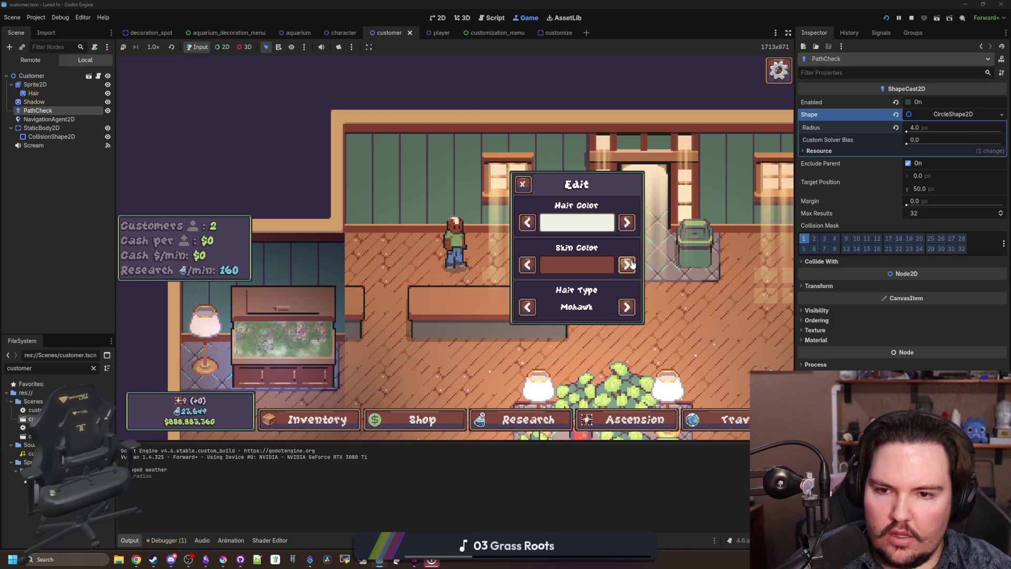
{"action": "left_click", "coordinate": [631, 265]}
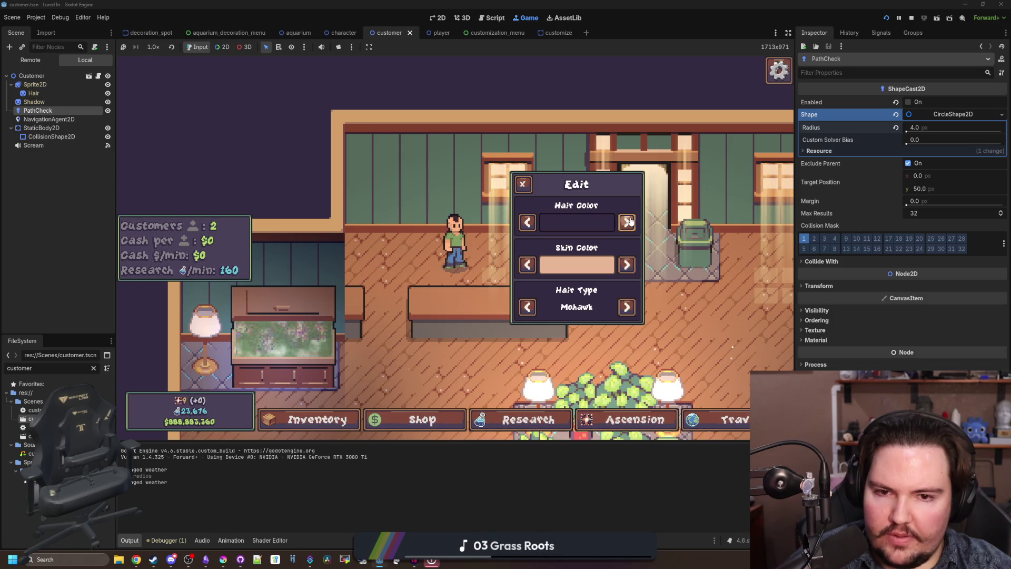
- Try the hair colours, settle on brown Bowl Cut hair, and close the editor
{"action": "left_click", "coordinate": [628, 222]}
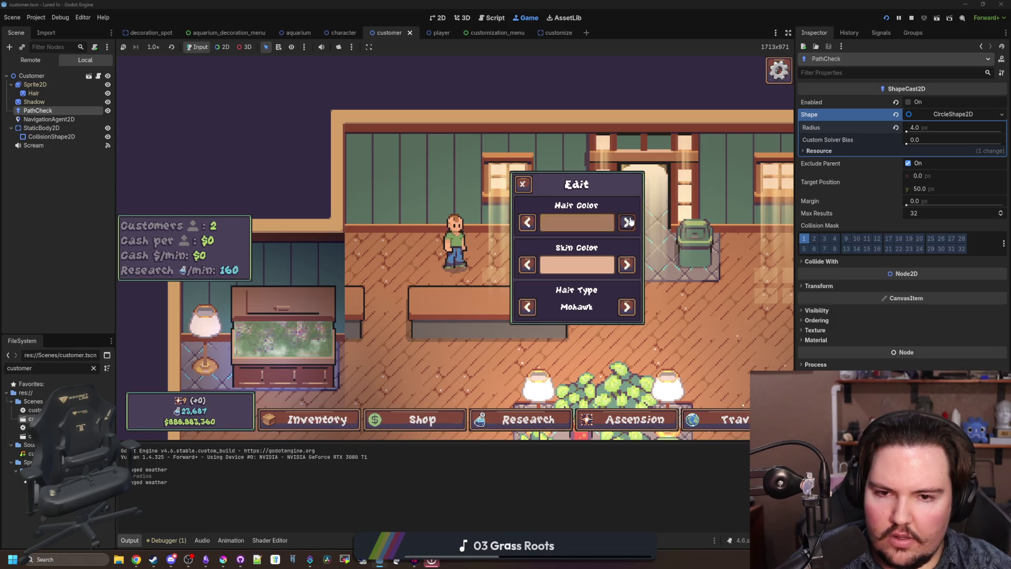
{"action": "left_click", "coordinate": [630, 221]}
{"action": "left_click", "coordinate": [630, 222]}
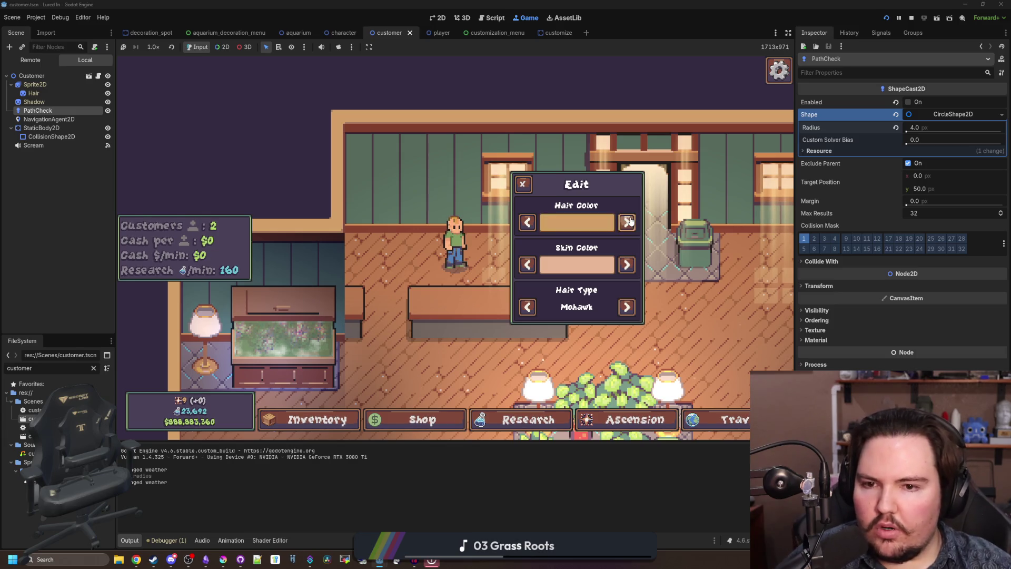
{"action": "left_click", "coordinate": [630, 222]}
{"action": "left_click", "coordinate": [630, 222]}
{"action": "left_click", "coordinate": [630, 222]}
{"action": "left_click", "coordinate": [630, 222]}
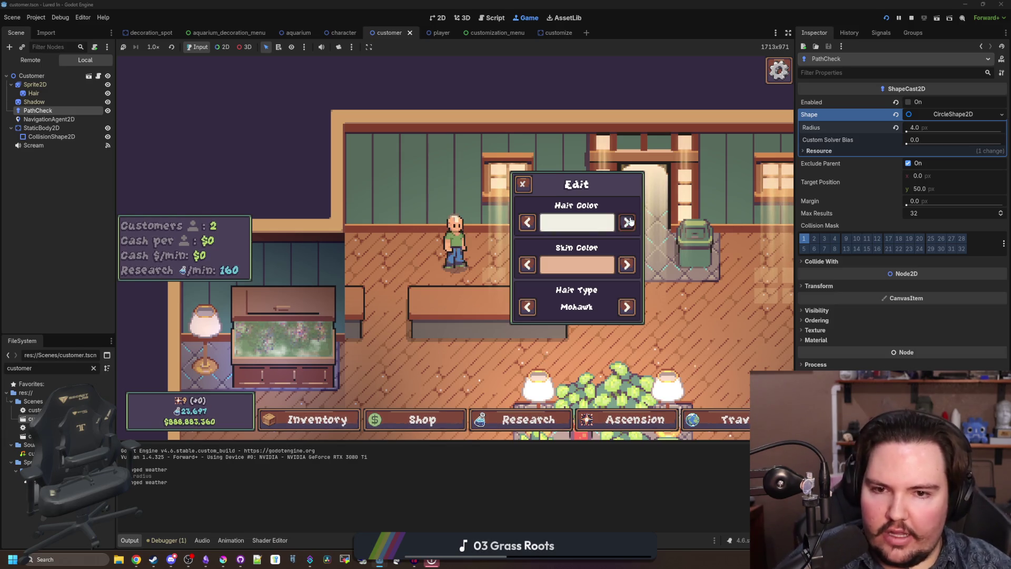
{"action": "left_click", "coordinate": [630, 222]}
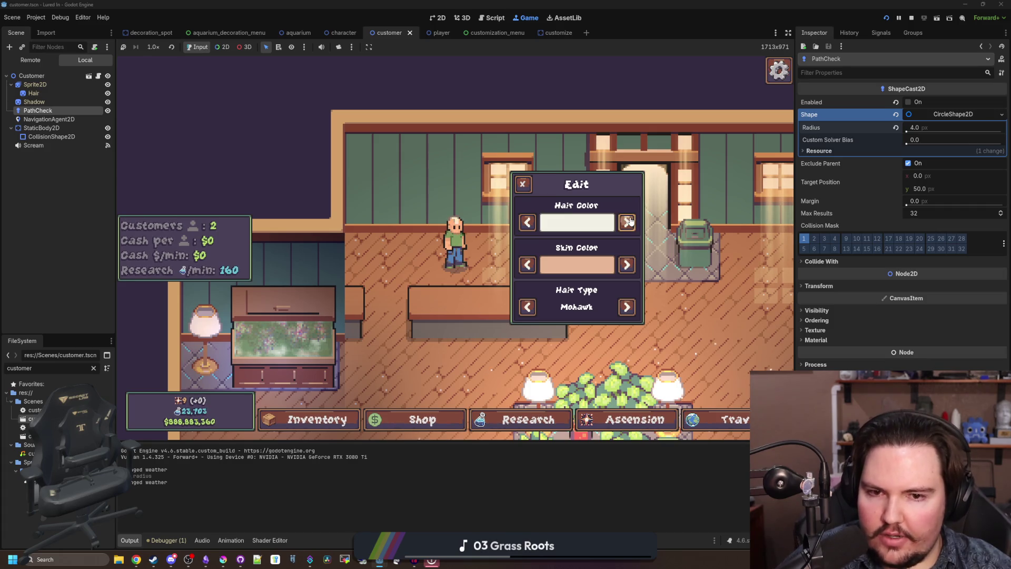
{"action": "left_click", "coordinate": [525, 223]}
{"action": "left_click", "coordinate": [627, 223]}
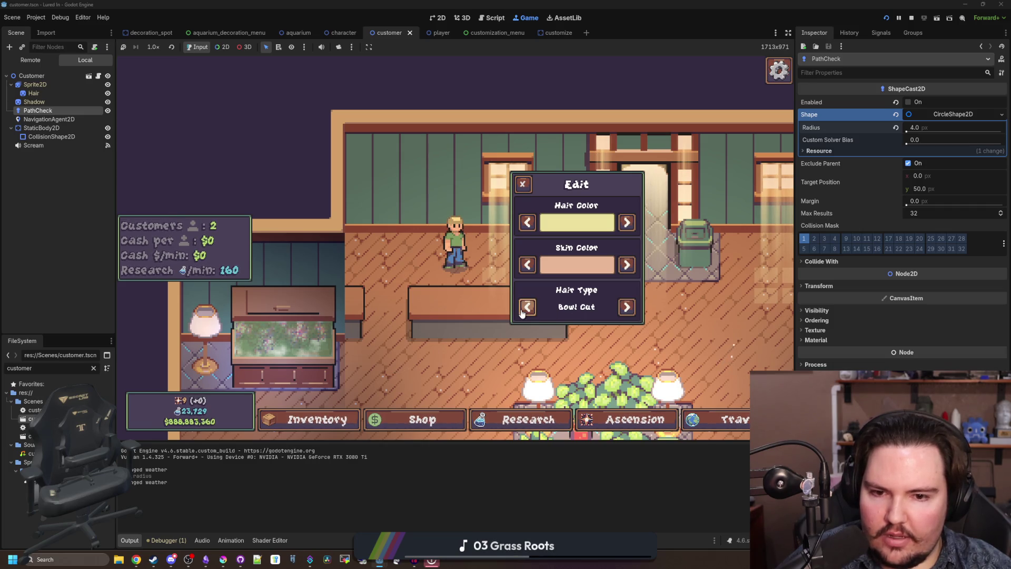
{"action": "left_click", "coordinate": [627, 223]}
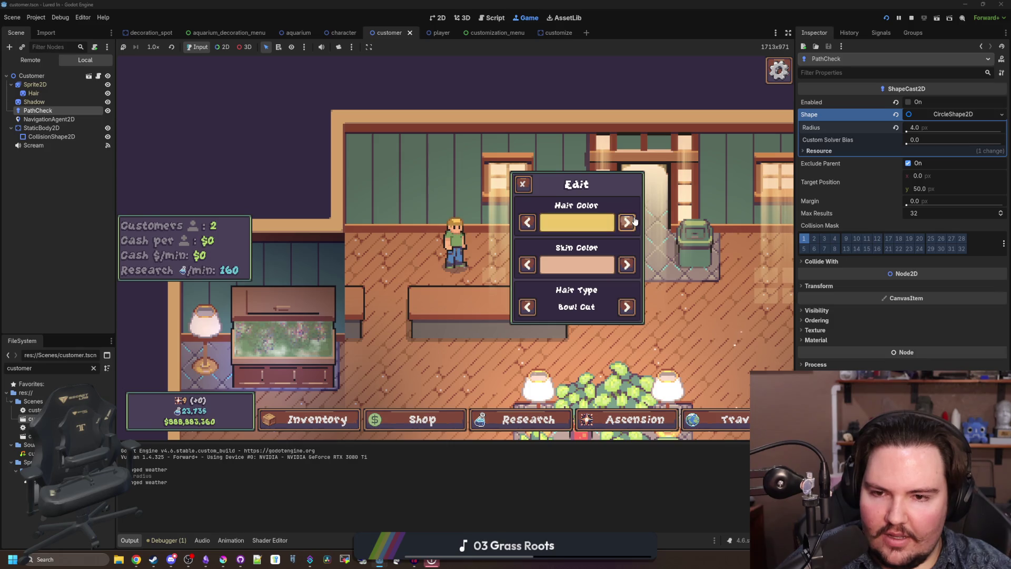
{"action": "left_click", "coordinate": [627, 223]}
{"action": "left_click", "coordinate": [627, 223]}
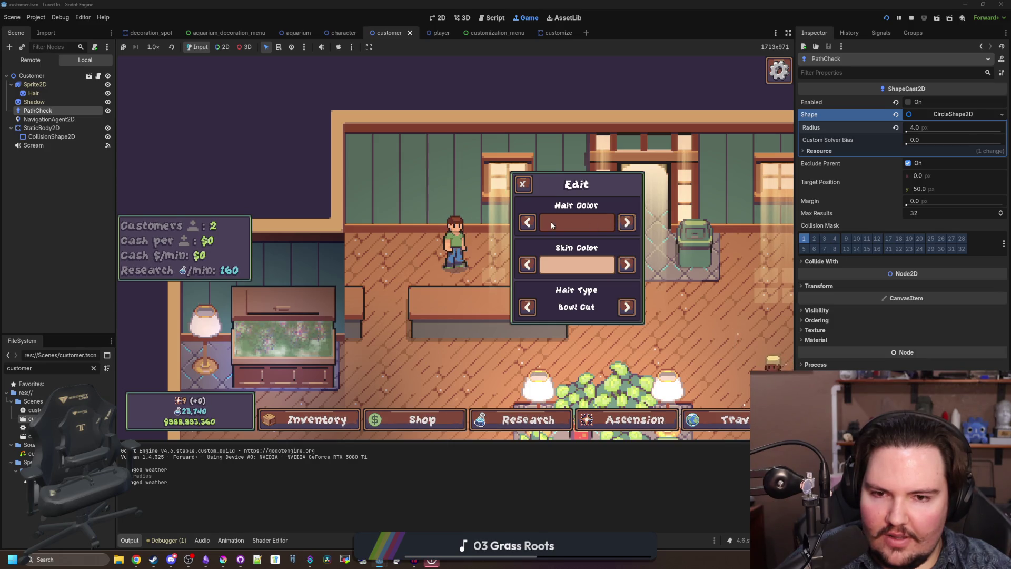
{"action": "left_click", "coordinate": [529, 225]}
{"action": "left_click", "coordinate": [522, 184]}
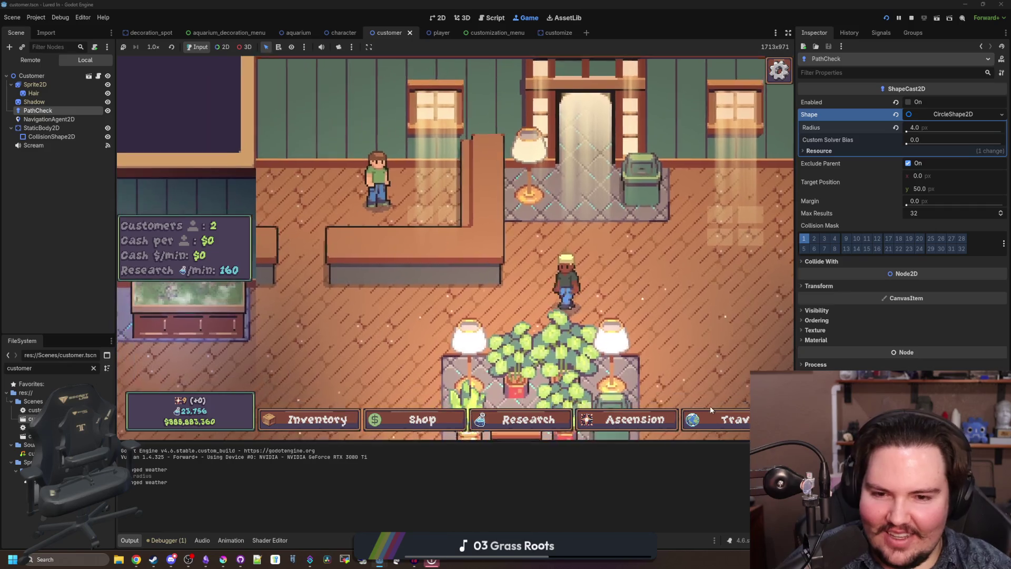
{"action": "left_click", "coordinate": [721, 419]}
- Travel to the Pond, cast and reel in the line, then return to the shop
{"action": "left_click", "coordinate": [585, 173]}
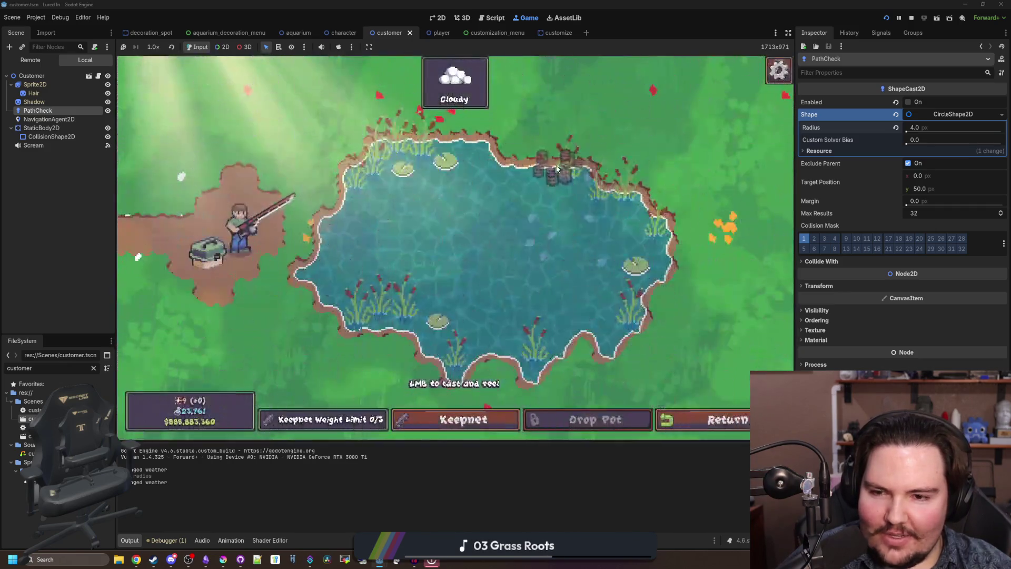
{"action": "left_click_drag", "start_coordinate": [309, 102], "coordinate": [298, 221]}
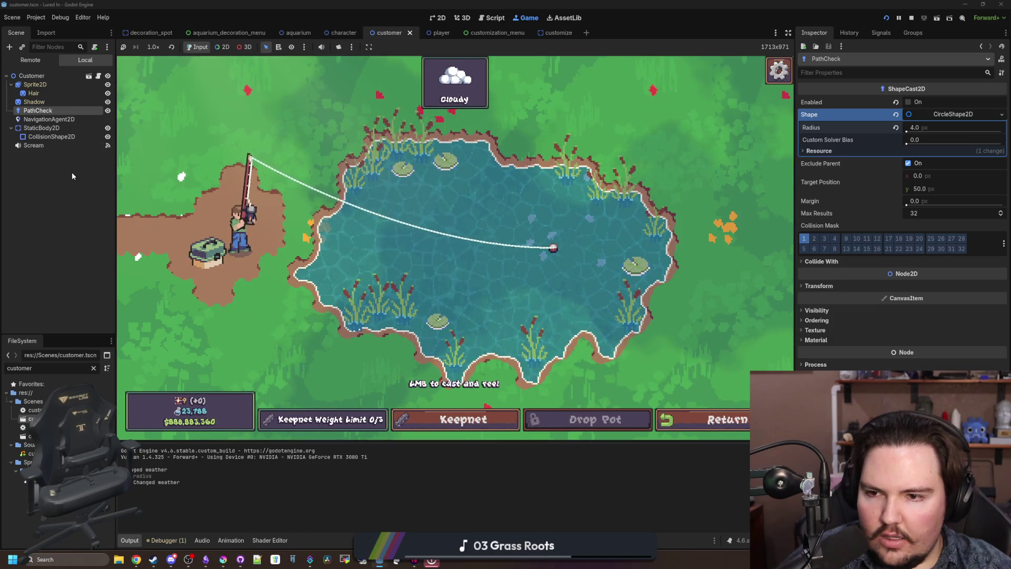
{"action": "left_click", "coordinate": [585, 301]}
{"action": "left_click", "coordinate": [706, 419]}
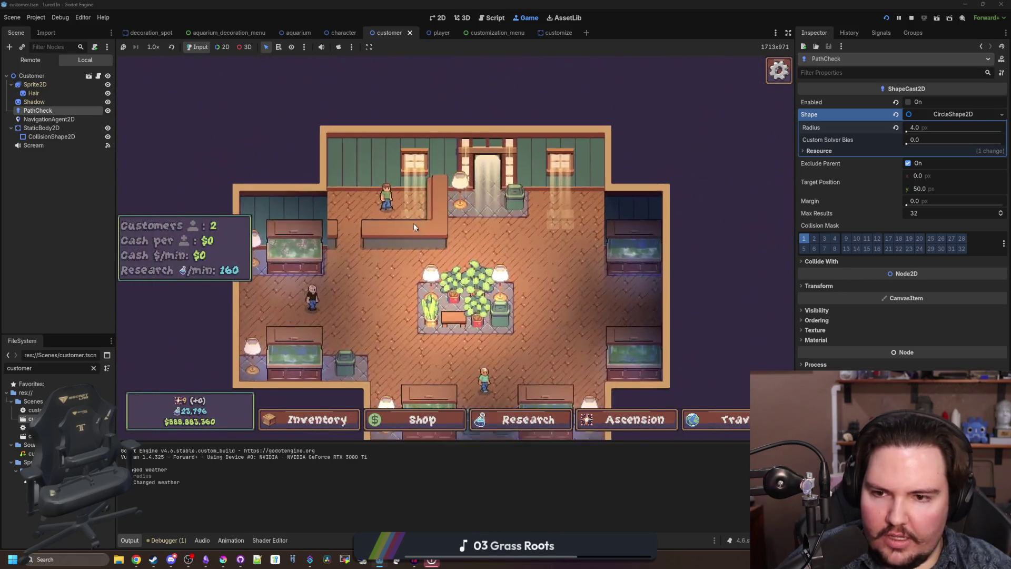
- Open the customer's appearance editor, then stop and relaunch the game
{"action": "left_click", "coordinate": [414, 226]}
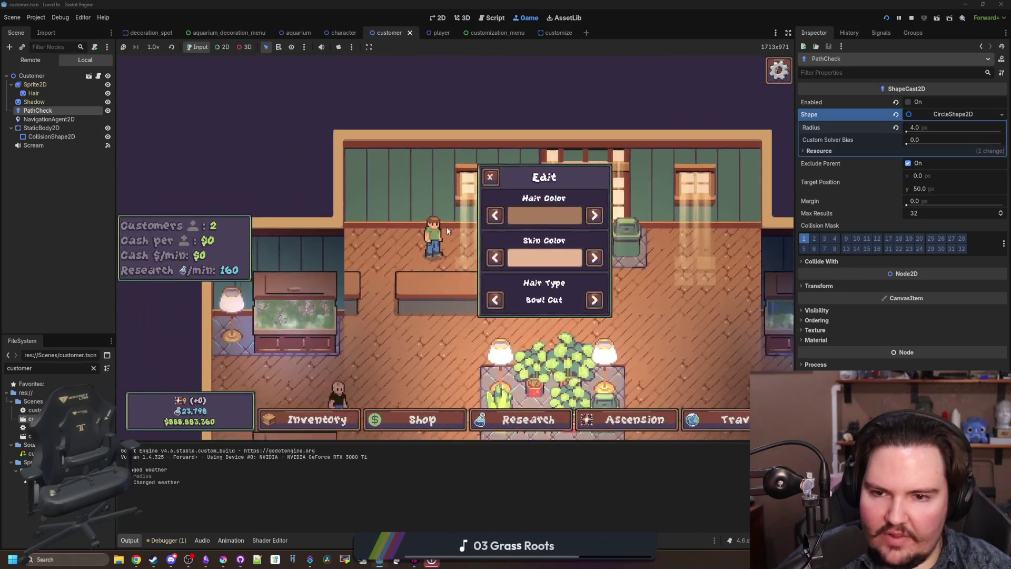
{"action": "left_click", "coordinate": [913, 18]}
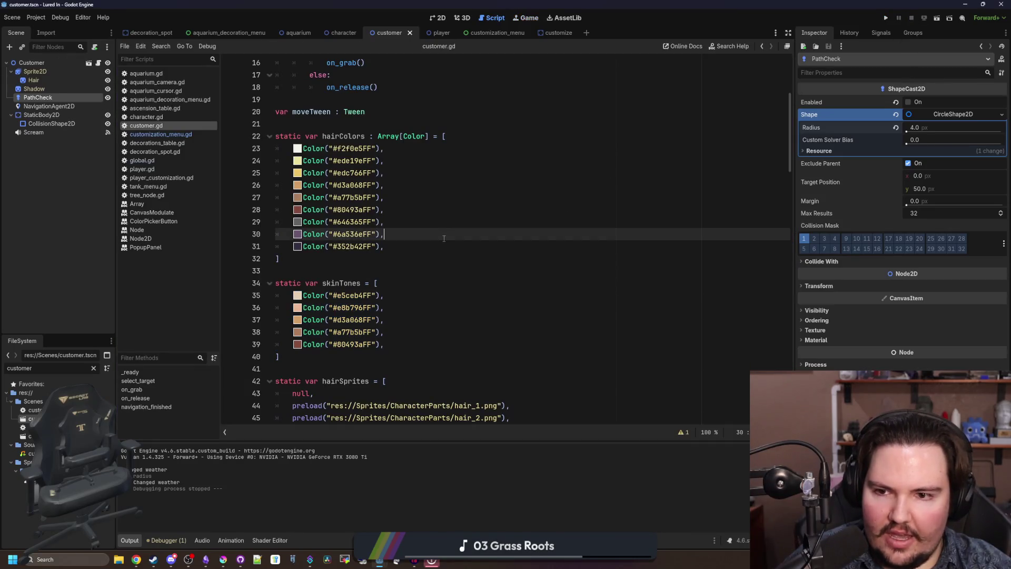
{"action": "left_click", "coordinate": [885, 20]}
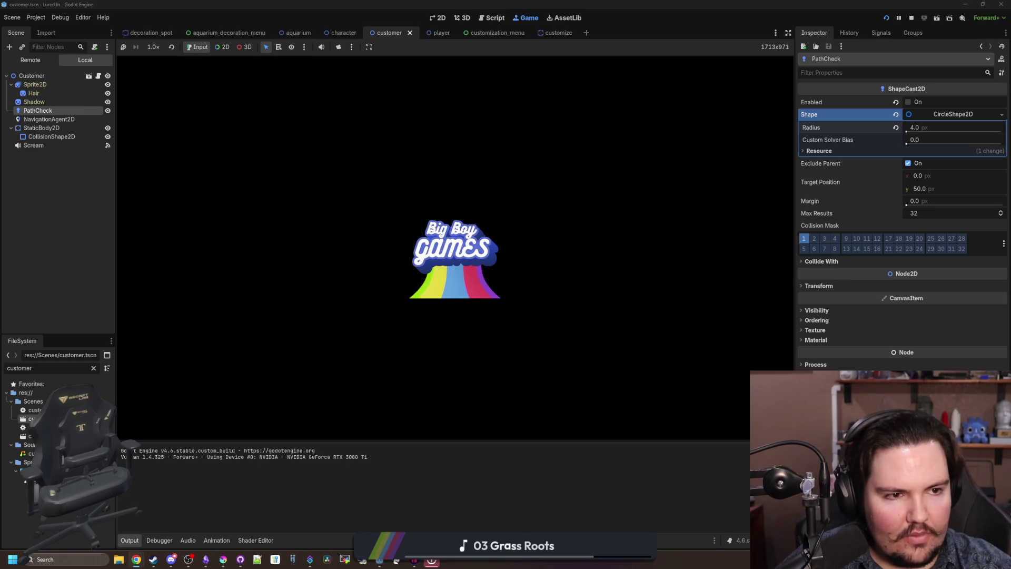
- Dismiss the Welcome Back notice and zoom the game camera around the shop
{"action": "key", "text": "super"}
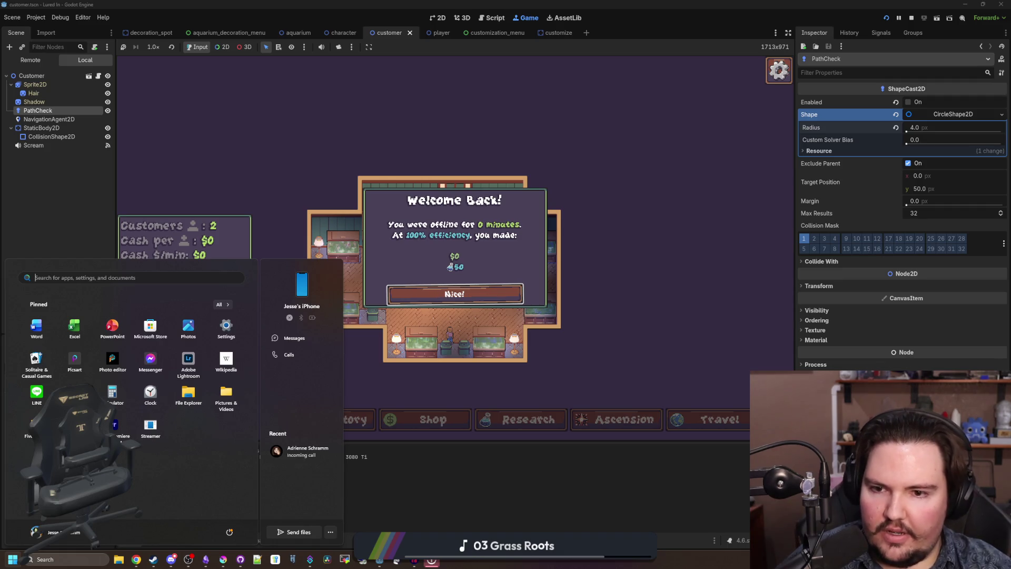
{"action": "left_click", "coordinate": [474, 293]}
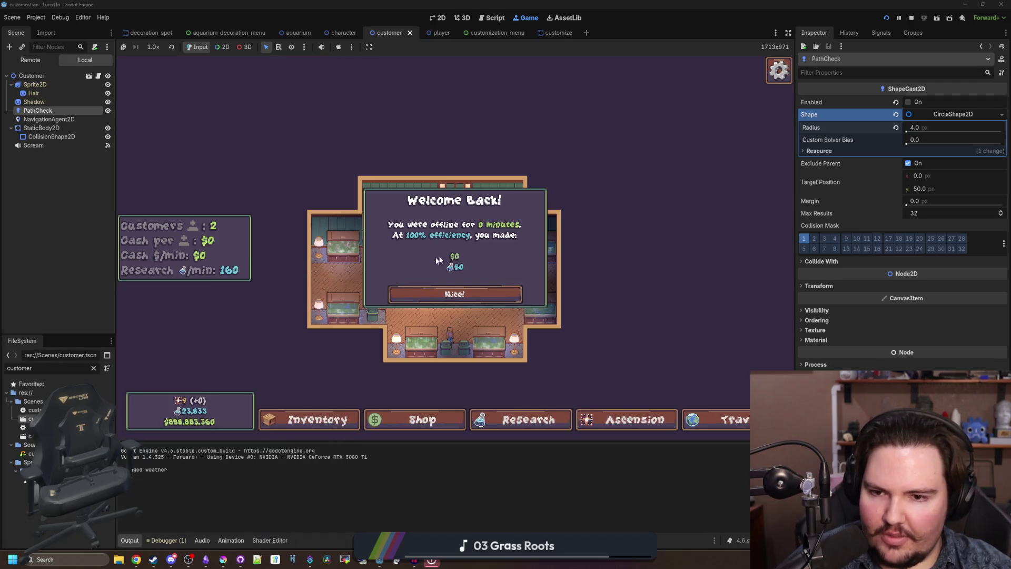
{"action": "left_click", "coordinate": [474, 293]}
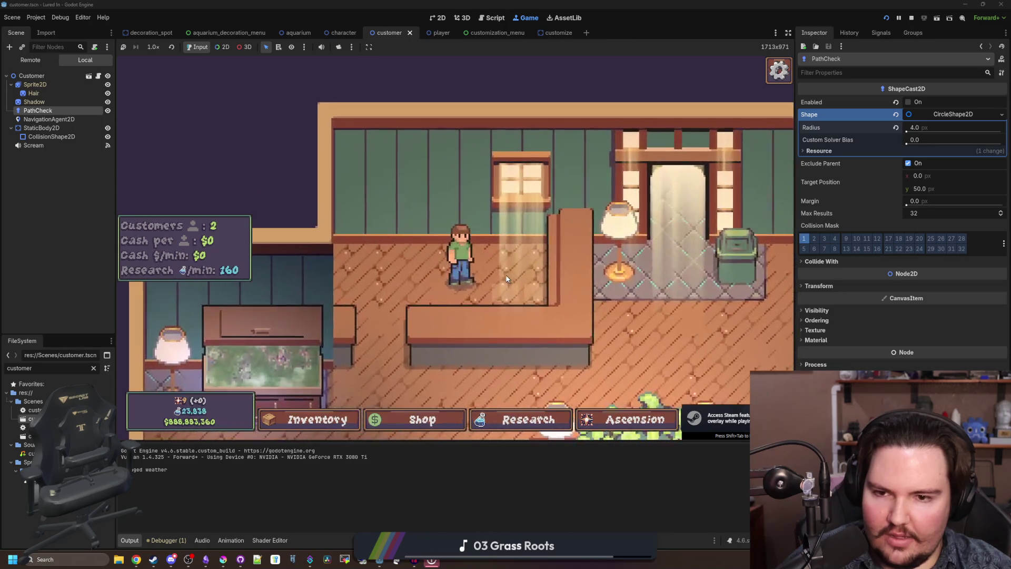
{"action": "scroll", "coordinate": [487, 241], "scroll_direction": "down", "scroll_amount": 2}
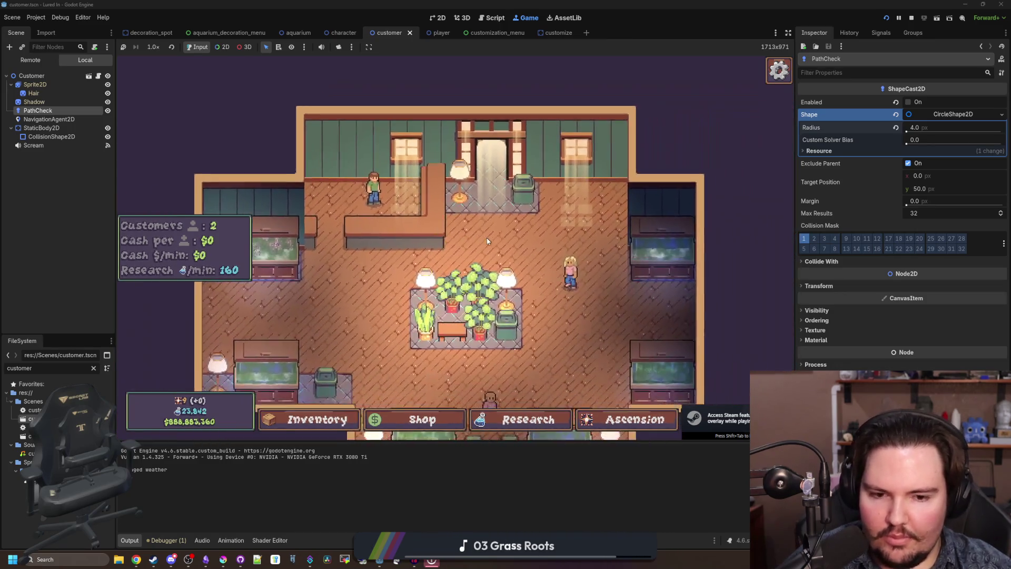
{"action": "scroll", "coordinate": [486, 241], "scroll_direction": "up", "scroll_amount": 3}
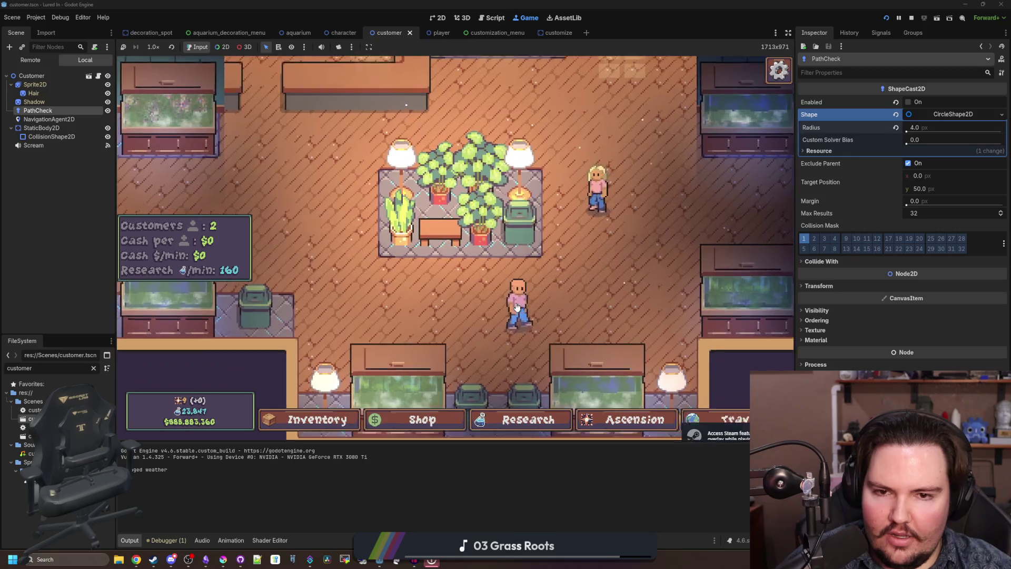
{"action": "scroll", "coordinate": [516, 307], "scroll_direction": "up", "scroll_amount": 4}
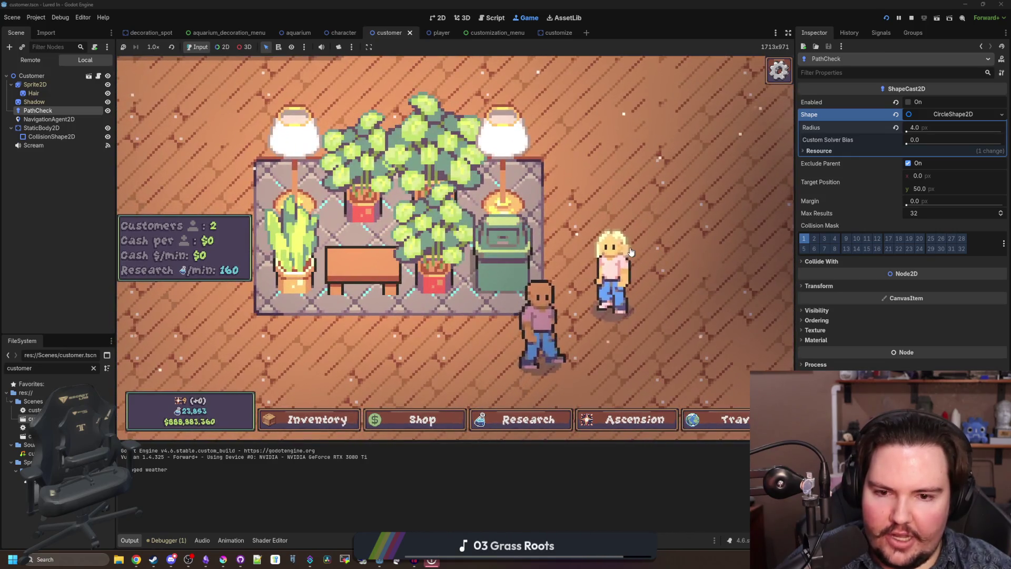
{"action": "scroll", "coordinate": [630, 248], "scroll_direction": "down", "scroll_amount": 1}
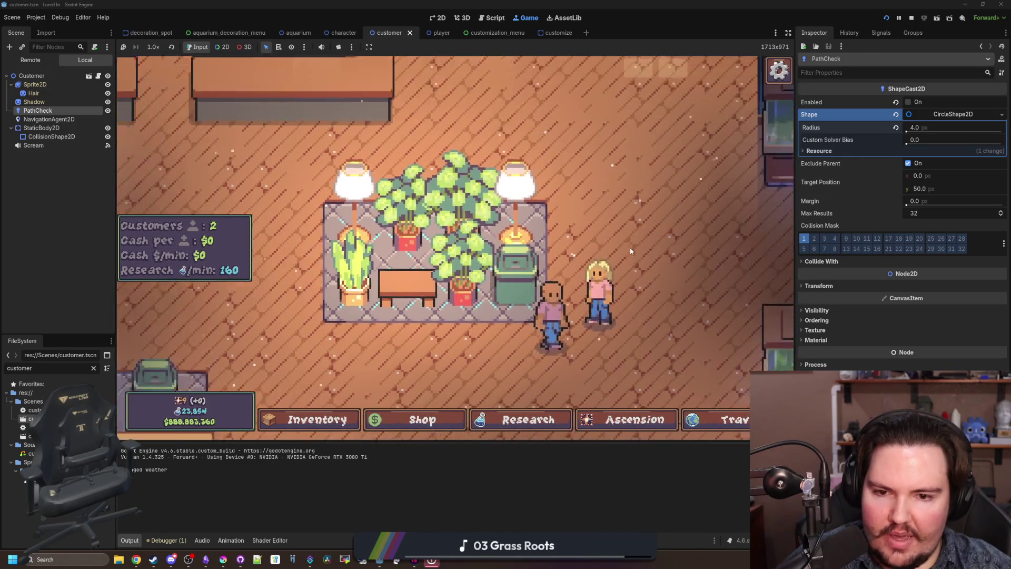
{"action": "key", "text": "w"}
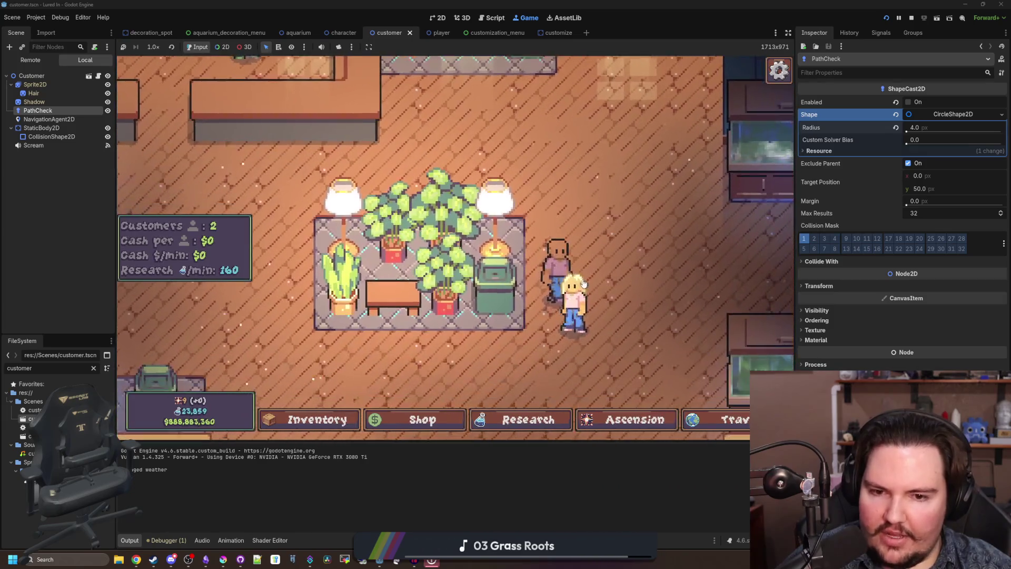
- Pick up the blonde and brown-haired customers to check their new looks
{"action": "mouse_move", "coordinate": [571, 295]}
{"action": "left_mouse_down"}
{"action": "mouse_move", "coordinate": [644, 187]}
{"action": "mouse_move", "coordinate": [674, 237]}
{"action": "left_mouse_up"}
{"action": "mouse_move", "coordinate": [571, 221]}
{"action": "left_mouse_down"}
{"action": "mouse_move", "coordinate": [578, 164]}
{"action": "mouse_move", "coordinate": [481, 259]}
{"action": "mouse_move", "coordinate": [544, 184]}
{"action": "mouse_move", "coordinate": [554, 222]}
{"action": "left_mouse_up"}
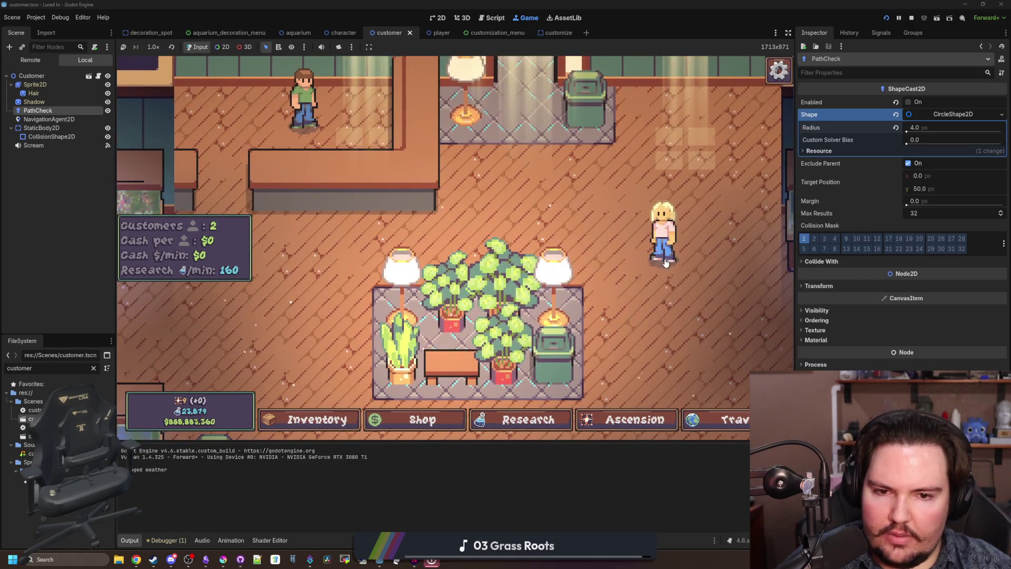
{"action": "mouse_move", "coordinate": [665, 262]}
{"action": "left_mouse_down"}
{"action": "mouse_move", "coordinate": [601, 319]}
{"action": "mouse_move", "coordinate": [595, 231]}
{"action": "left_mouse_up"}
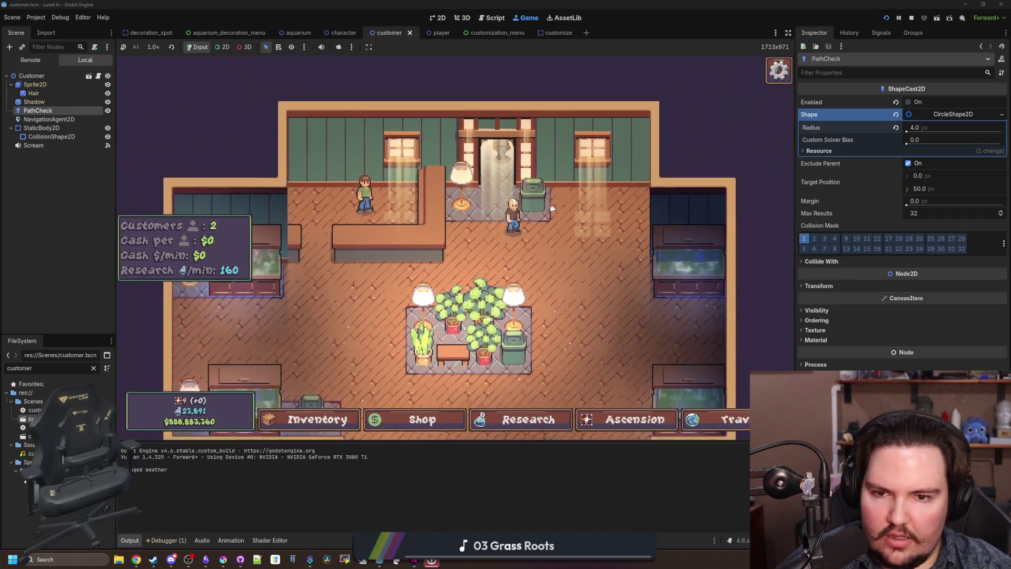